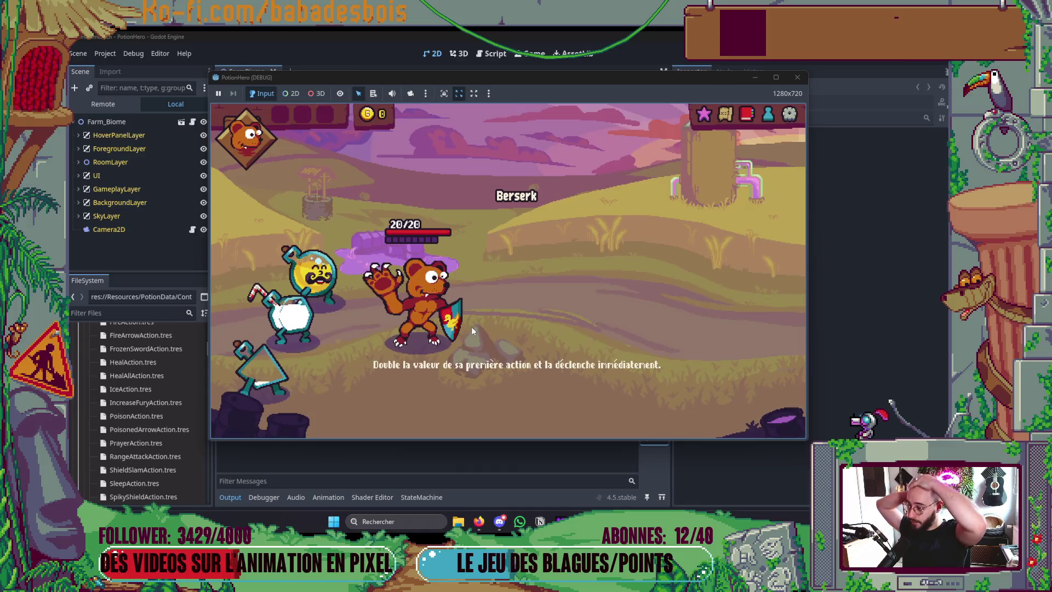
Stop the running game and filter the FileSystem by 'BoostPo' to select BoostPotionContent.tres
left_click(797, 77)
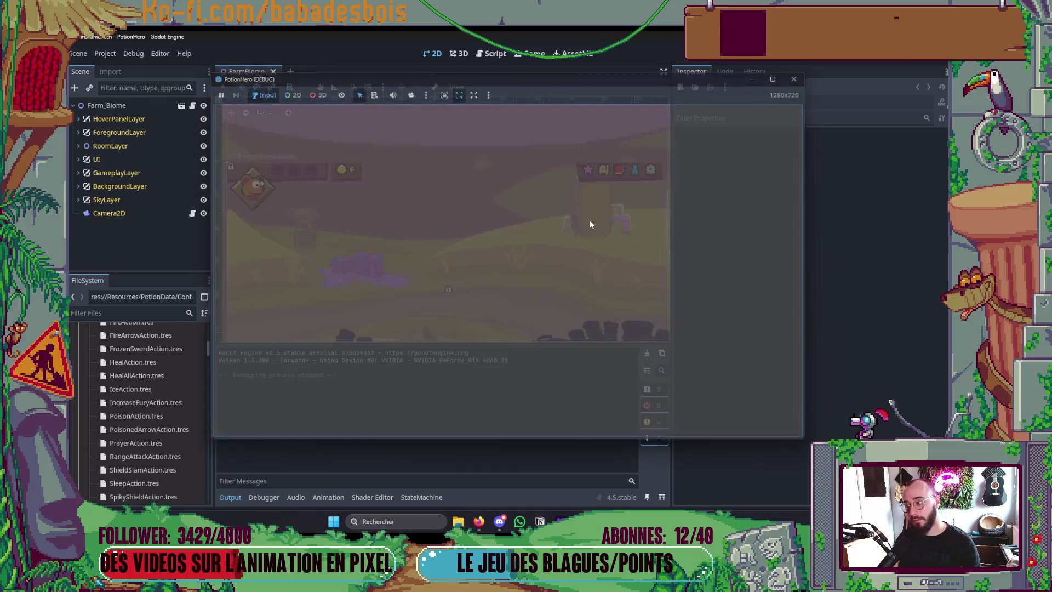
left_click(149, 313)
type("Boost")
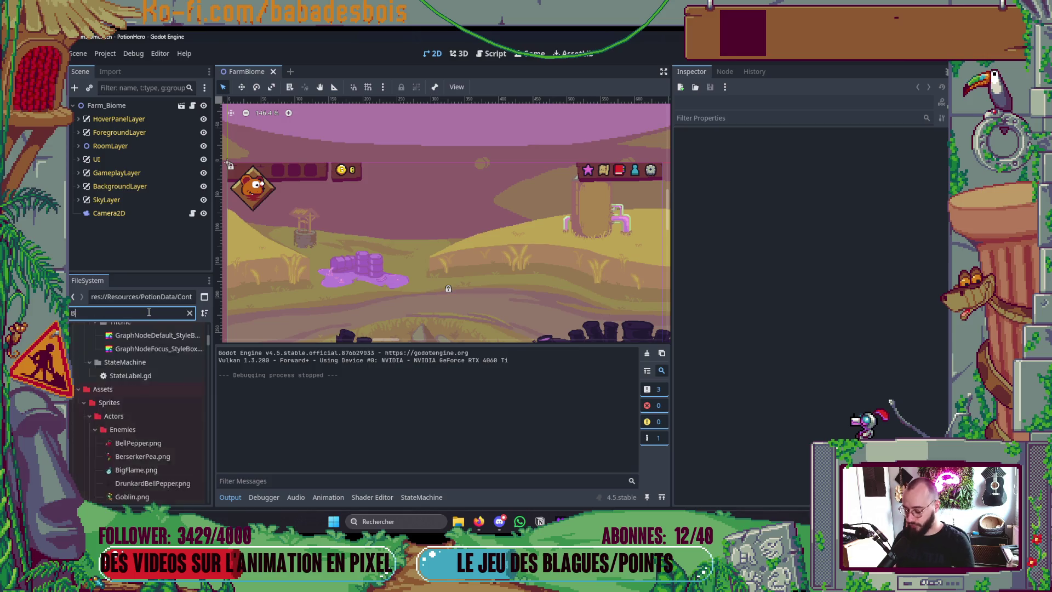
type("Po")
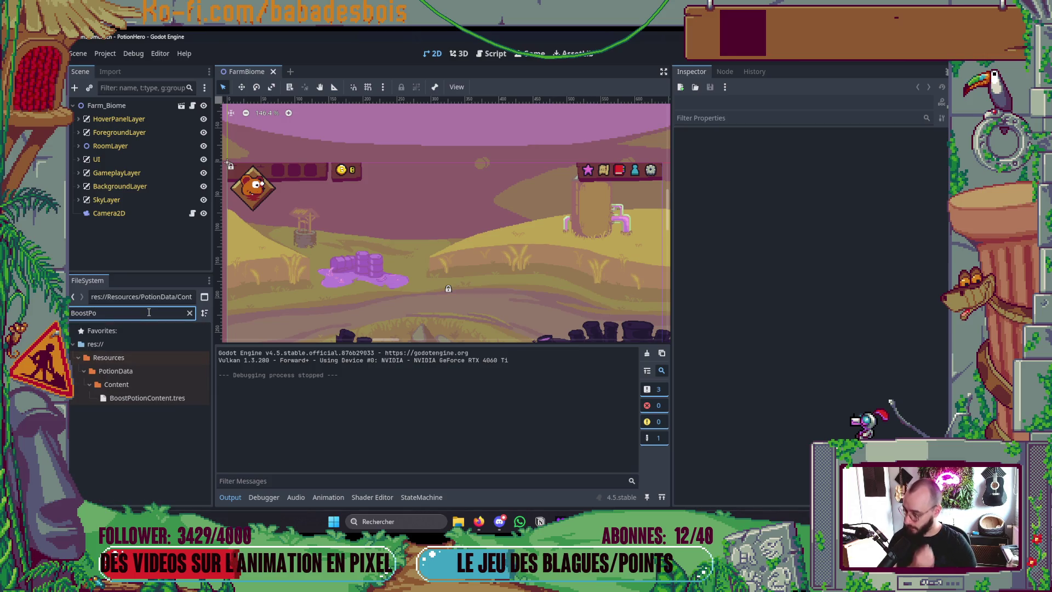
left_click(166, 398)
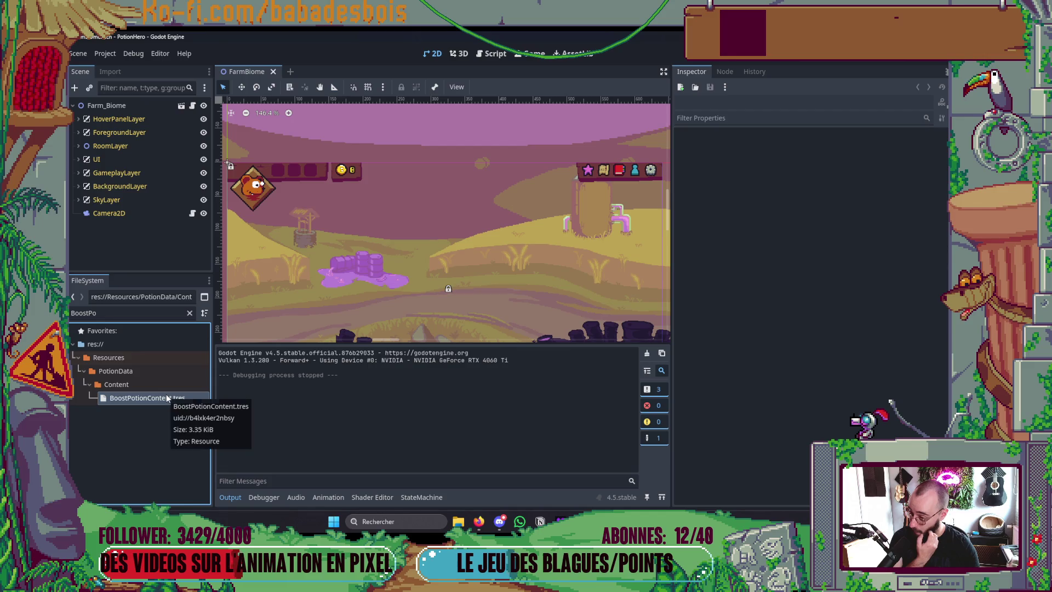
Open BoostPotionContent.tres to inspect its properties and save the scene with Ctrl+S
double_click(166, 397)
scroll(435, 183, "down", 1)
key("ctrl+s")
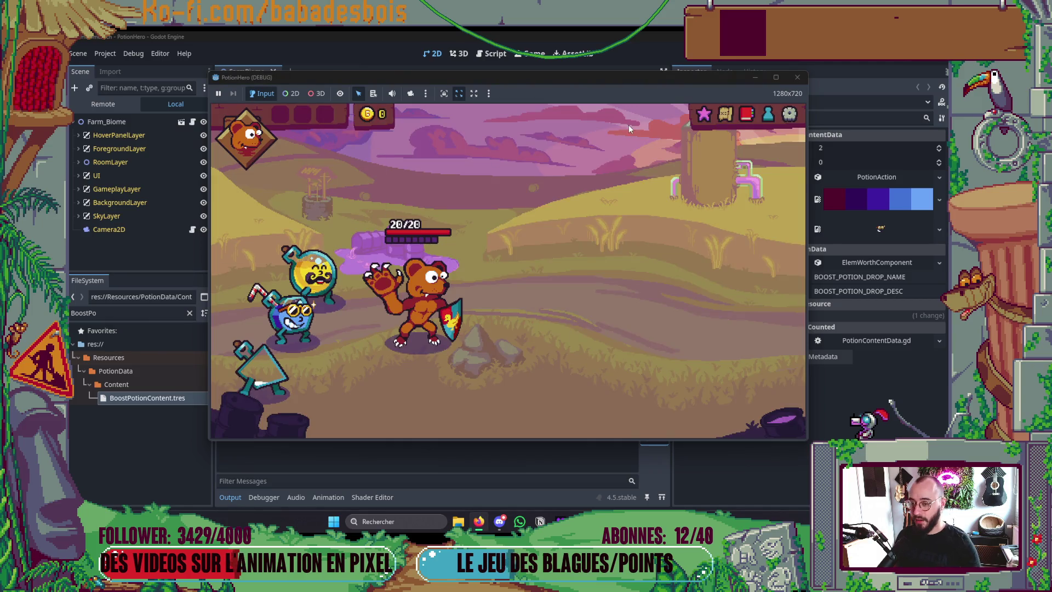
Travel from the world map to the next farm encounter and end two turns so the bear attacks
left_click(726, 122)
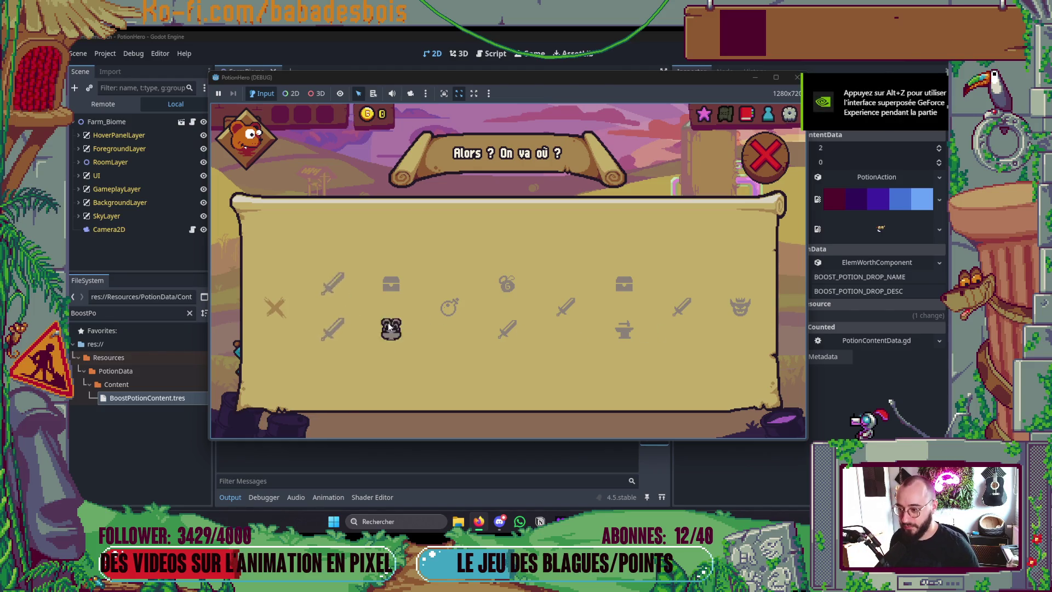
left_click(334, 285)
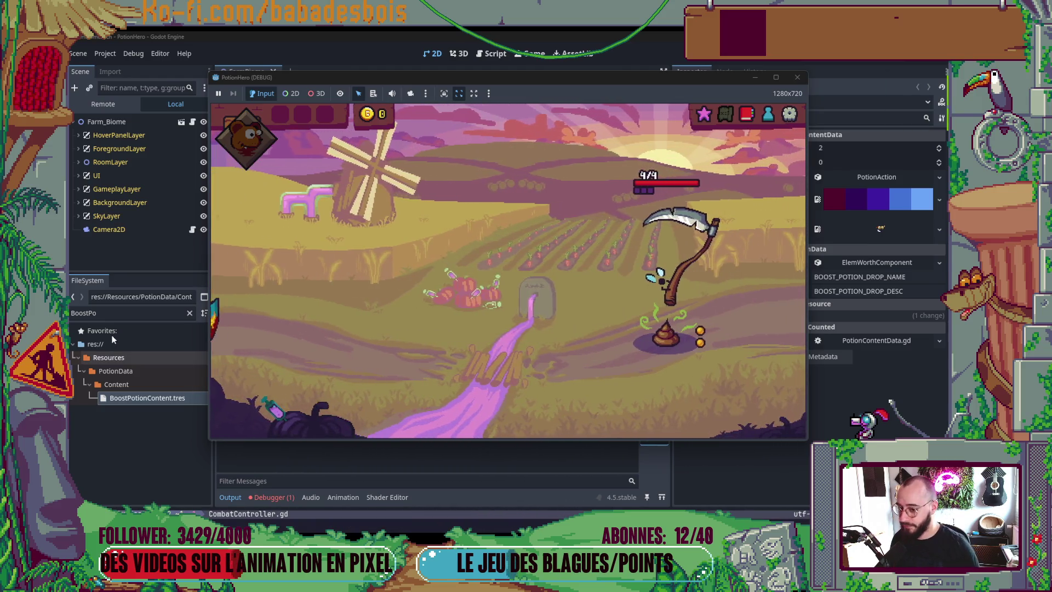
mouse_move(678, 383)
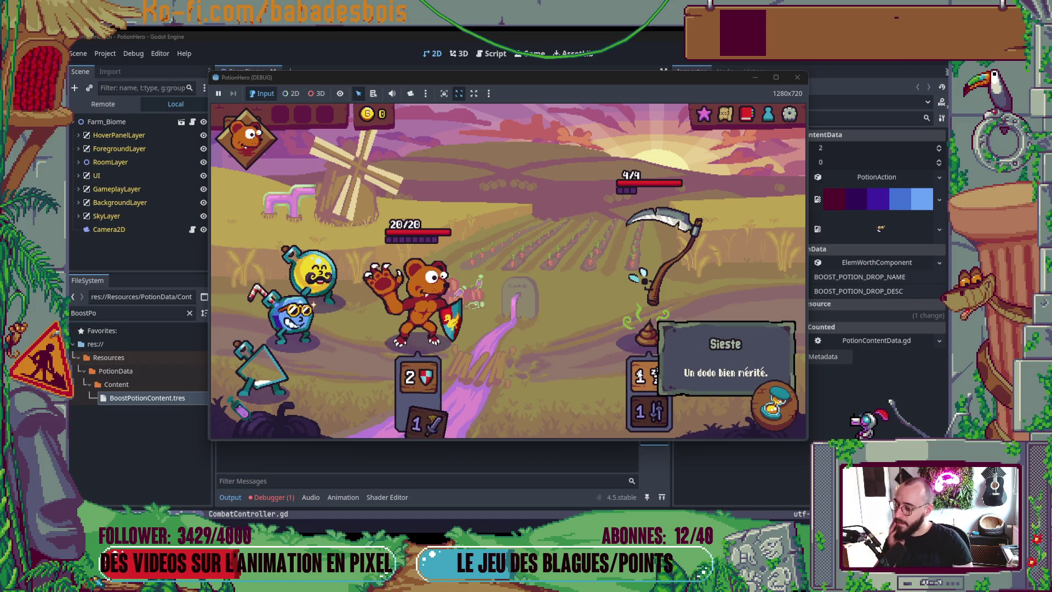
left_click(786, 413)
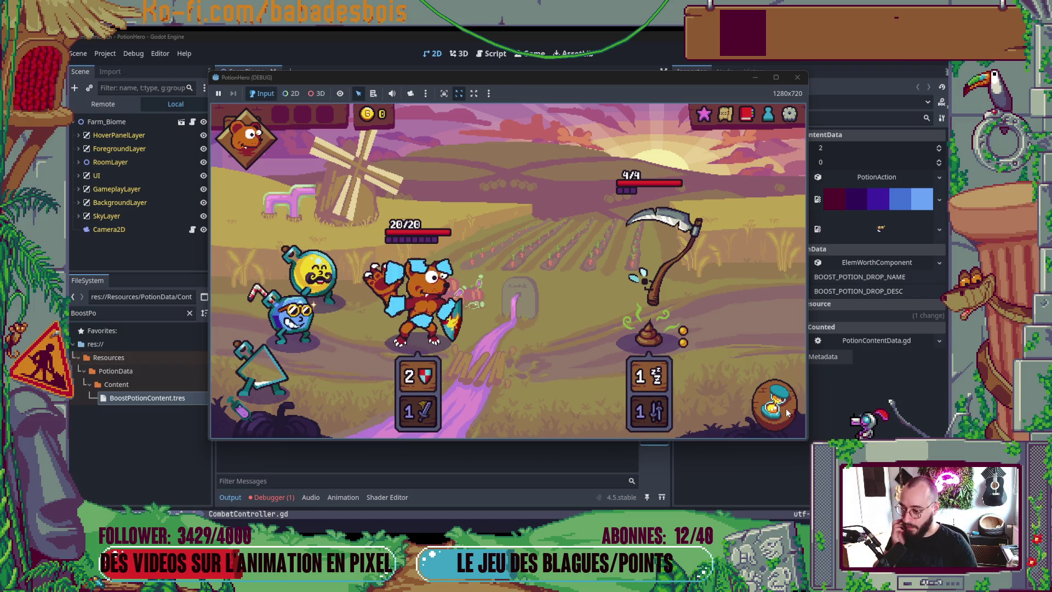
left_click(761, 394)
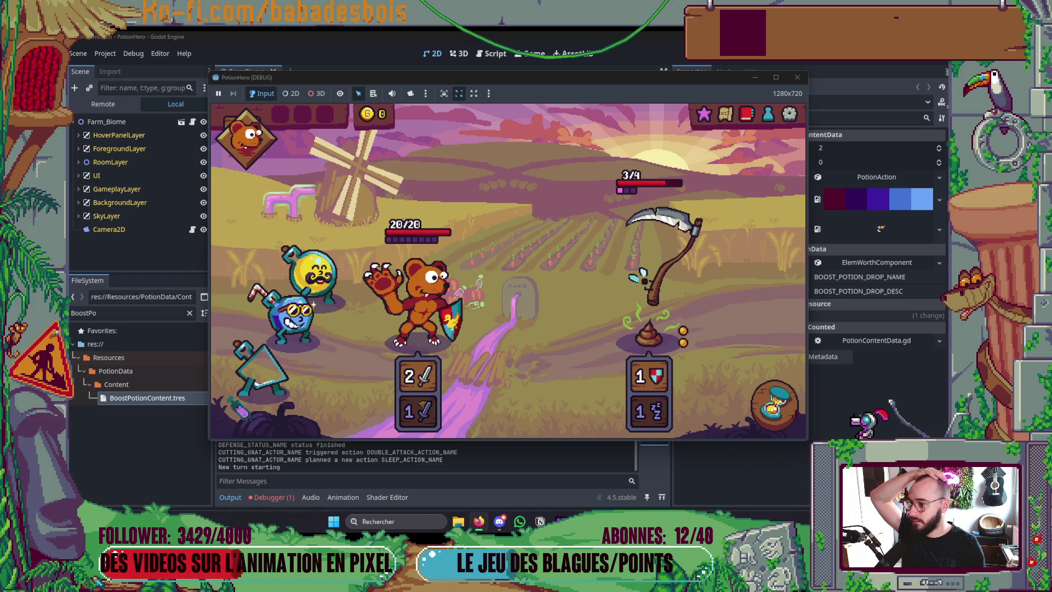
In maximized Firefox, read issue #110394 and follow its linked fix PR #109345
key("alt+Tab")
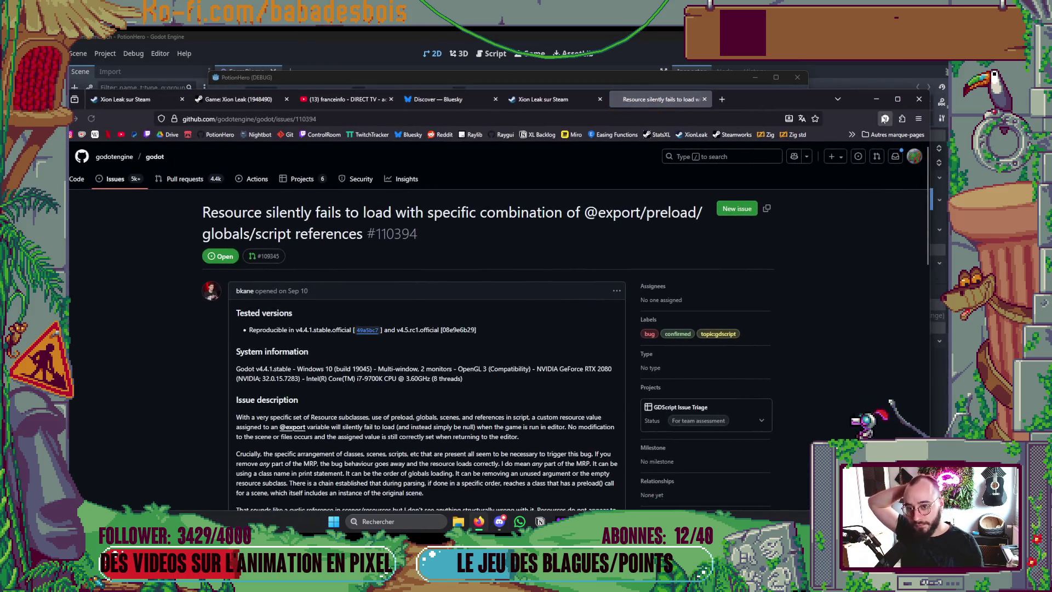
double_click(840, 113)
scroll(642, 323, "down", 10)
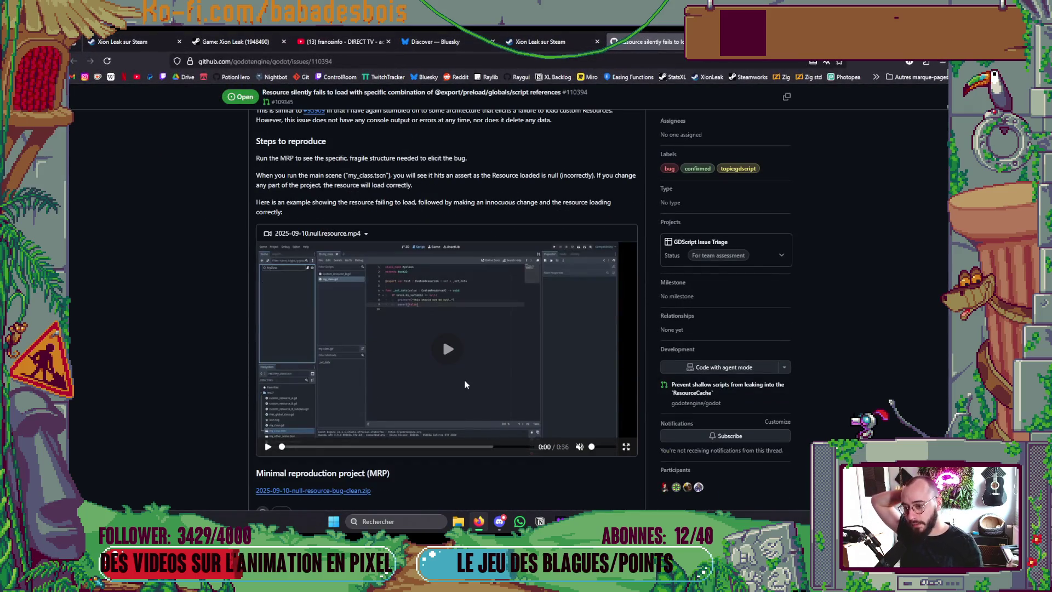
scroll(548, 319, "up", 4)
scroll(548, 319, "down", 7)
scroll(547, 318, "down", 7)
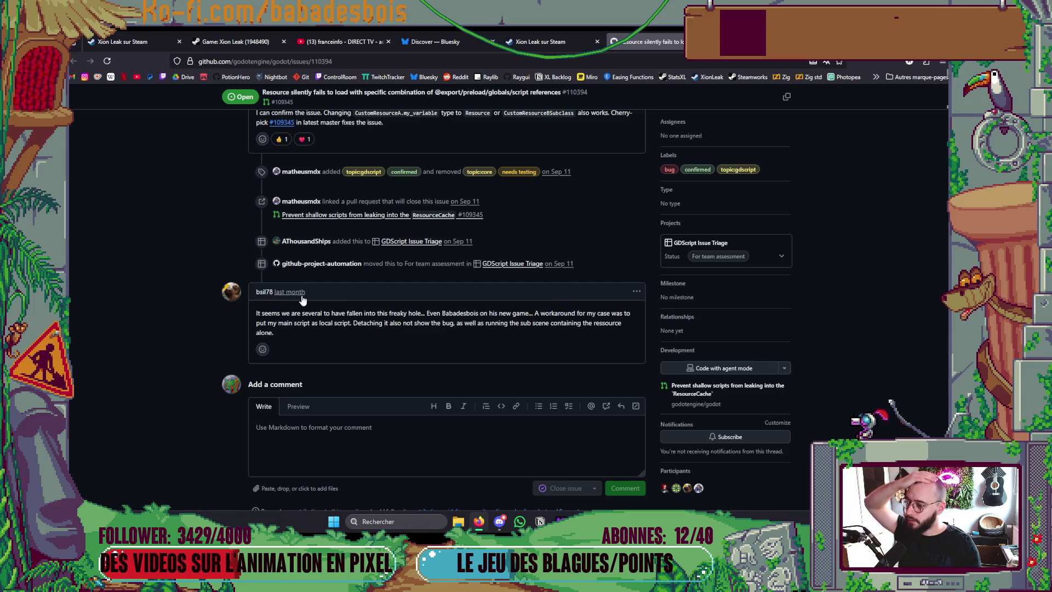
scroll(507, 325, "up", 4)
scroll(507, 326, "up", 4)
scroll(505, 335, "up", 3)
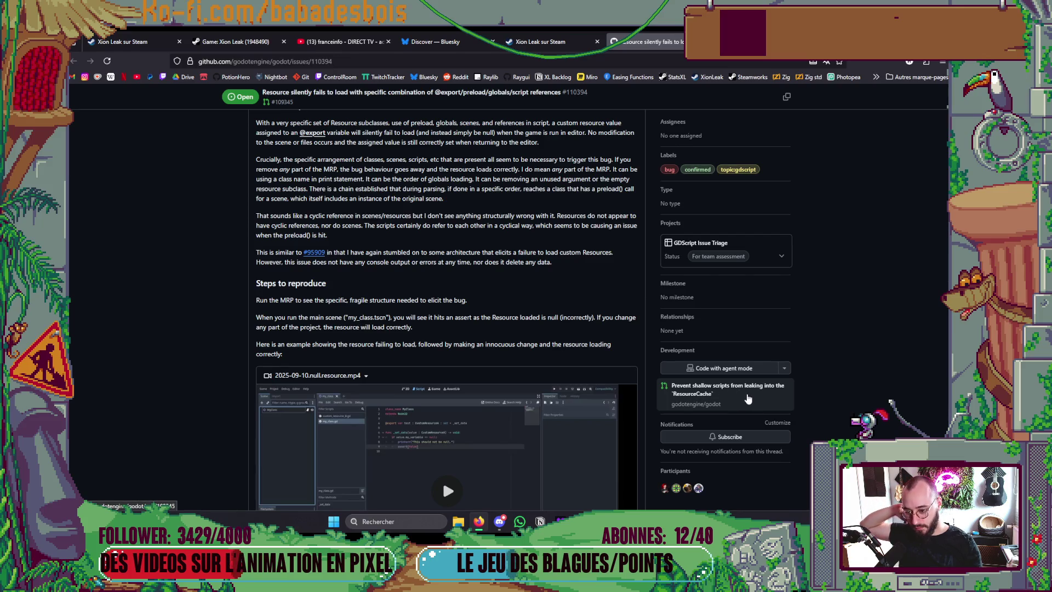
scroll(727, 405, "up", 4)
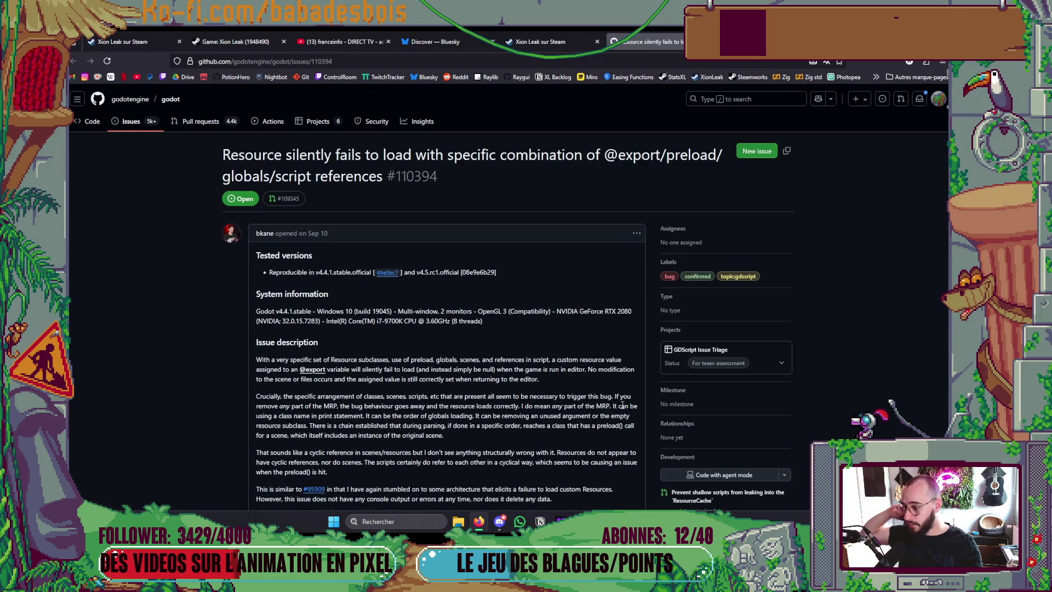
scroll(739, 295, "down", 4)
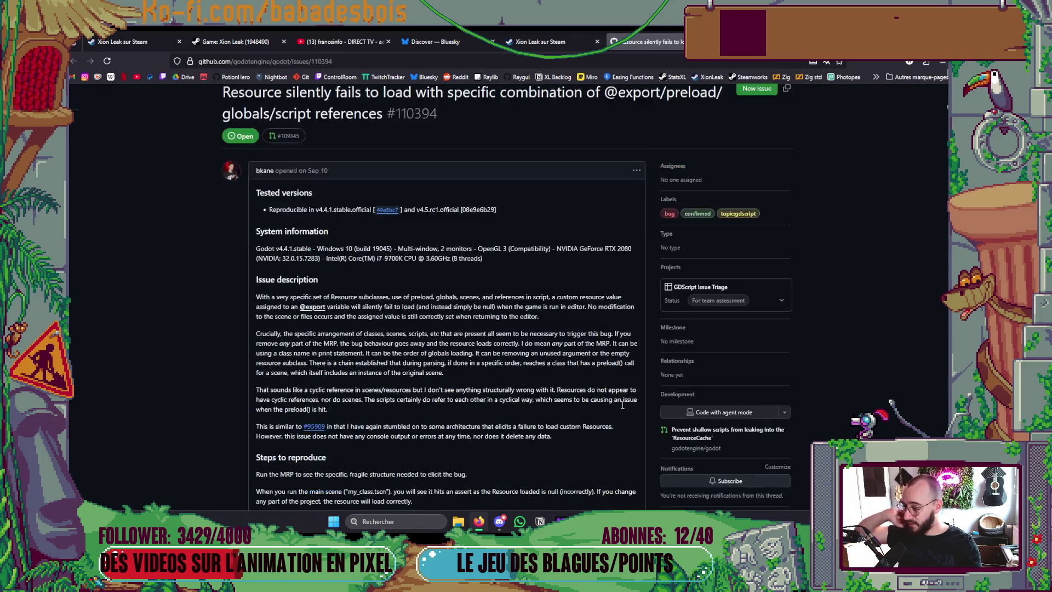
left_click(721, 388)
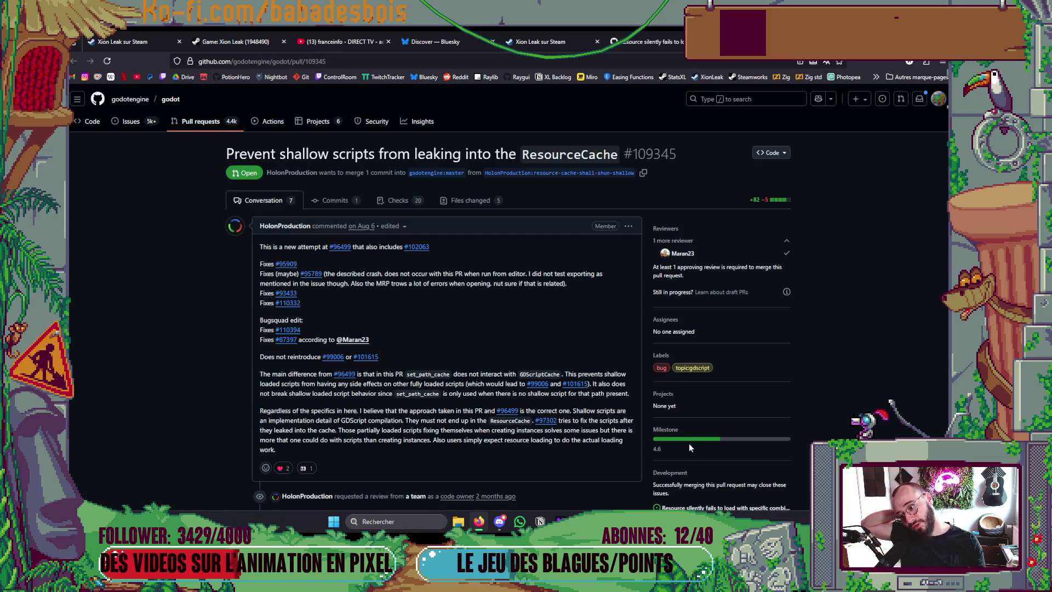
Read through the PR #109345 description, then return to the running PotionHero game
scroll(689, 443, "down", 4)
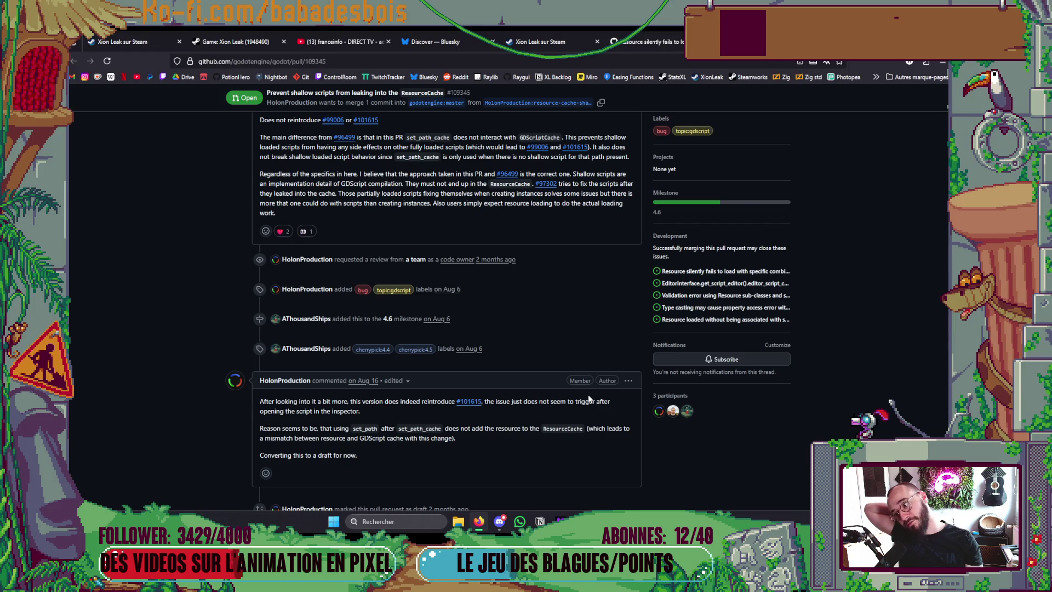
scroll(548, 367, "up", 3)
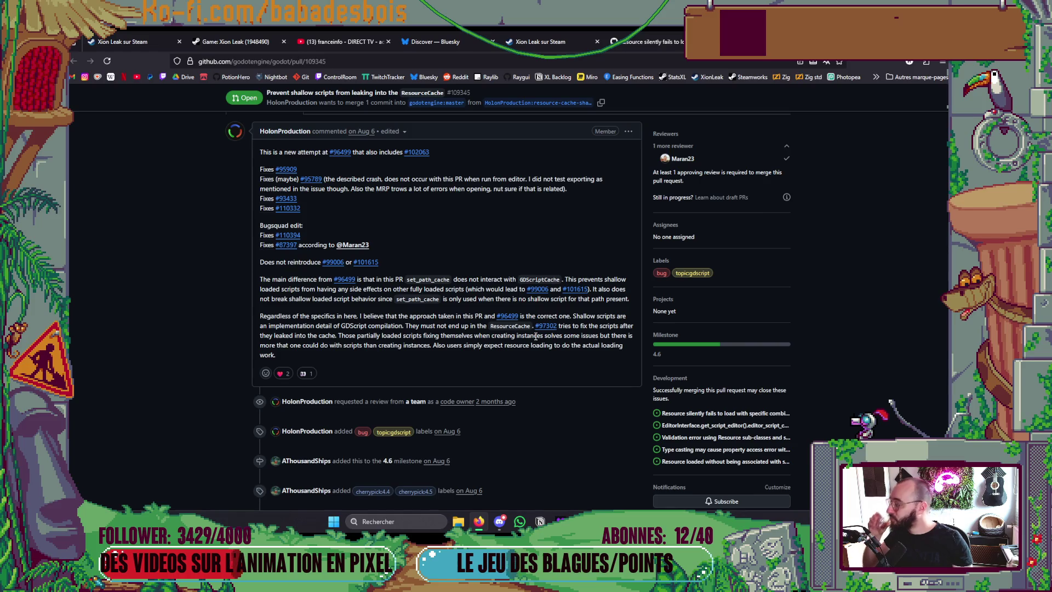
scroll(536, 328, "down", 4)
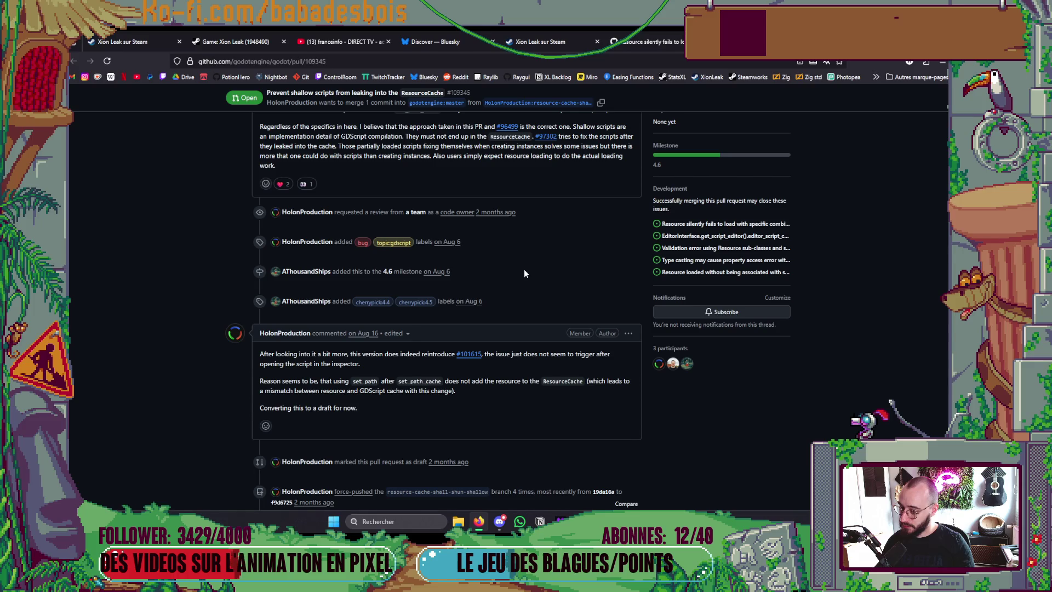
scroll(524, 273, "down", 5)
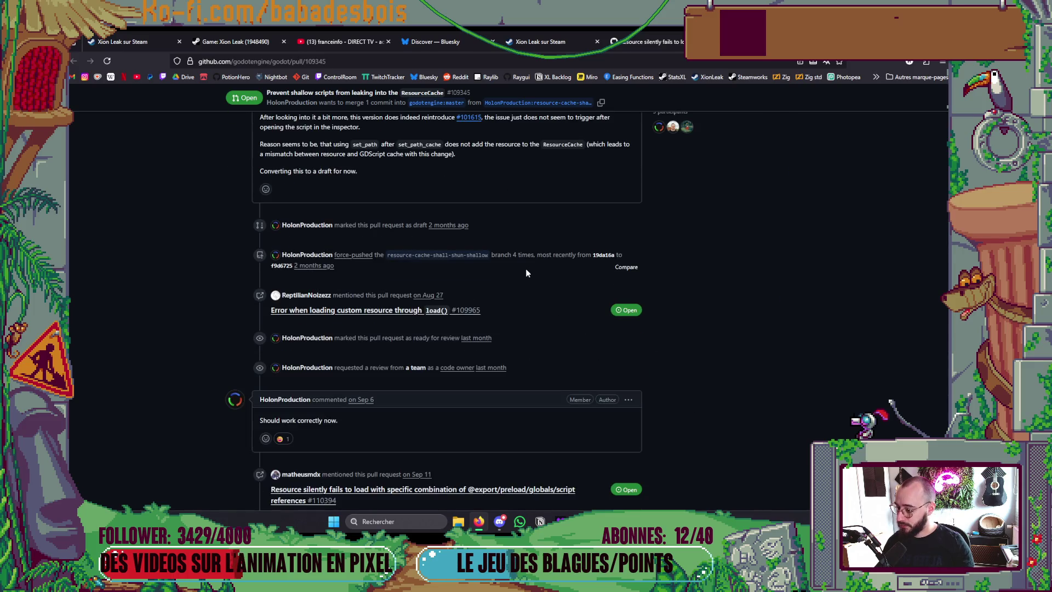
scroll(527, 273, "down", 4)
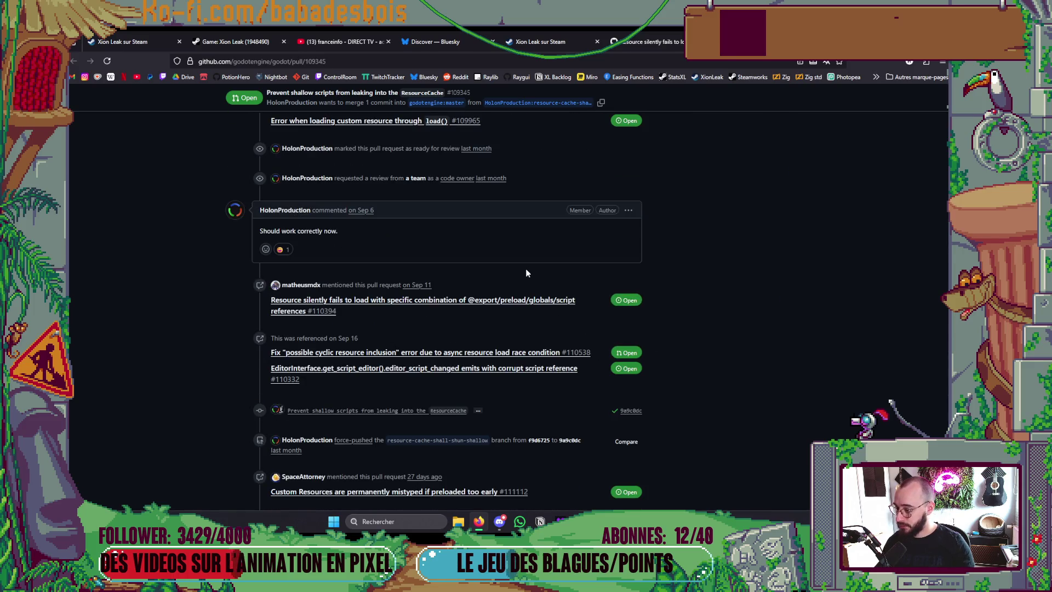
scroll(526, 273, "down", 6)
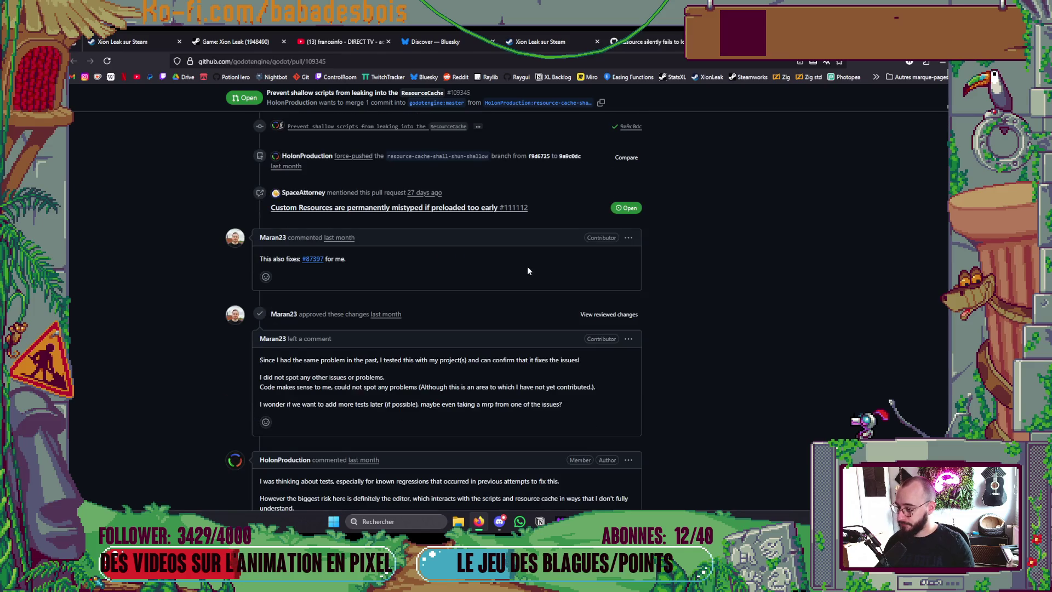
scroll(527, 266, "down", 10)
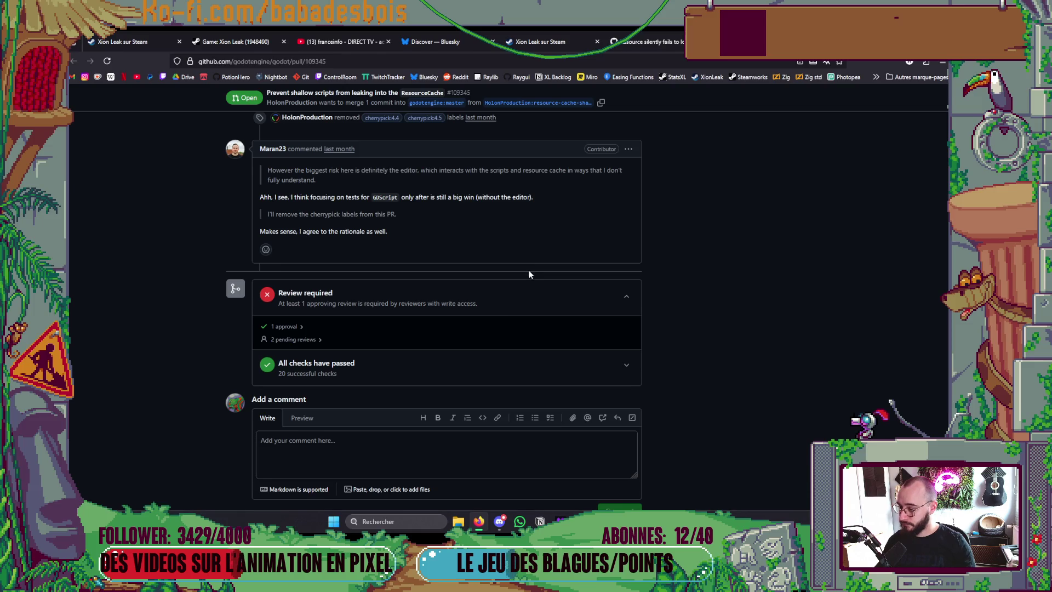
scroll(529, 274, "up", 4)
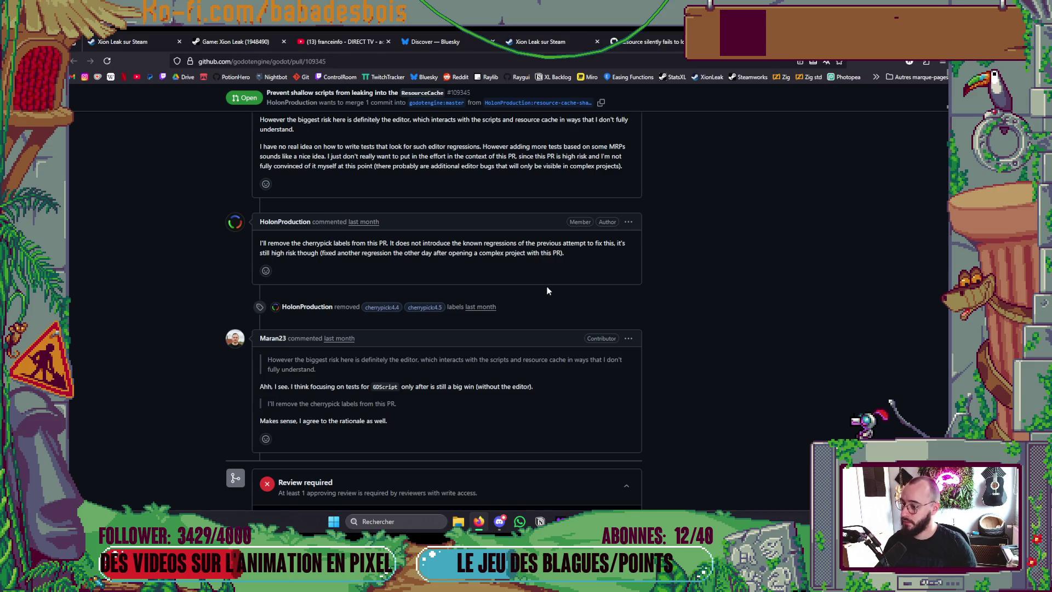
scroll(559, 287, "up", 10)
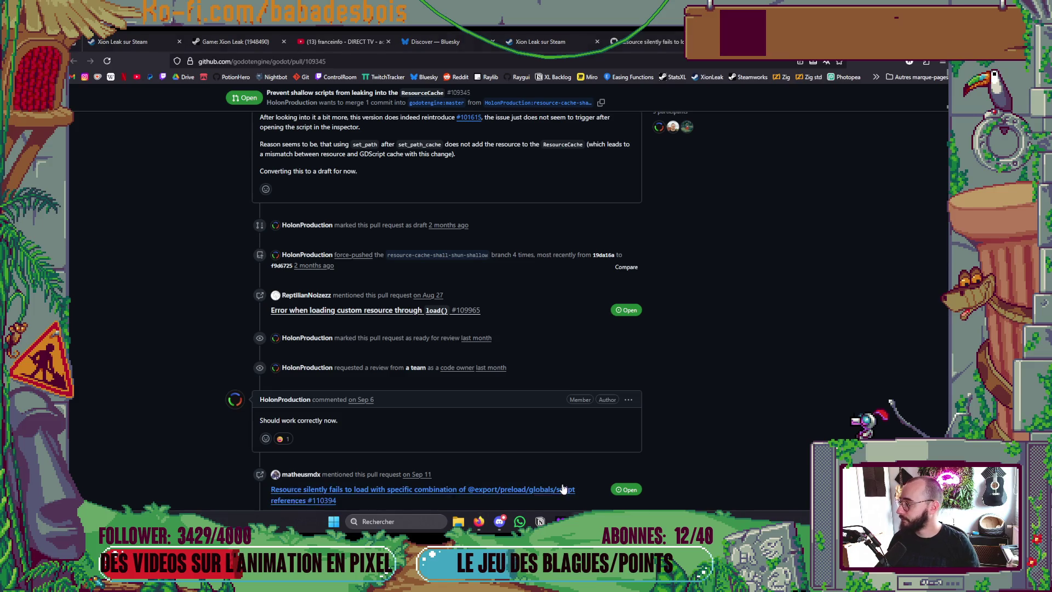
scroll(530, 368, "up", 8)
scroll(530, 371, "up", 2)
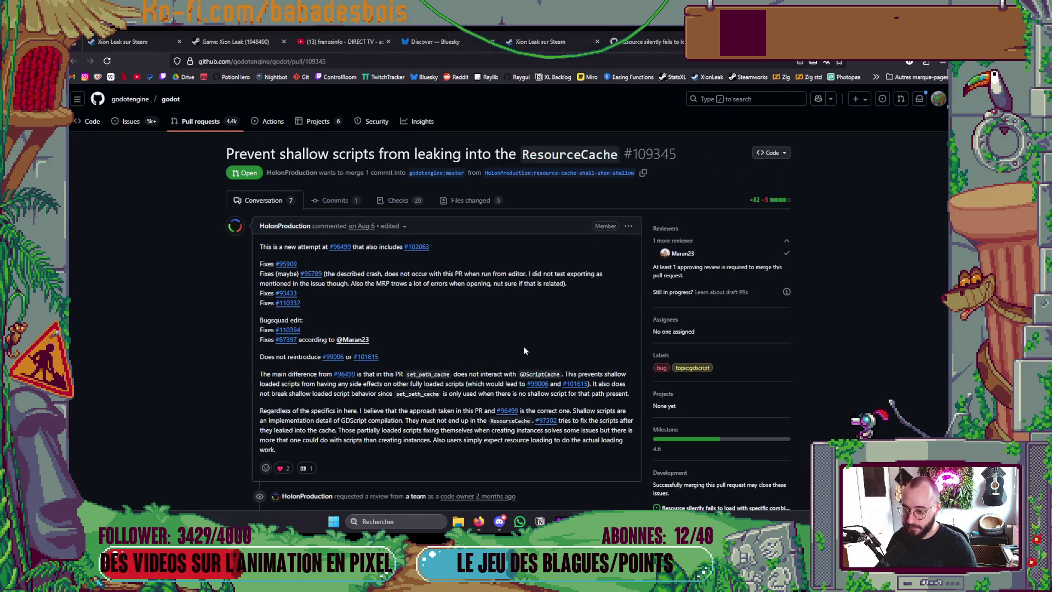
scroll(652, 422, "down", 5)
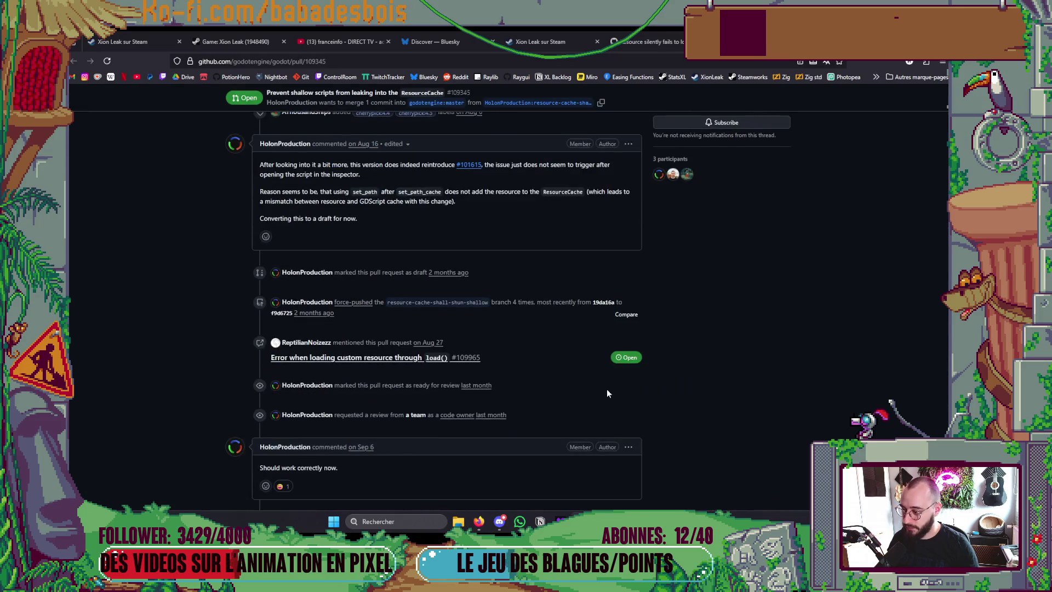
scroll(605, 390, "up", 3)
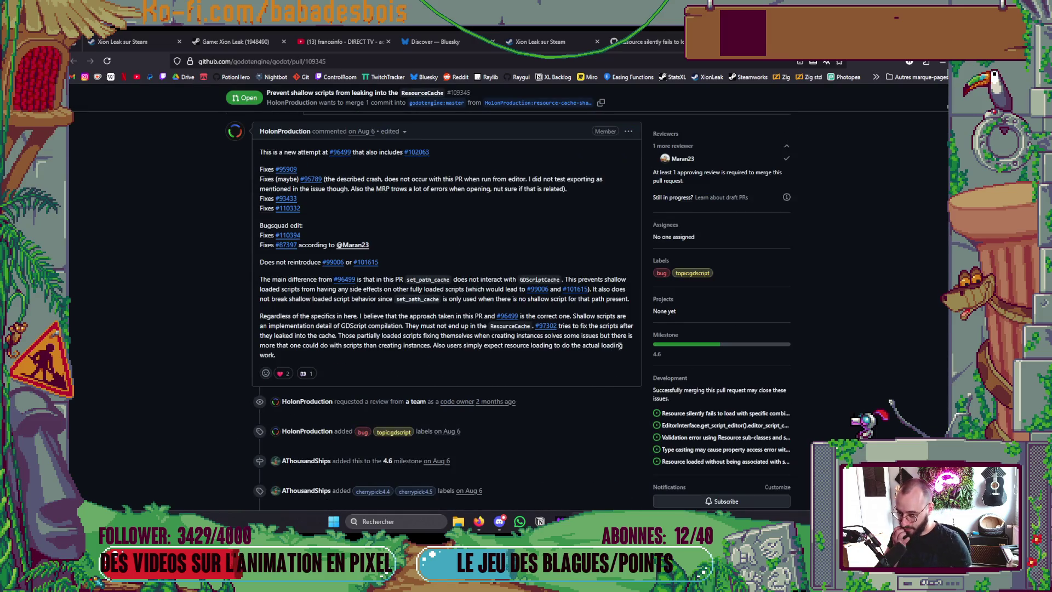
key("alt+Tab")
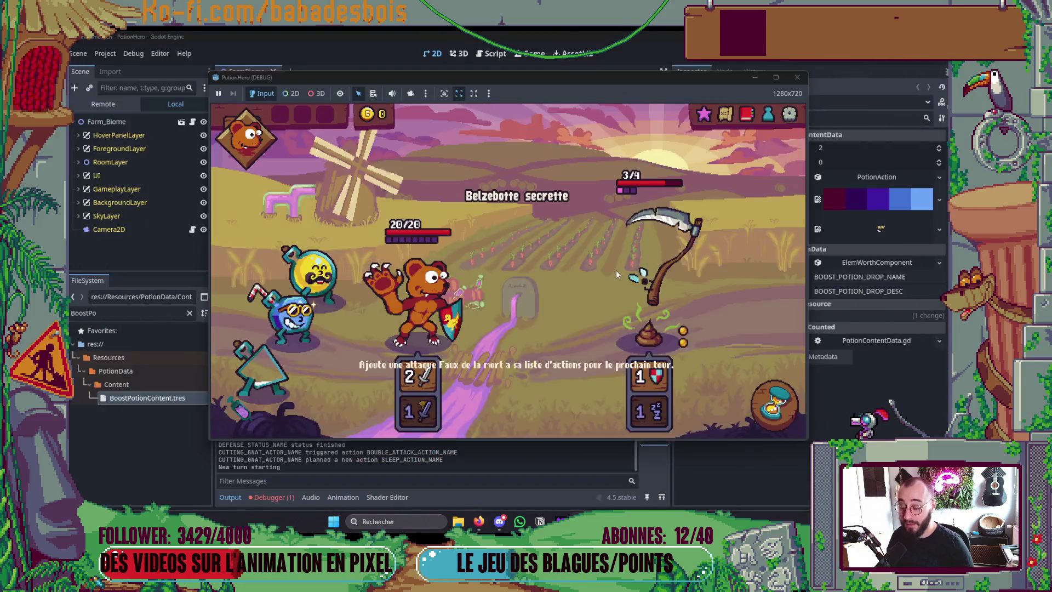
End six turns until Belzebotte secrette is defeated, then accept the battle reward
mouse_move(291, 315)
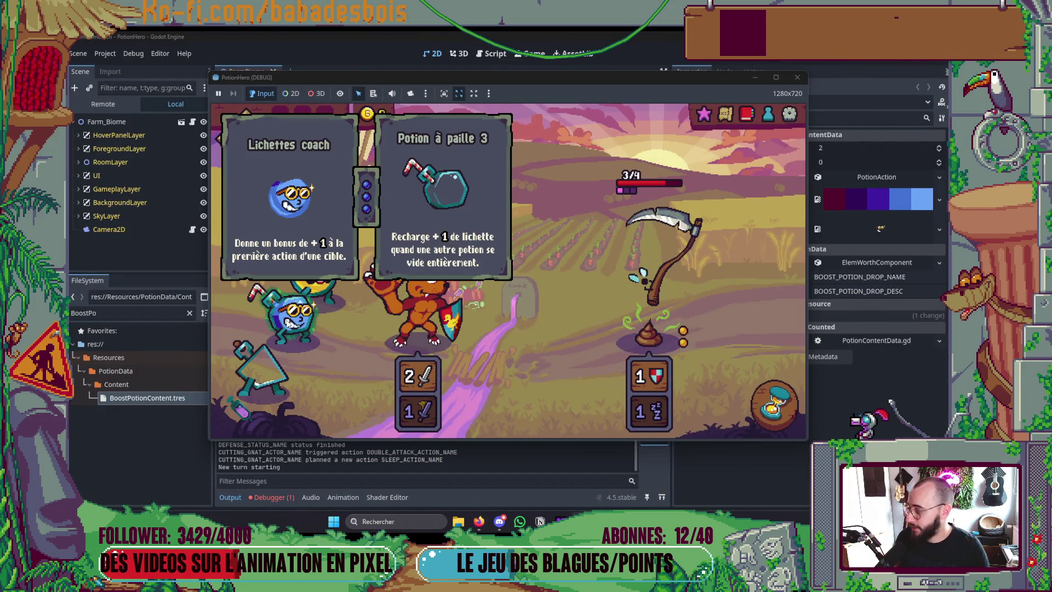
mouse_move(684, 326)
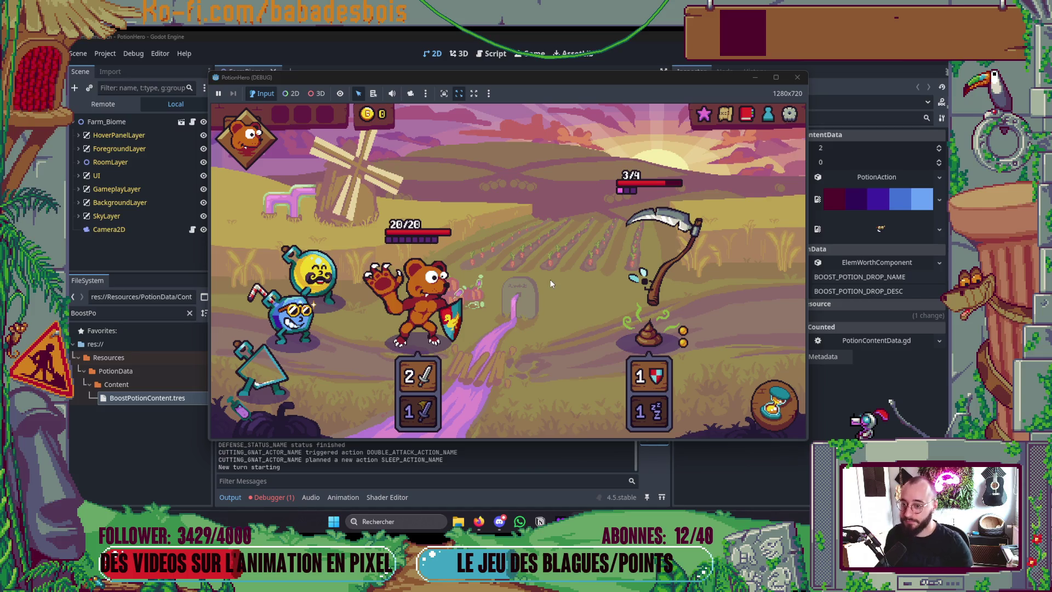
mouse_move(270, 257)
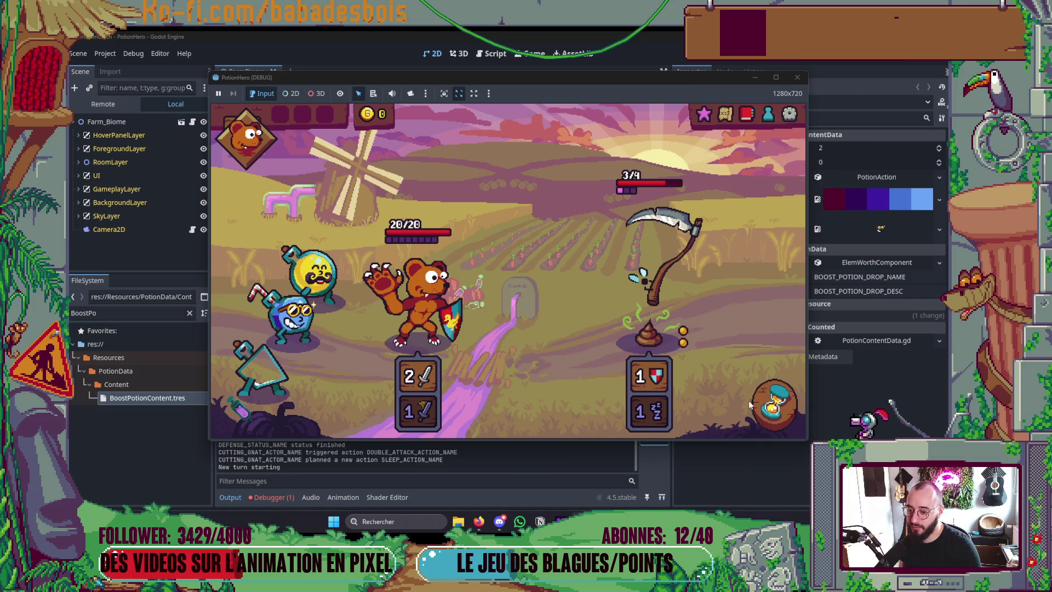
left_click(777, 406)
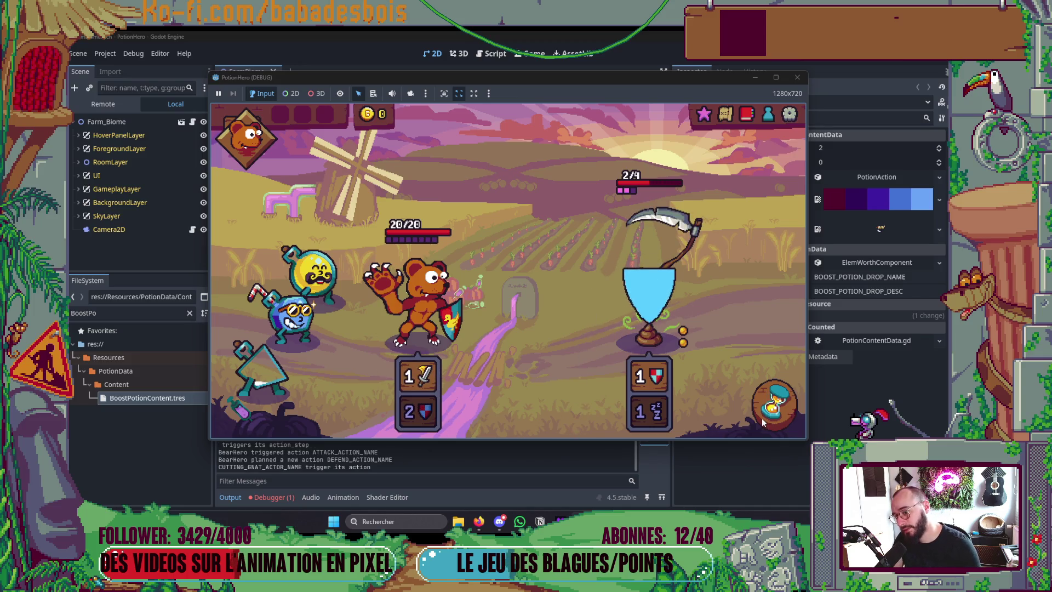
left_click(774, 415)
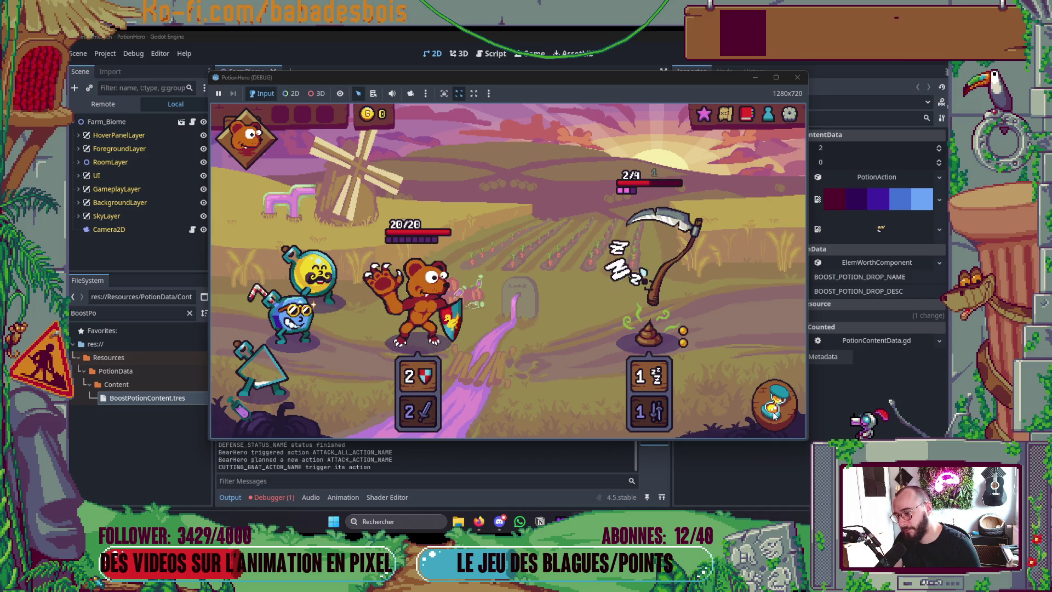
left_click(776, 414)
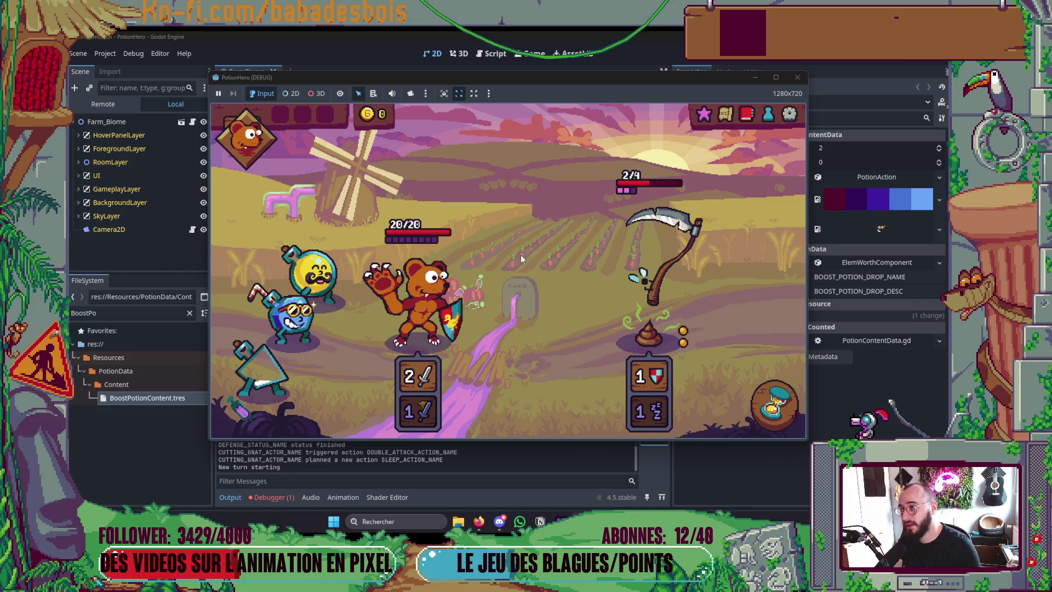
left_click(770, 404)
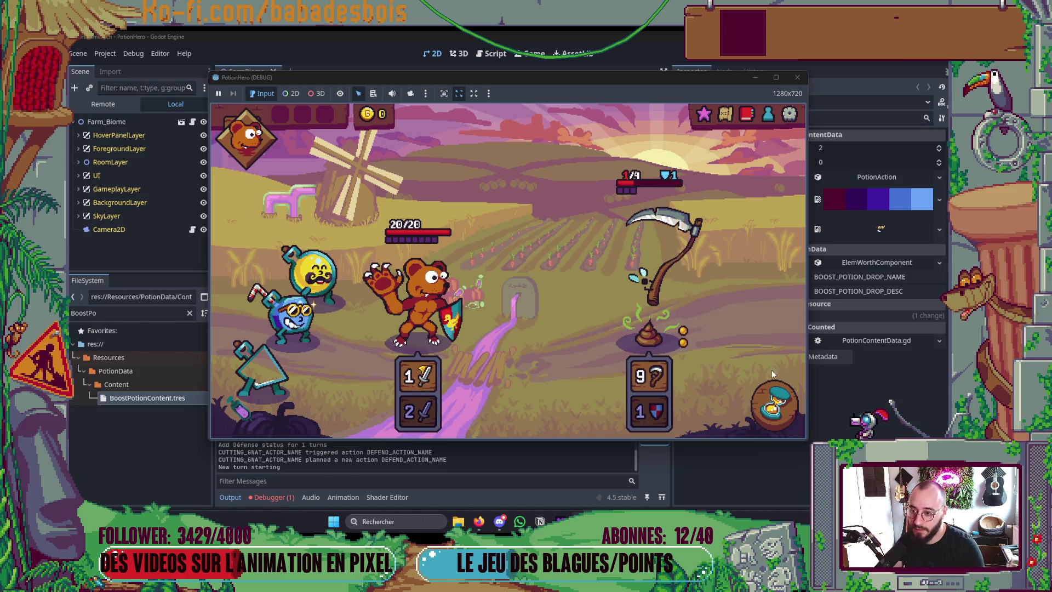
left_click(763, 405)
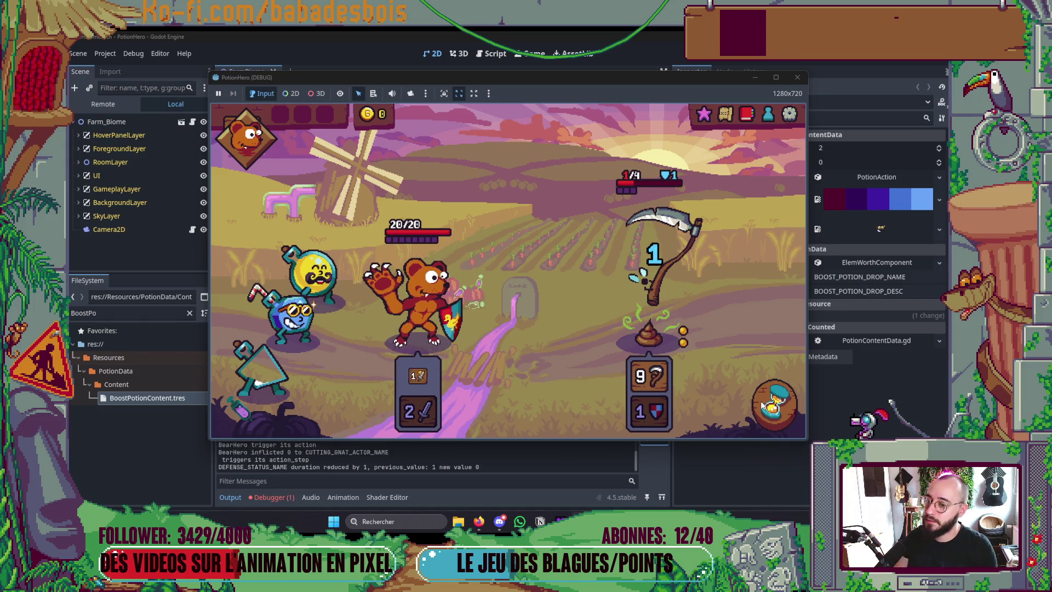
left_click(754, 378)
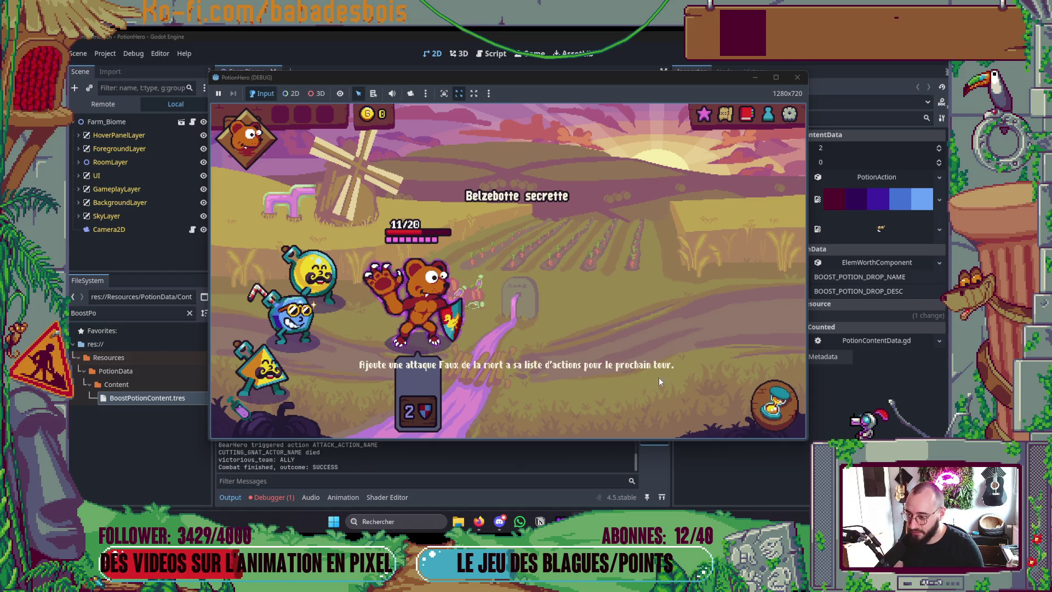
left_click(773, 402)
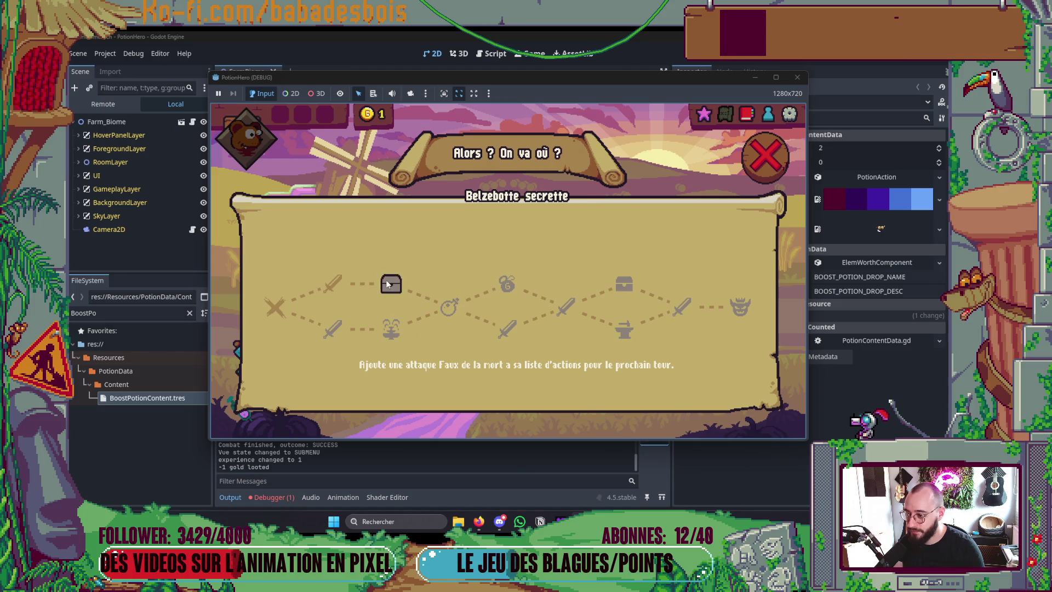
Enter the chest room on the route and take Potion maso 3 as the reward
left_click(385, 279)
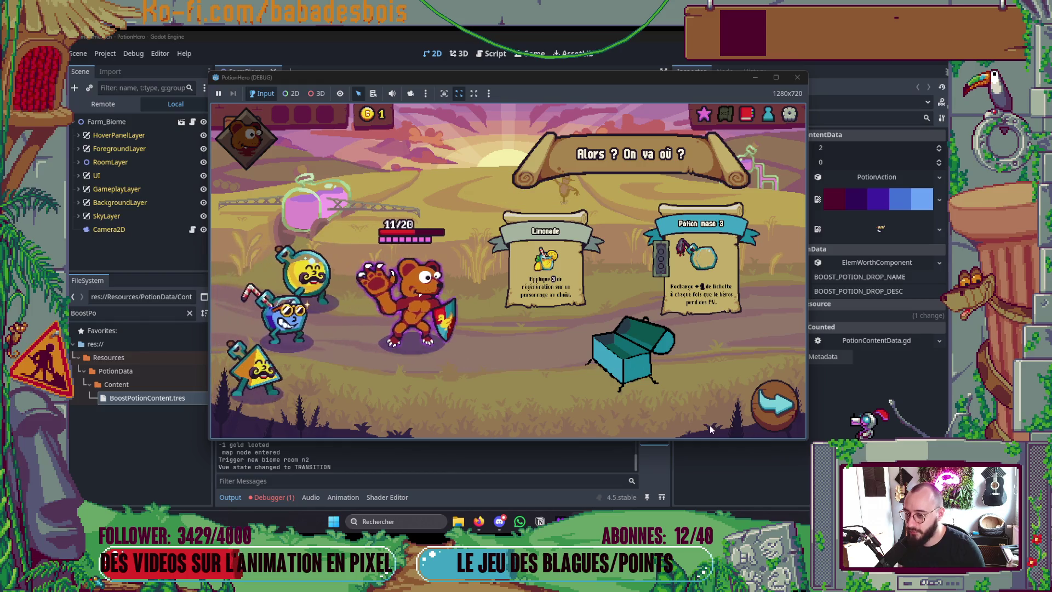
mouse_move(713, 321)
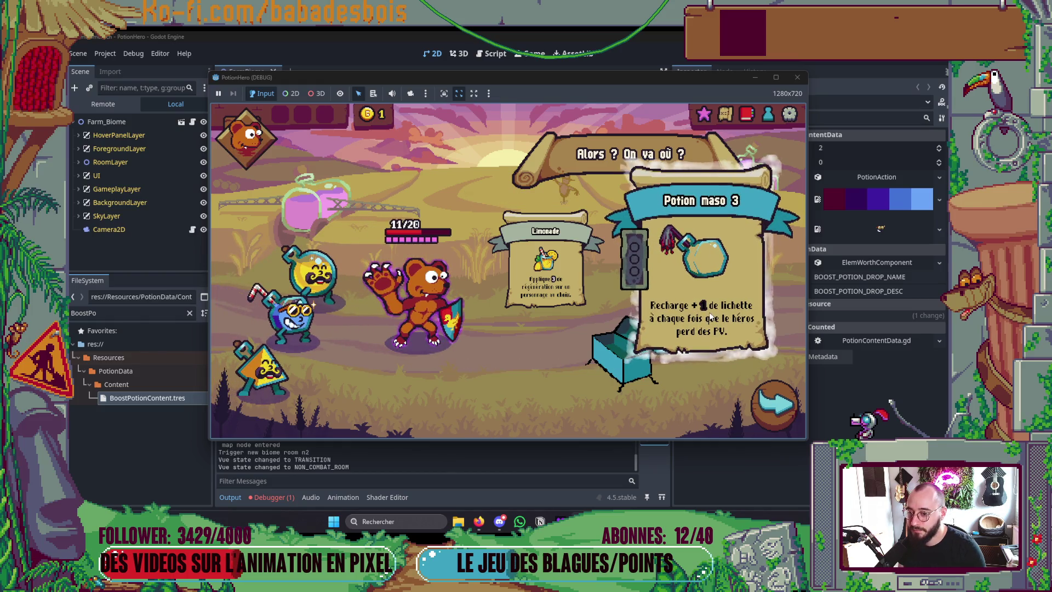
left_click(713, 320)
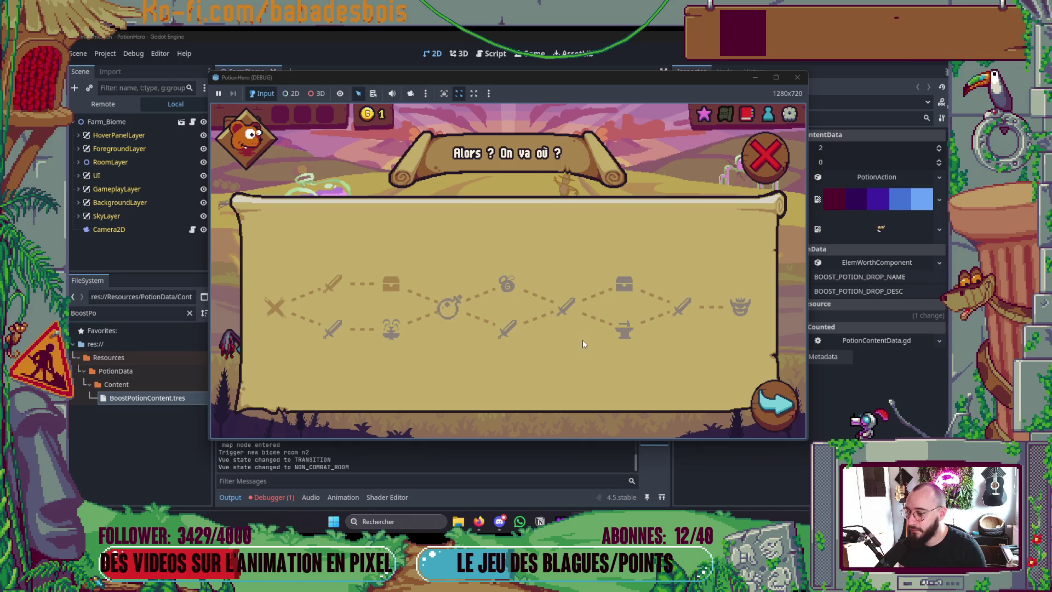
Move on to the fusion room, fuse the yellow and blue potions, and choose the next room
left_click(450, 308)
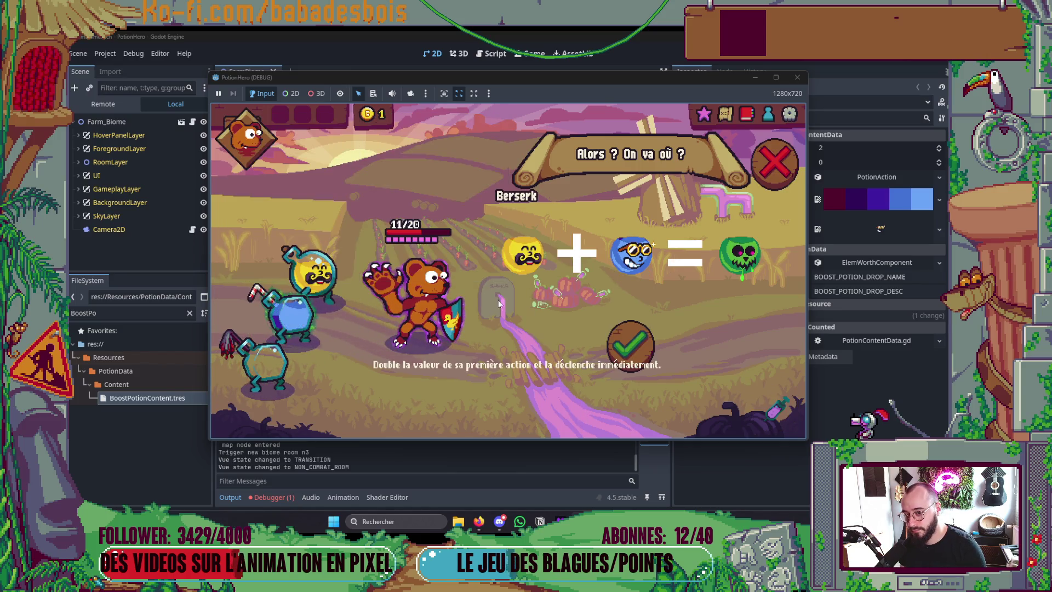
left_click(621, 353)
mouse_move(312, 341)
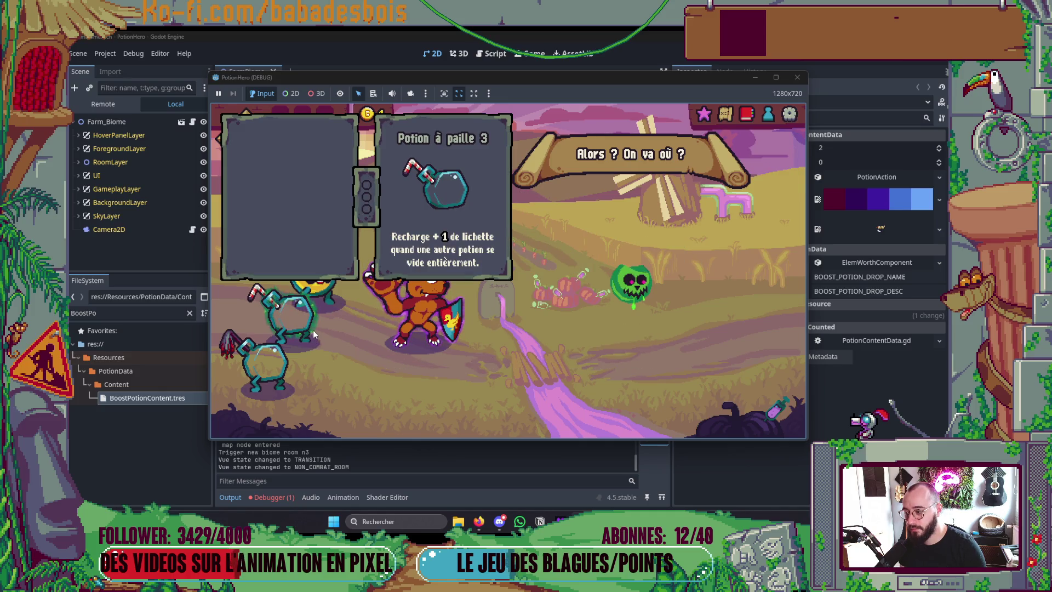
mouse_move(284, 366)
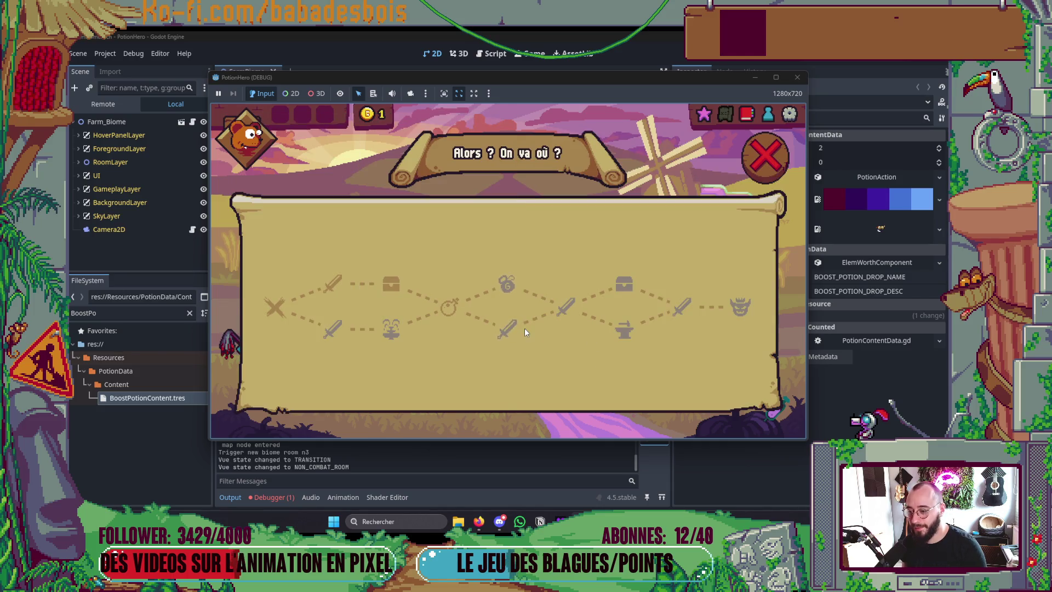
left_click(504, 329)
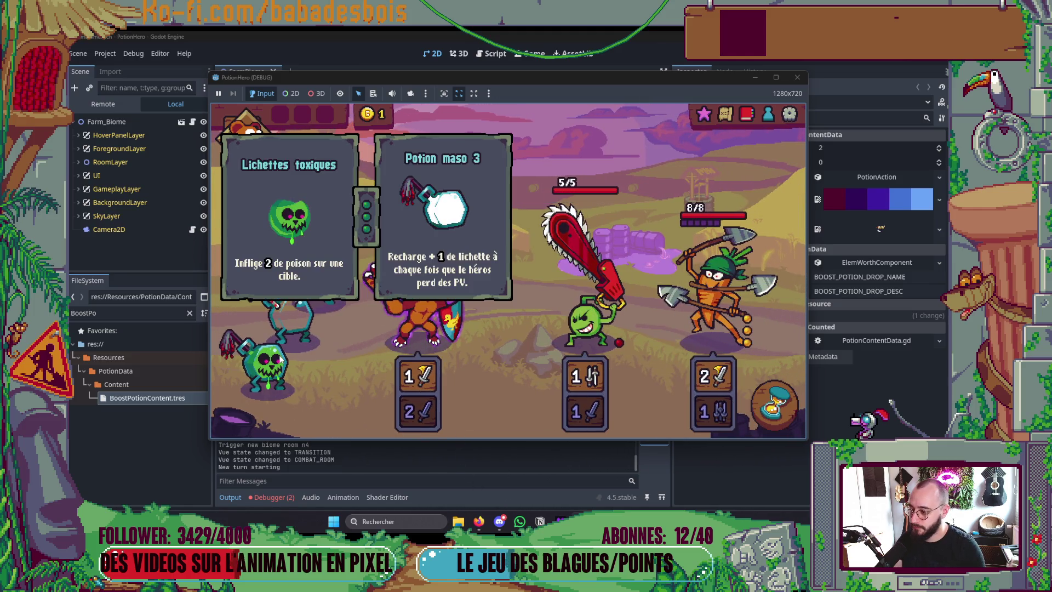
Poison both the carrot and the pea enemy with the green poison potion
left_click(277, 362)
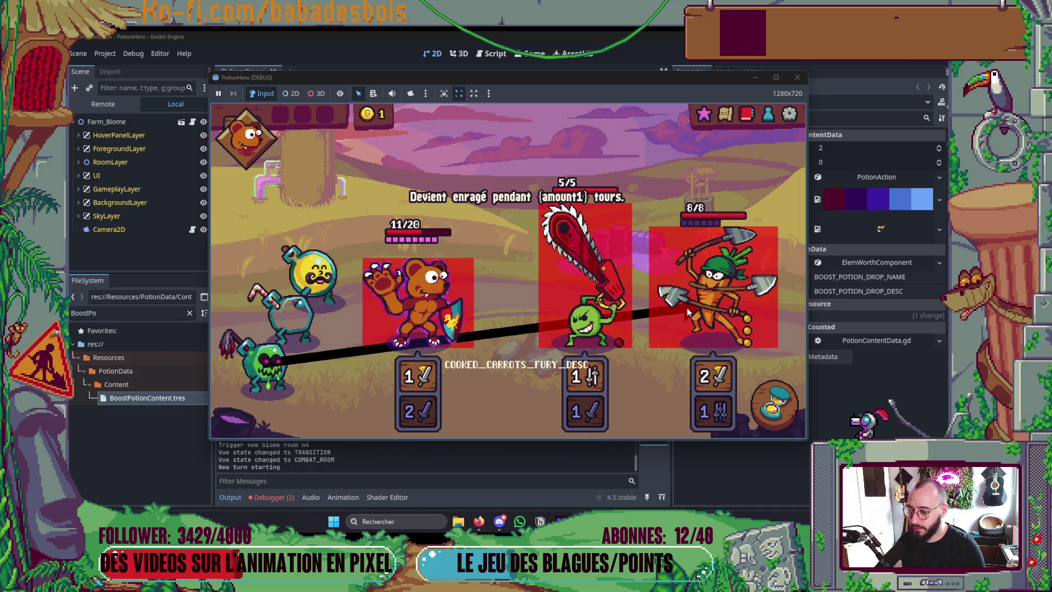
left_click(683, 347)
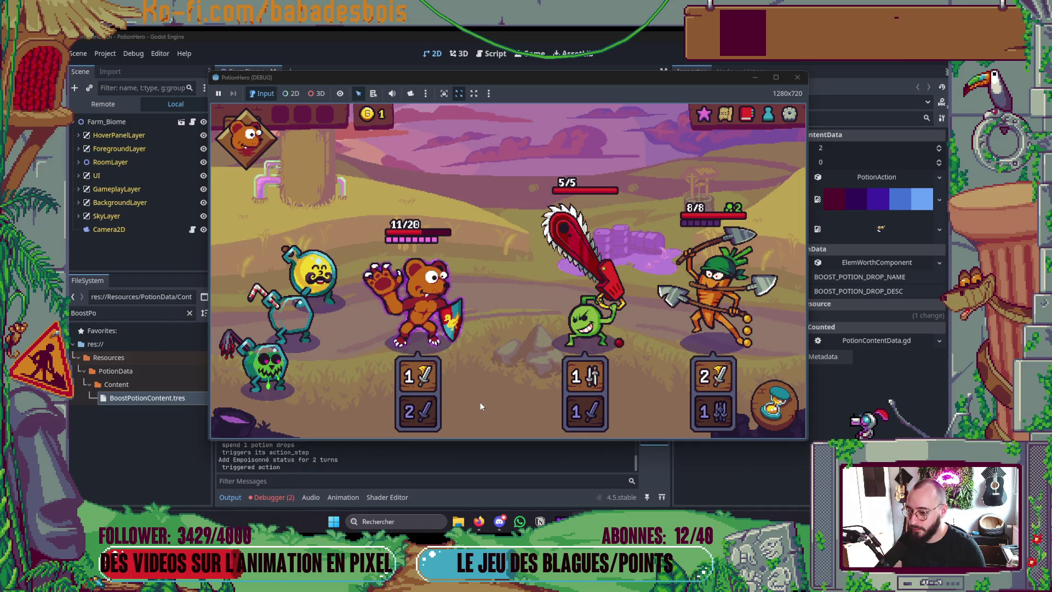
mouse_move(285, 377)
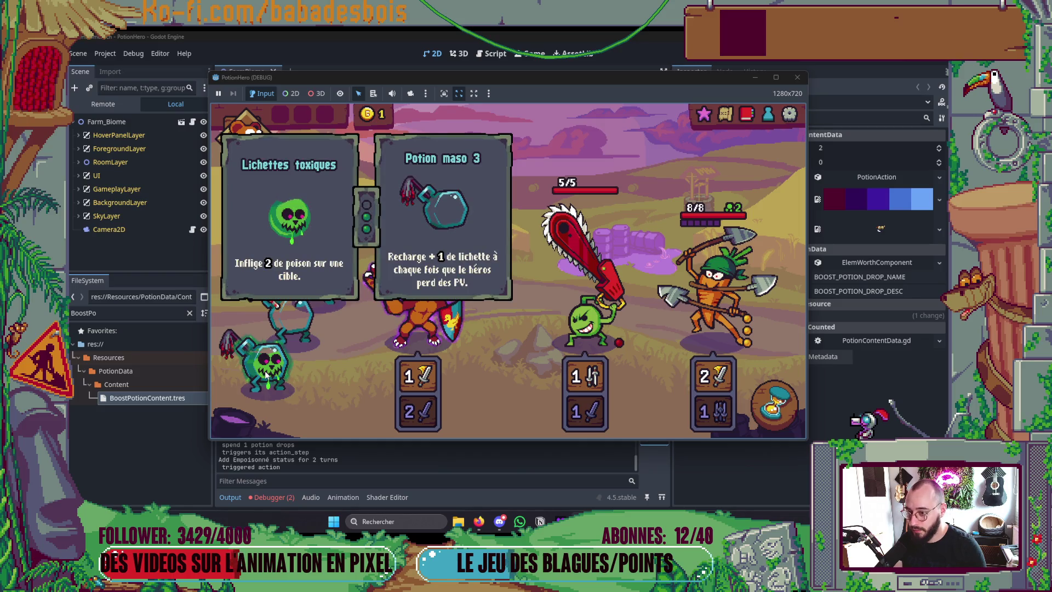
left_click(268, 374)
left_click(568, 351)
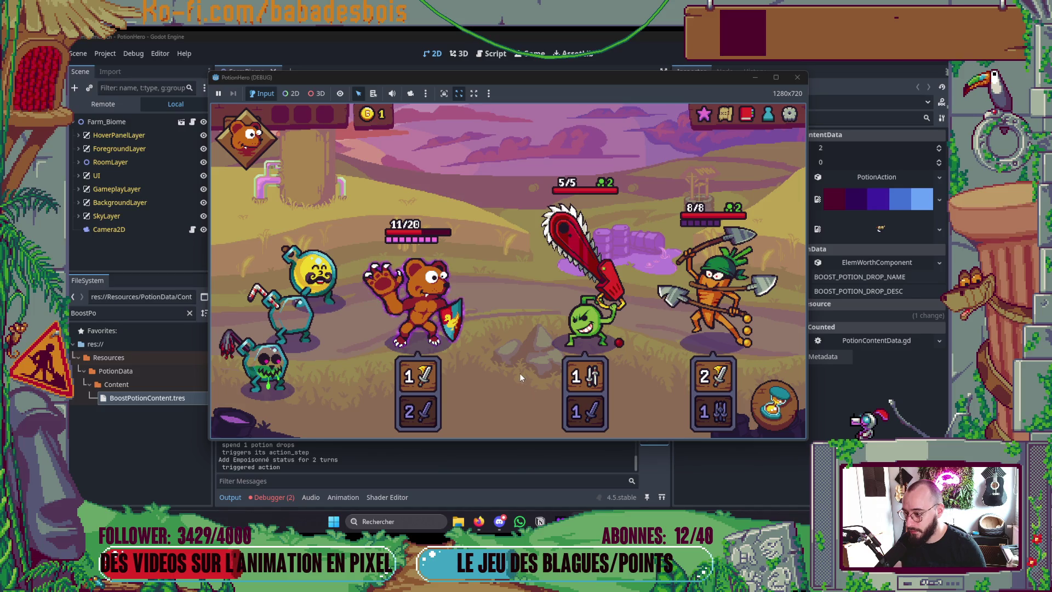
Pour more poison on the carrot, end turns until the battle is won, and collect the gold and star reward
mouse_move(591, 419)
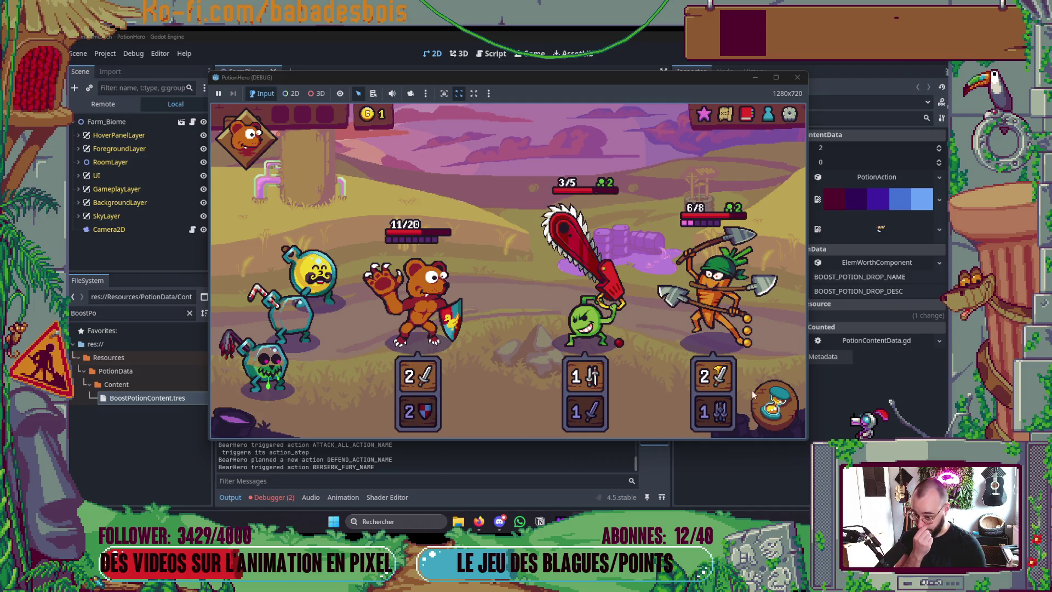
left_click(779, 398)
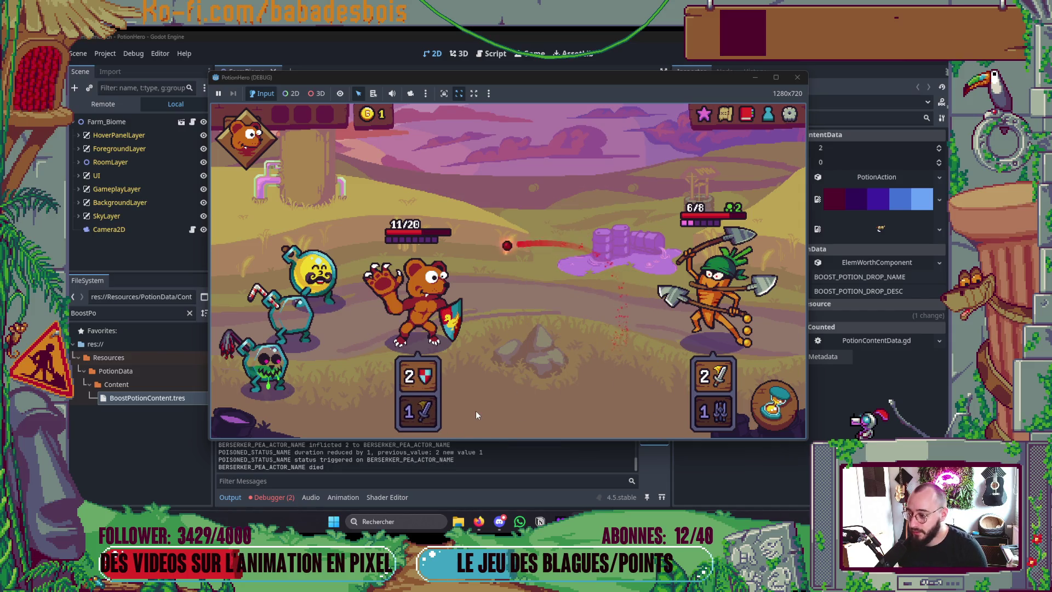
mouse_move(615, 392)
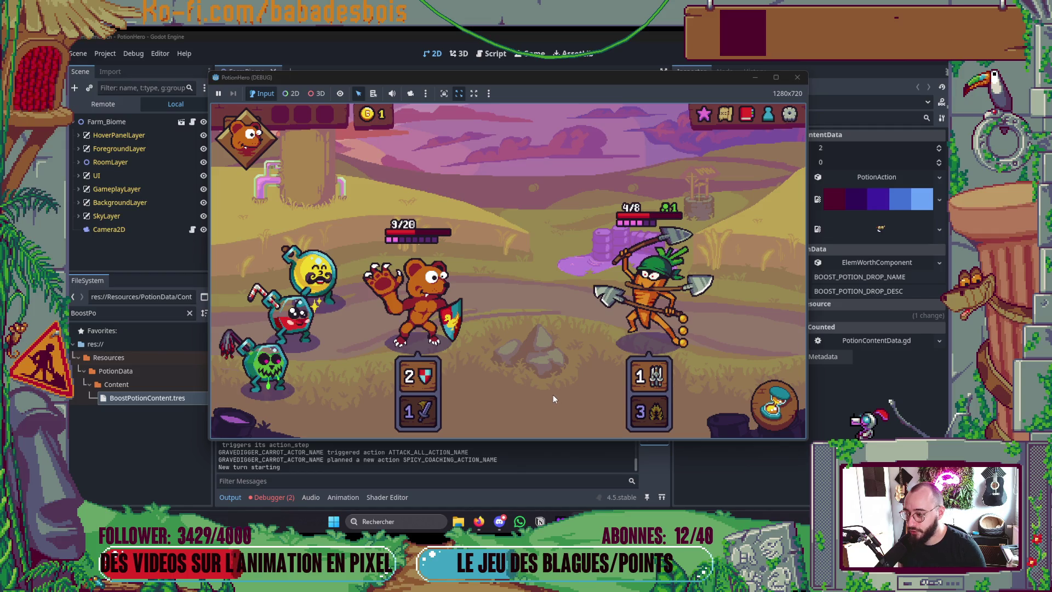
left_click_drag(263, 364, 652, 299)
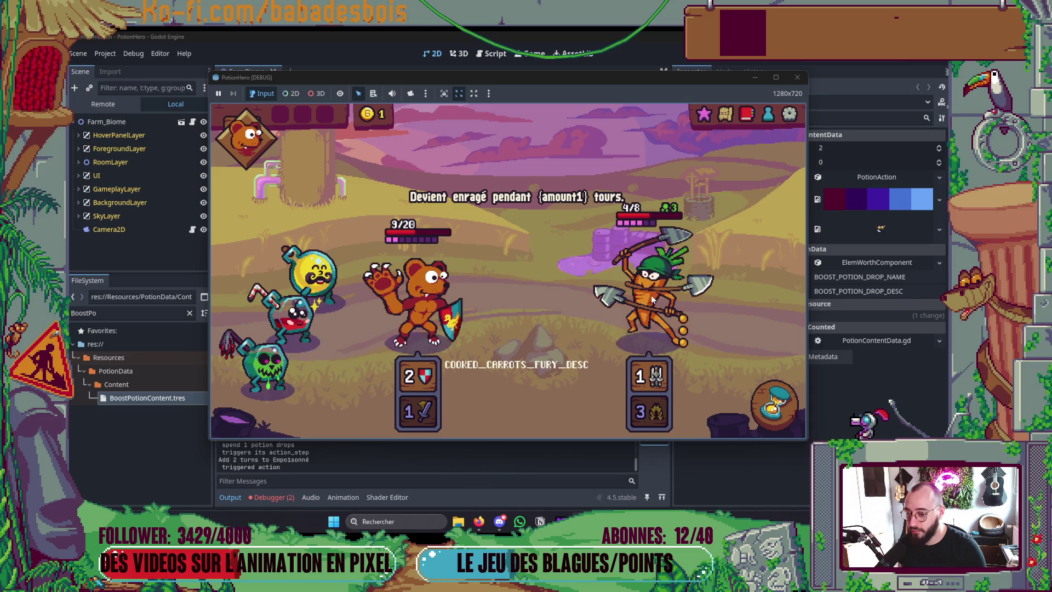
left_click(774, 404)
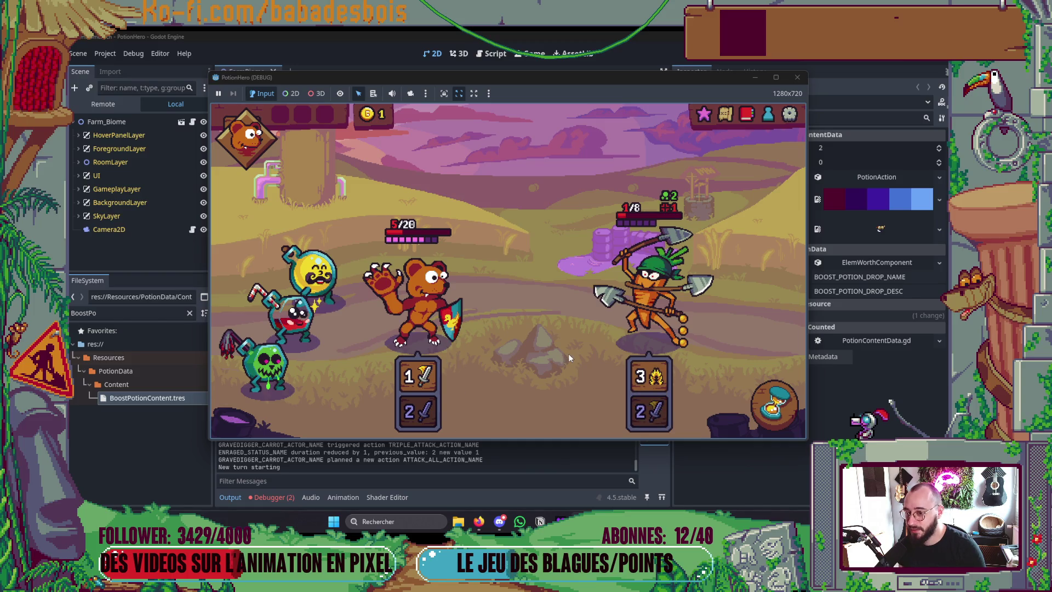
key("space")
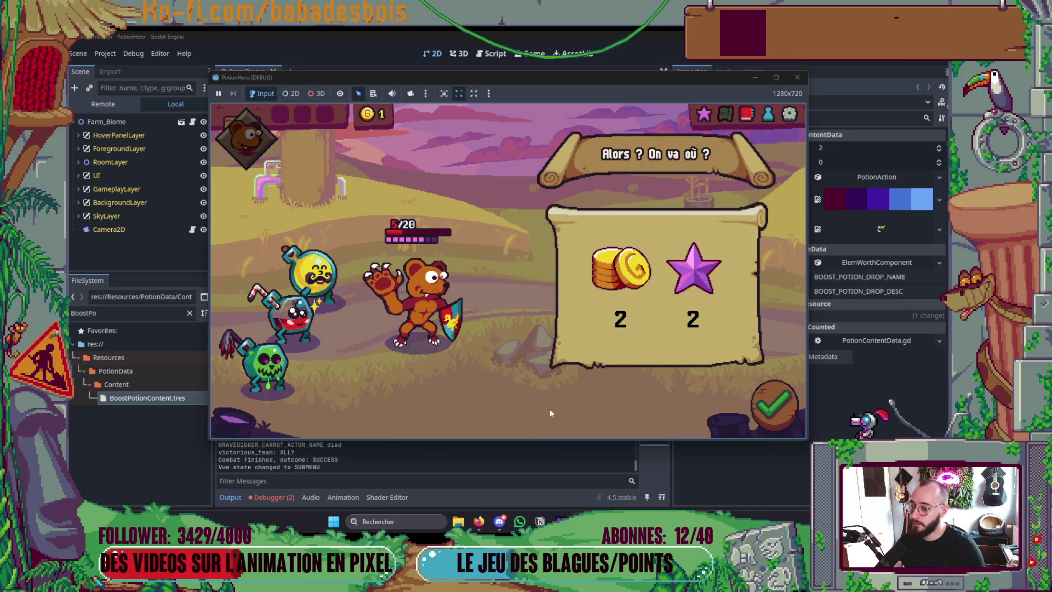
left_click(783, 416)
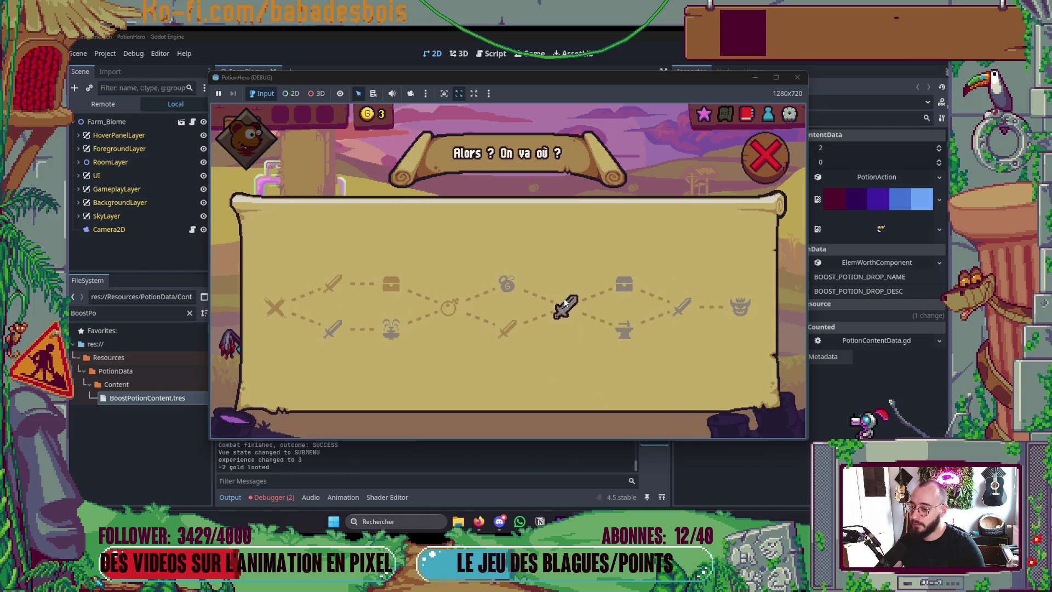
Enter the next farm room, poison the pig twice, and end the turn so the bear attacks
left_click(564, 301)
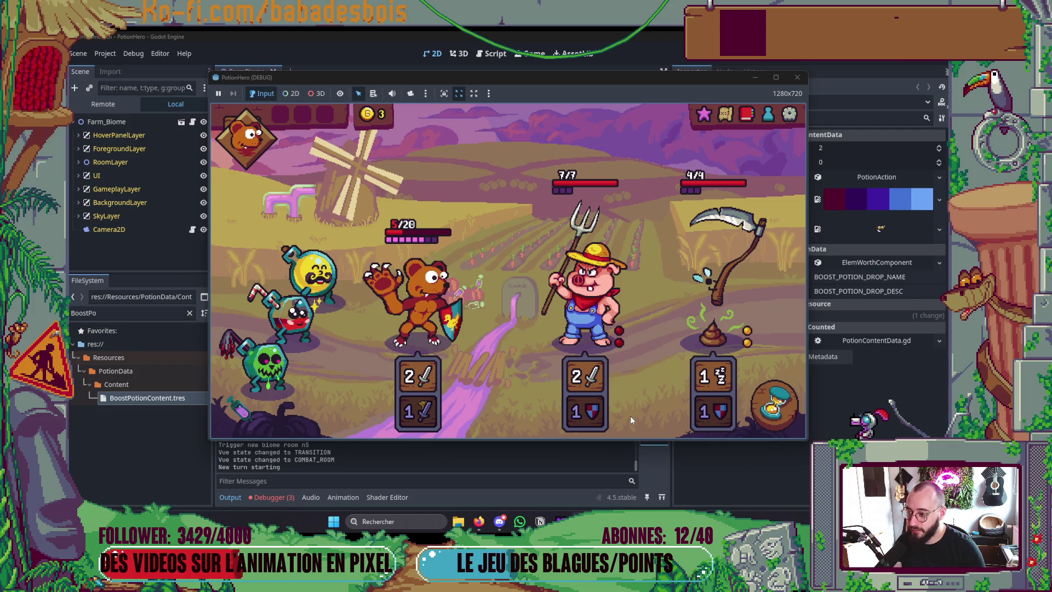
mouse_move(276, 310)
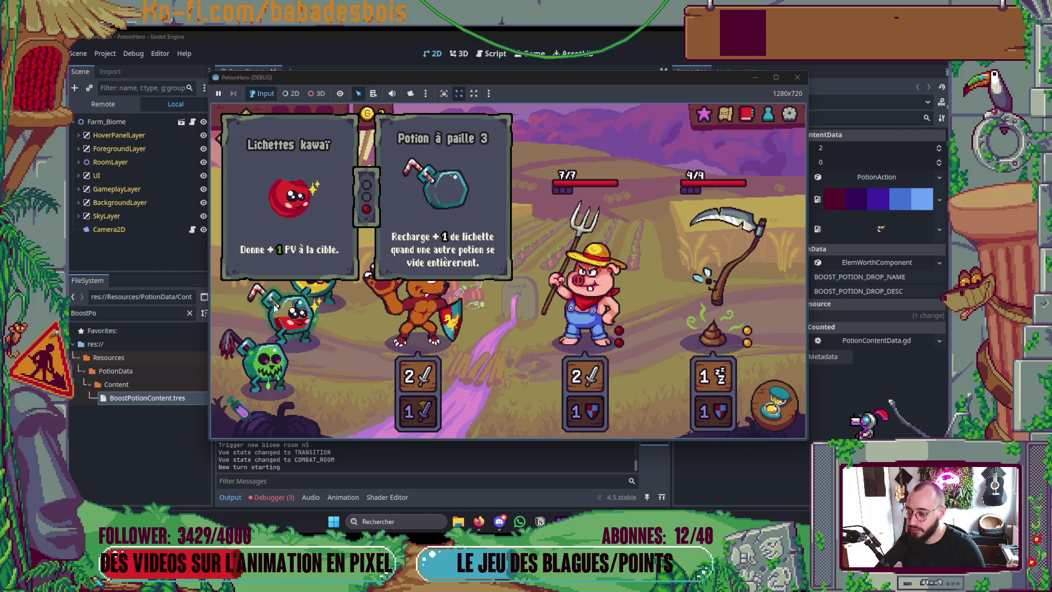
mouse_move(382, 310)
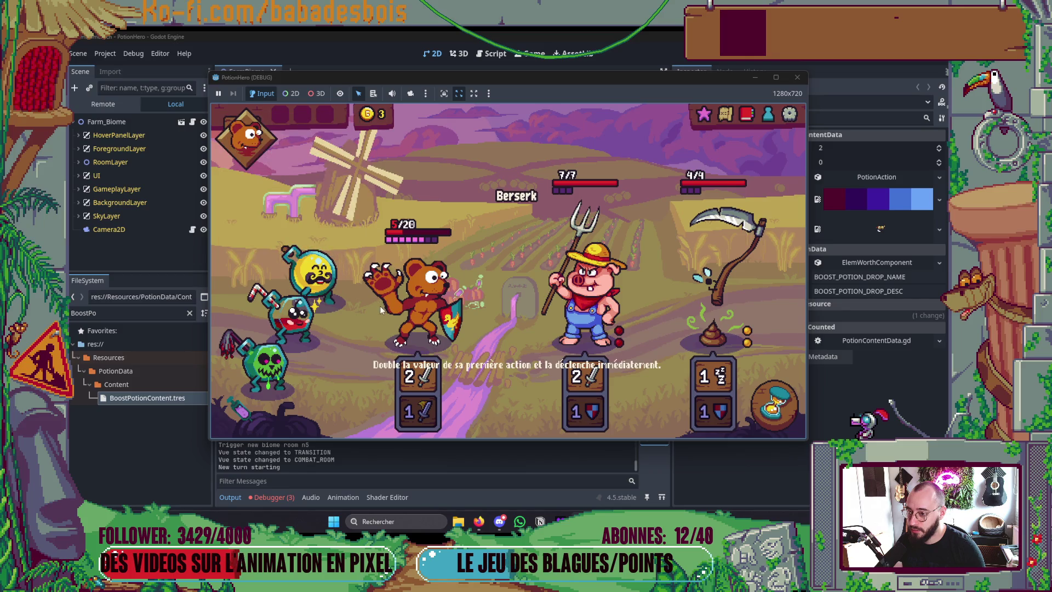
mouse_move(586, 332)
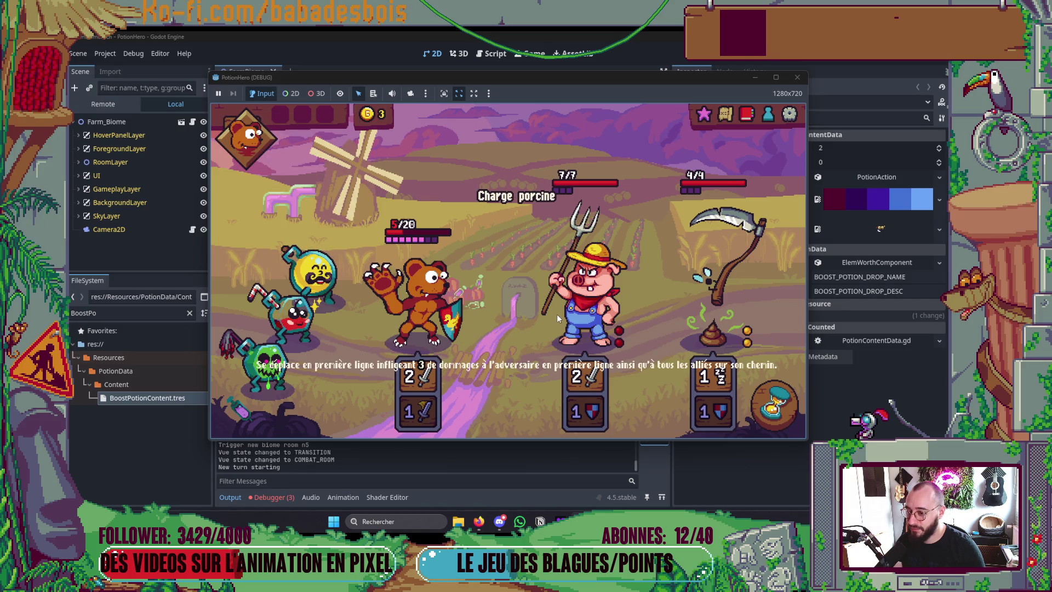
mouse_move(252, 355)
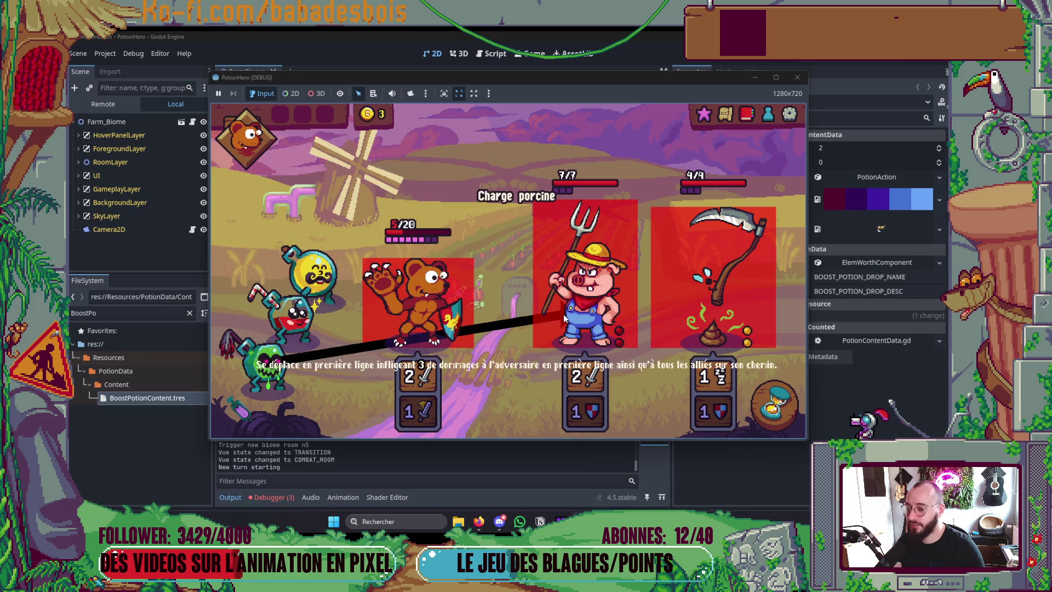
left_click(263, 362)
left_click(584, 296)
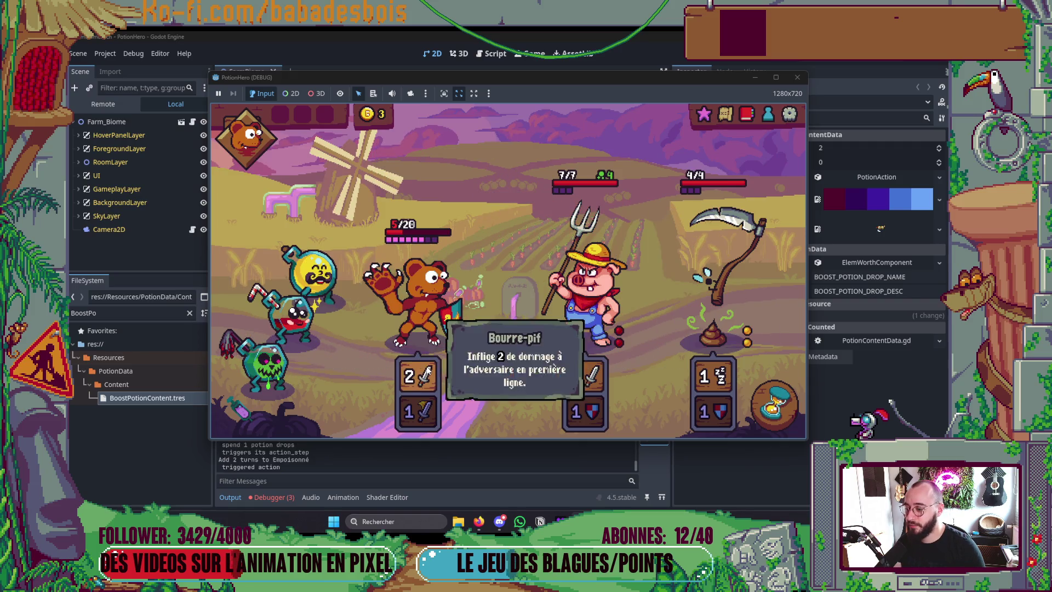
left_click(284, 372)
left_click(581, 296)
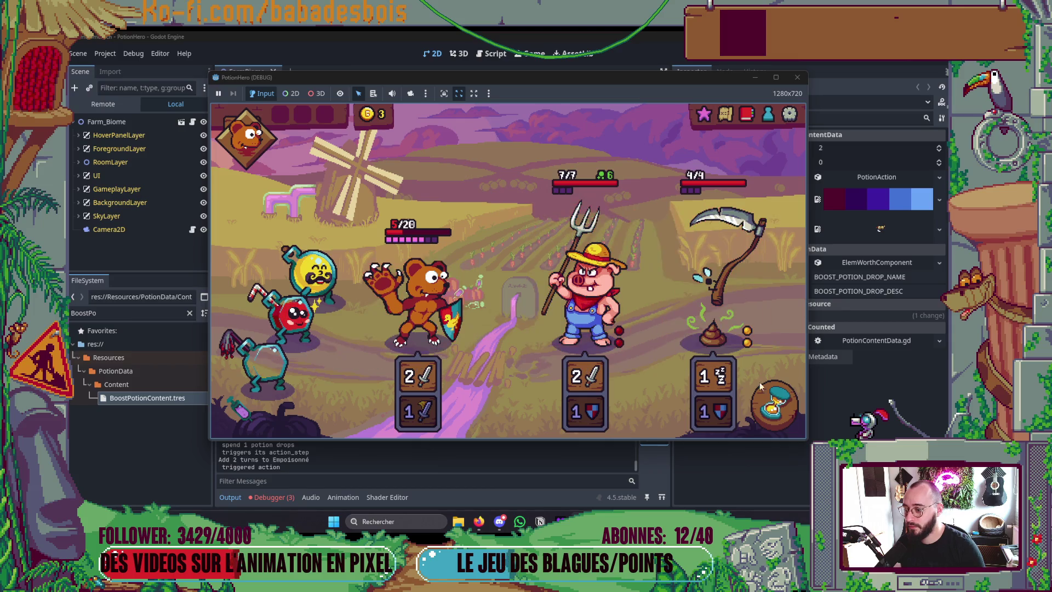
left_click(790, 420)
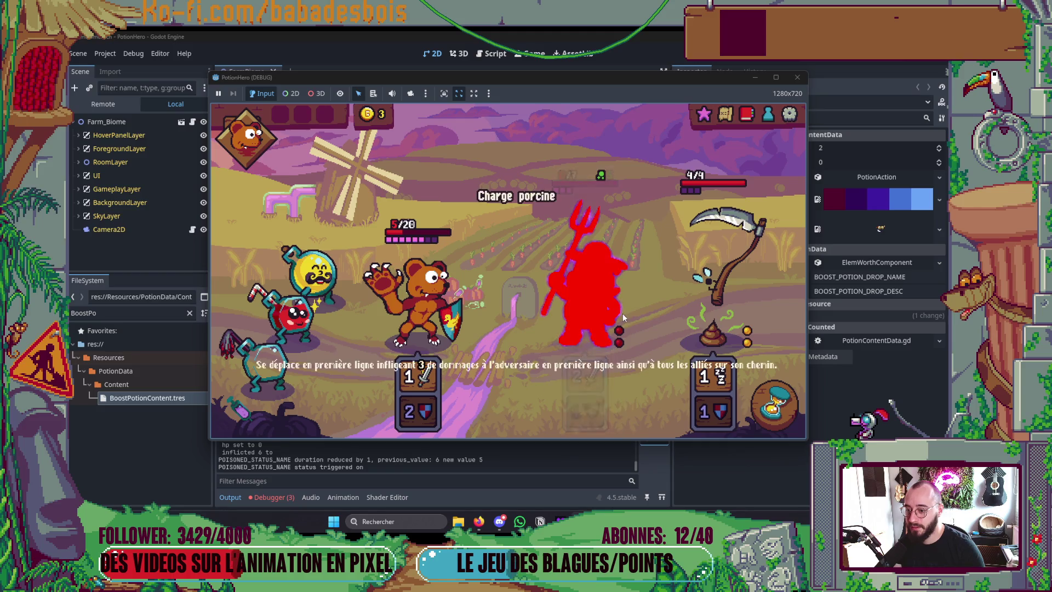
mouse_move(622, 314)
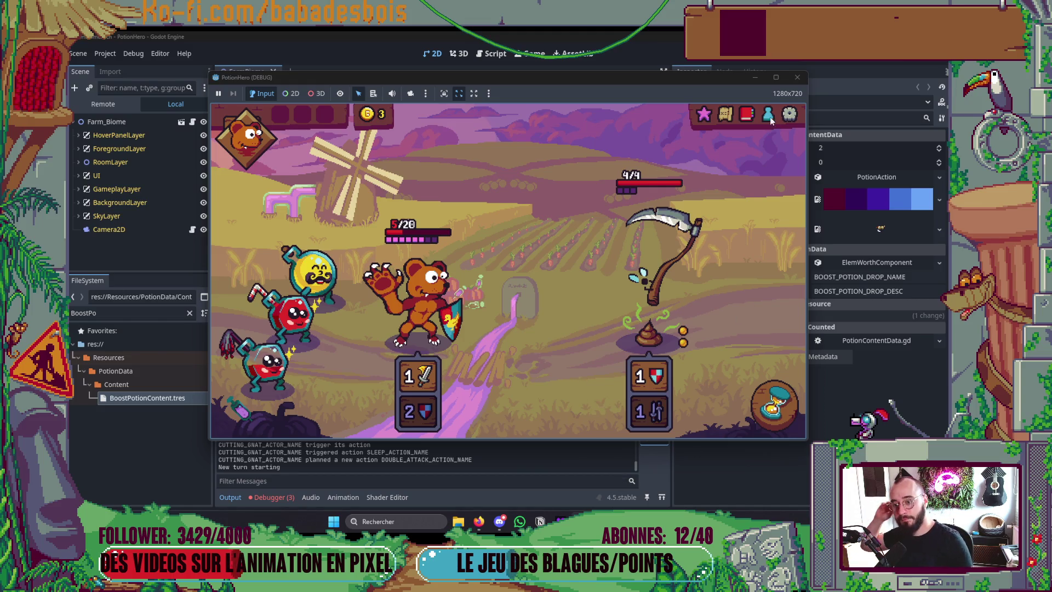
Stop the running game and bring up the terminal shell below the code editor
left_click(794, 78)
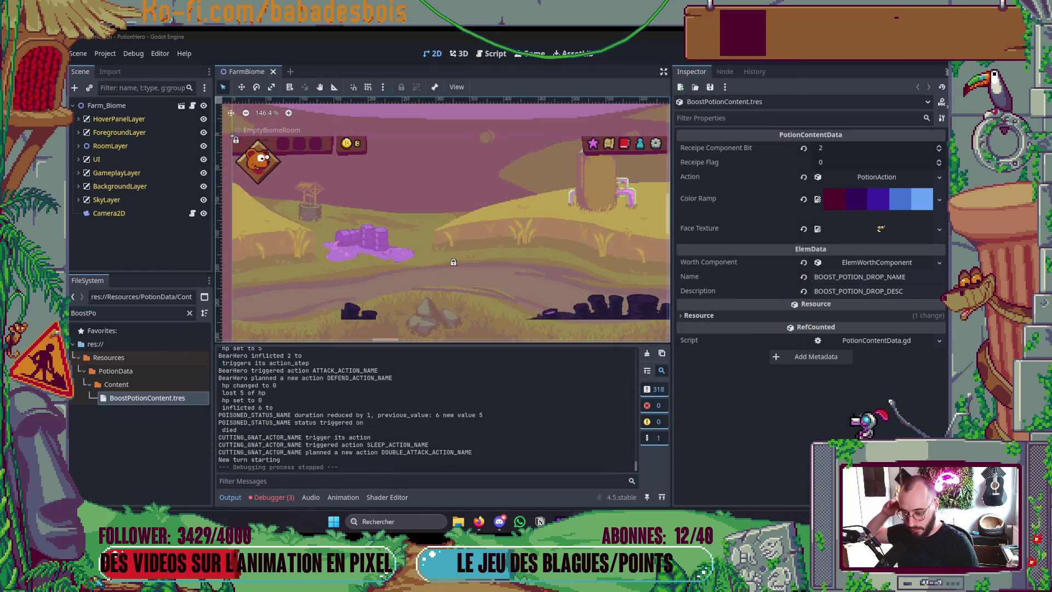
key("alt+Tab")
left_click(590, 465)
key("ctrl+grave")
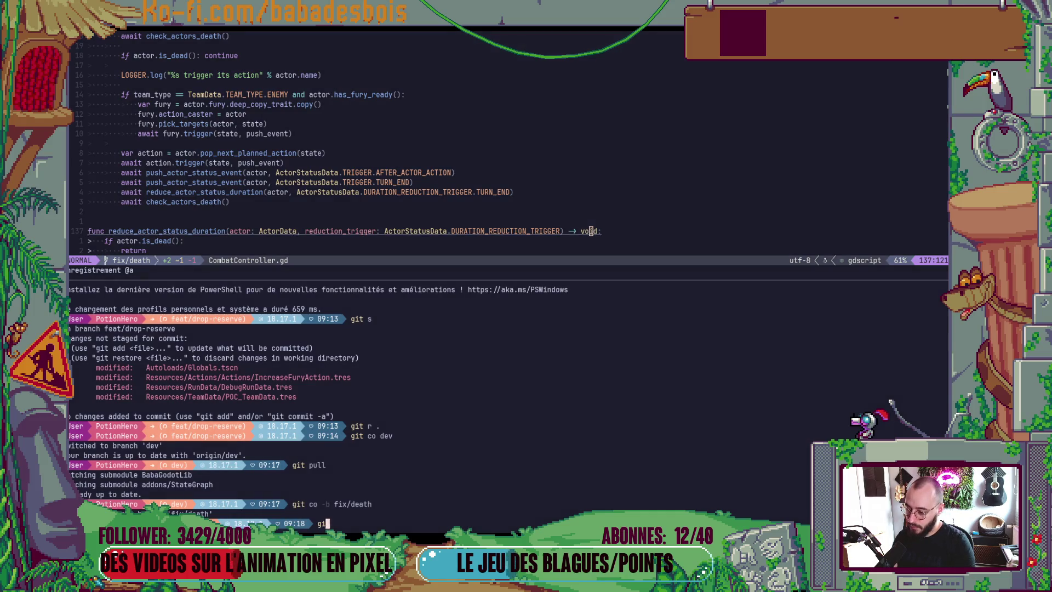
Check git status and stage the modified CombatController.gd script
type("t s")
key("Return")
type("git add")
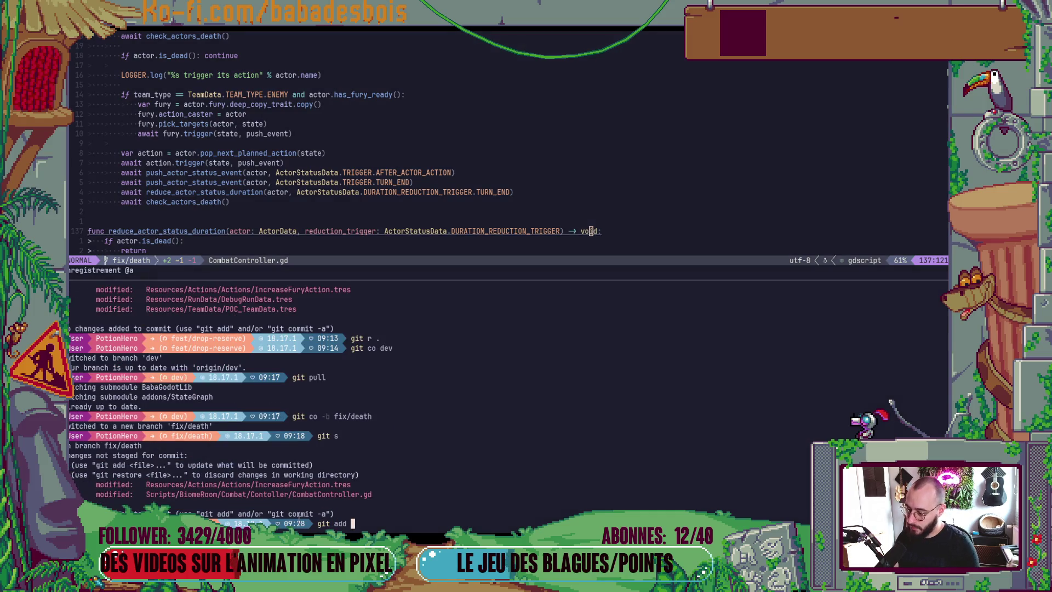
double_click(319, 494)
middle_click(318, 497)
key("Return")
Commit via cz as type fix, scope Misc, message 'Check for death after status trigger'
type("cz")
key("Return")
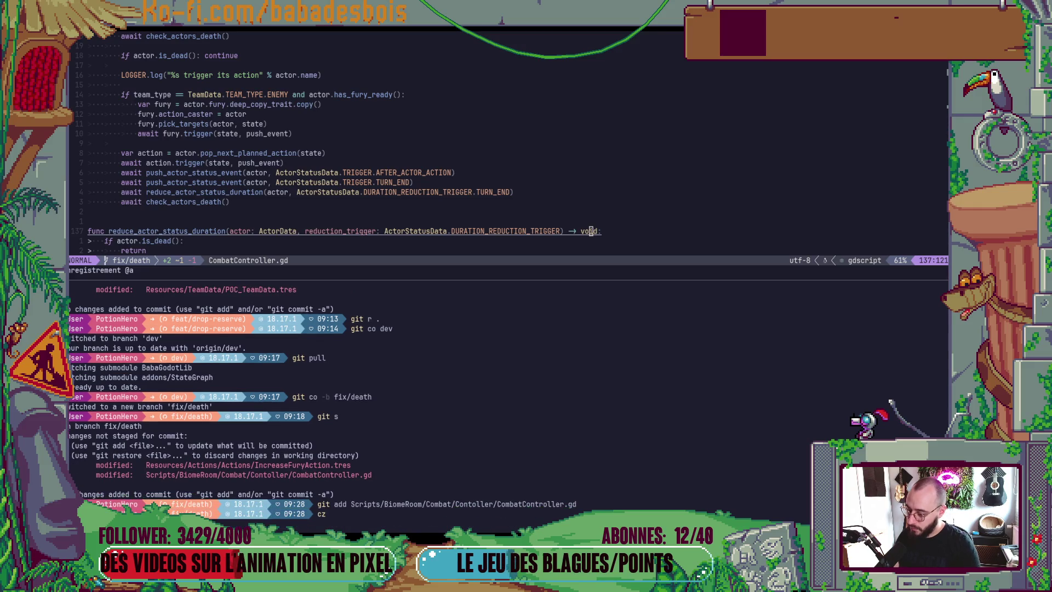
type("fix")
key("Return")
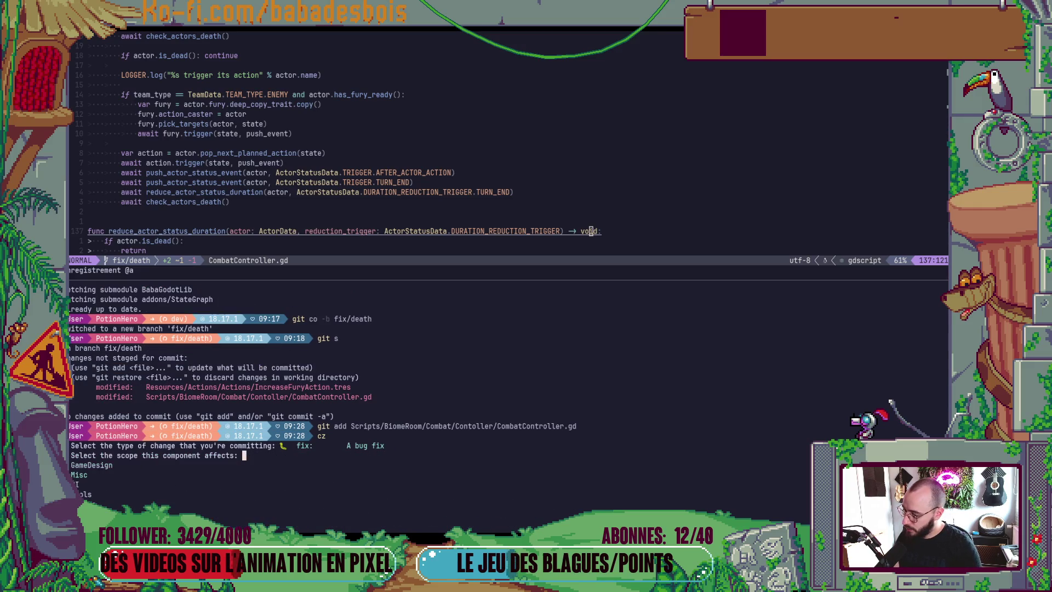
key("Down")
key("Return")
type("C")
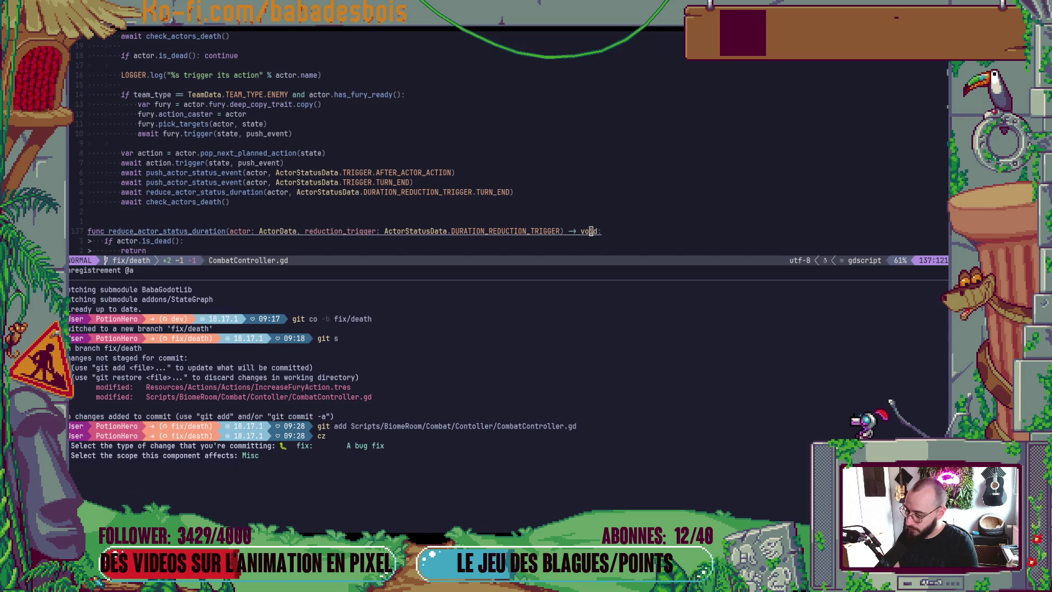
type("heck for de")
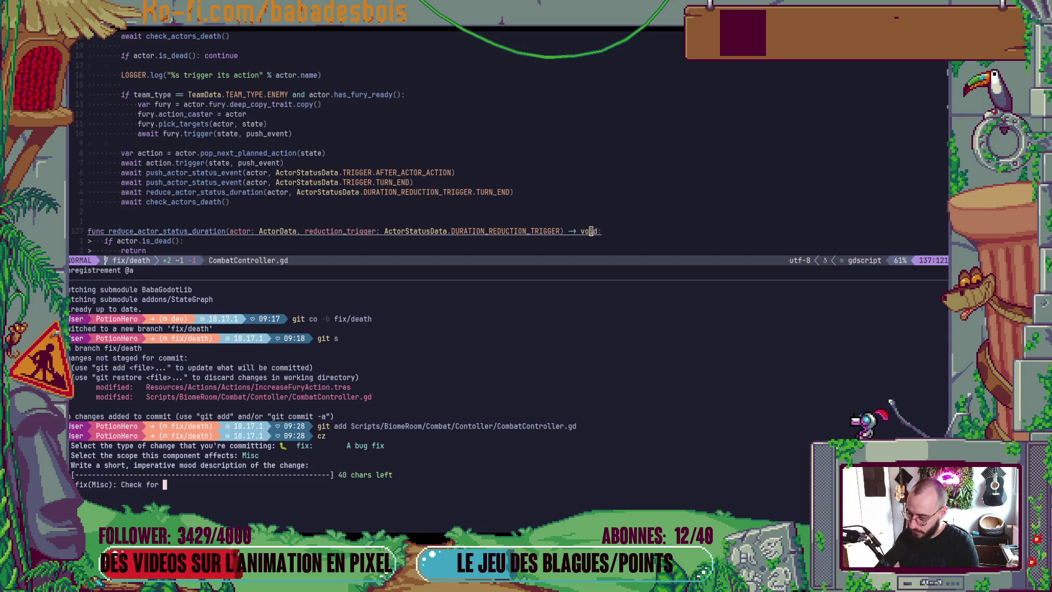
type("ath after status ")
type("trigger")
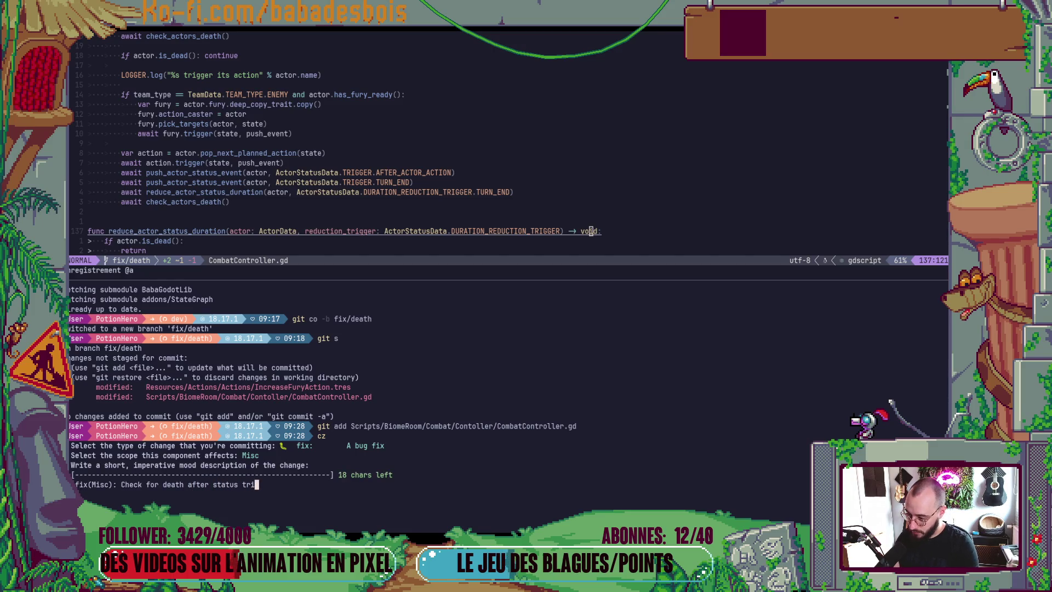
key("Return")
key("Return")
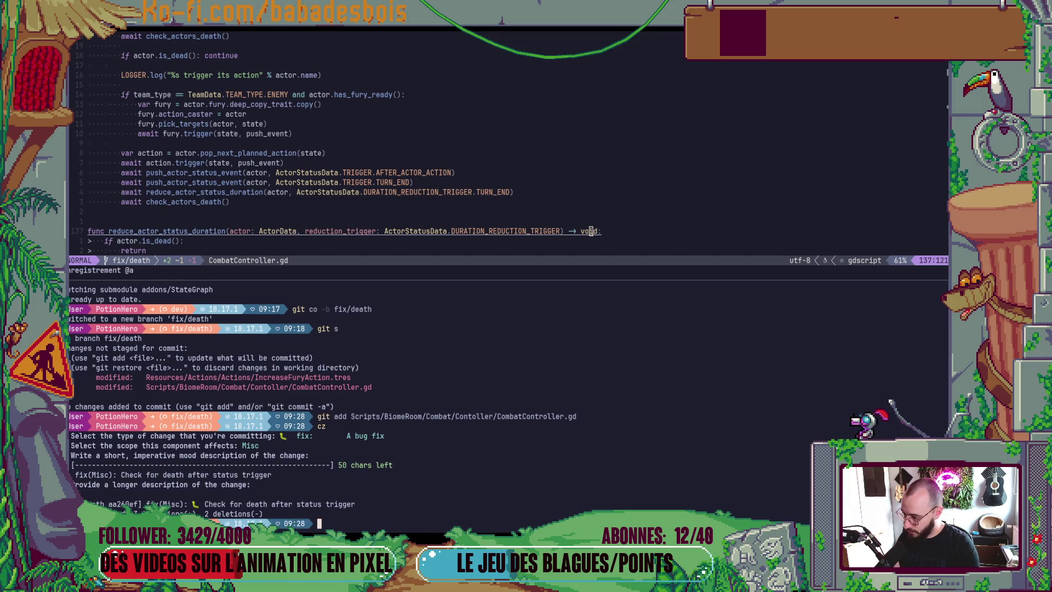
Push the commit to the remote with git push, then switch to GitHub in the browser
type("git push")
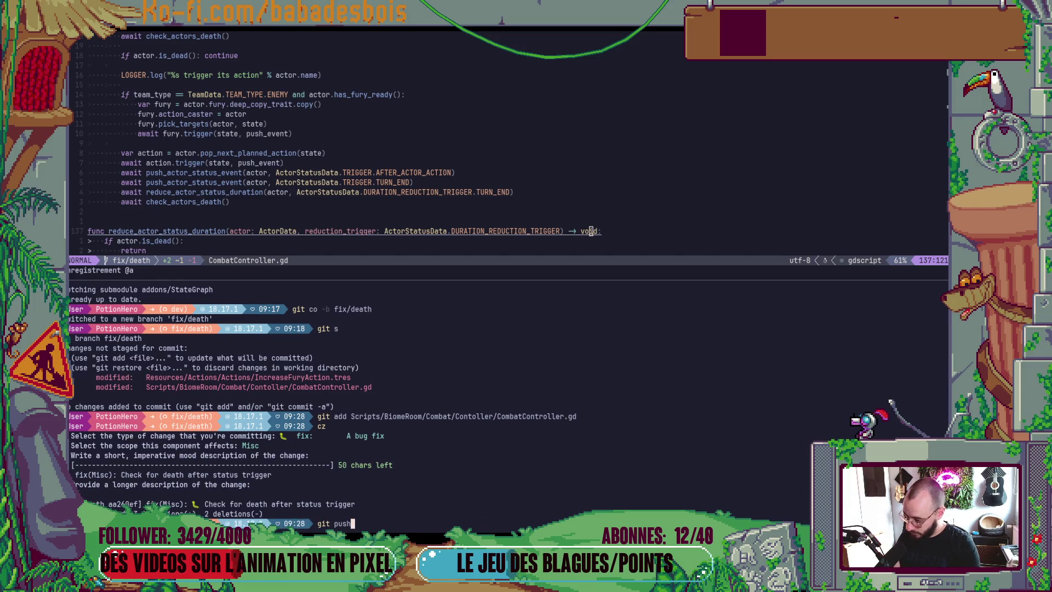
key("Return")
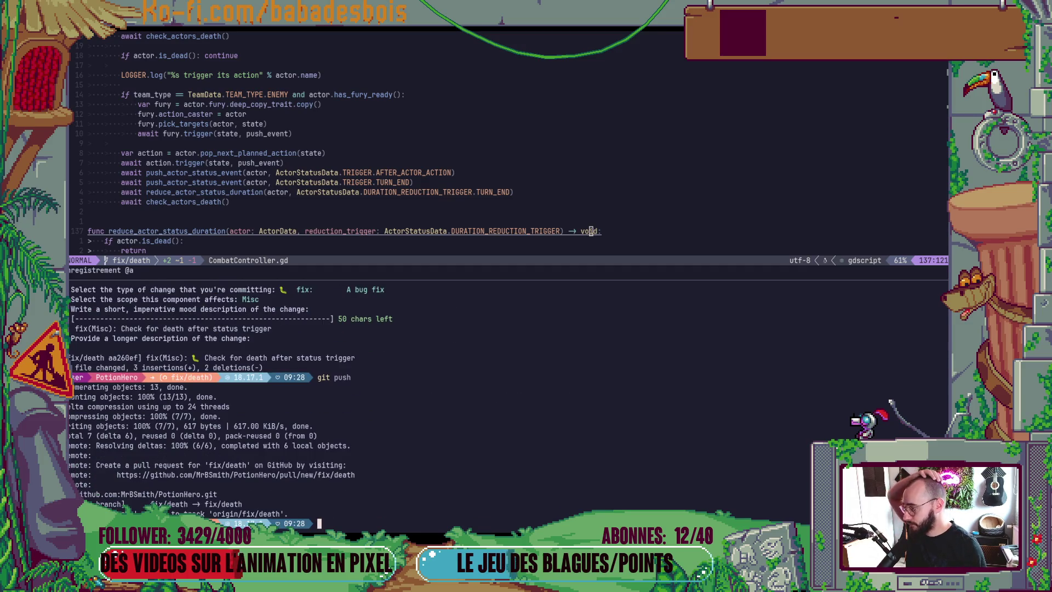
key("alt+Tab")
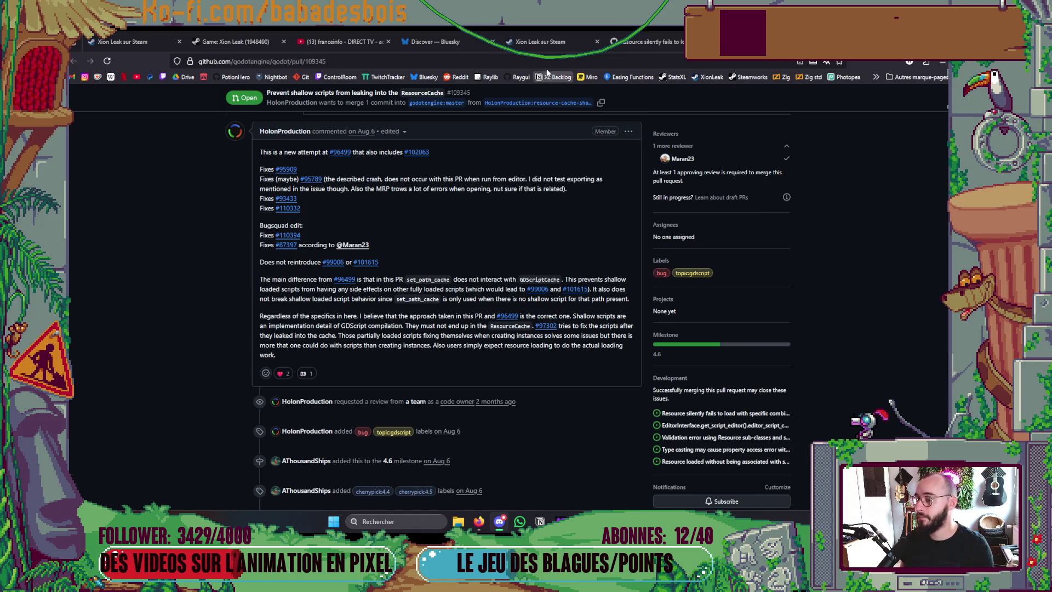
scroll(148, 131, "up", 2)
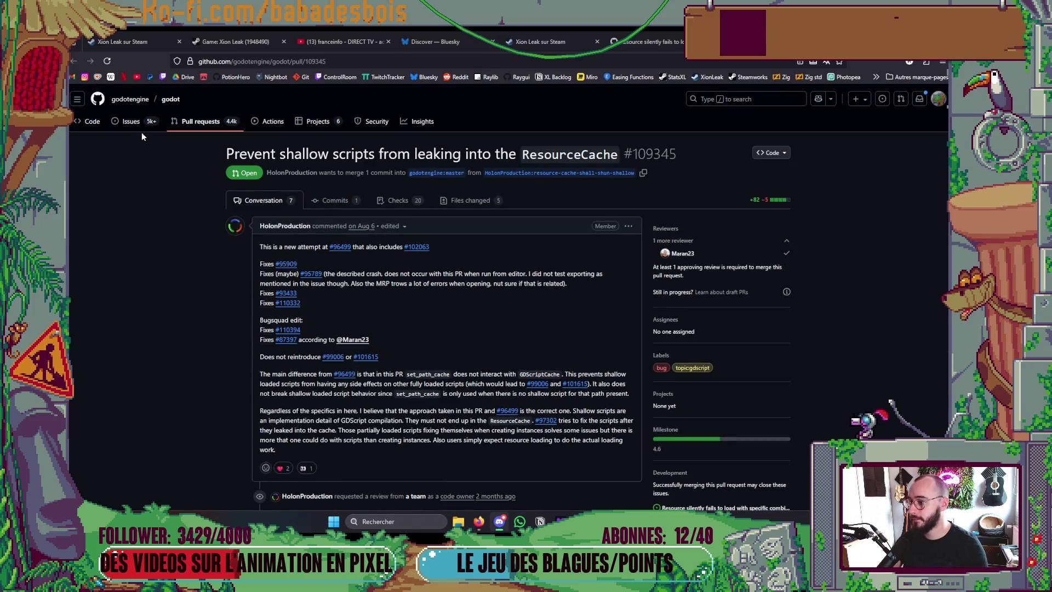
Start a pull request for fix/death from the PotionHero repository and add a reviewer
left_click(295, 202)
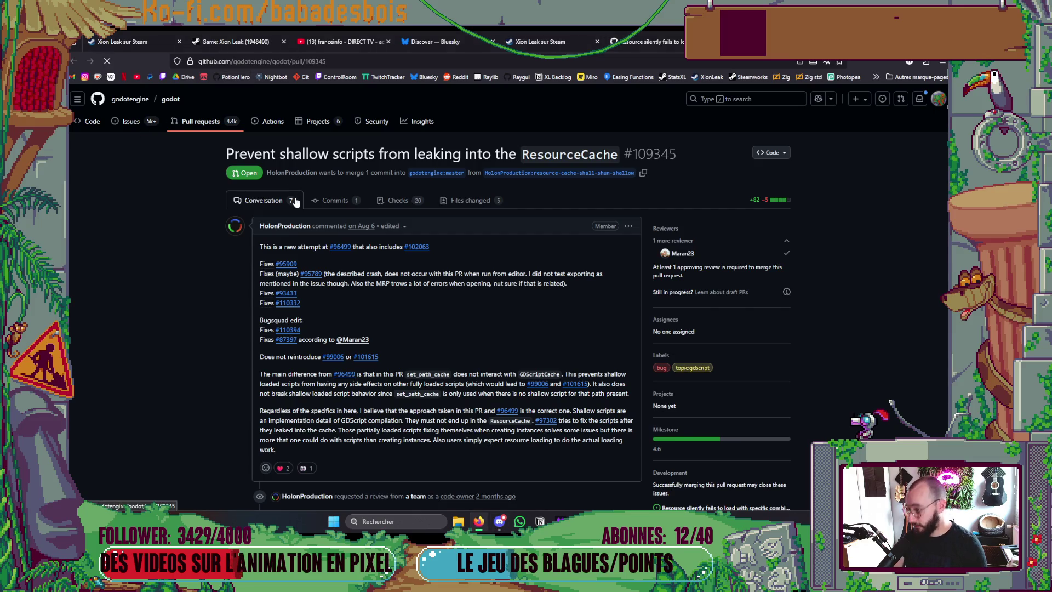
left_click(610, 187)
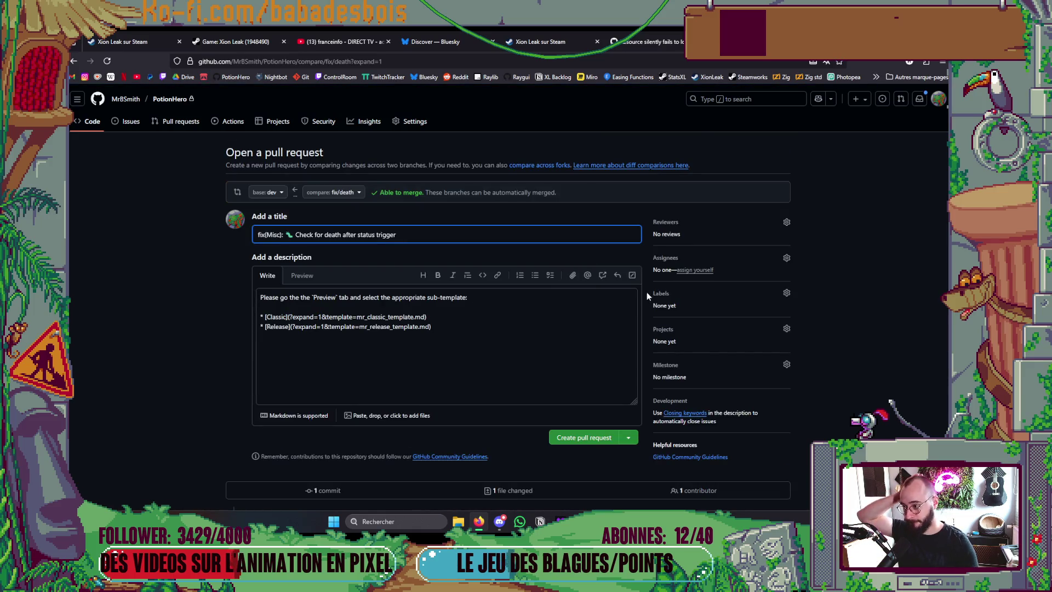
left_click(726, 222)
left_click(696, 280)
Apply the Classic description template, paste the change summary into task 1, and create the pull request
left_click(302, 275)
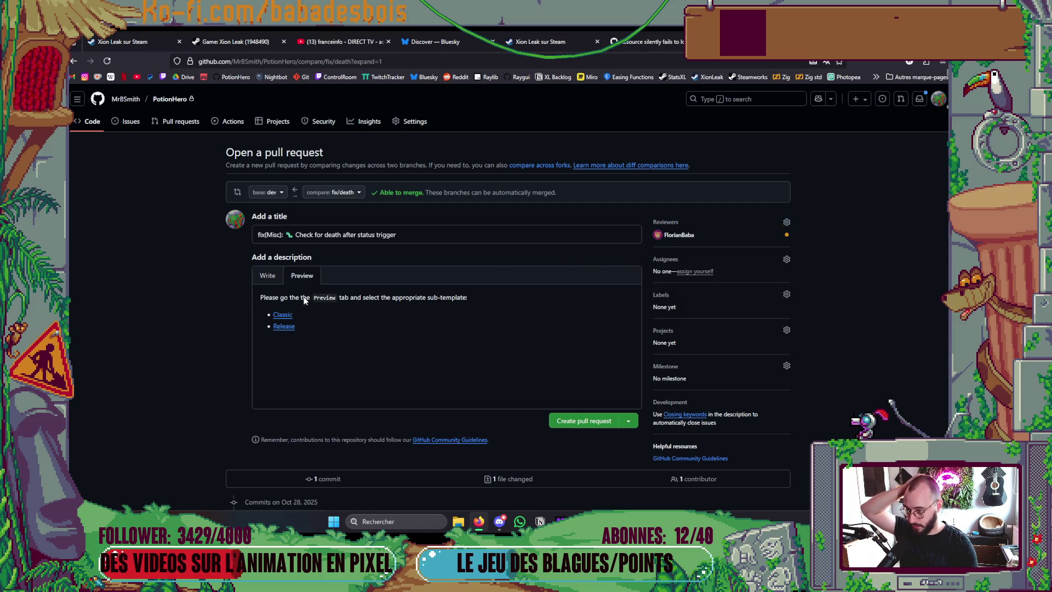
left_click(285, 316)
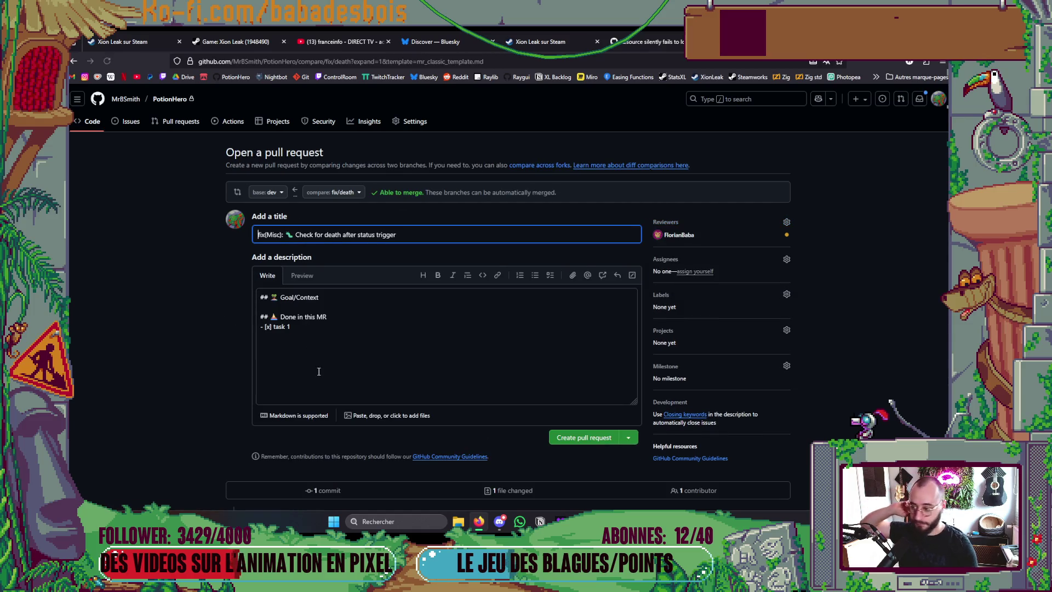
left_click_drag(427, 241, 294, 238)
key("ctrl+c")
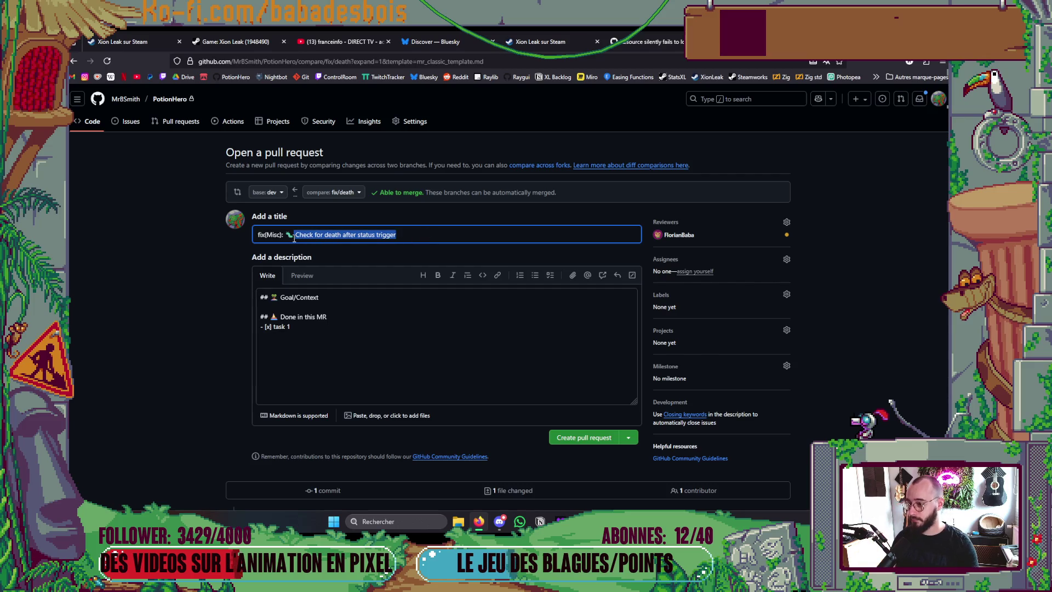
left_click_drag(306, 324, 269, 328)
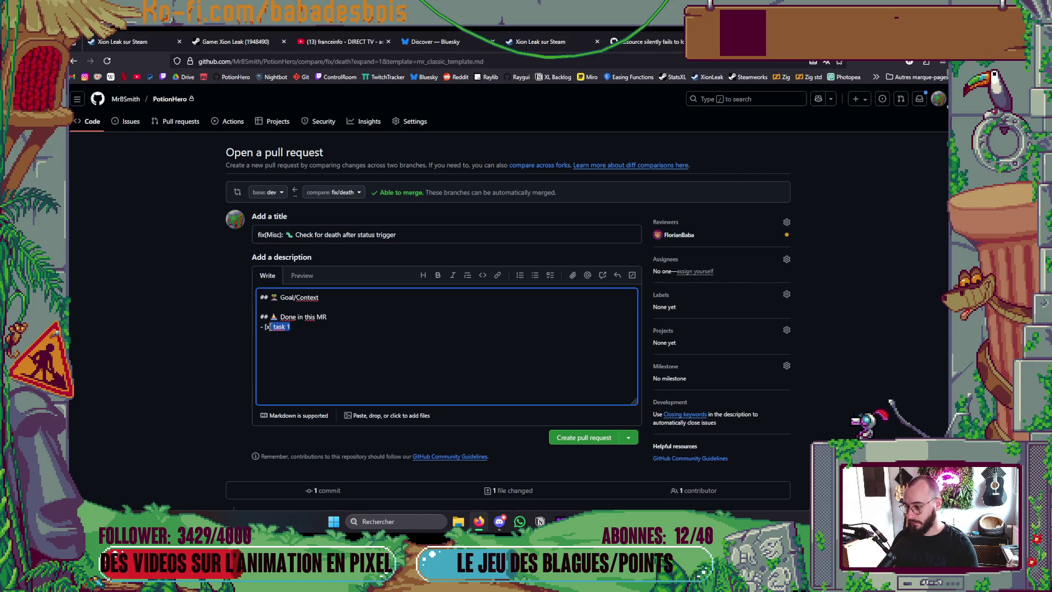
key("ctrl+v")
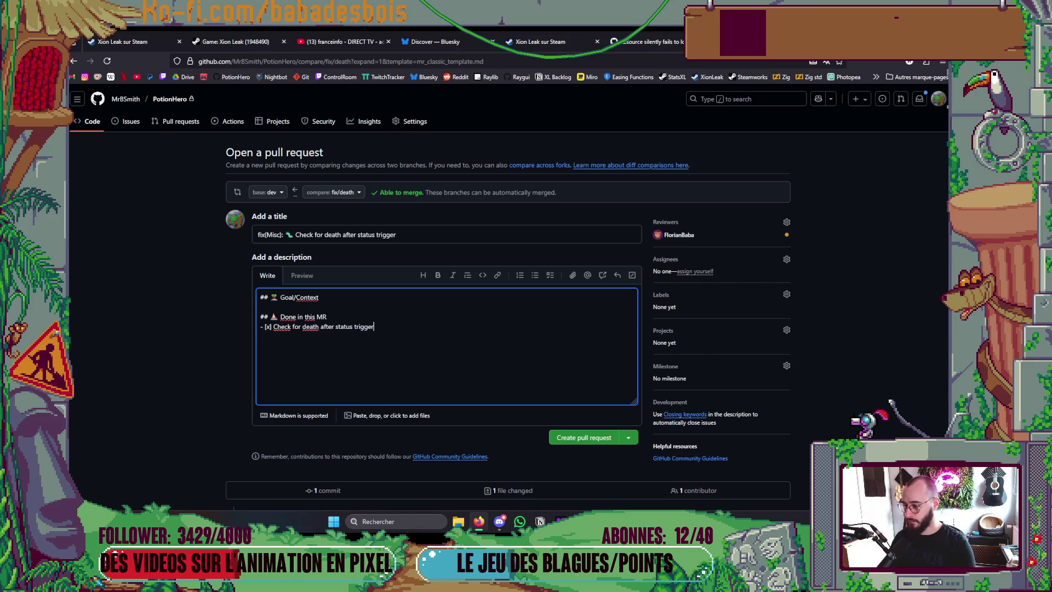
scroll(367, 329, "down", 3)
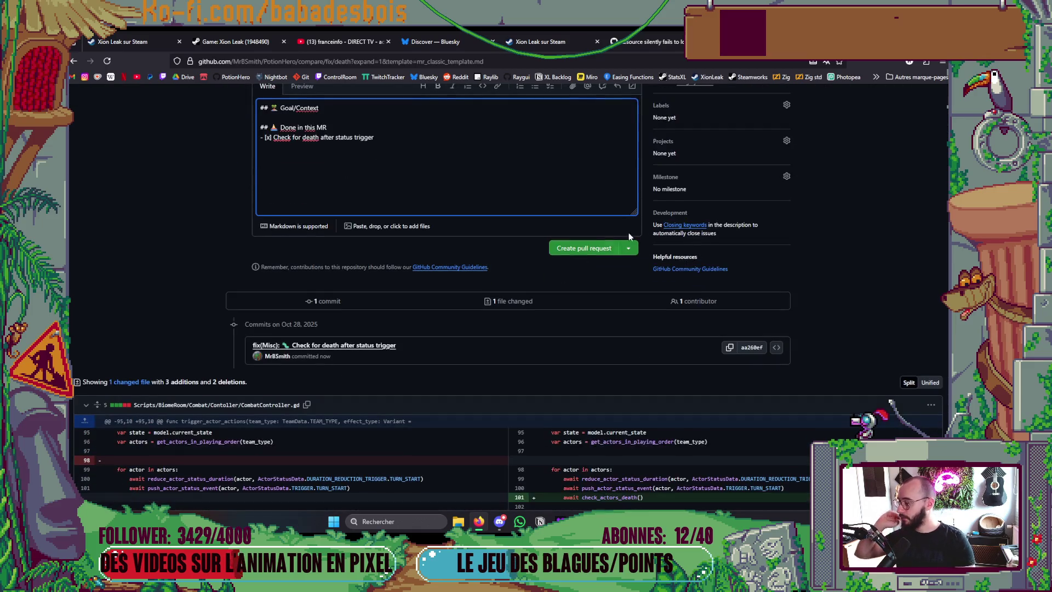
left_click(603, 250)
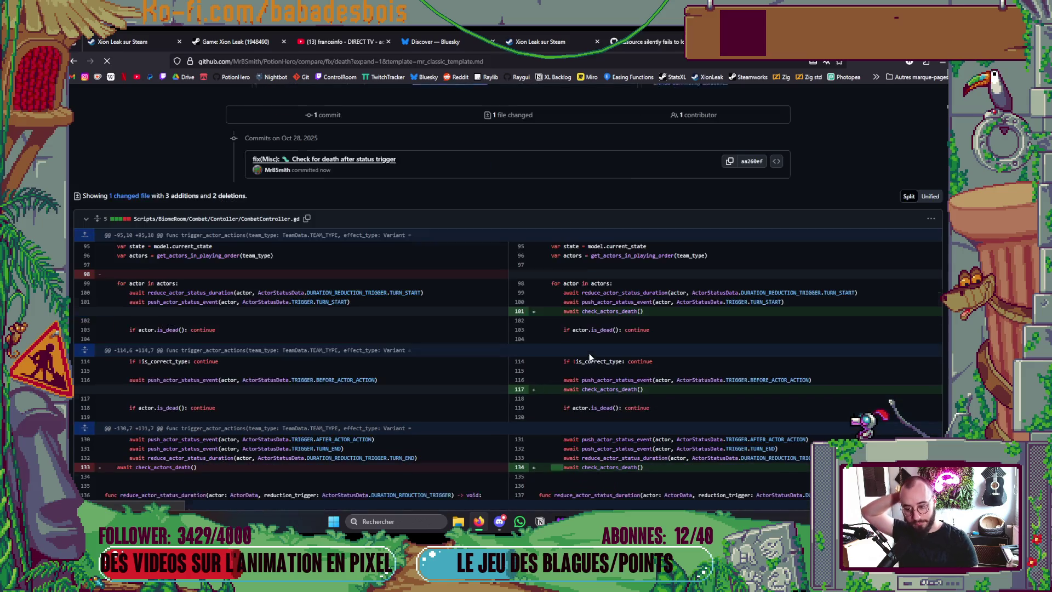
scroll(588, 358, "down", 3)
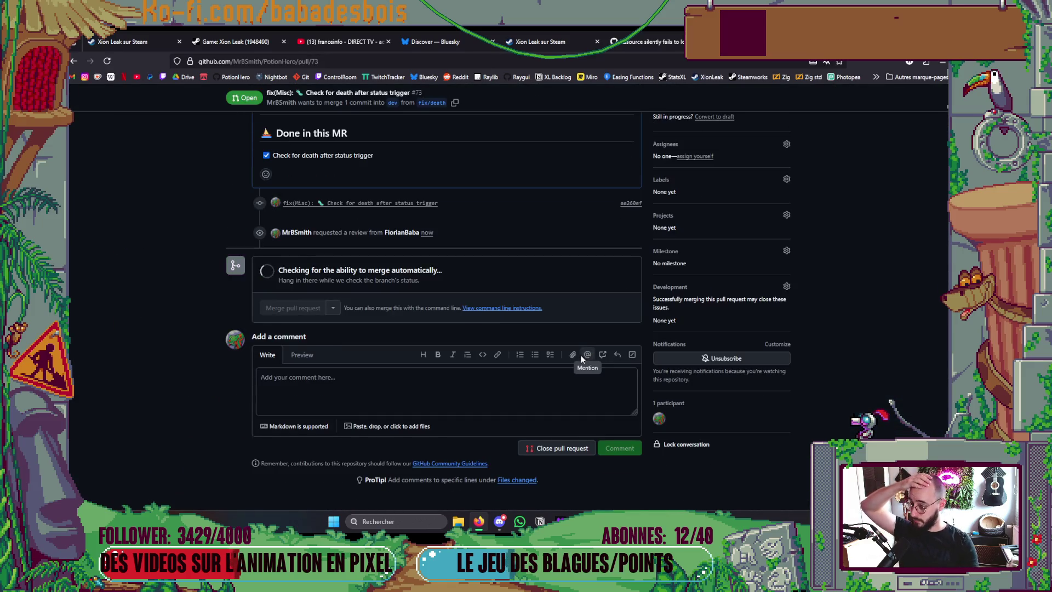
Merge the approved pull request #73 into dev and confirm the merge
left_click(325, 63)
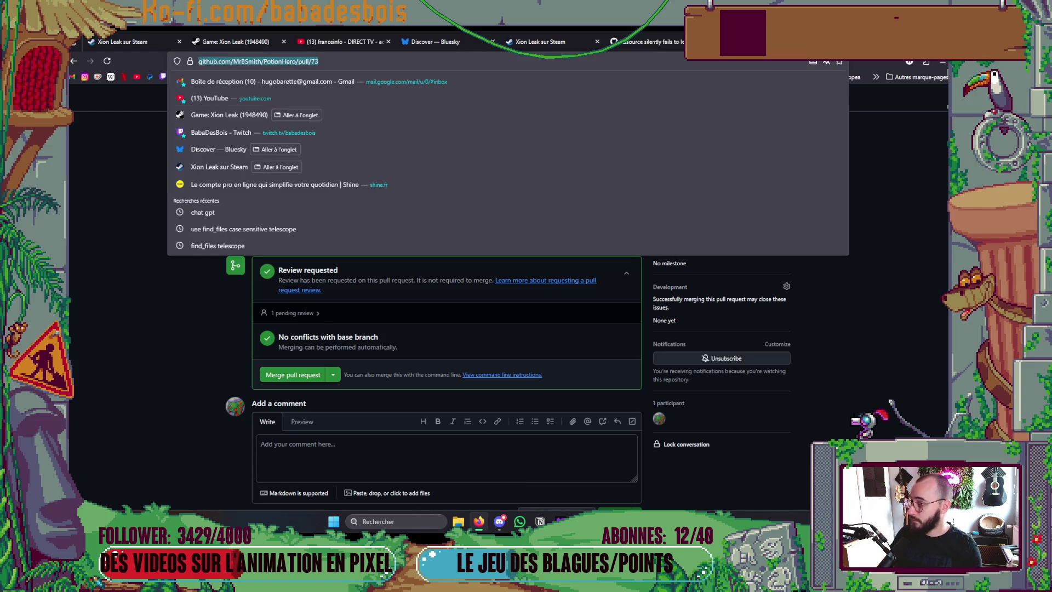
key("alt+Tab")
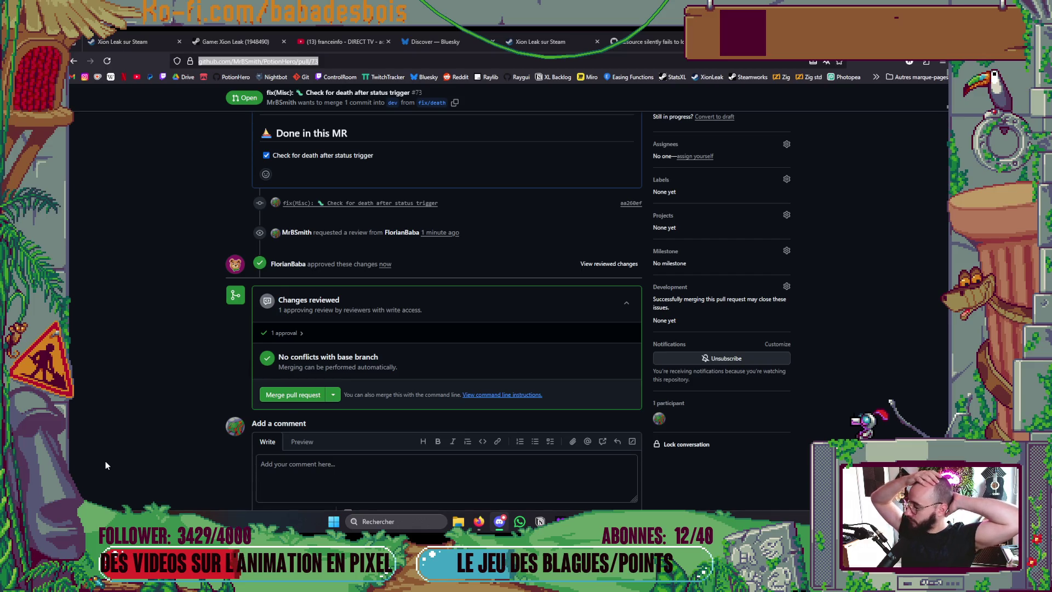
left_click(293, 395)
left_click(278, 453)
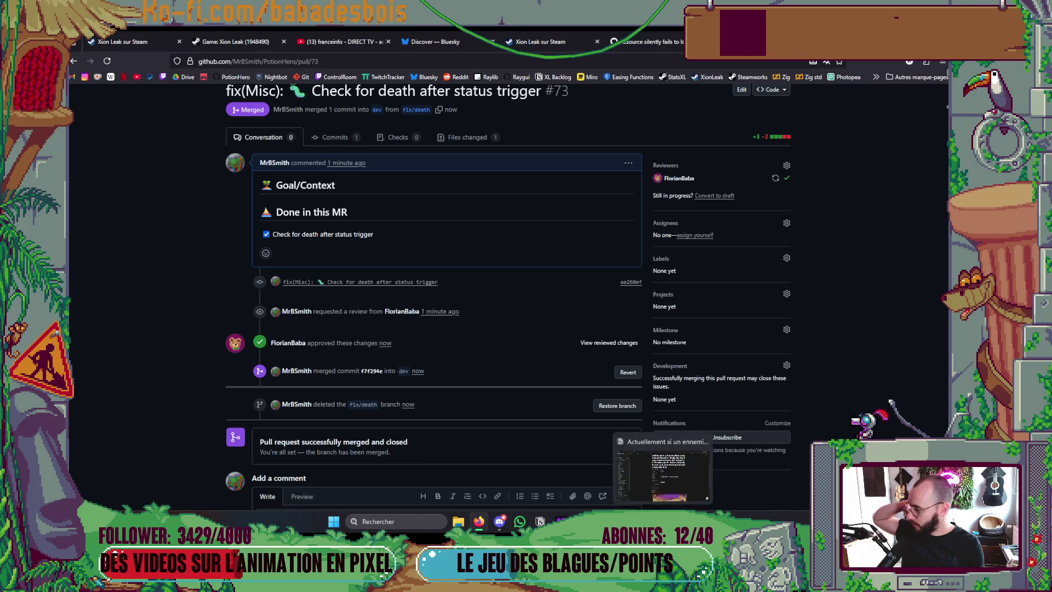
left_click(662, 521)
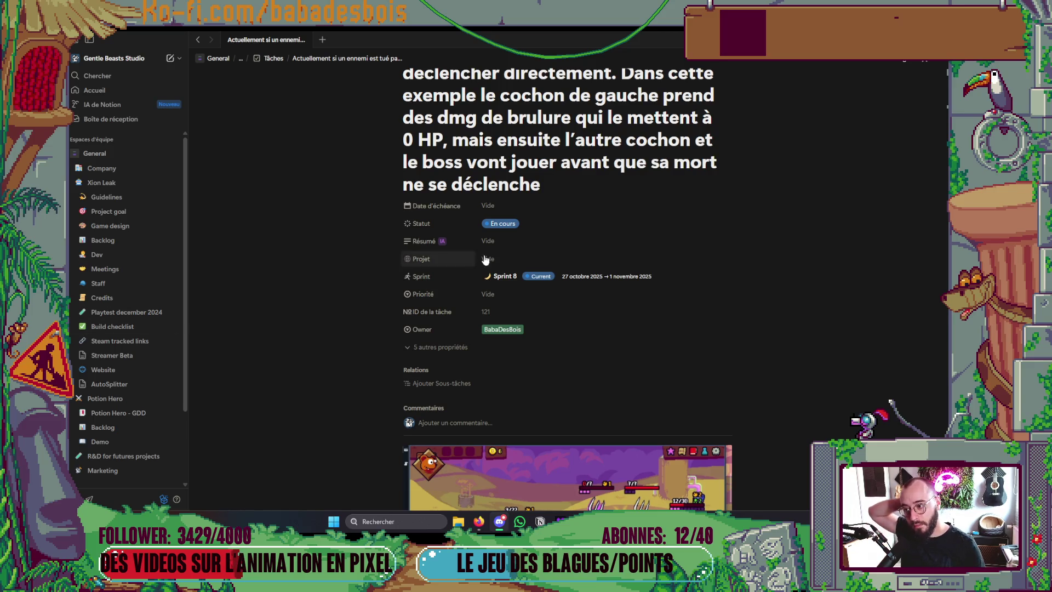
Set the burn-deaths task's Statut property to Terminé
left_click(572, 228)
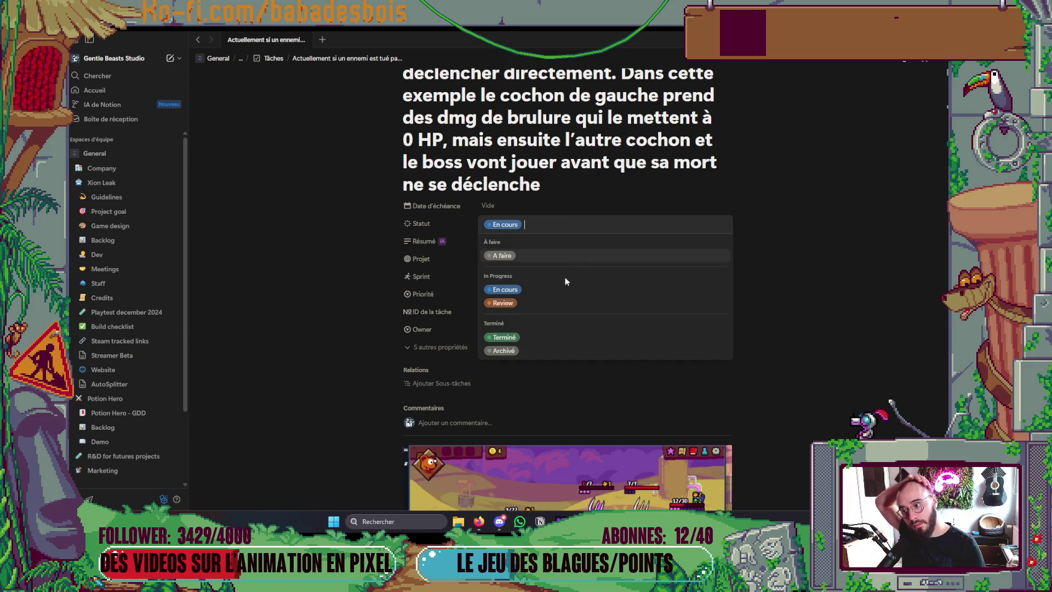
left_click(529, 343)
scroll(659, 378, "down", 3)
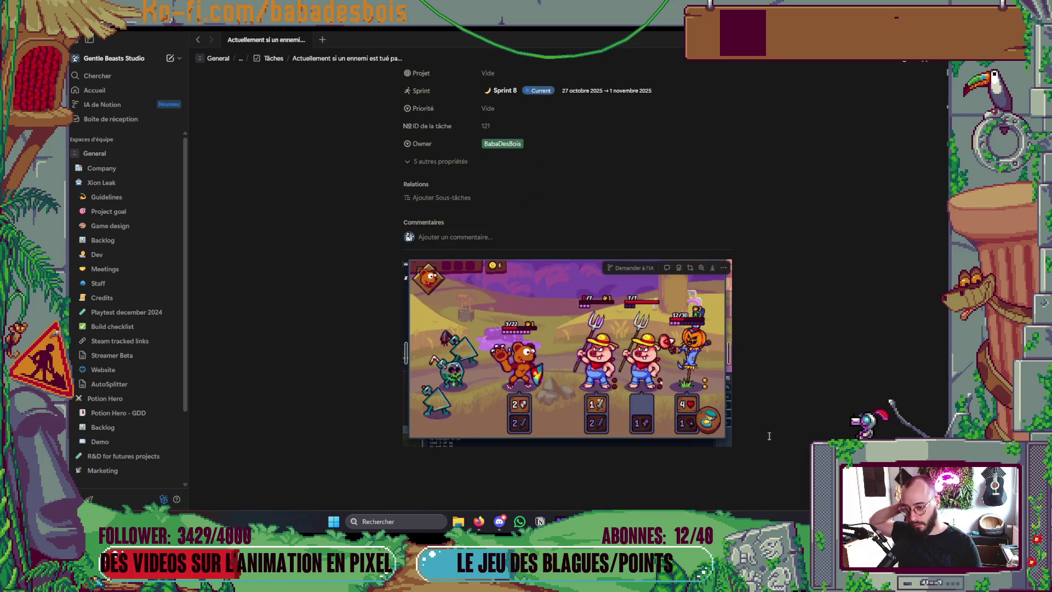
scroll(776, 431, "up", 6)
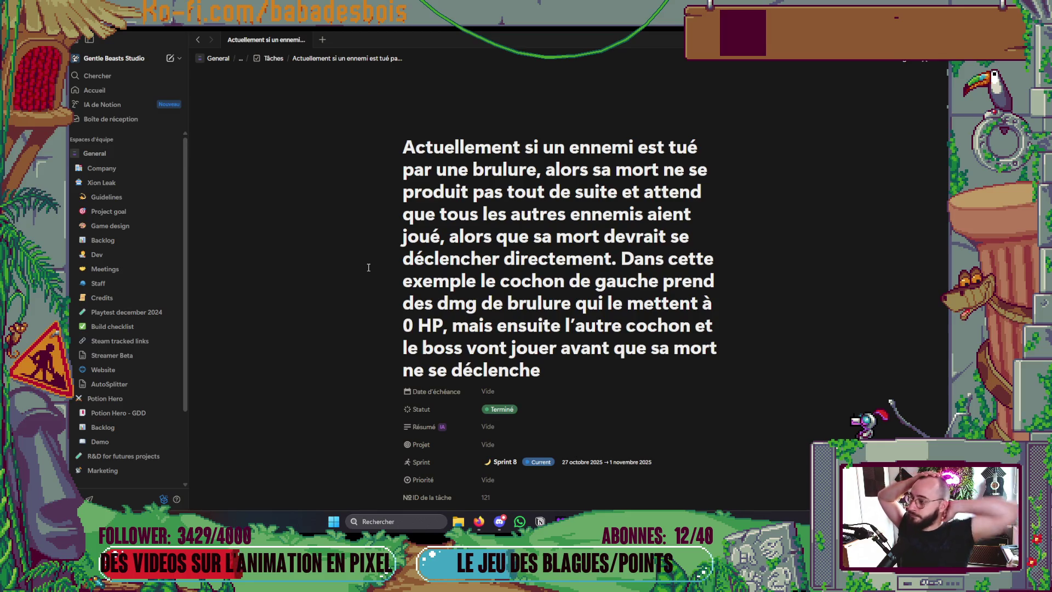
Return to the Review demo 3 page, look through it, then go back to merged pull request #73
mouse_move(534, 118)
left_click(199, 40)
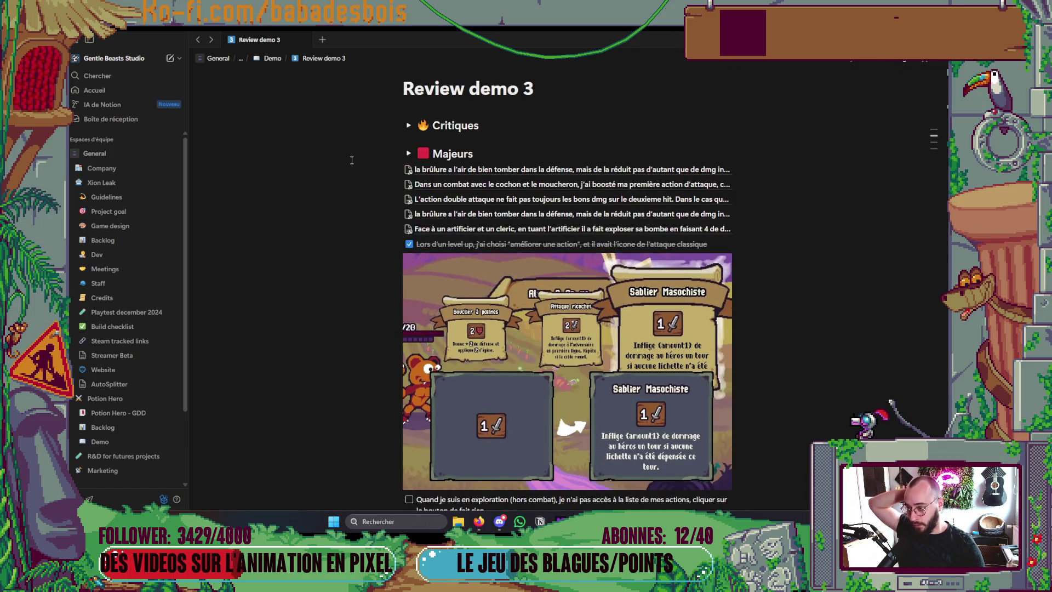
scroll(355, 160, "down", 1)
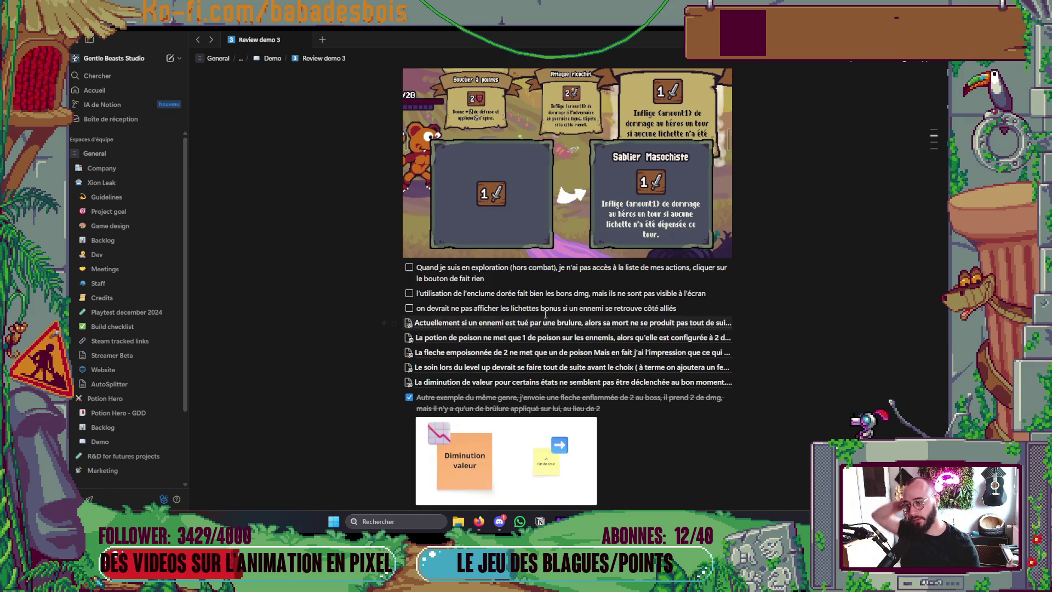
scroll(540, 273, "down", 9)
scroll(539, 272, "up", 8)
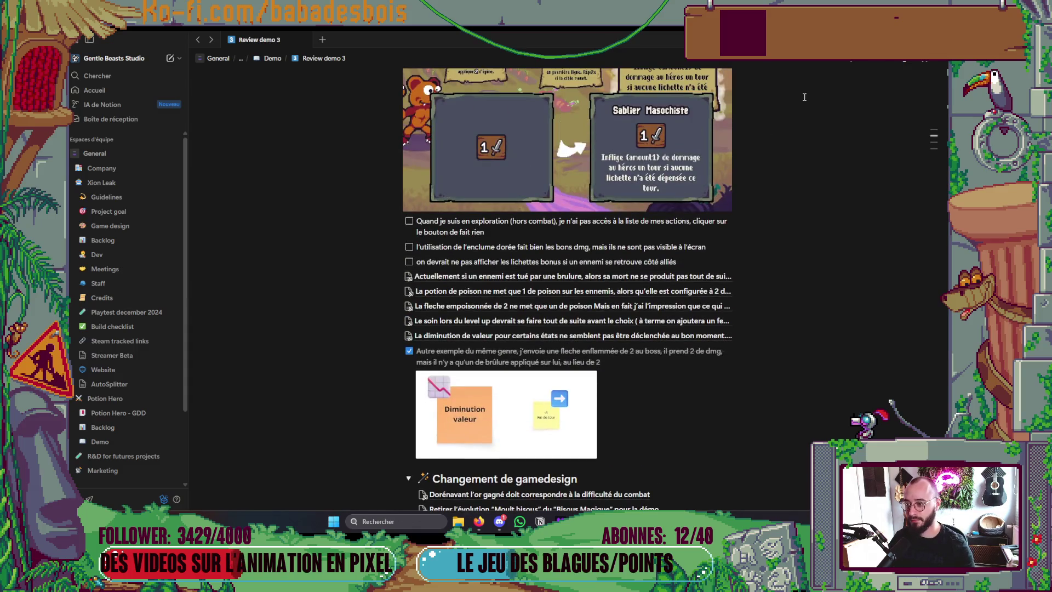
key("alt+Tab")
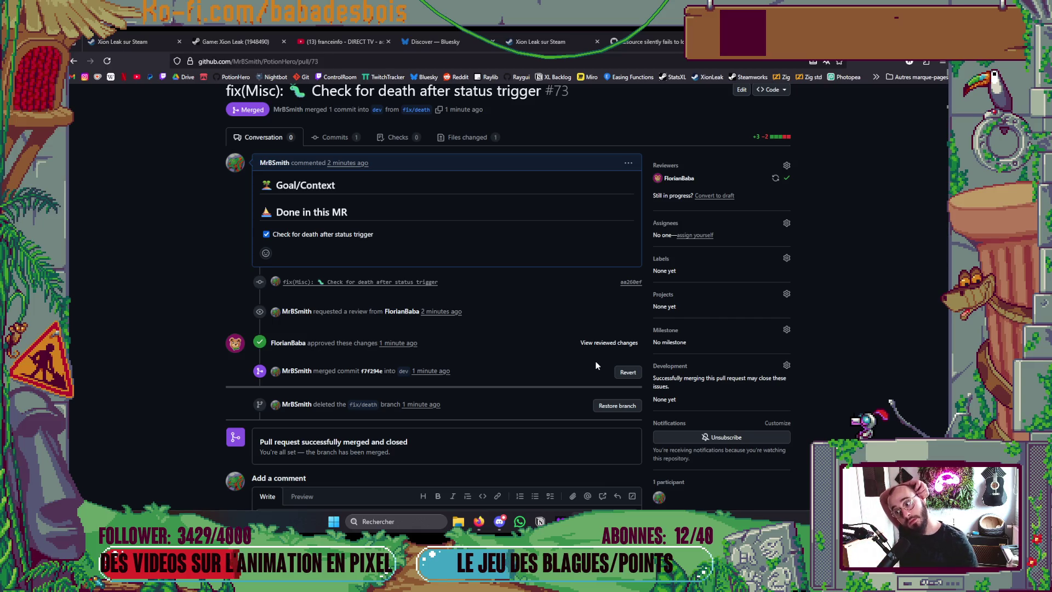
scroll(490, 206, "up", 2)
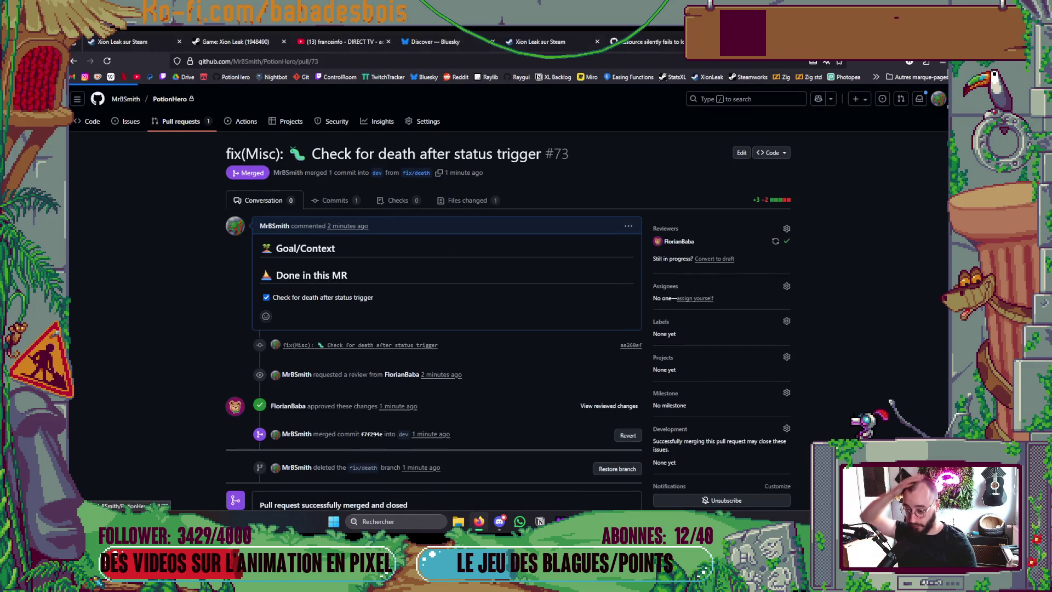
List the local git branches and check out feat/drop-reserve
left_click(181, 121)
key("alt+Tab")
type("git br")
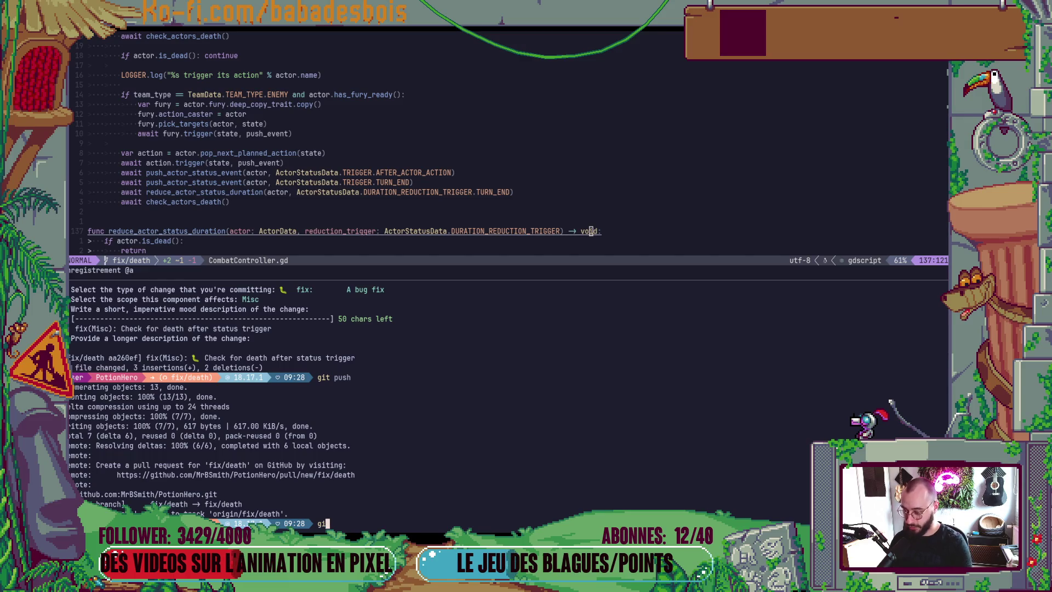
key("Return")
type("git co")
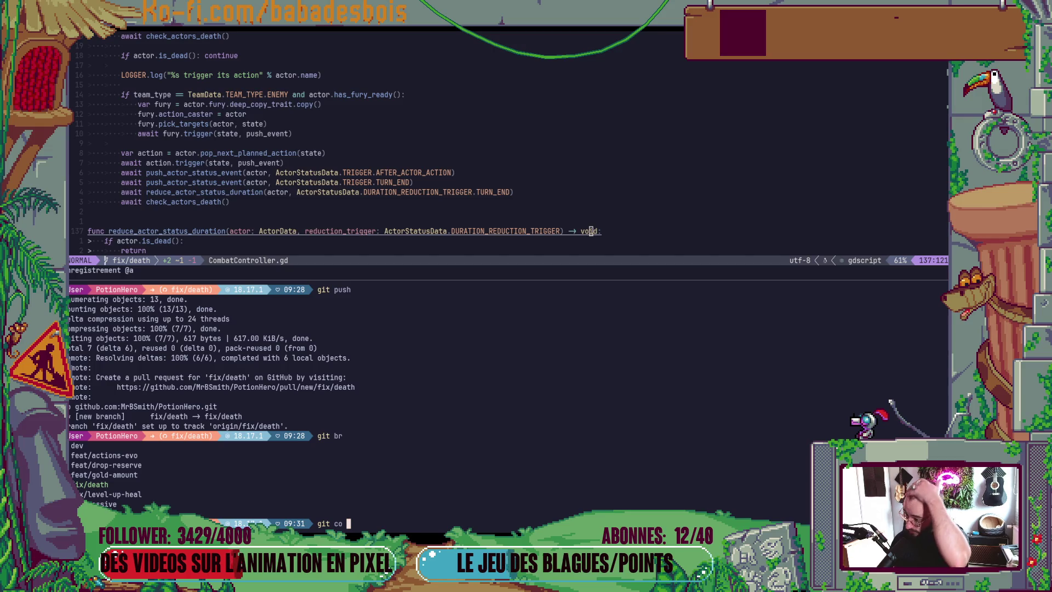
double_click(93, 463)
middle_click(94, 462)
key("Return")
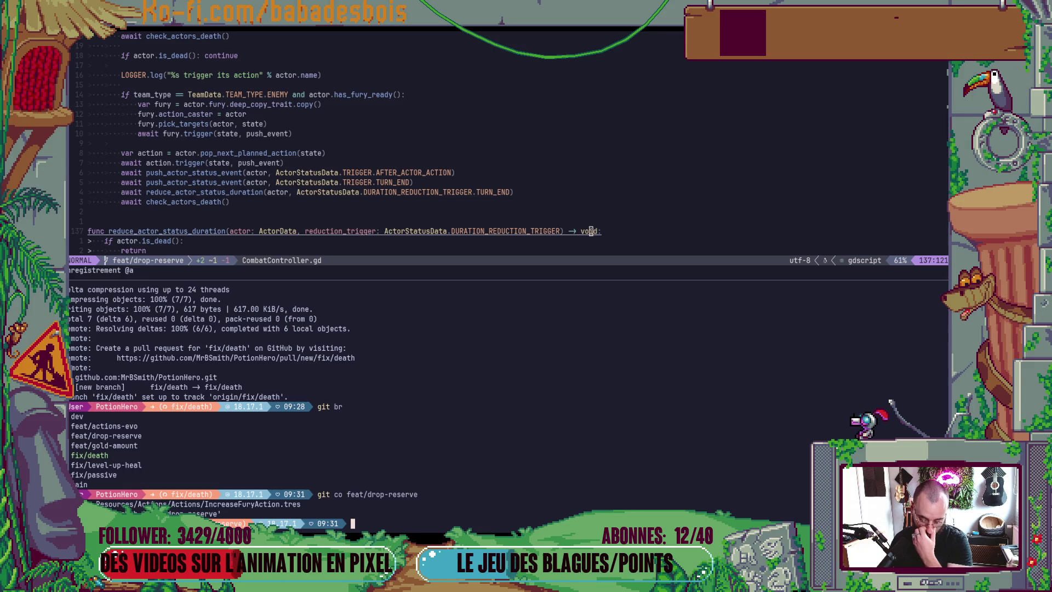
Check out the dev branch and pull its latest changes
key("alt+Tab")
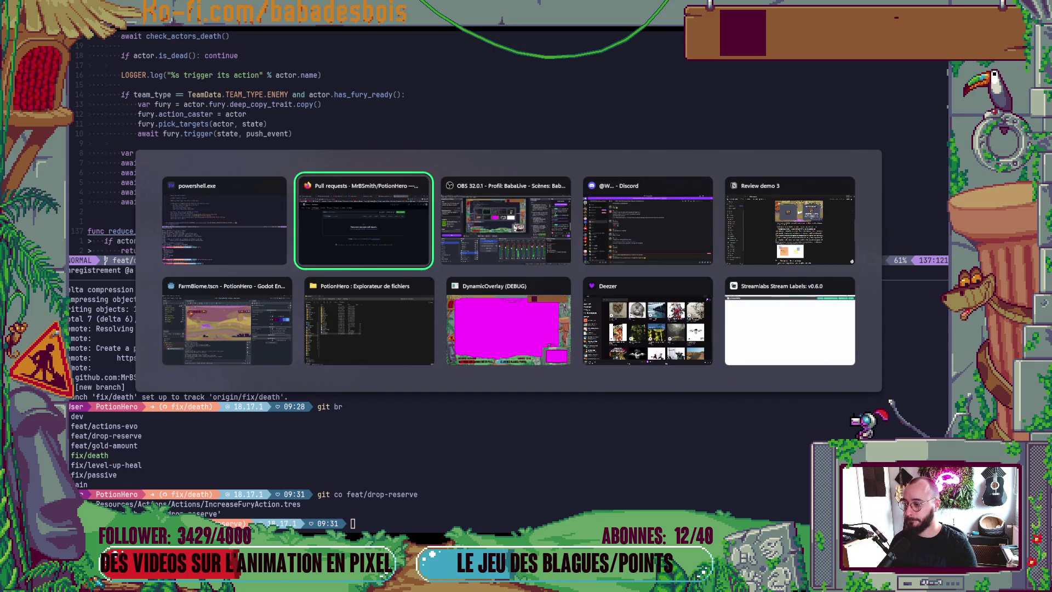
key("Escape")
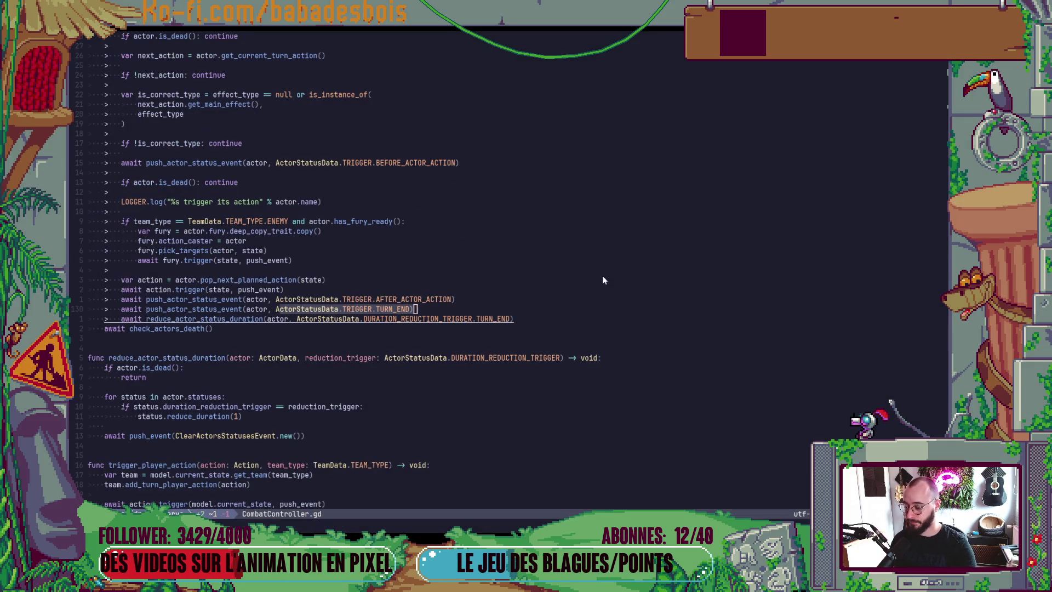
key("alt+Tab")
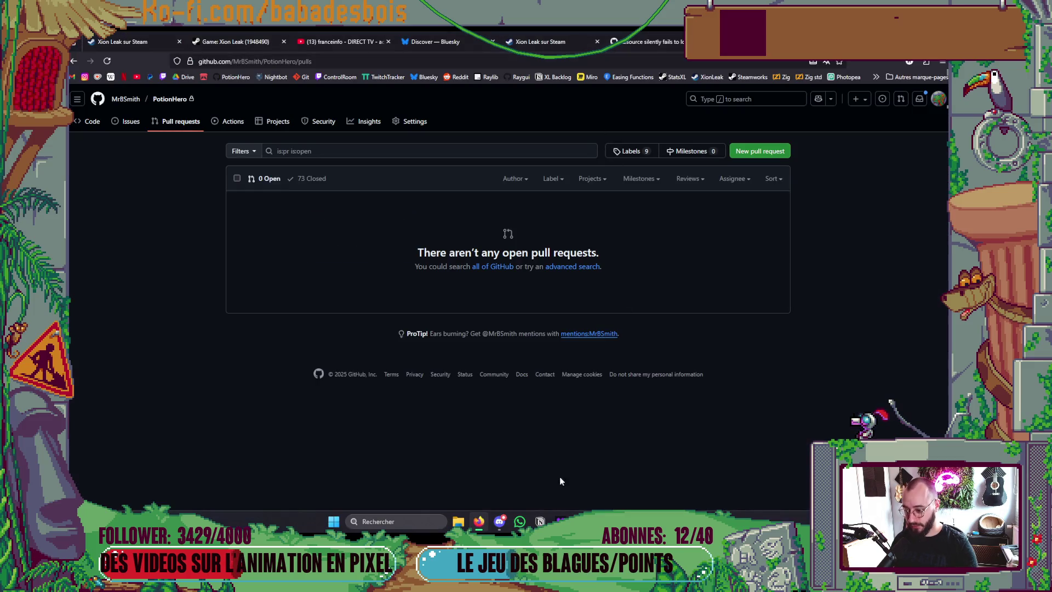
key("alt+Tab")
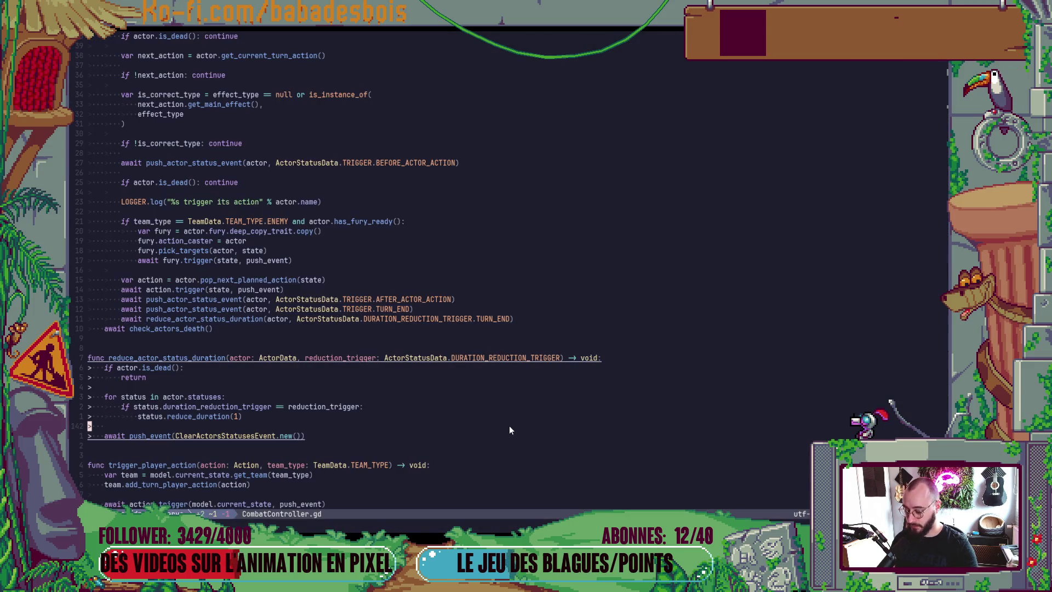
key("ctrl+b")
type("z")
type("git co dev")
key("Return")
type("git pull")
key("Return")
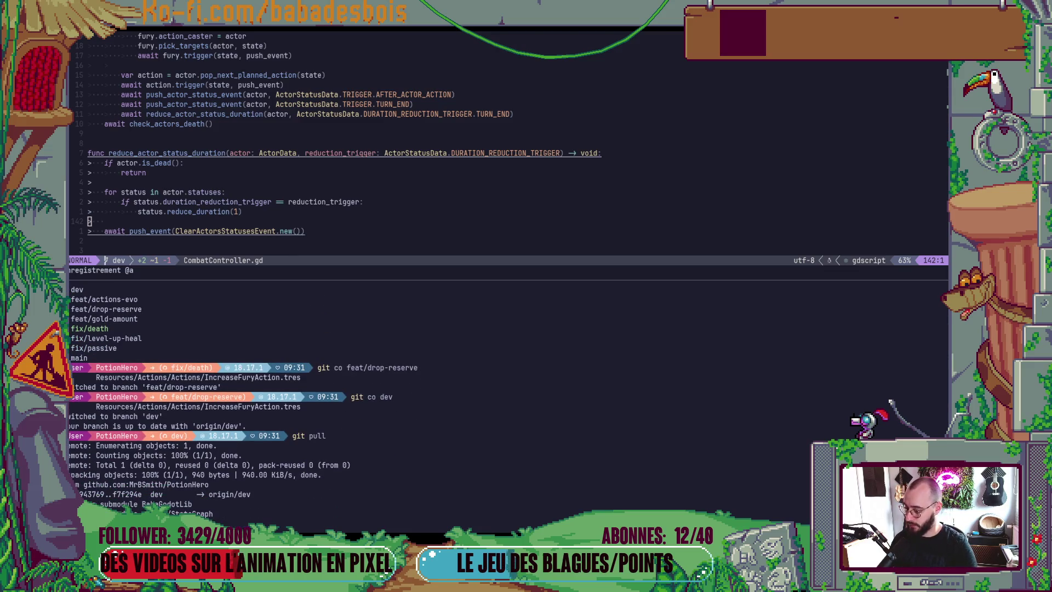
Switch back to feat/drop-reserve and rebase it onto dev
type("git co dev")
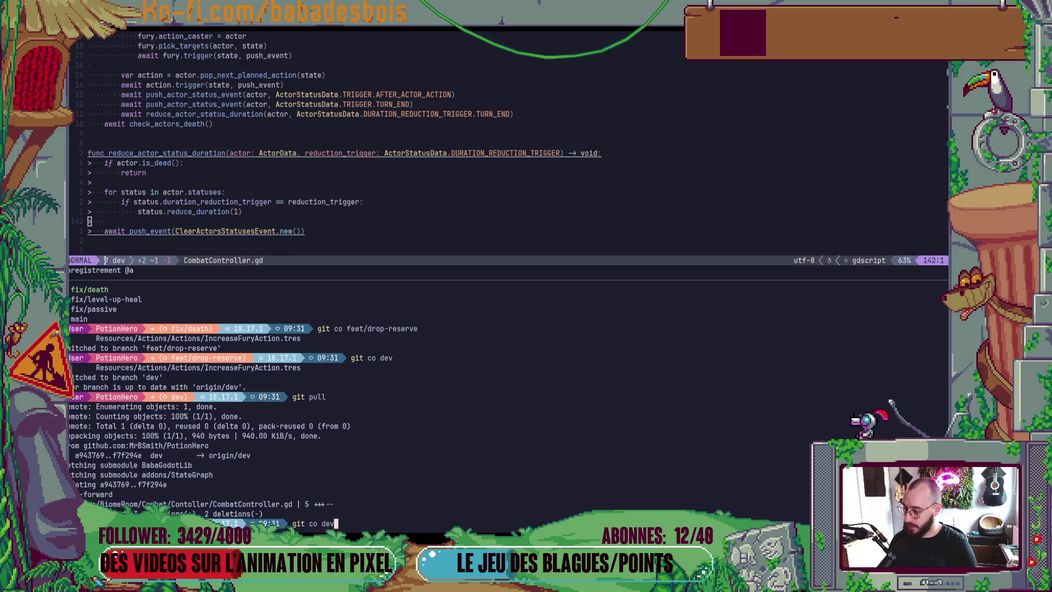
key("Up")
key("Return")
type("git rb")
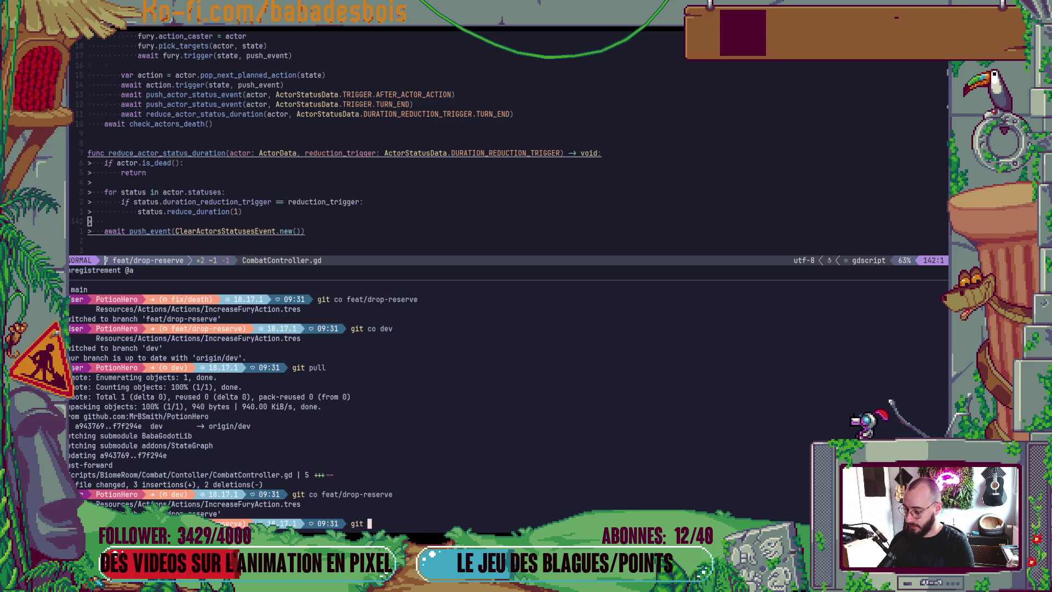
key("BackSpace")
type("ebase dev")
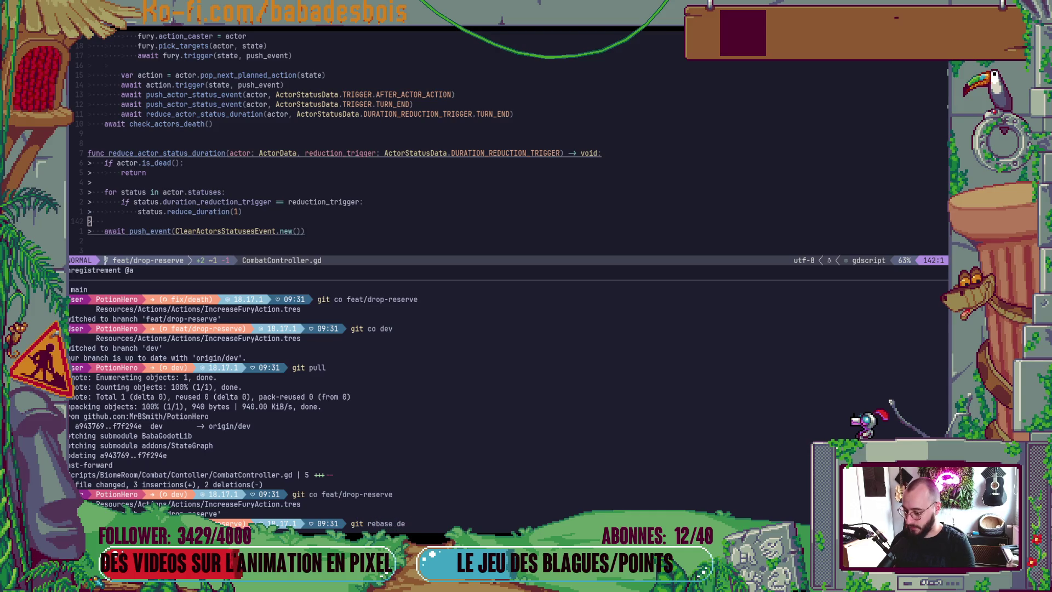
key("Return")
Check status, discard the unstaged resource change, and retry the rebase onto dev
type("git s")
key("Return")
type("git r")
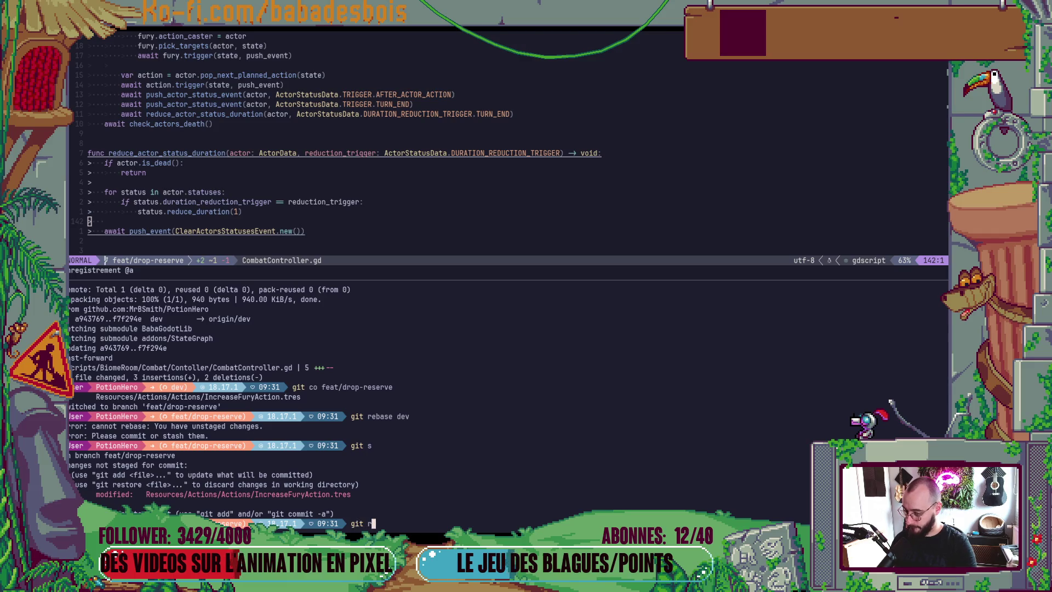
type(" .")
key("Return")
type("git rebase dev")
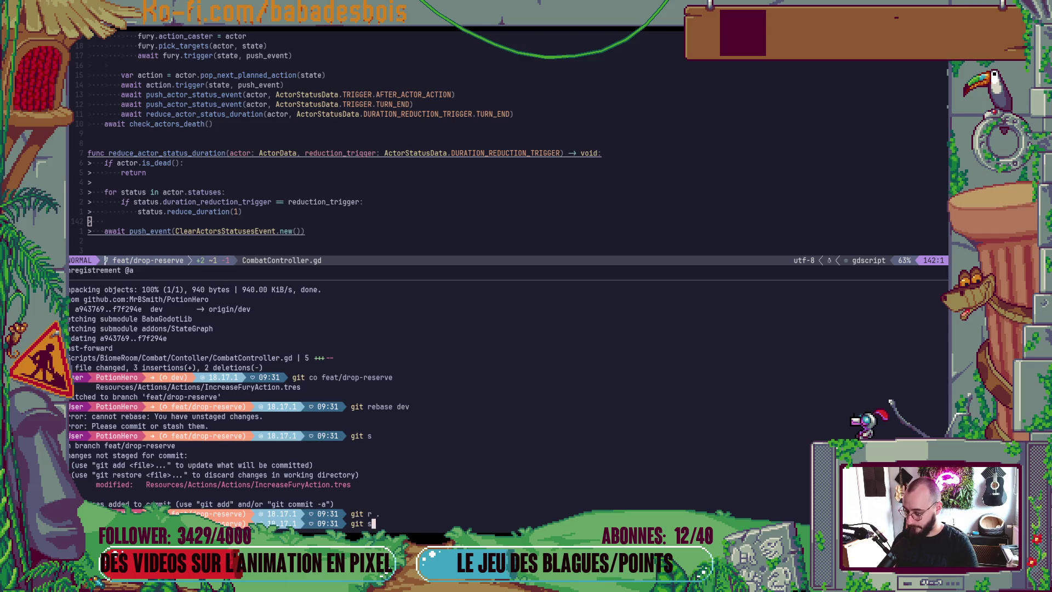
key("Return")
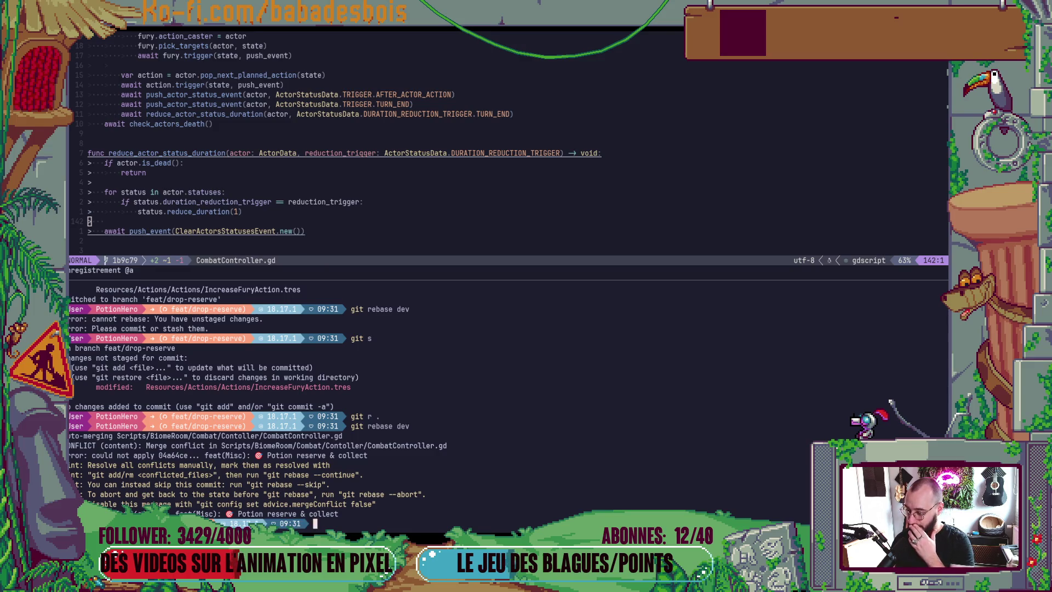
Open the conflicted CombatController.gd in the code editor with 'code' and its path
type("code")
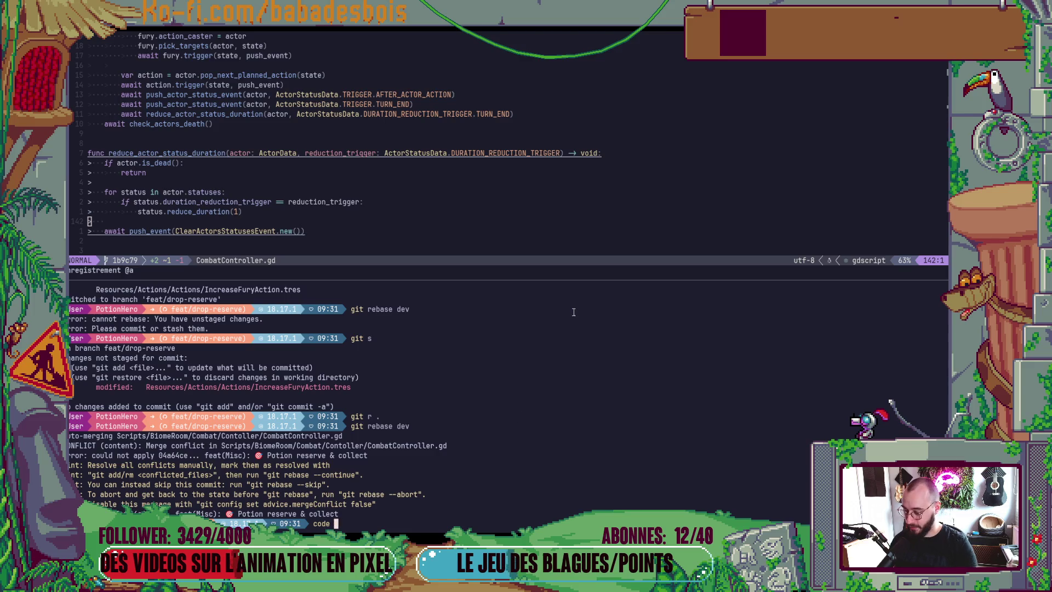
double_click(412, 448)
key("ctrl+v")
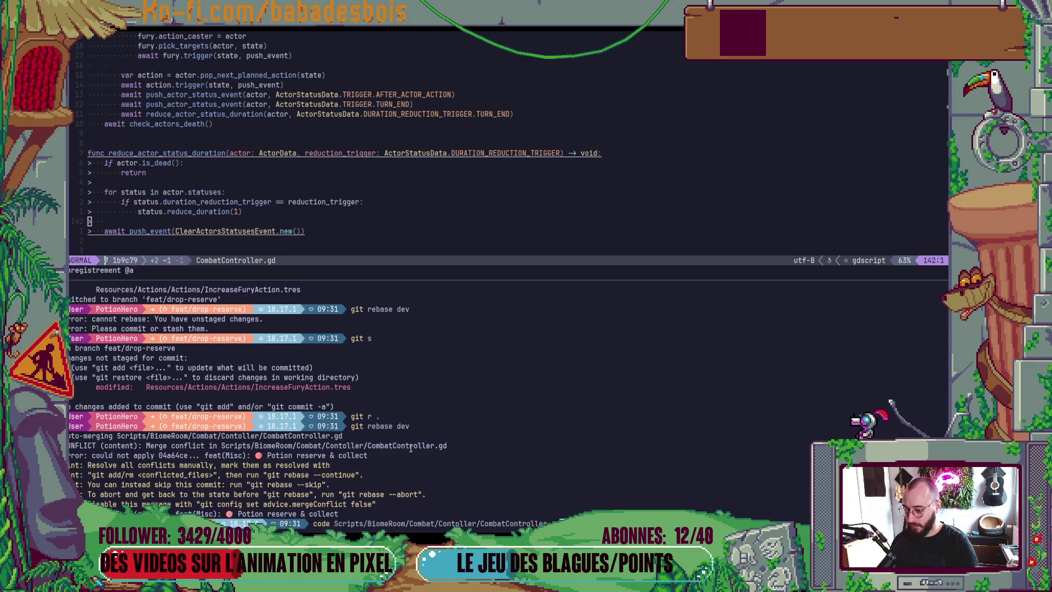
key("Return")
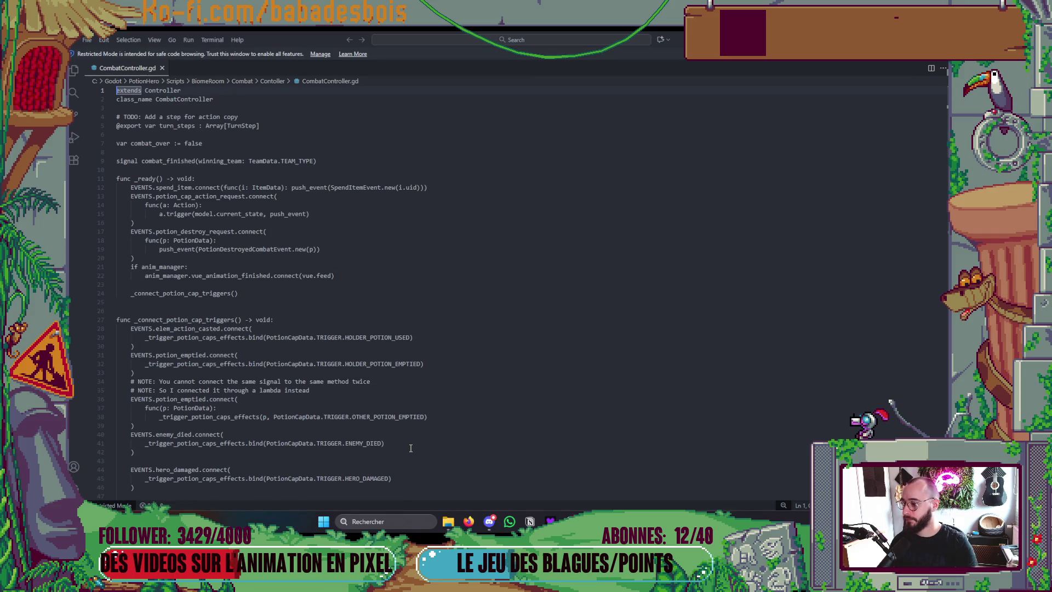
Resolve the HEAD/incoming conflicts in CombatController.gd with the CodeLens options and save
scroll(410, 449, "down", 9)
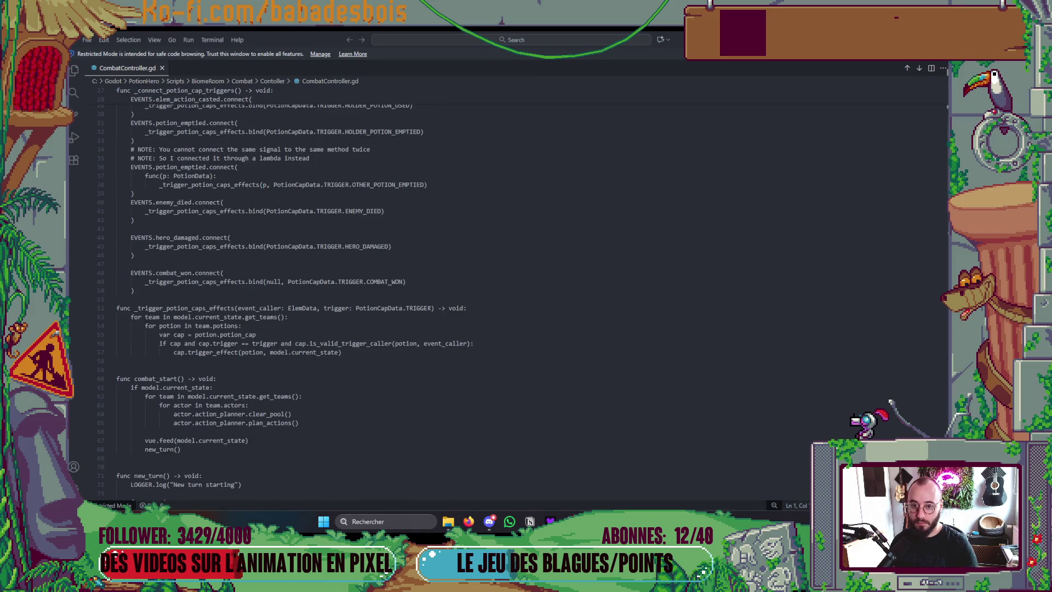
scroll(770, 306, "down", 15)
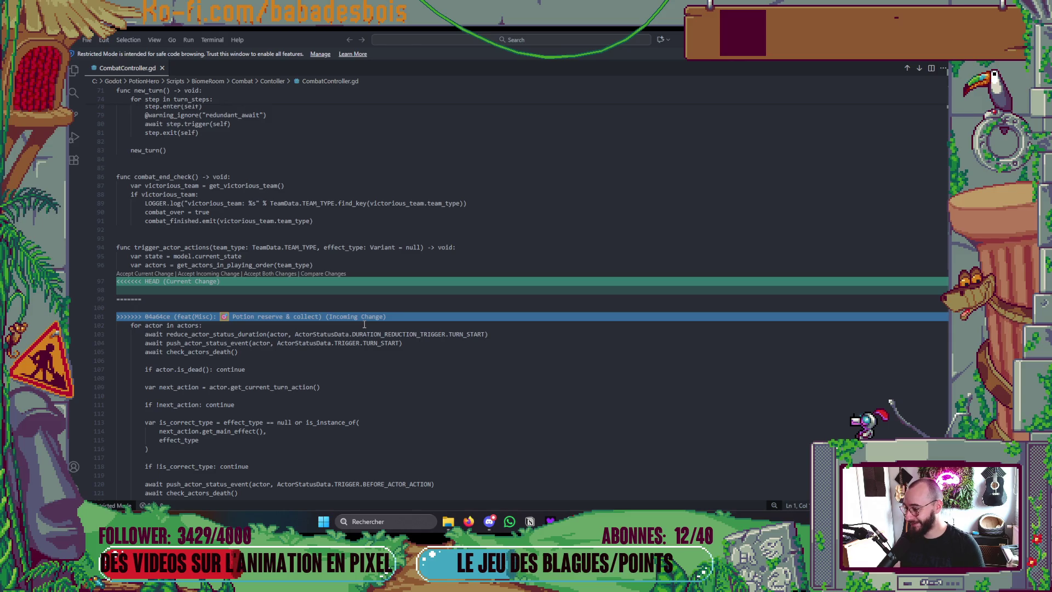
left_click(134, 273)
left_click(179, 397)
left_click(433, 344)
key("ctrl+s")
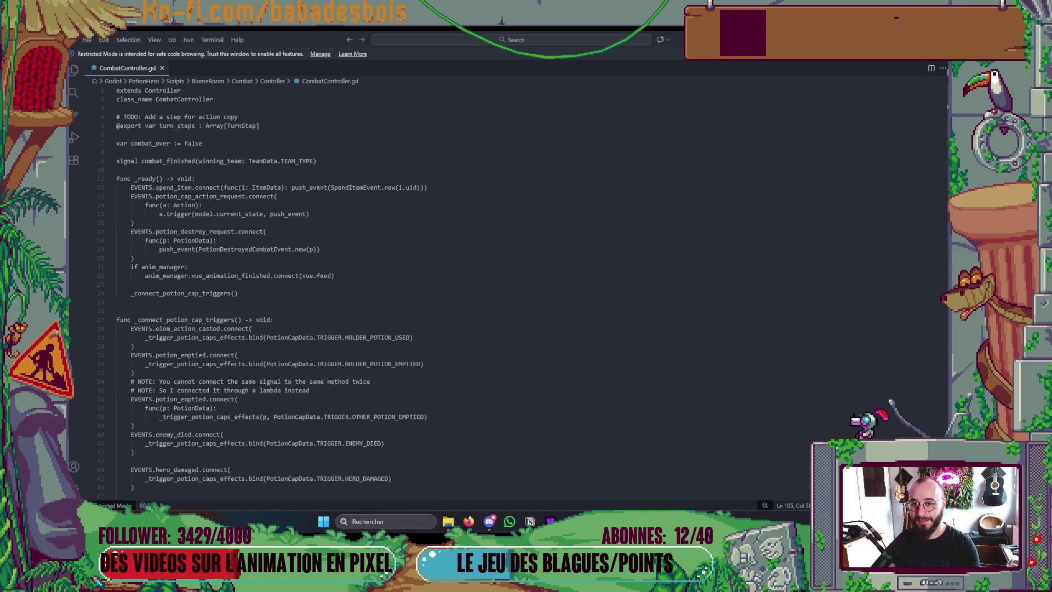
key("alt+Tab")
type("git")
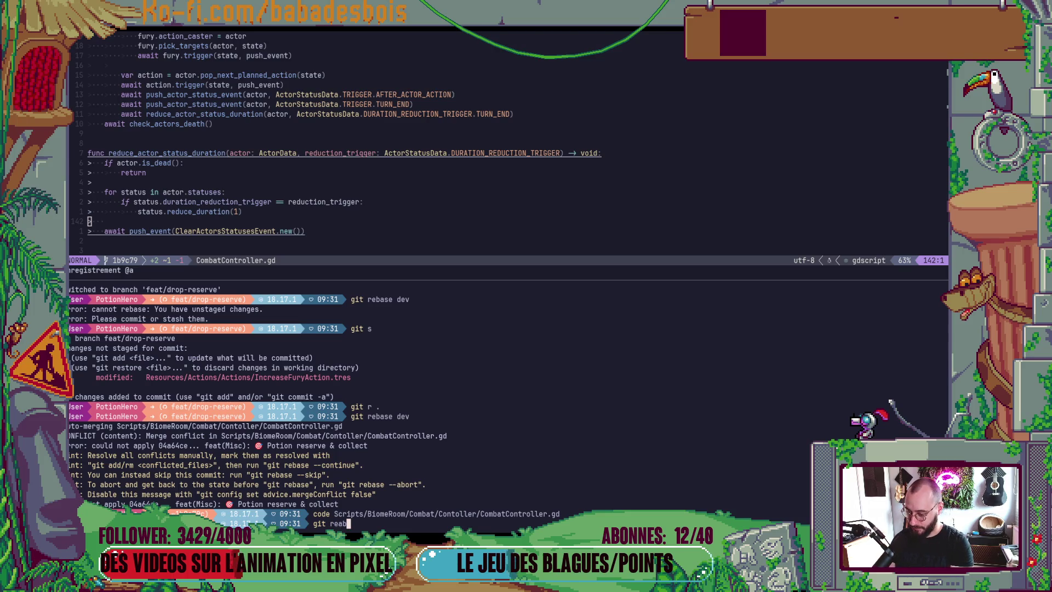
Stage the resolved CombatController.gd with git add
key("BackSpace")
type("add")
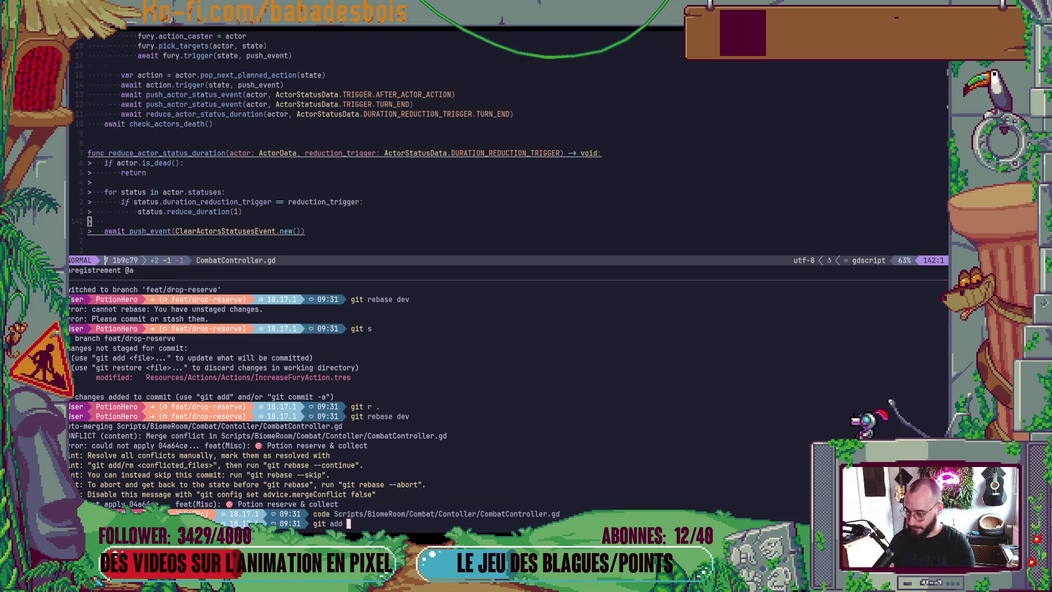
double_click(409, 437)
middle_click(409, 437)
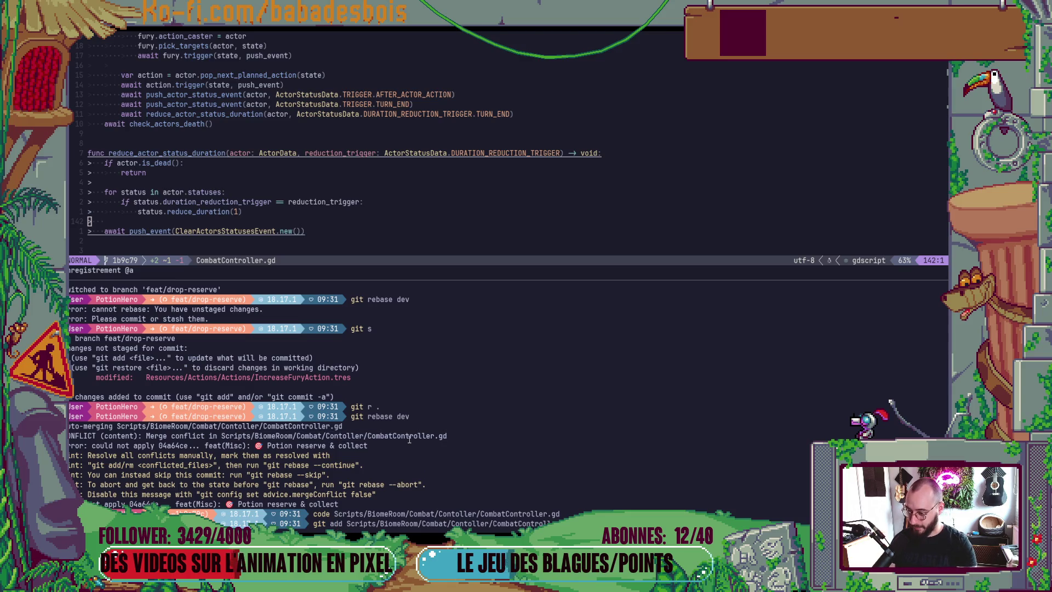
key("Return")
Continue the rebase with git rebase --continue and save the commit message with :wq
type("g")
type("it r")
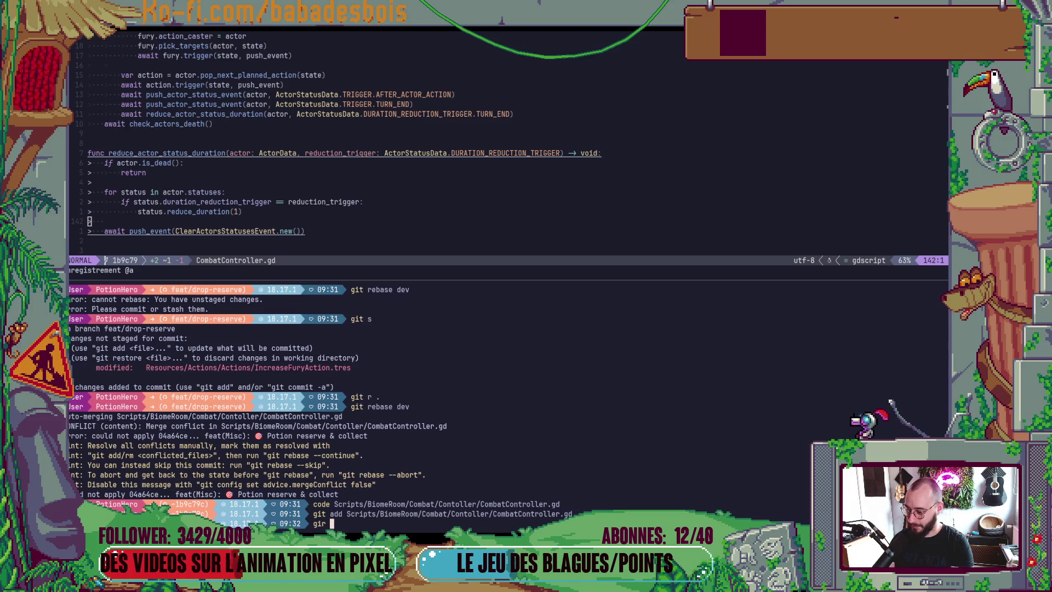
type("ebase ")
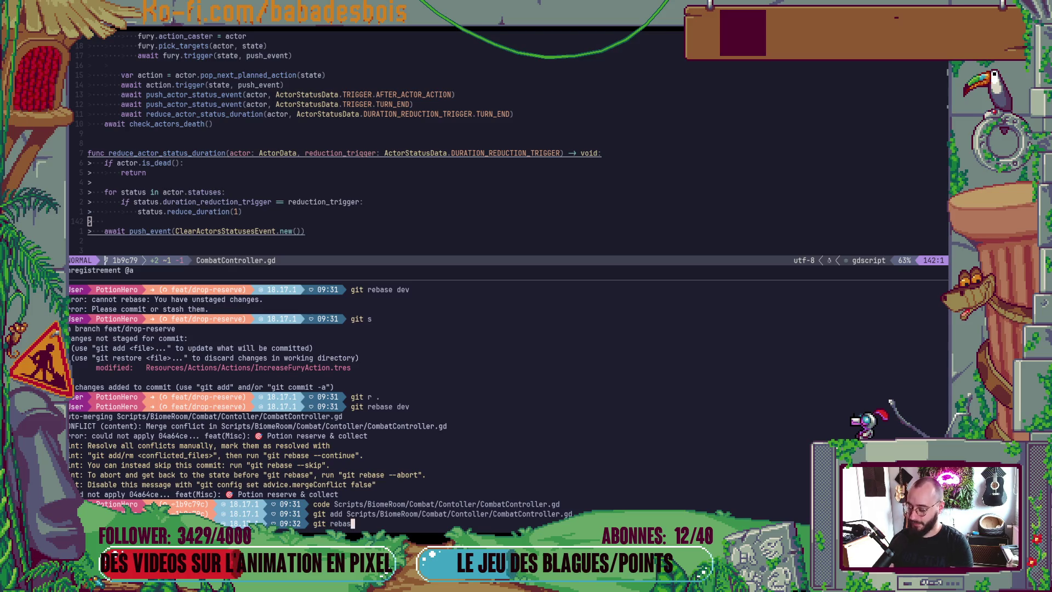
type("--continue")
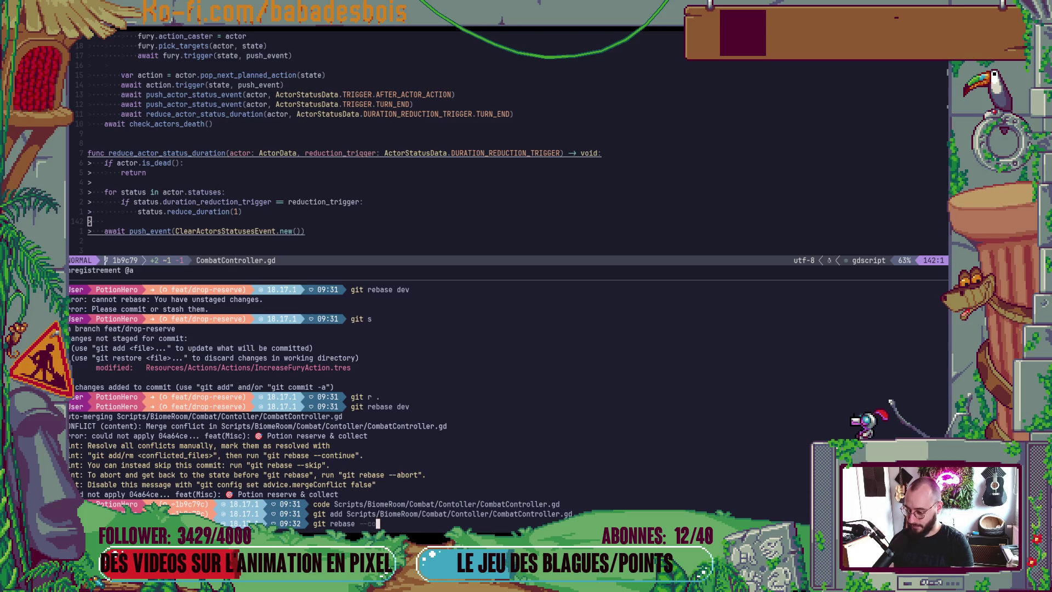
key("BackSpace")
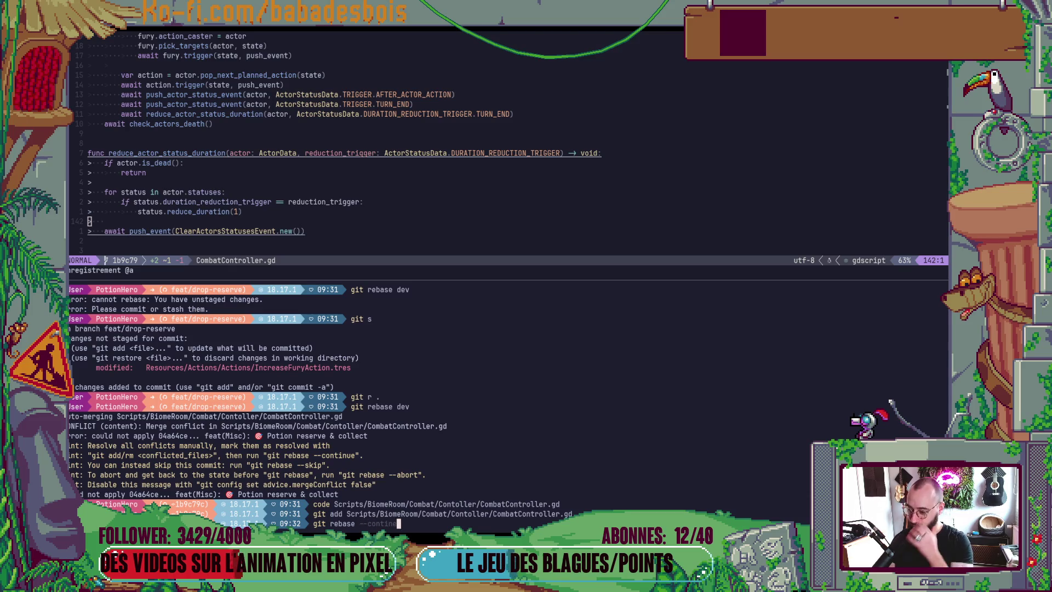
type("ue")
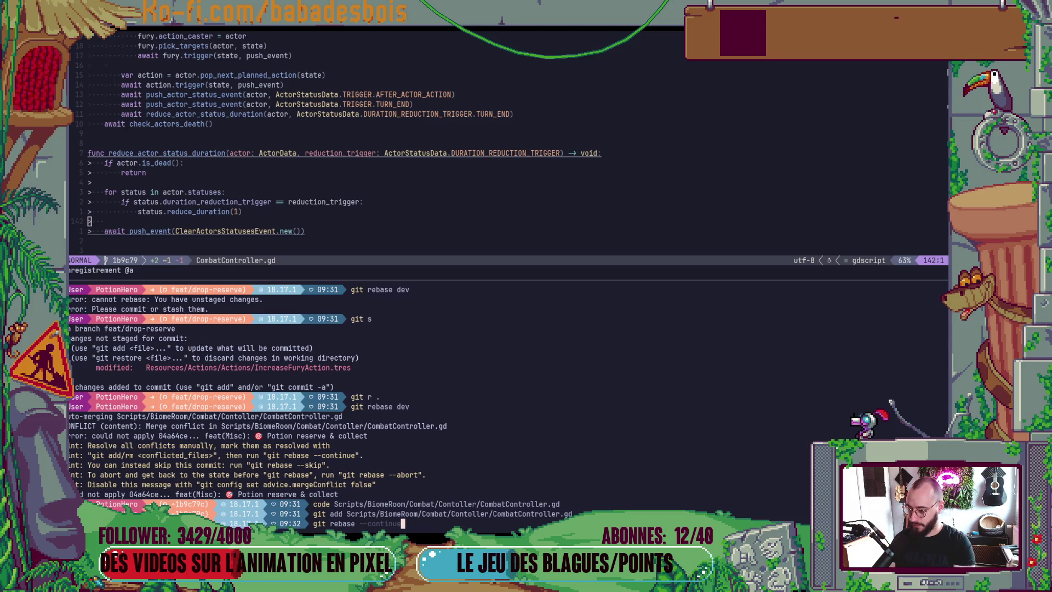
key("Return")
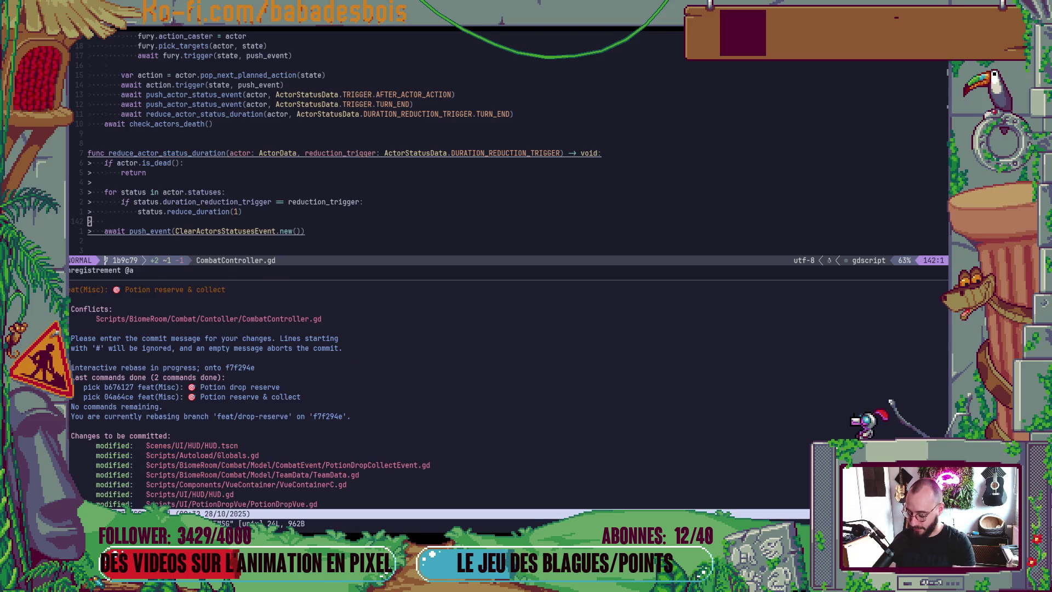
type(":wq")
key("Return")
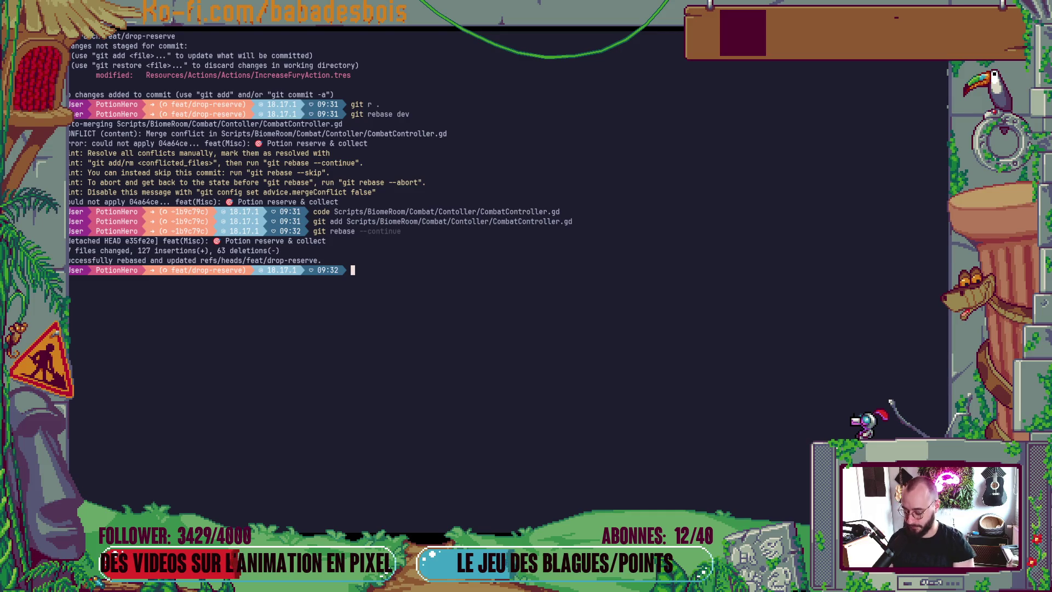
Close the terminal split and scroll through CombatController.gd
key("ctrl+backslash")
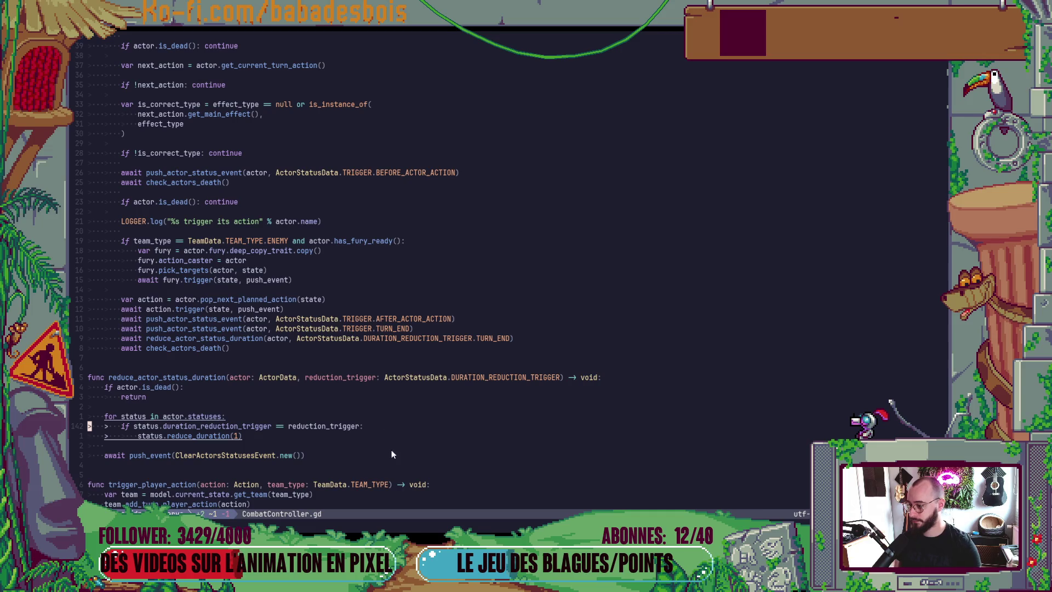
scroll(259, 230, "up", 6)
scroll(260, 231, "down", 9)
scroll(260, 231, "up", 7)
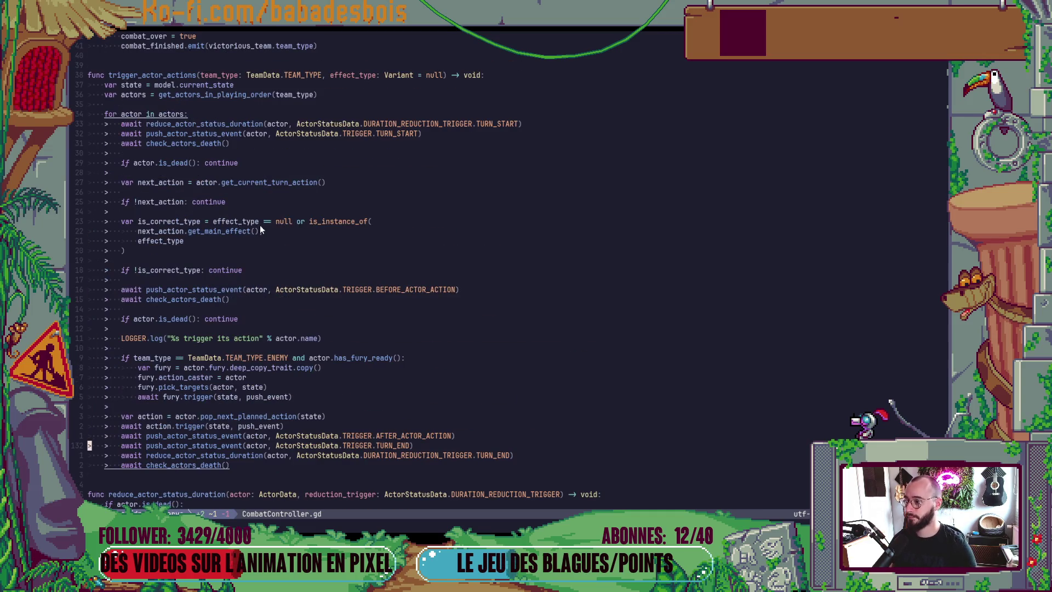
scroll(259, 229, "down", 7)
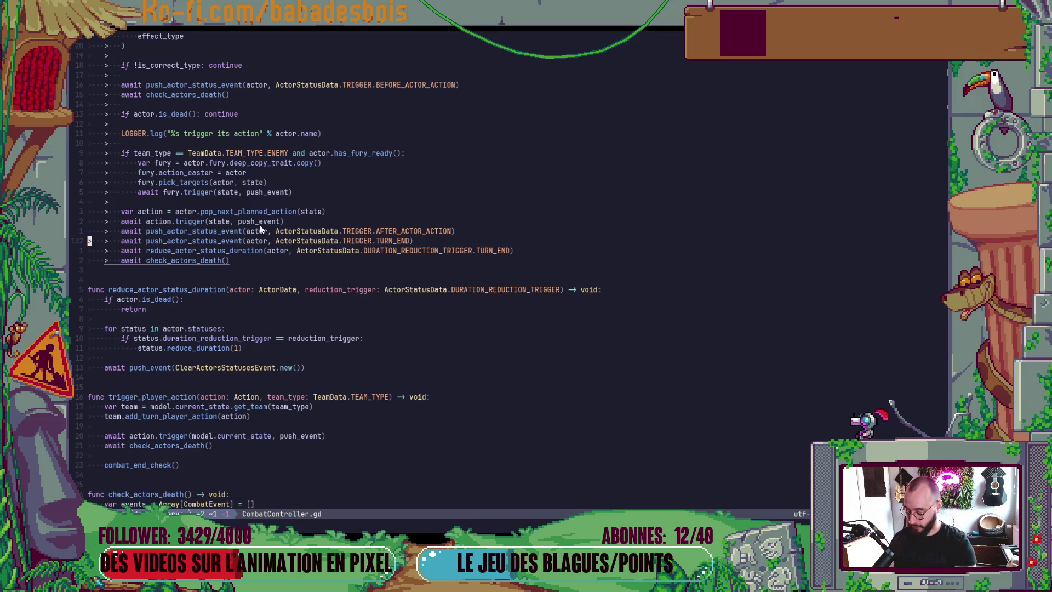
key("alt+Tab")
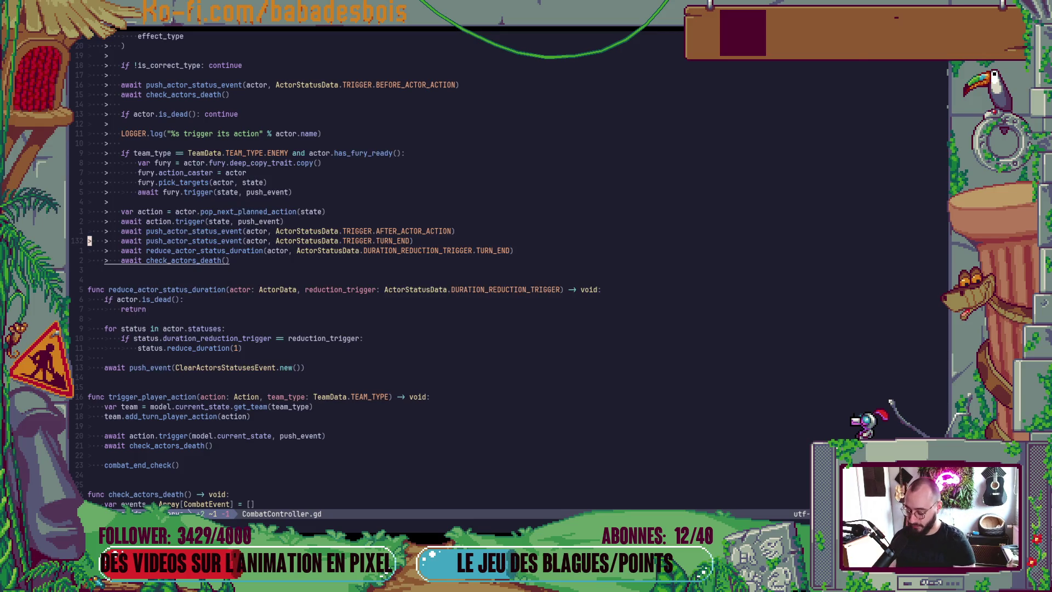
Open TeamData.gd via the file finder and select the potion_drop_reserve and inventory lines
key("space")
key("f")
key("f")
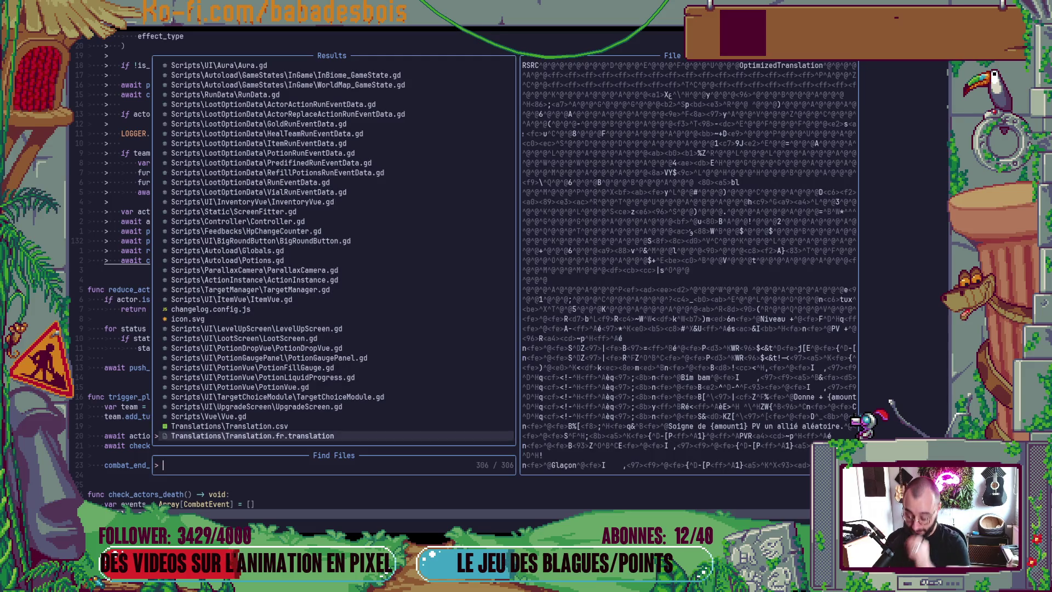
type("Team")
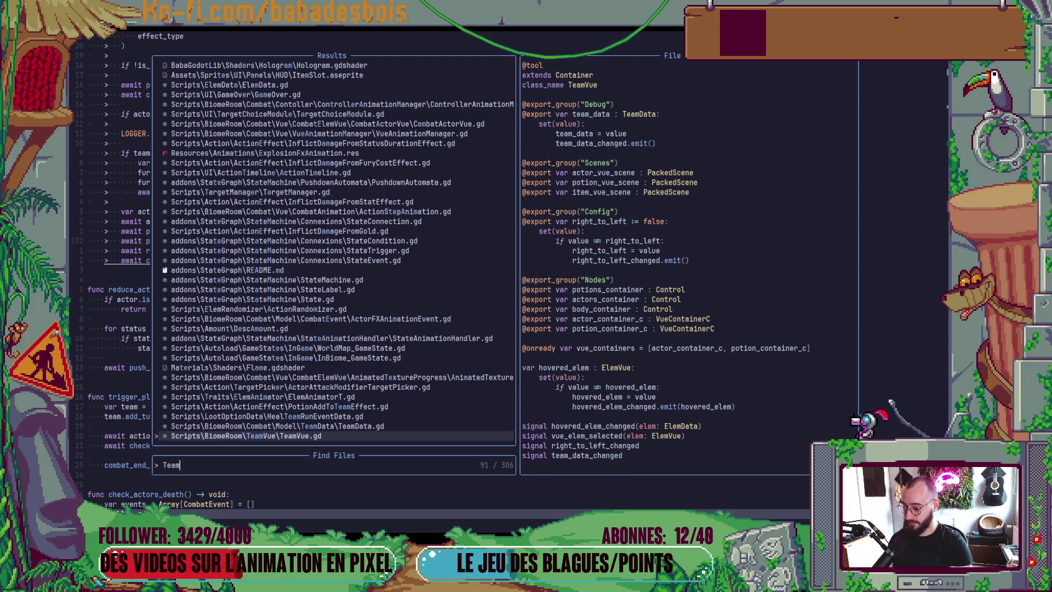
type("Data")
key("Return")
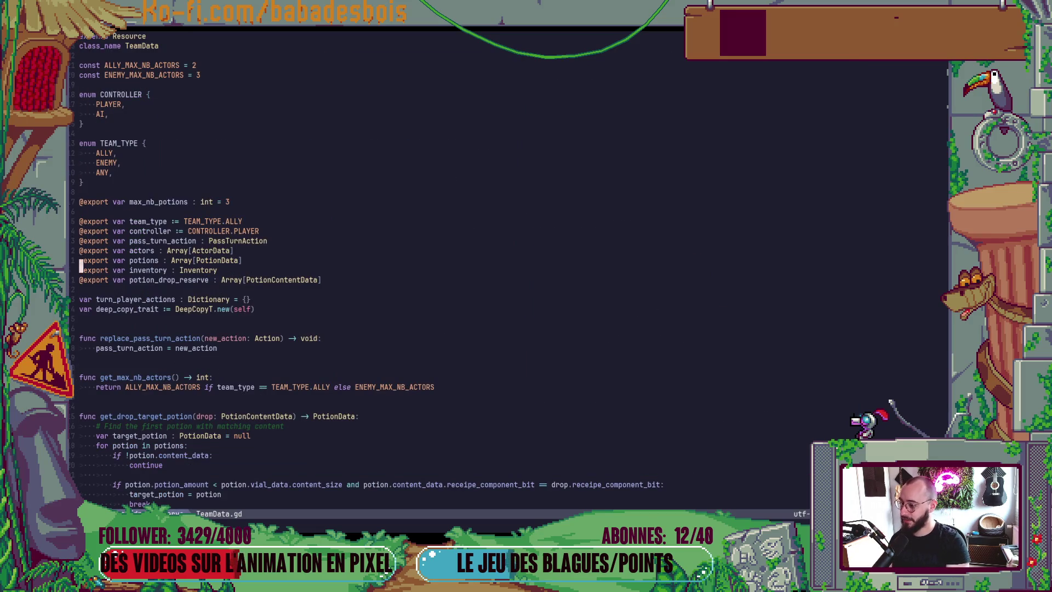
key("j")
key("j")
key("shift+v")
key("ctrl+v")
key("k")
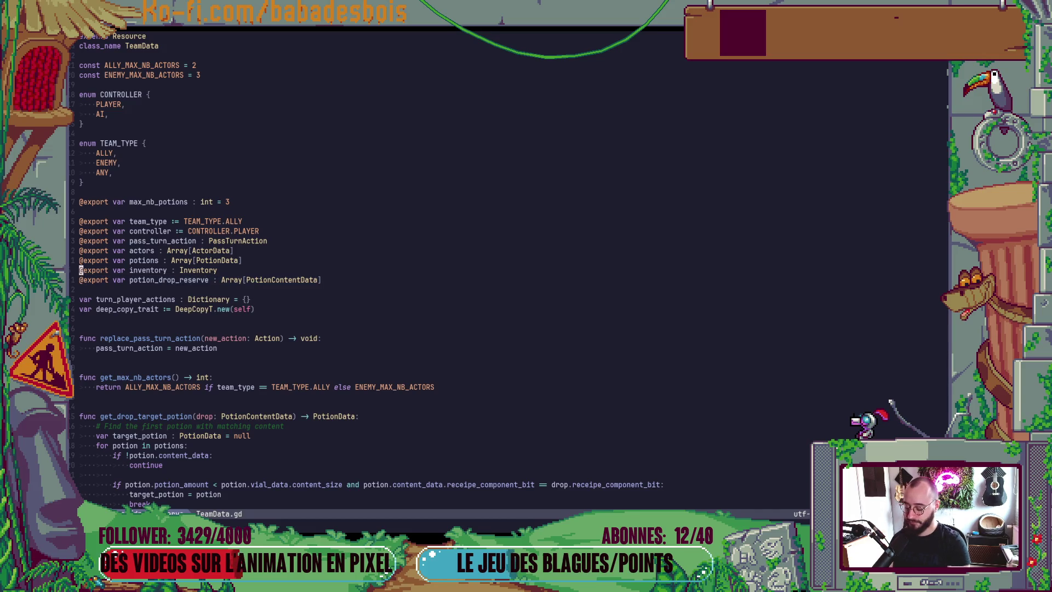
key("alt+Tab")
key("Tab")
key("Tab")
key("Tab")
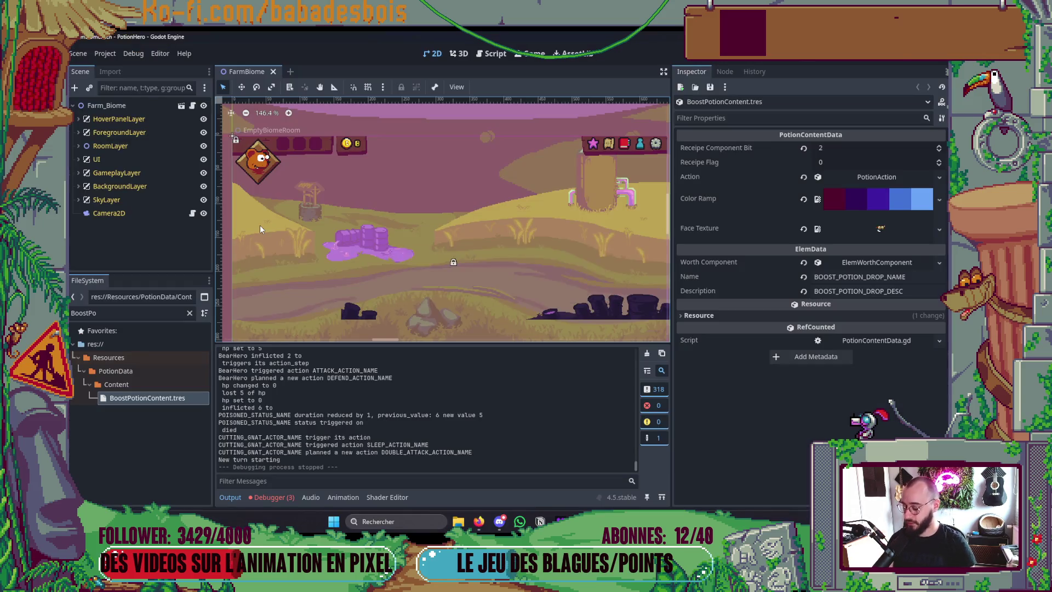
Test-run the game with F5, then open HUD.tscn through Quick Open
key("F5")
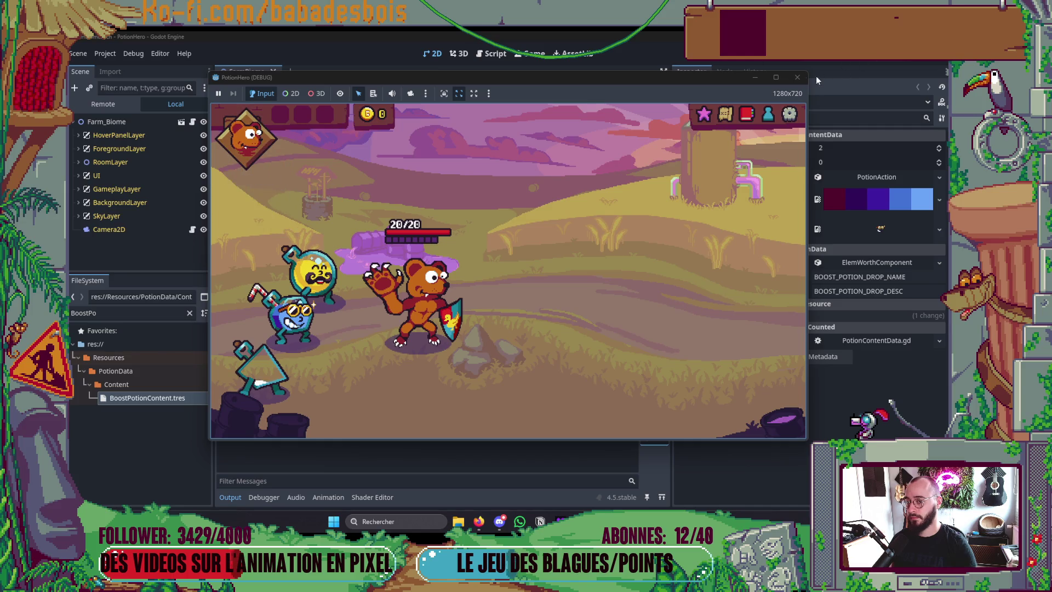
left_click(797, 77)
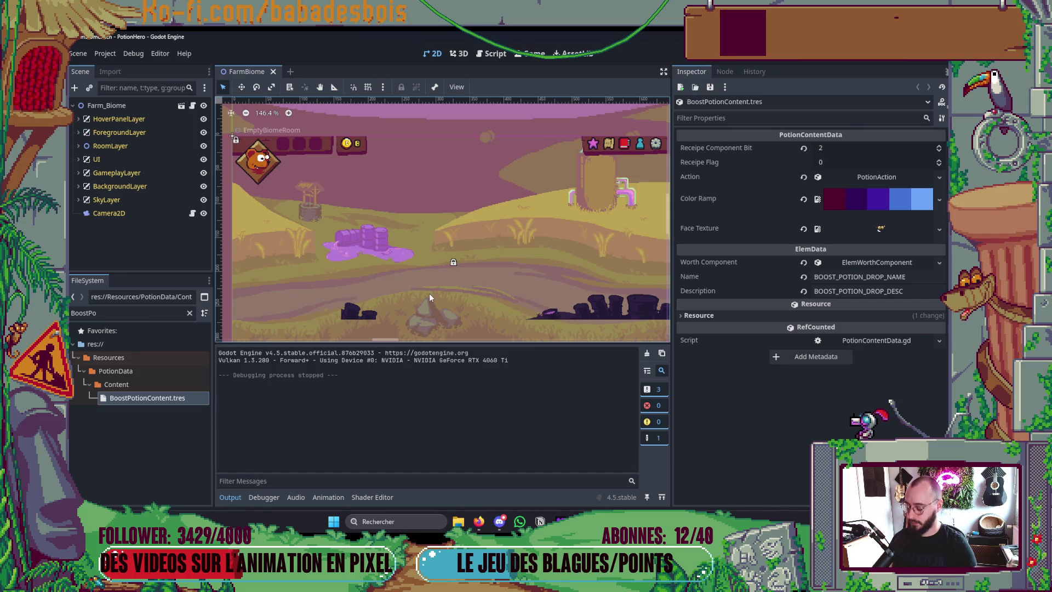
key("ctrl+shift+o")
type("Hud")
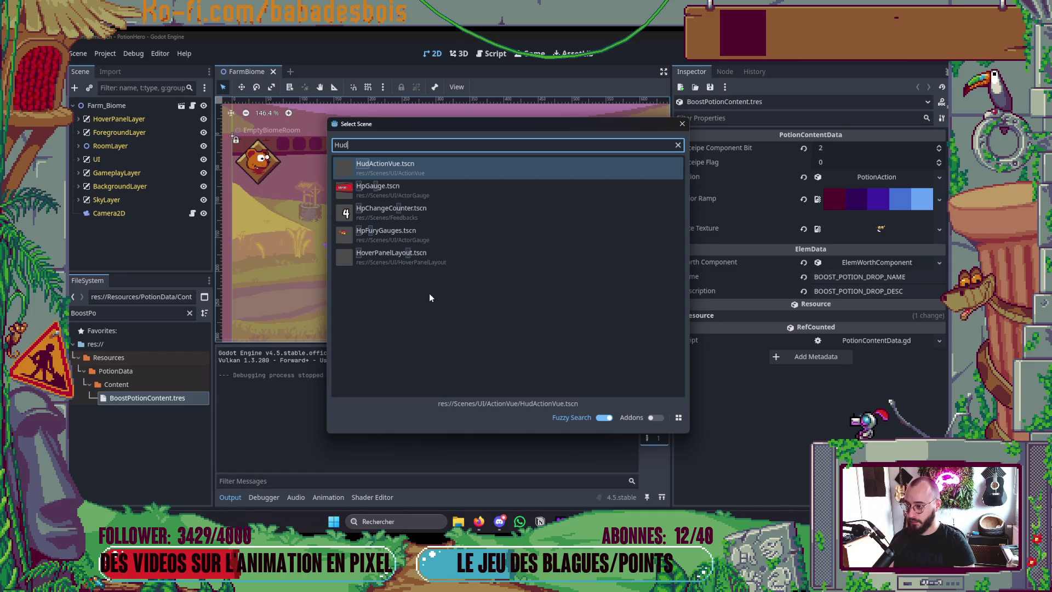
key("Escape")
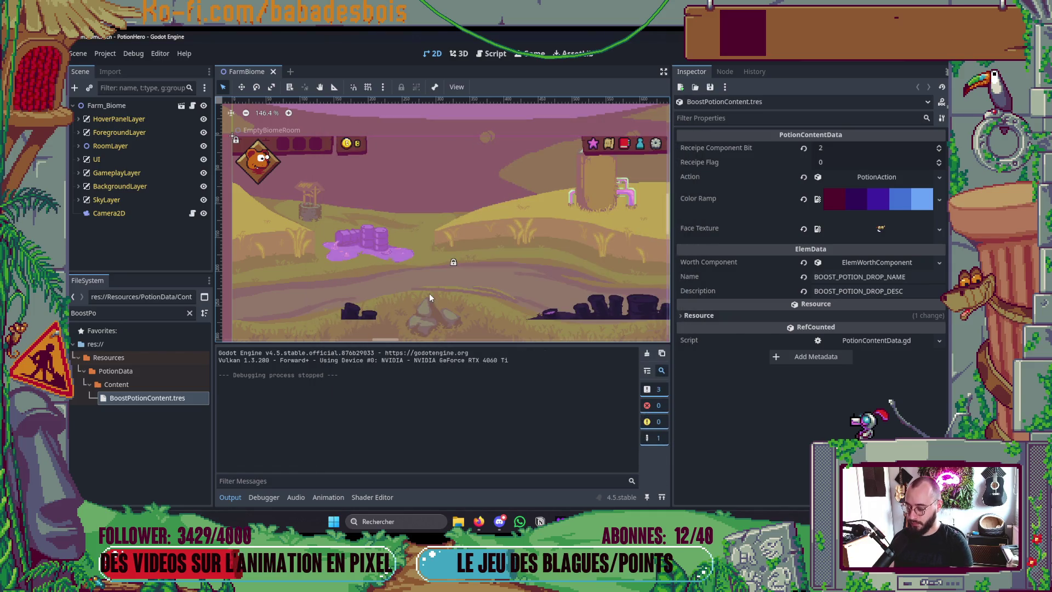
key("ctrl+shift+o")
type("HU")
key("BackSpace")
key("Return")
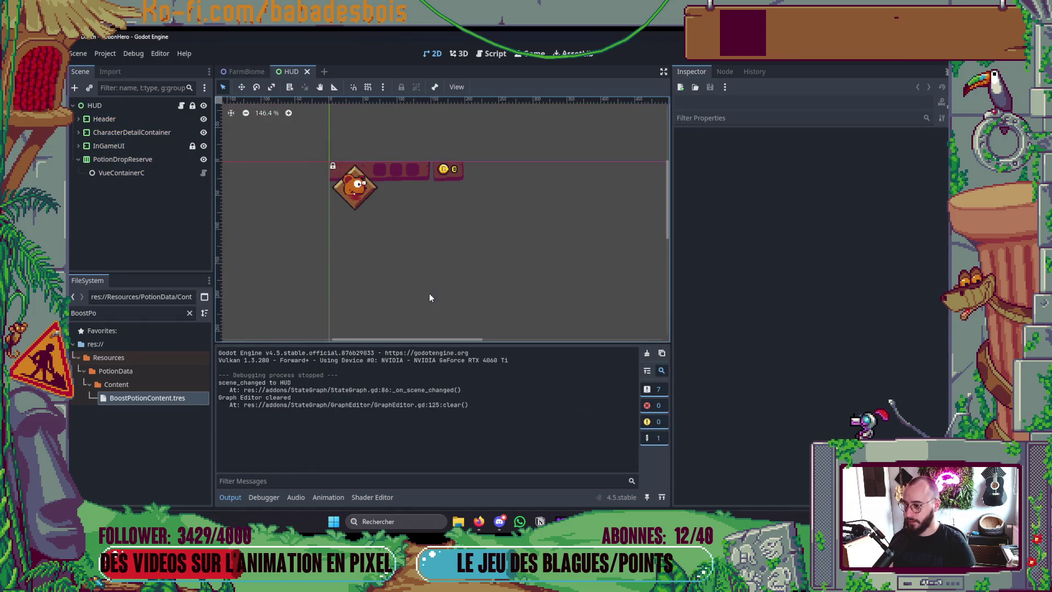
Inspect the VueContainerC node and test-run the game once
left_click(156, 173)
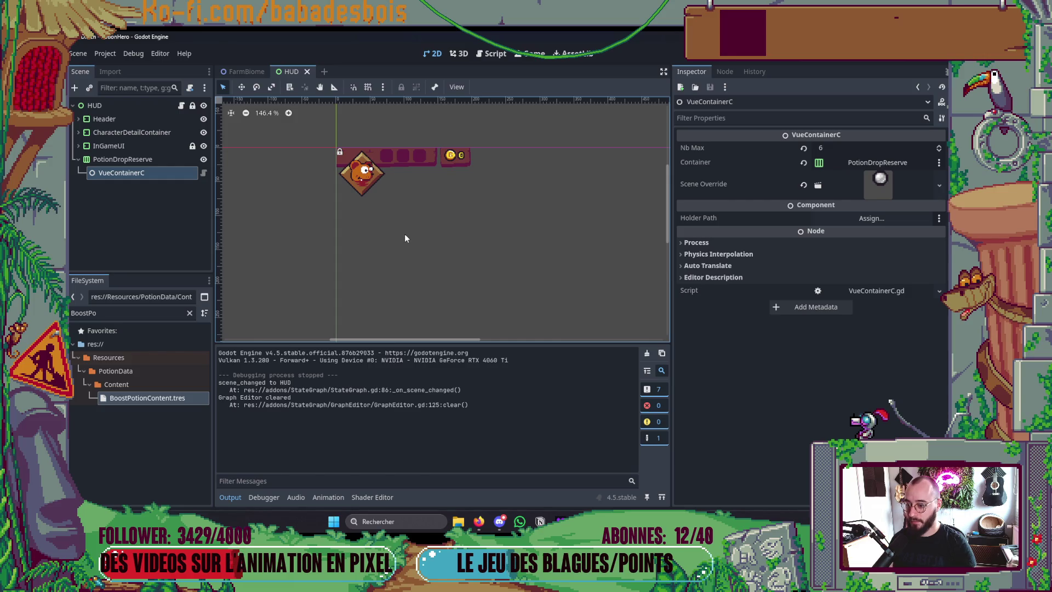
key("F5")
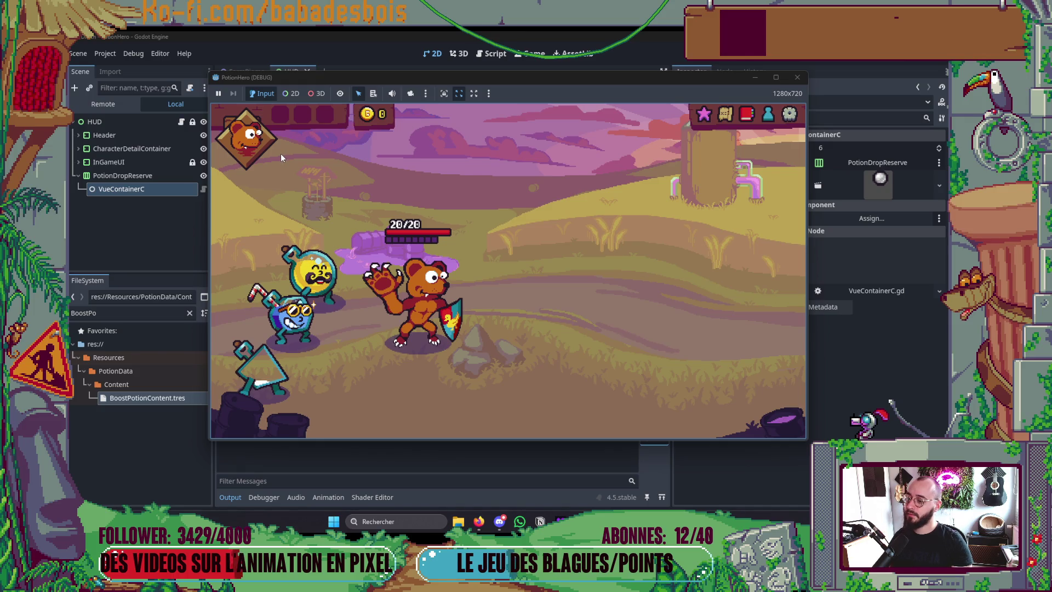
left_click(797, 76)
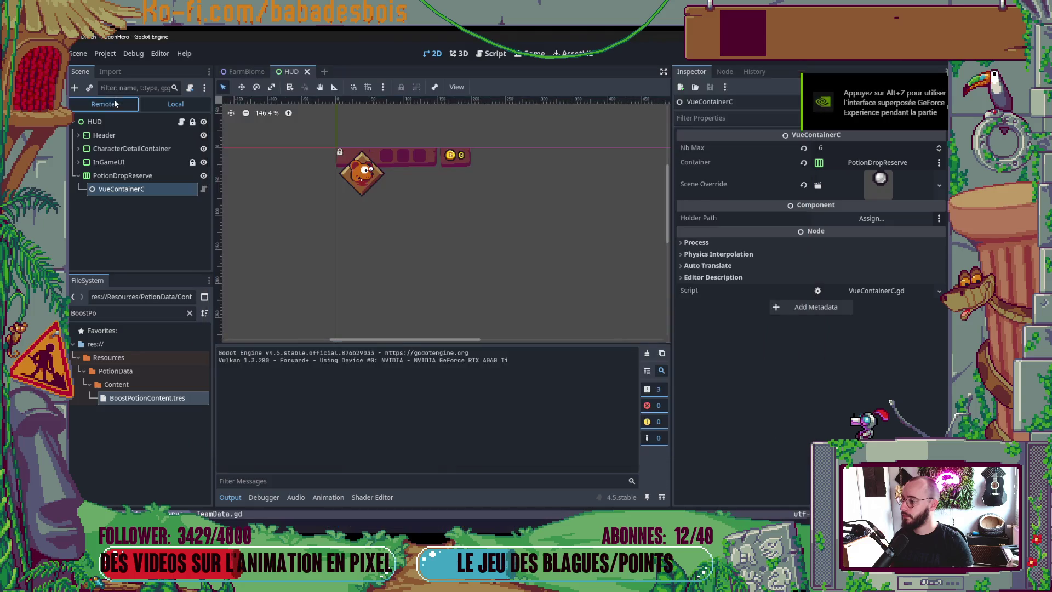
left_click(114, 104)
left_click(77, 214)
scroll(100, 235, "down", 2)
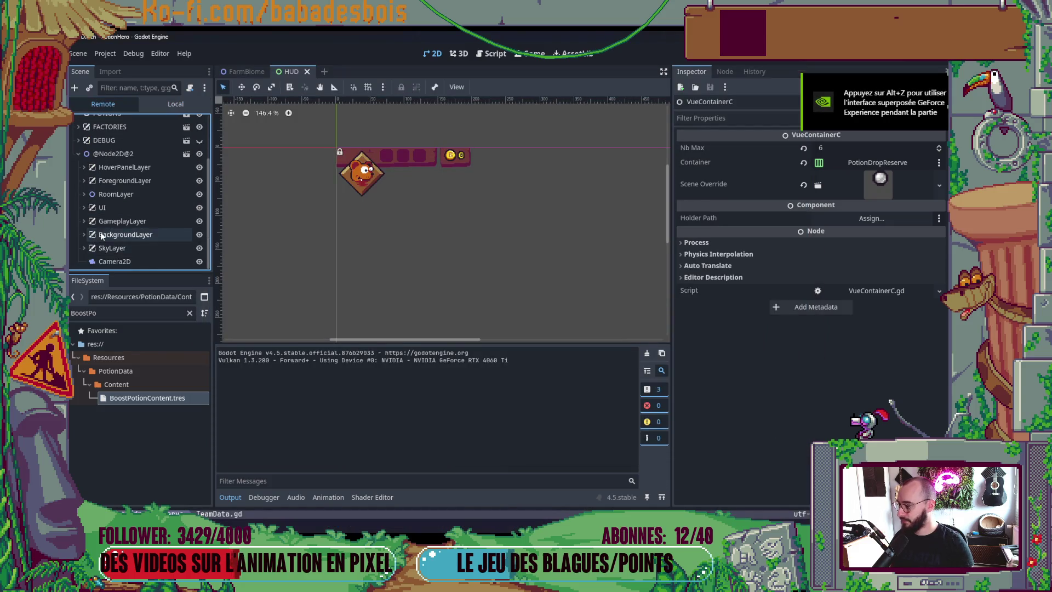
left_click(81, 232)
left_click(81, 232)
scroll(79, 222, "up", 5)
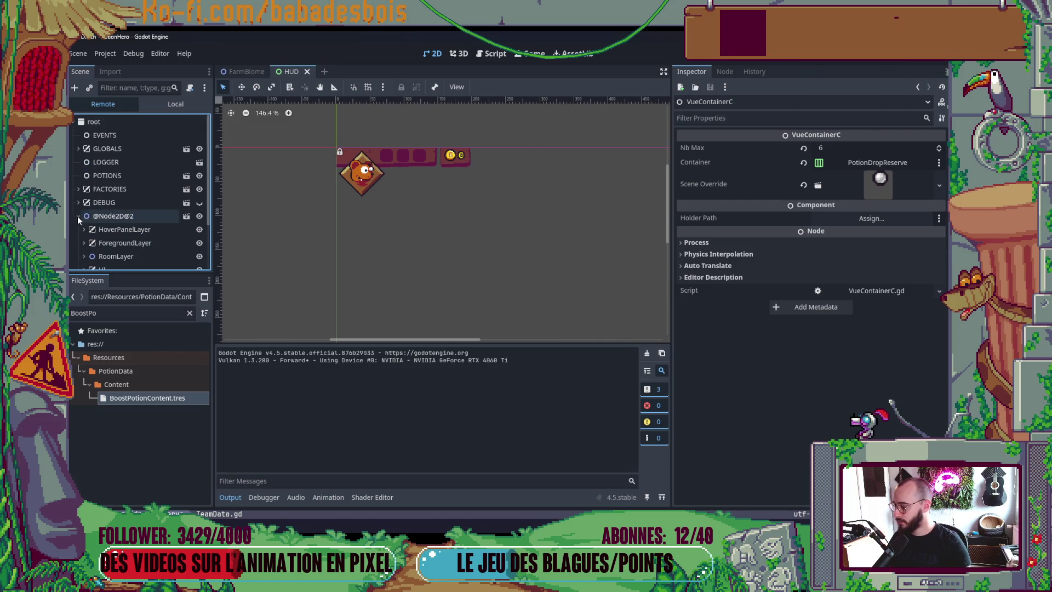
left_click(77, 216)
left_click(78, 188)
left_click(78, 188)
left_click(81, 202)
left_click(81, 202)
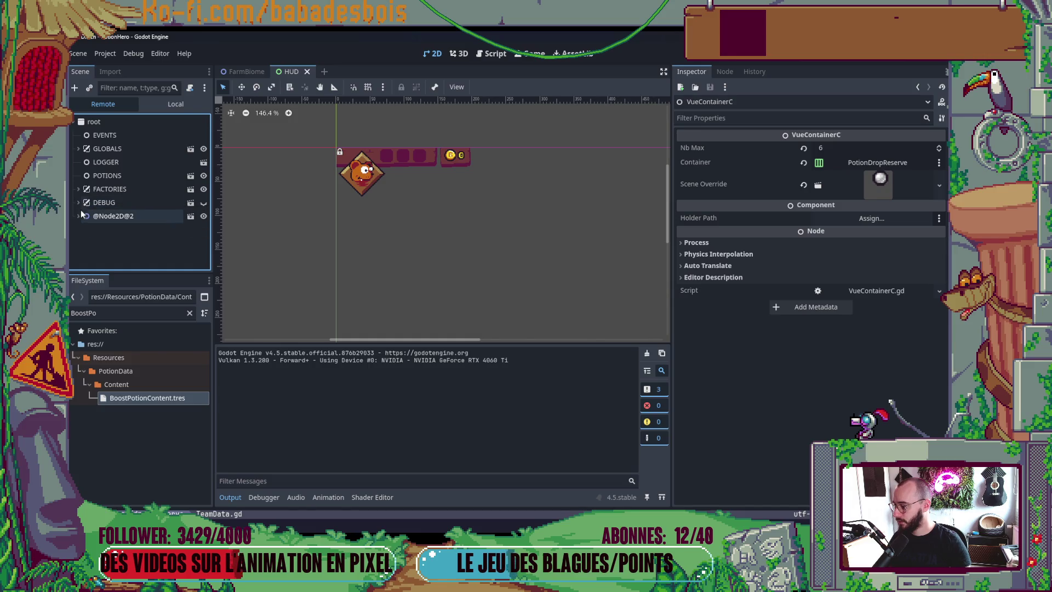
left_click(80, 215)
scroll(82, 219, "down", 2)
left_click(84, 210)
left_click(89, 194)
scroll(91, 203, "down", 2)
left_click(95, 194)
scroll(101, 203, "down", 1)
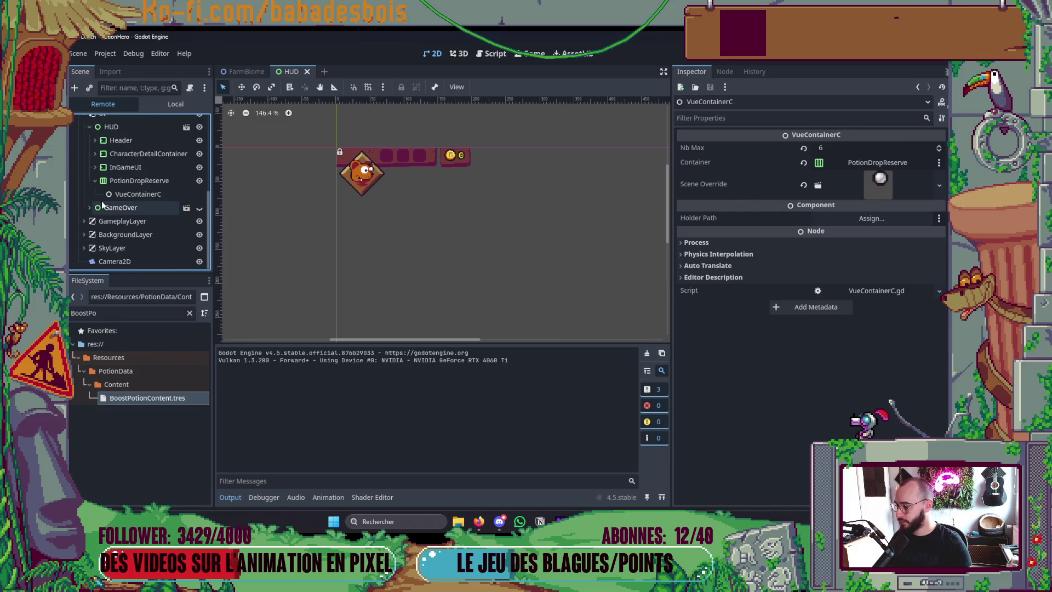
left_click(116, 181)
key("alt+Tab")
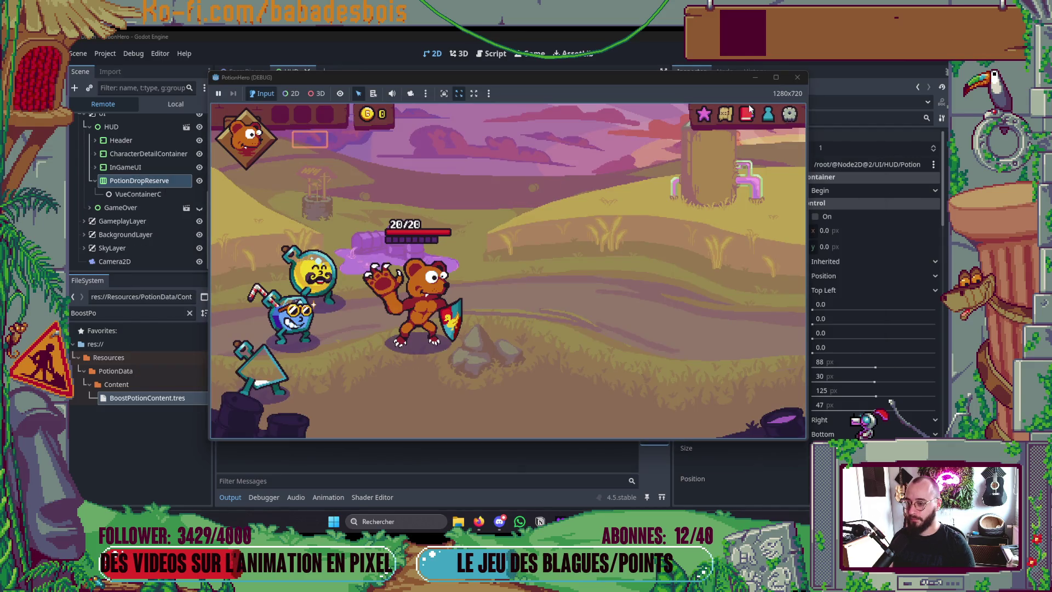
left_click(797, 77)
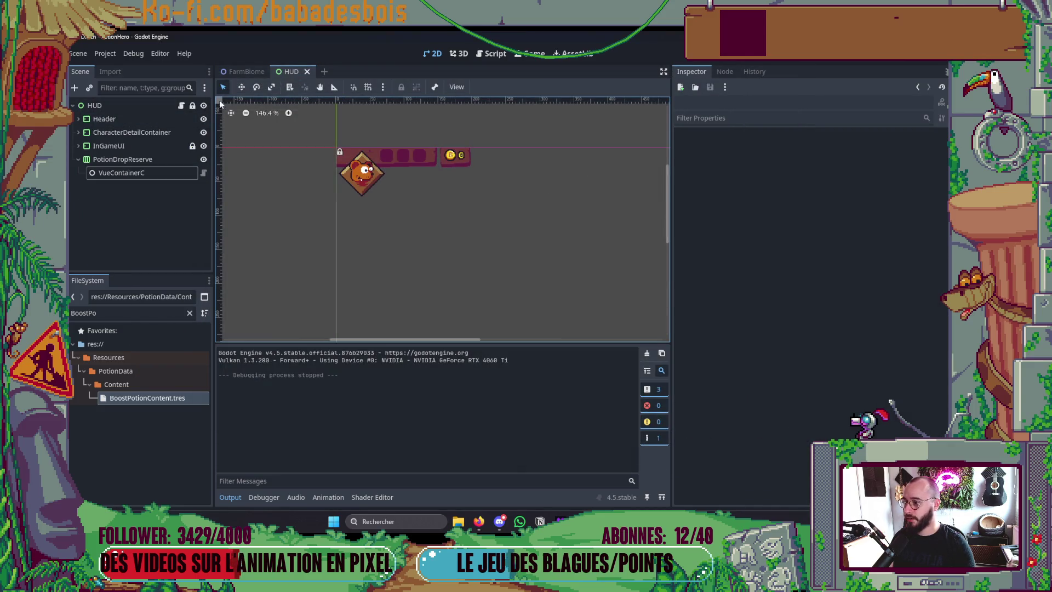
Open Globals.tscn and expand its Potion Drop Reserve array in the Inspector
key("ctrl+shift+o")
type("Glo")
key("Return")
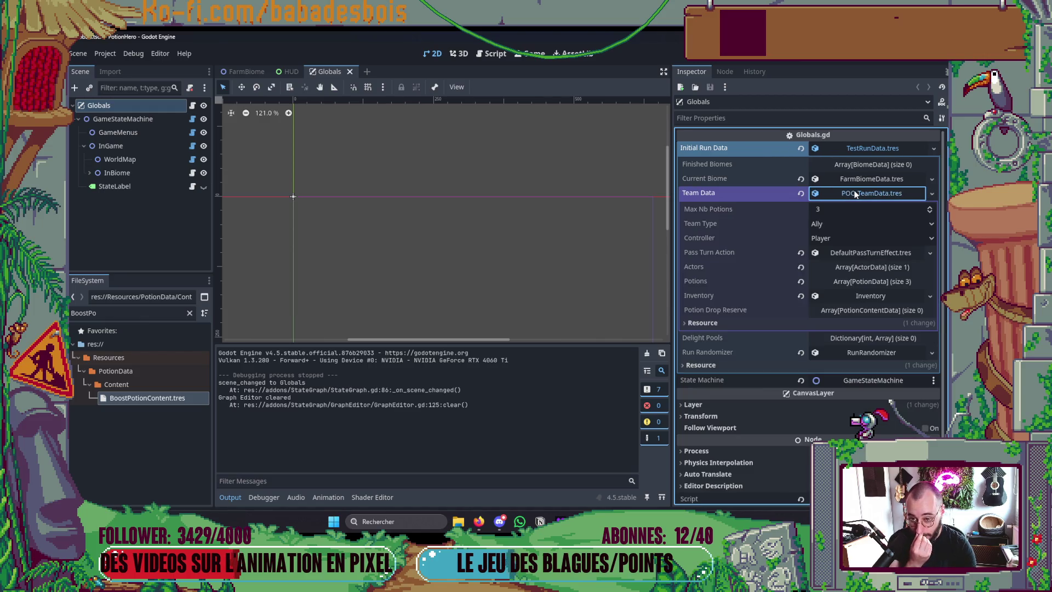
left_click(893, 309)
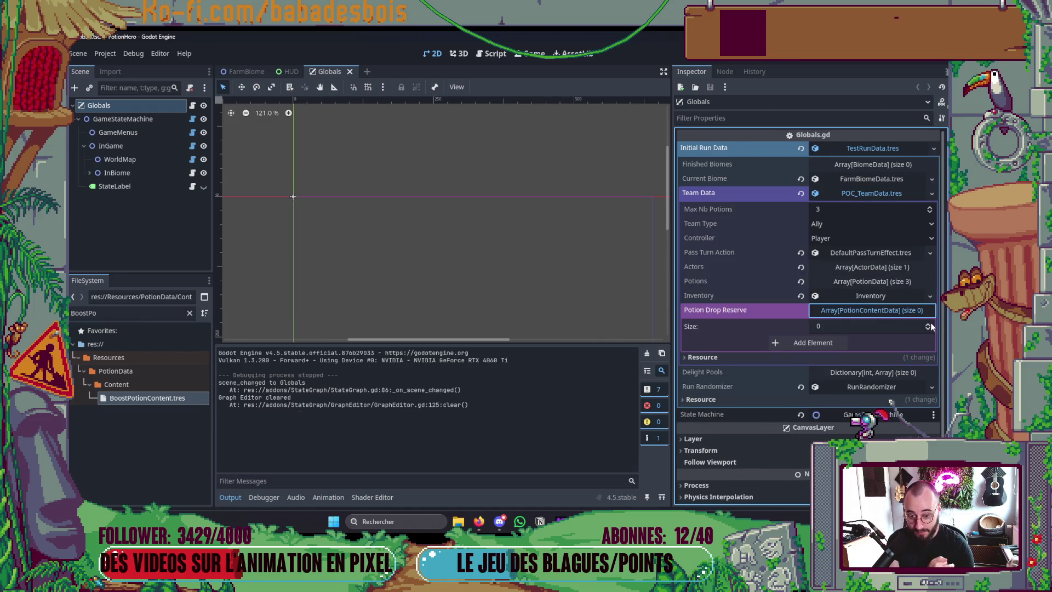
scroll(930, 327, "up", 3)
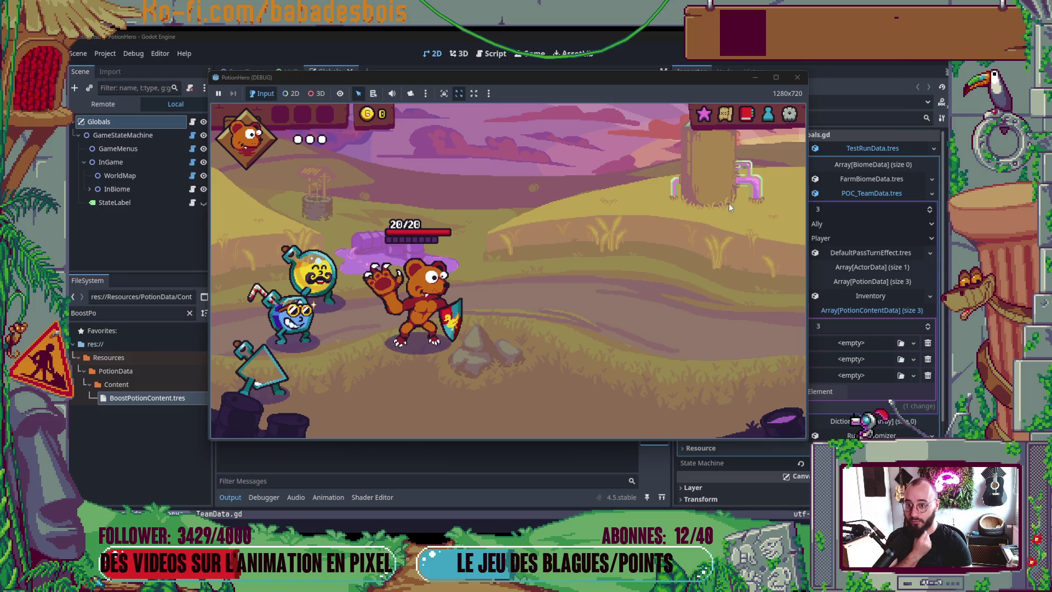
Move the game window aside and start a battle from the upper sword node on the map
left_click_drag(551, 77, 508, 79)
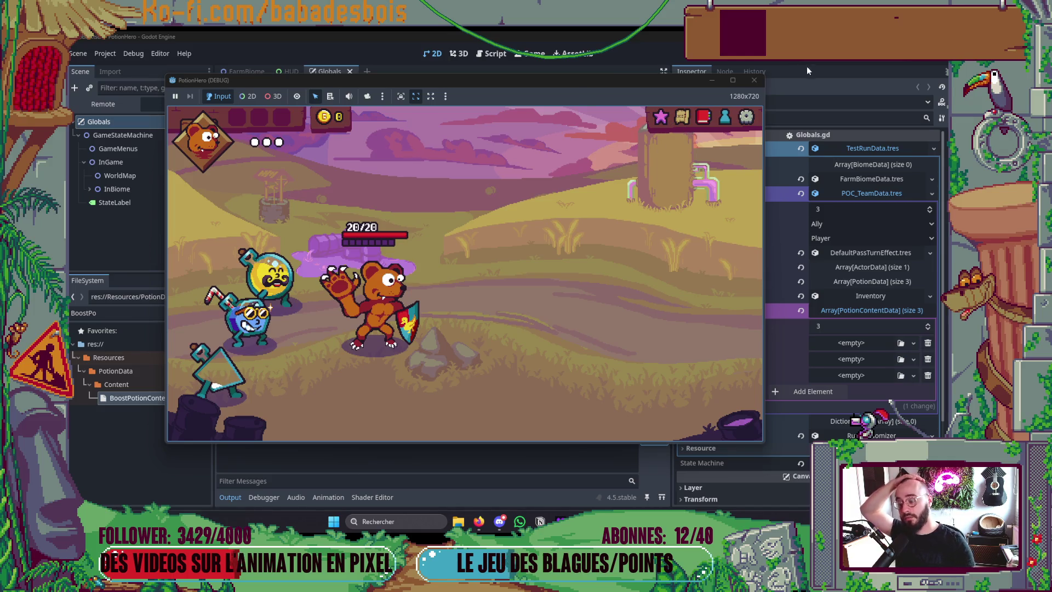
left_click(685, 116)
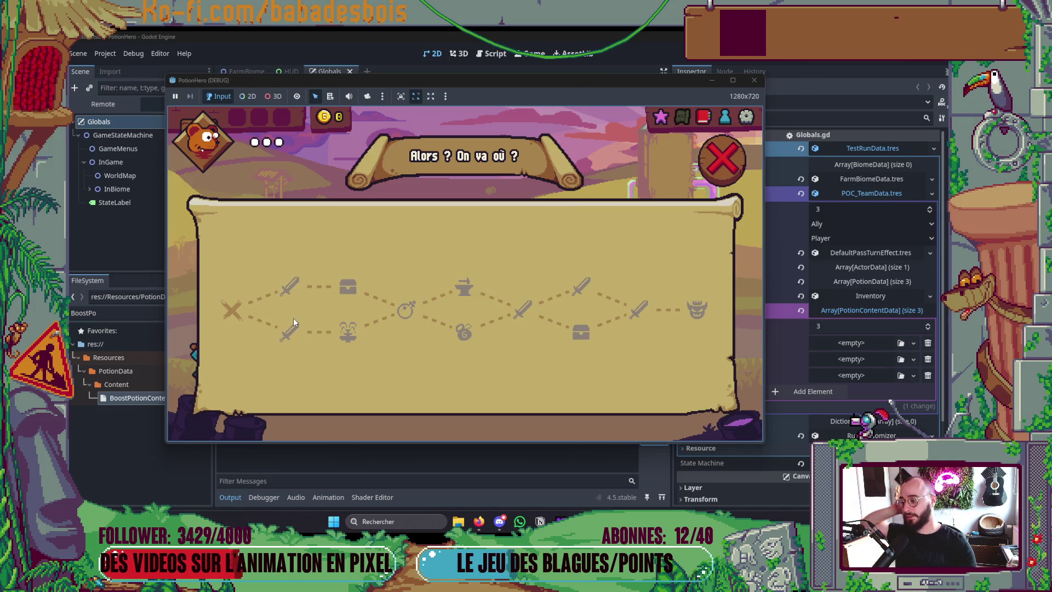
left_click(290, 297)
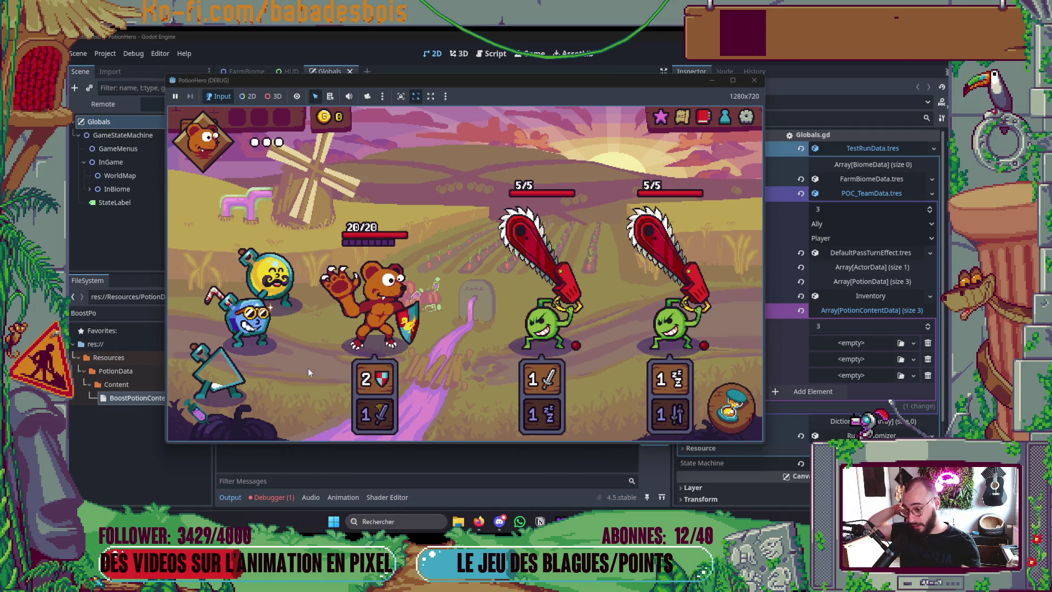
Play turns and throw the yellow potion until both chainsaw enemies are defeated
left_click(730, 414)
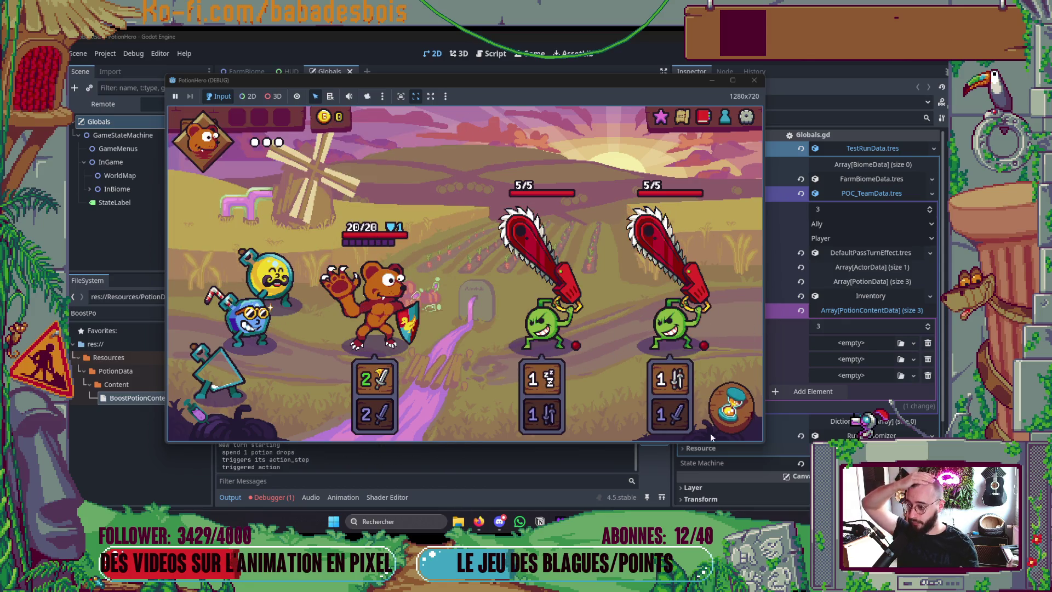
left_click(728, 418)
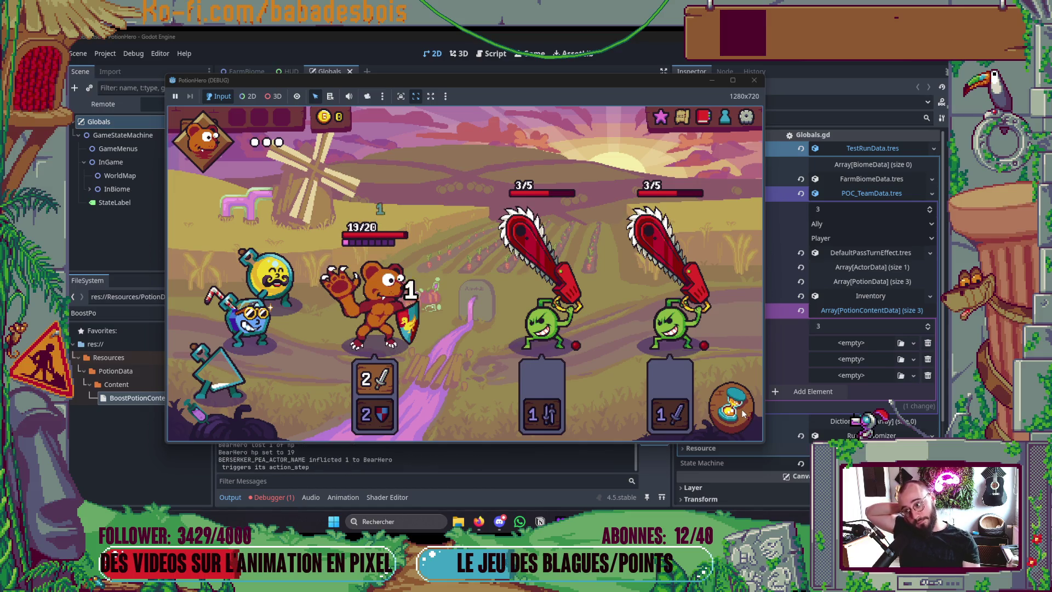
left_click(745, 413)
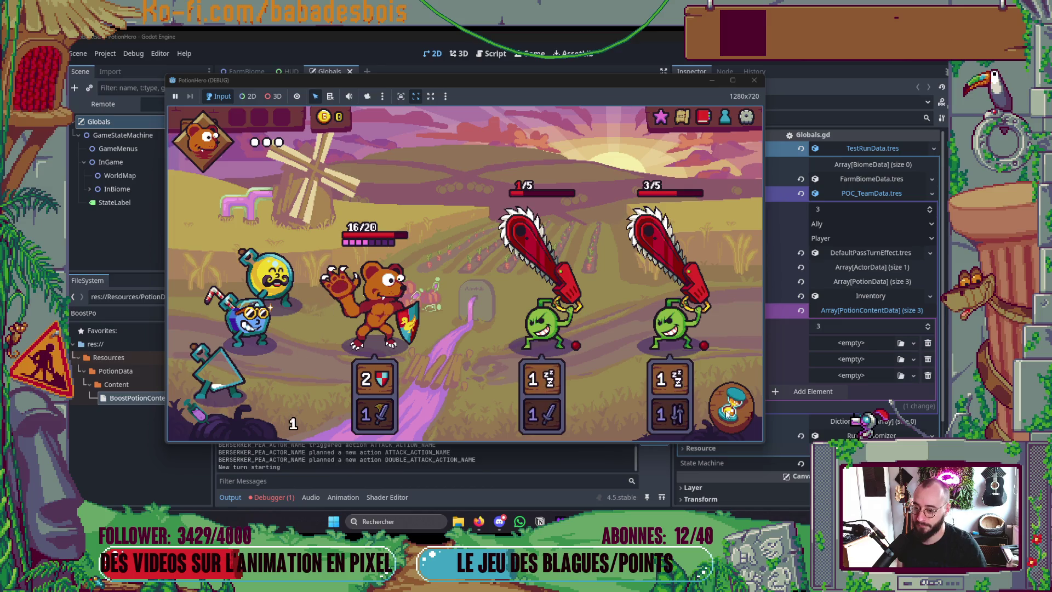
left_click_drag(269, 276, 344, 303)
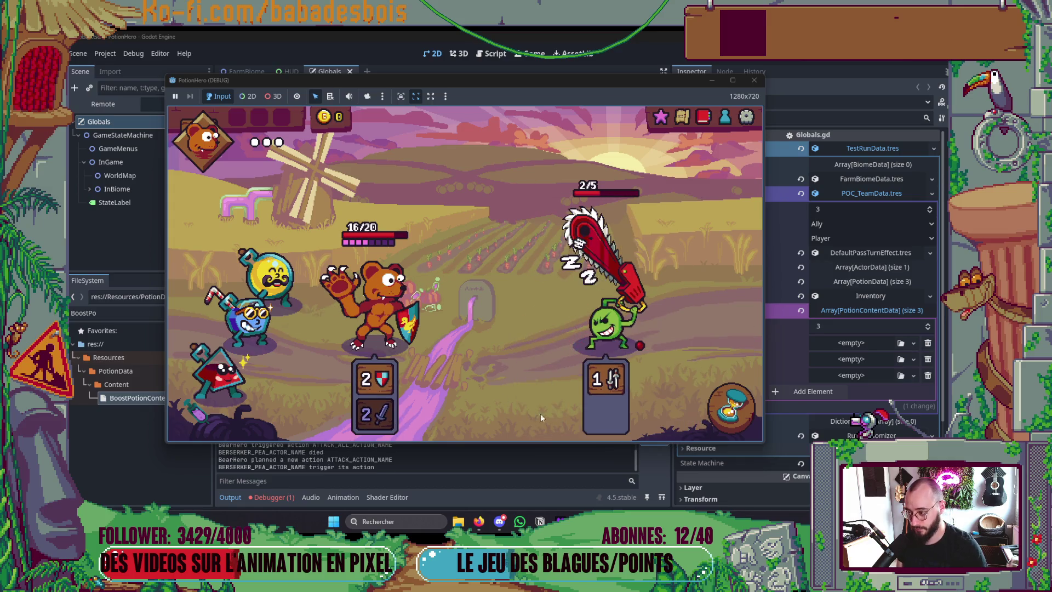
left_click(739, 418)
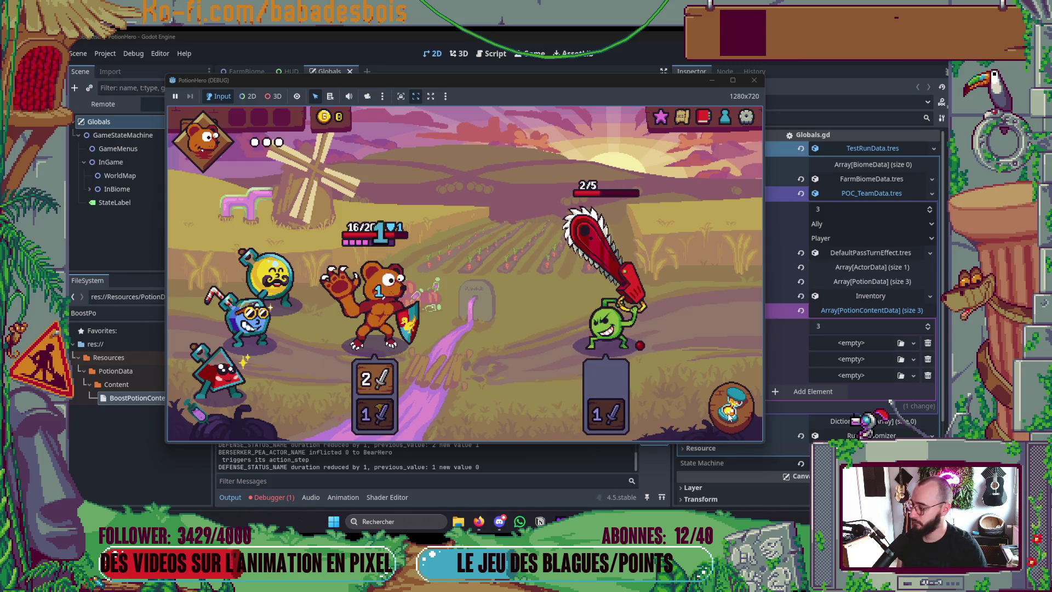
left_click(729, 416)
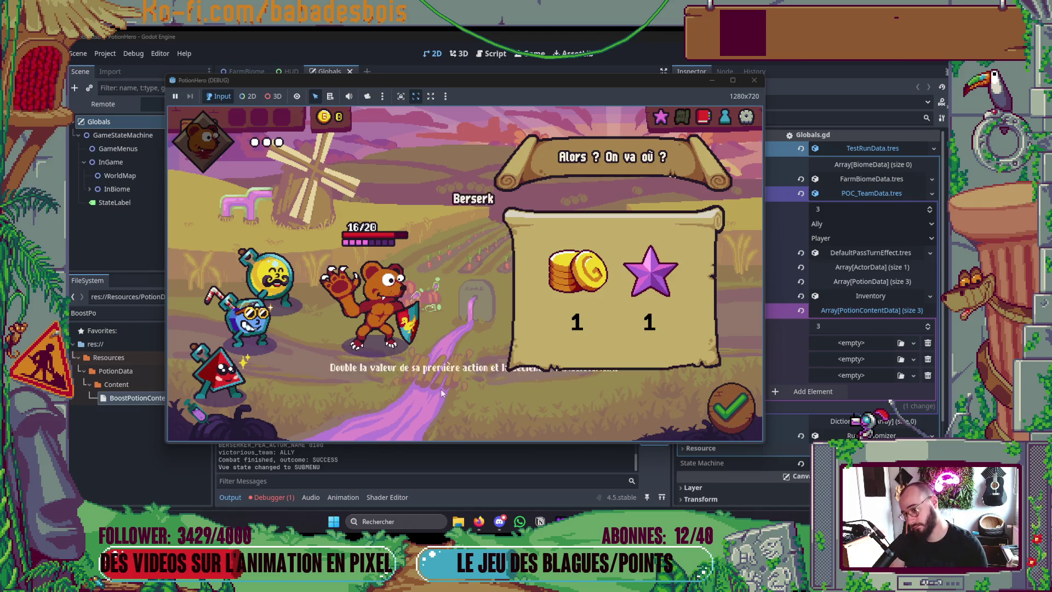
Accept the rewards and pick map nodes past the chest and reward rooms to the next battle
left_click(730, 406)
left_click(349, 286)
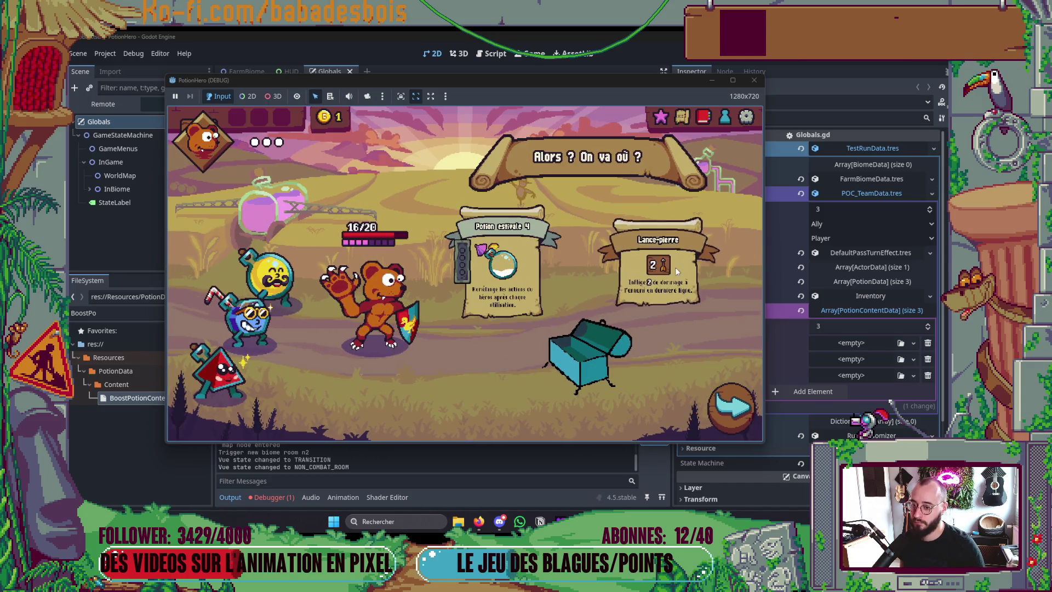
left_click(534, 262)
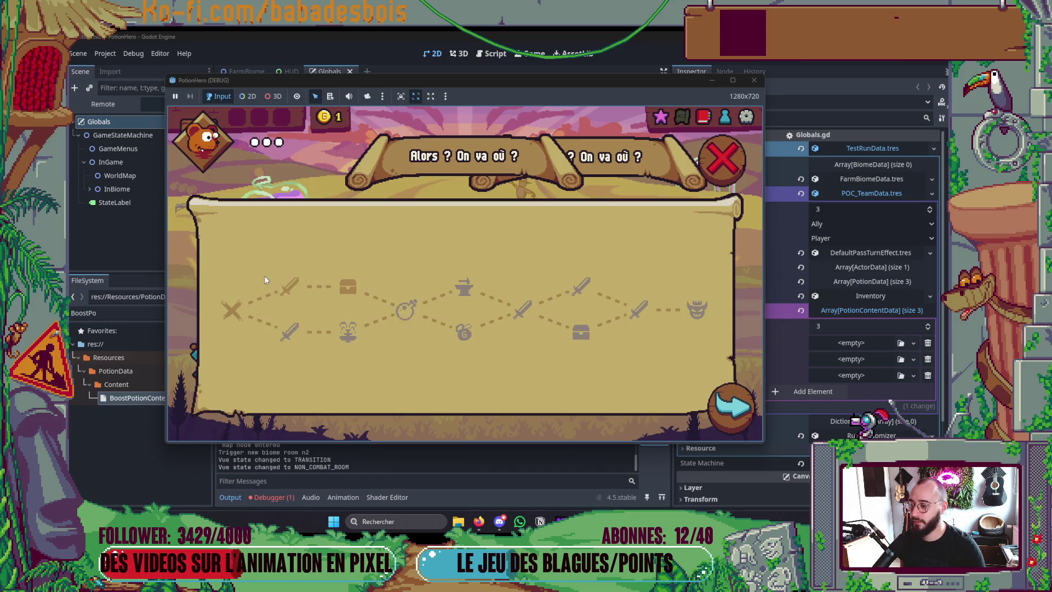
left_click(406, 310)
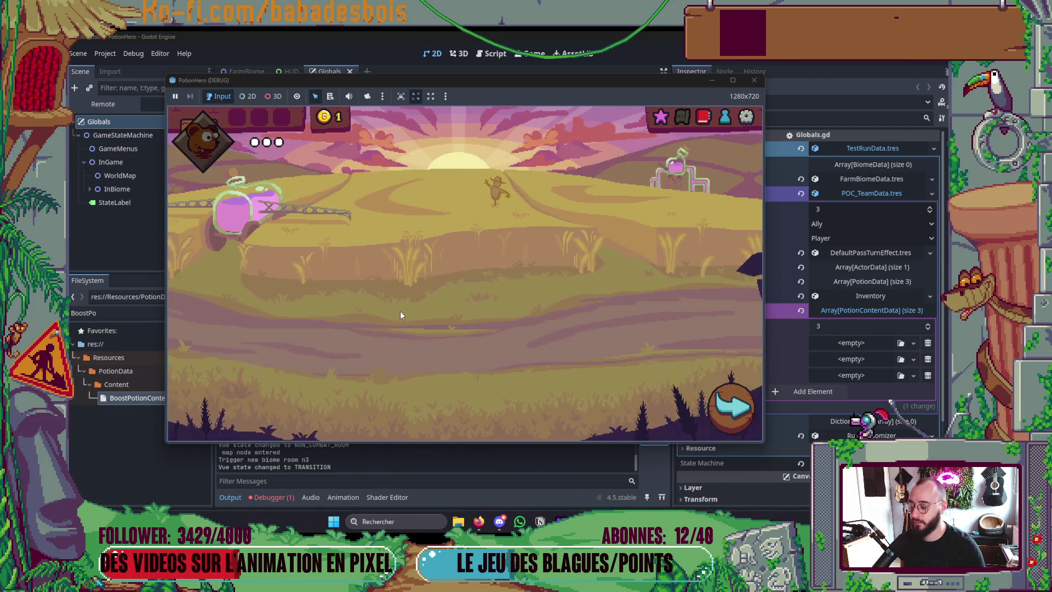
left_click(731, 406)
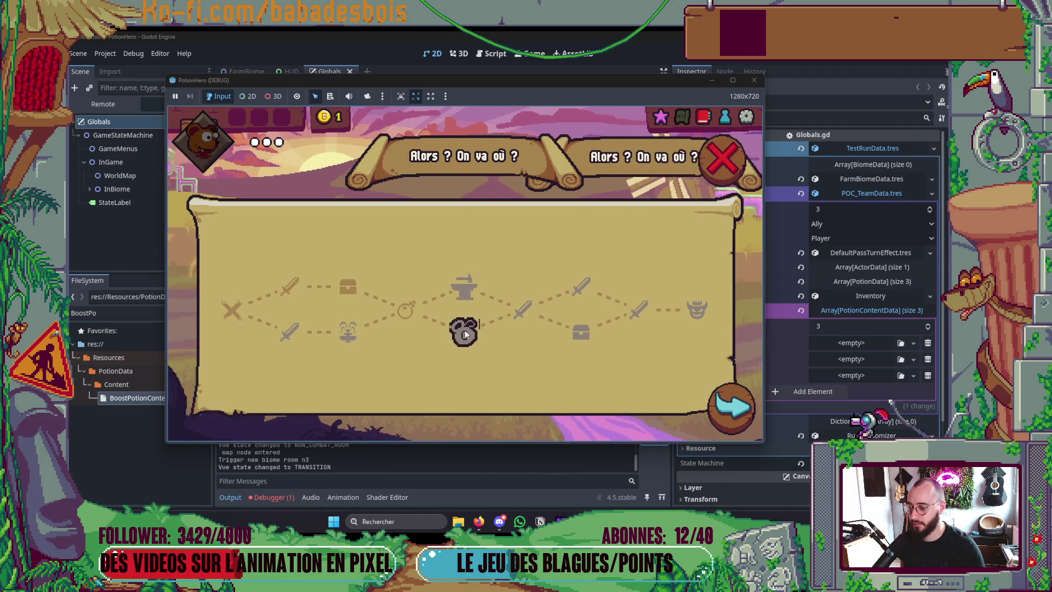
left_click(464, 331)
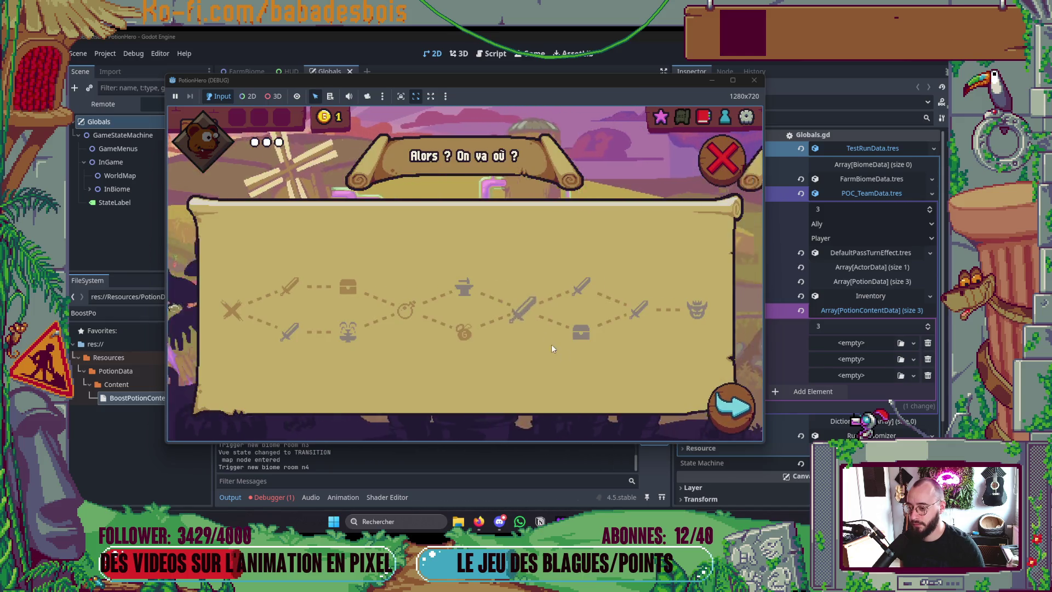
left_click(526, 308)
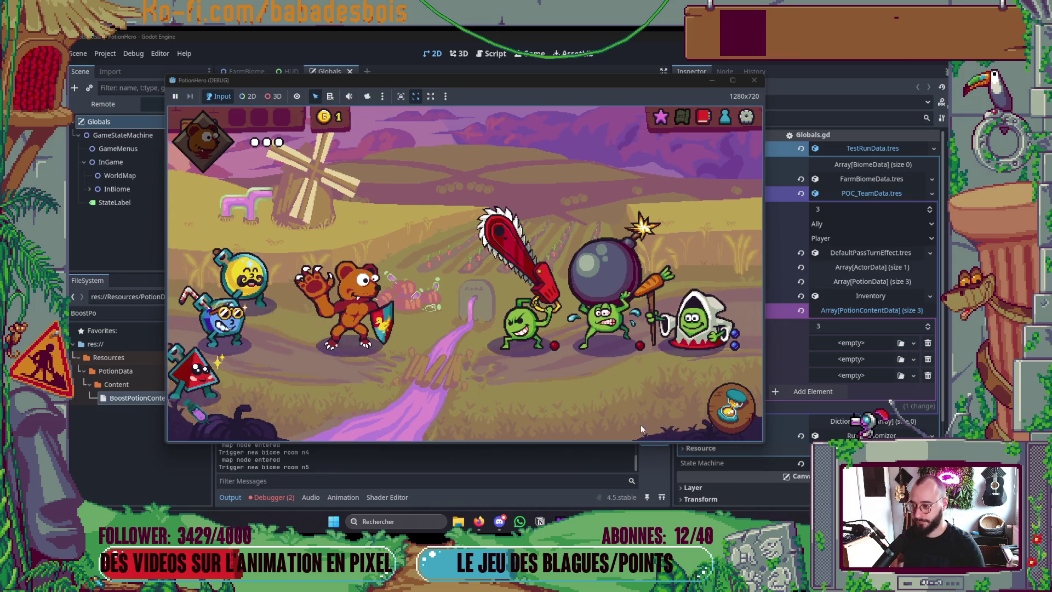
End two turns with the hourglass so the bear attacks
mouse_move(499, 521)
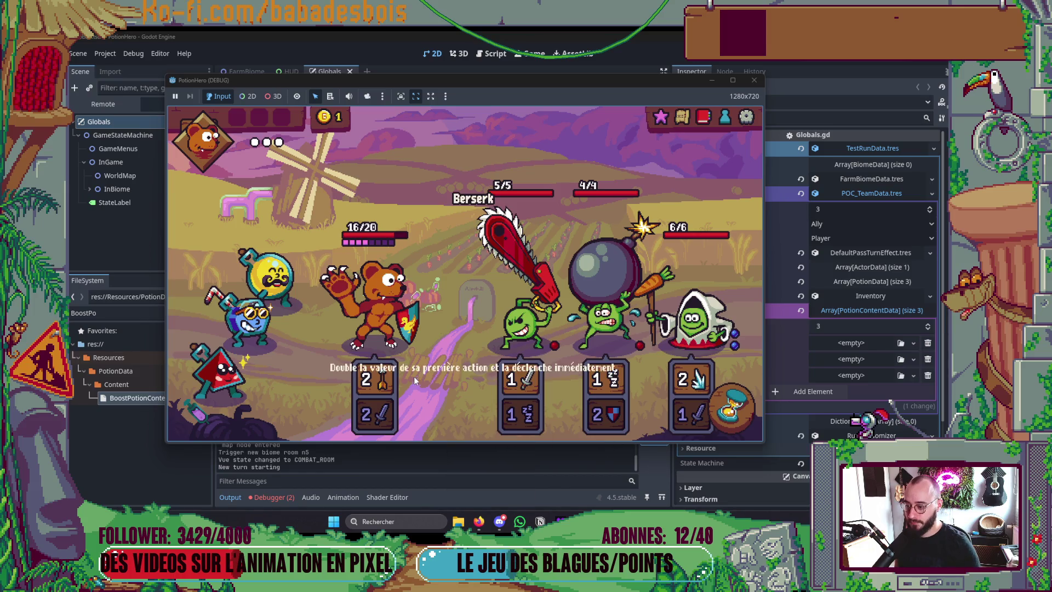
mouse_move(385, 378)
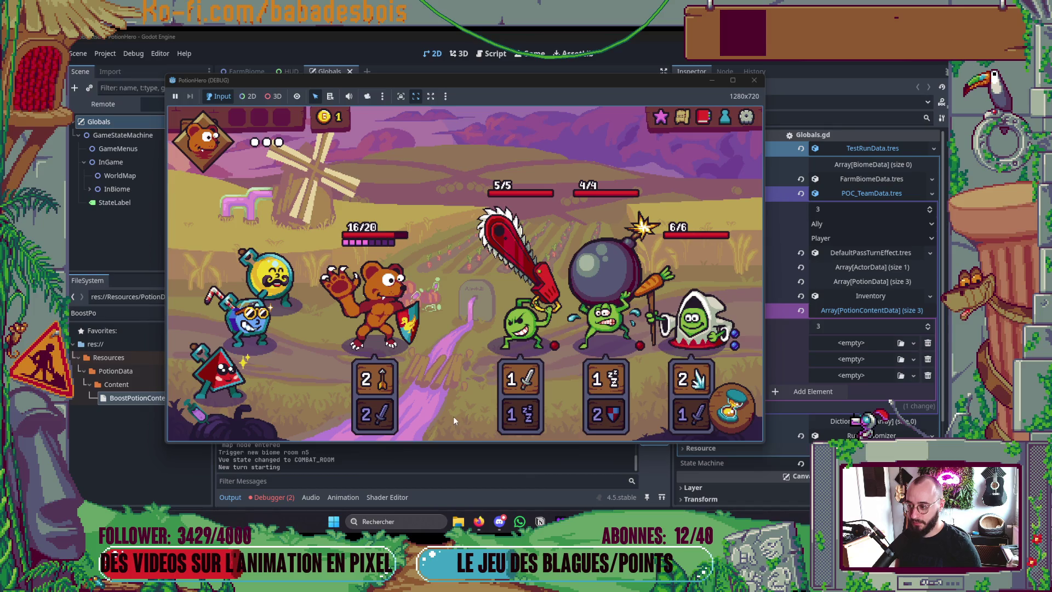
left_click(729, 410)
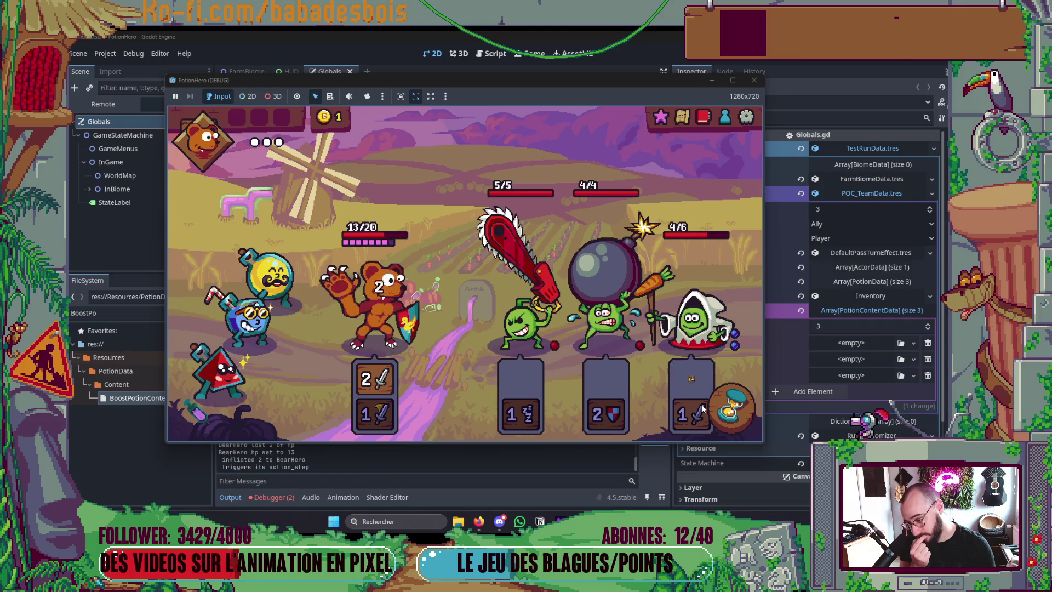
left_click(718, 410)
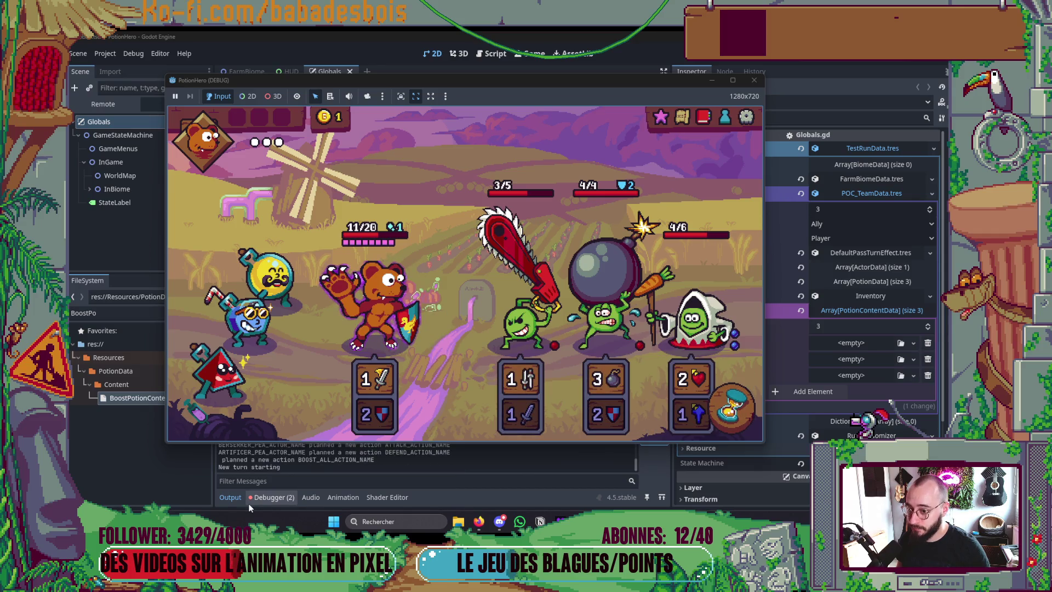
Give a potion to the bear to boost its attack and watch the combat resolve
left_click(250, 322)
left_click(362, 324)
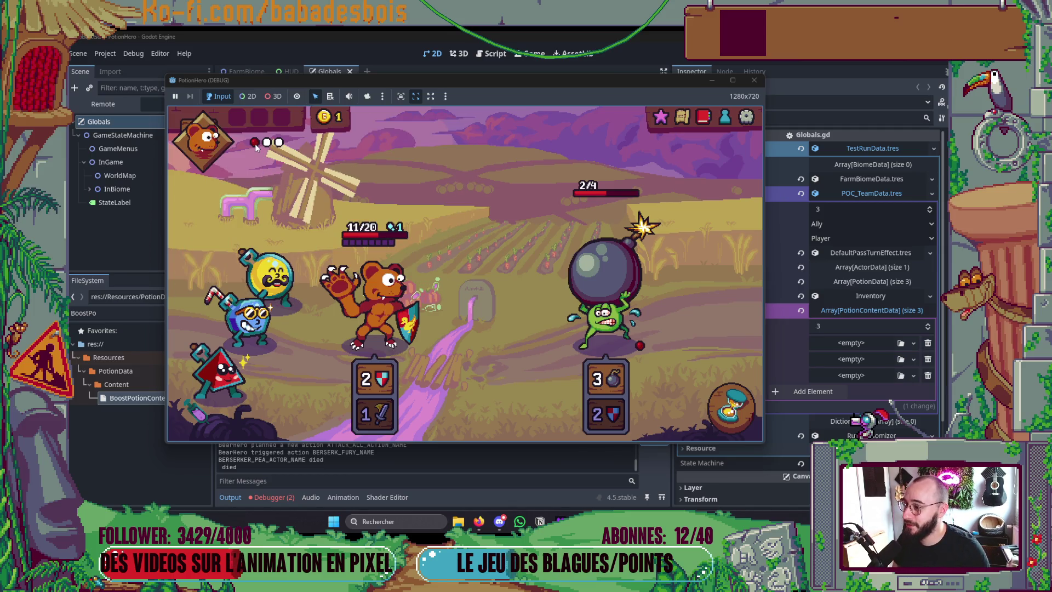
mouse_move(243, 330)
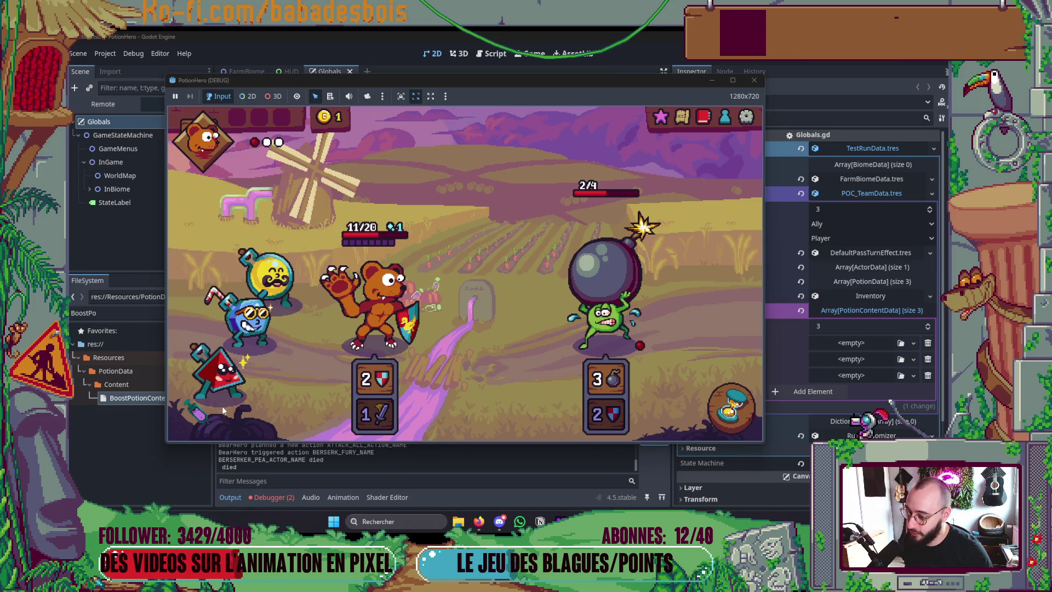
mouse_move(413, 281)
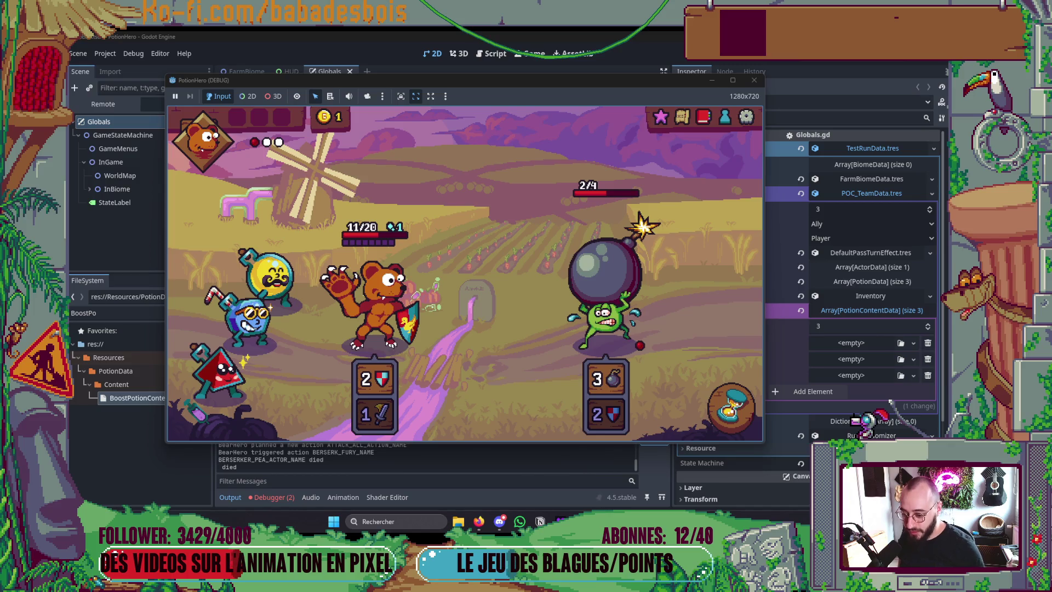
key("alt+Tab")
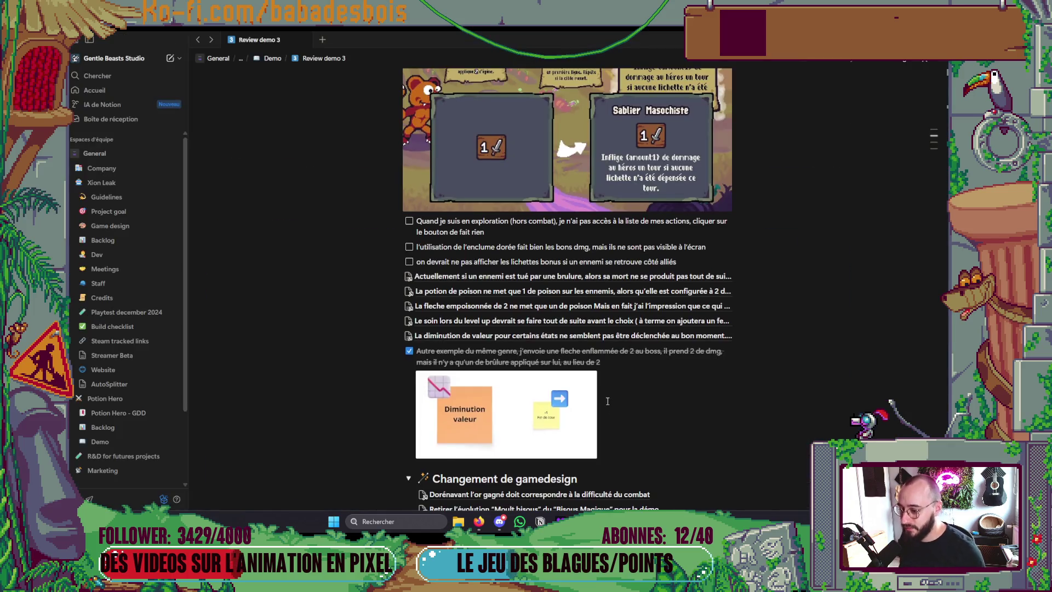
Scroll the Review demo 3 notes down to 'Changement de gamedesign', then return to the game
scroll(607, 401, "down", 3)
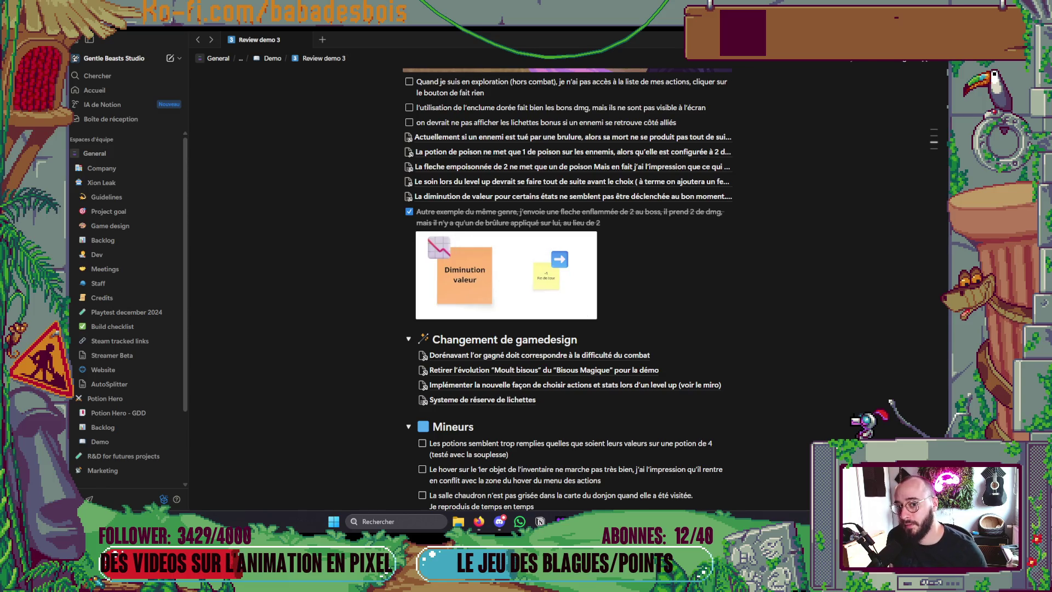
key("alt+Tab")
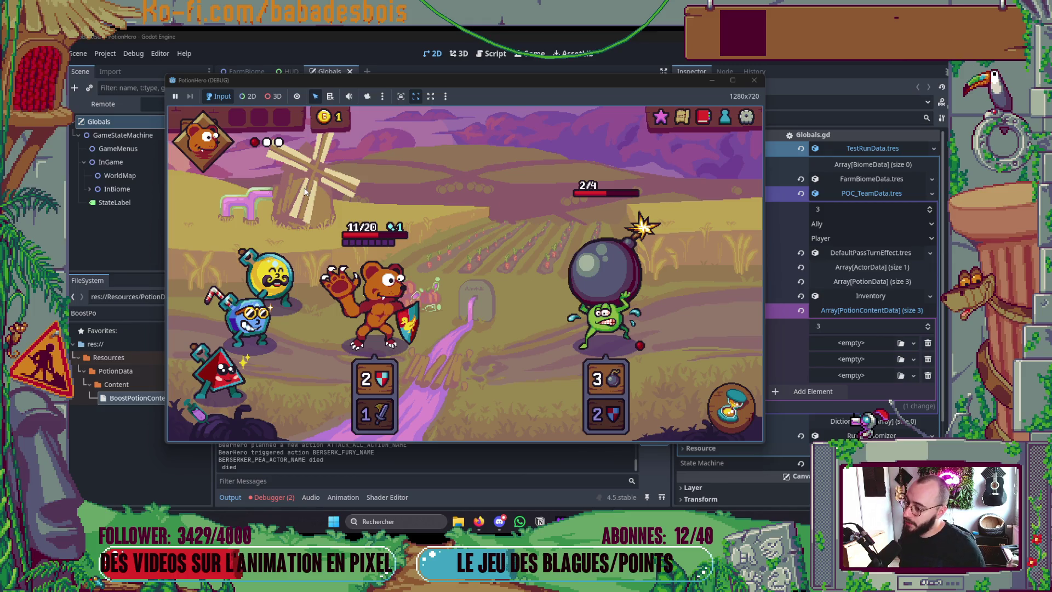
mouse_move(295, 258)
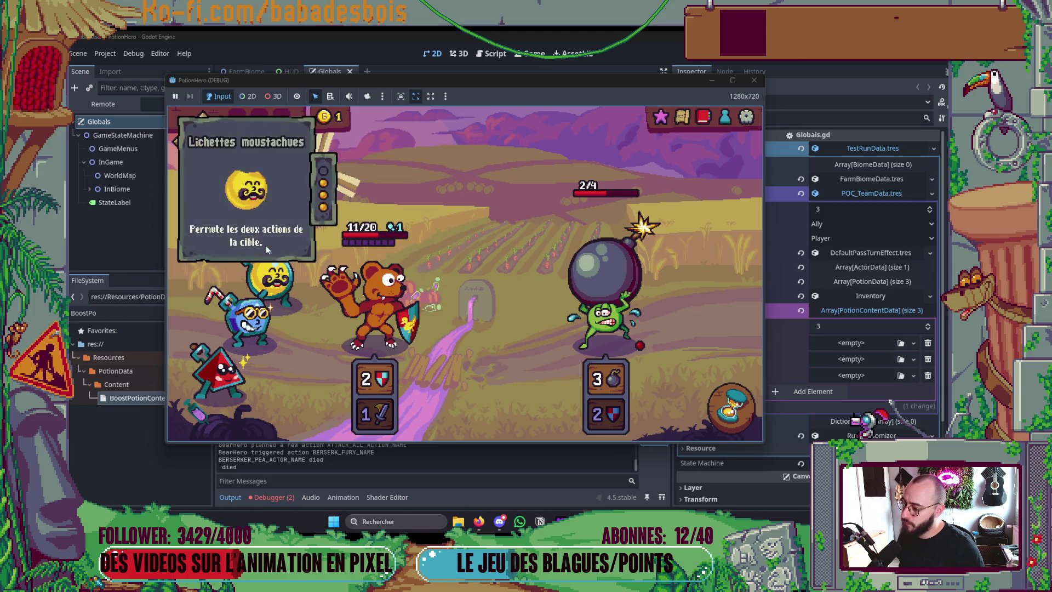
mouse_move(239, 356)
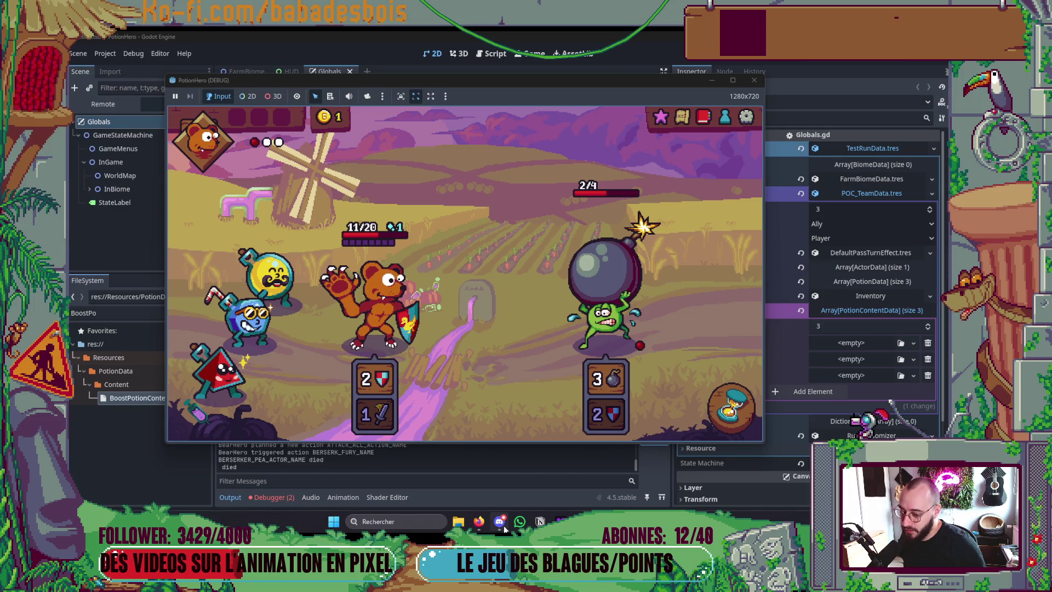
left_click(479, 521)
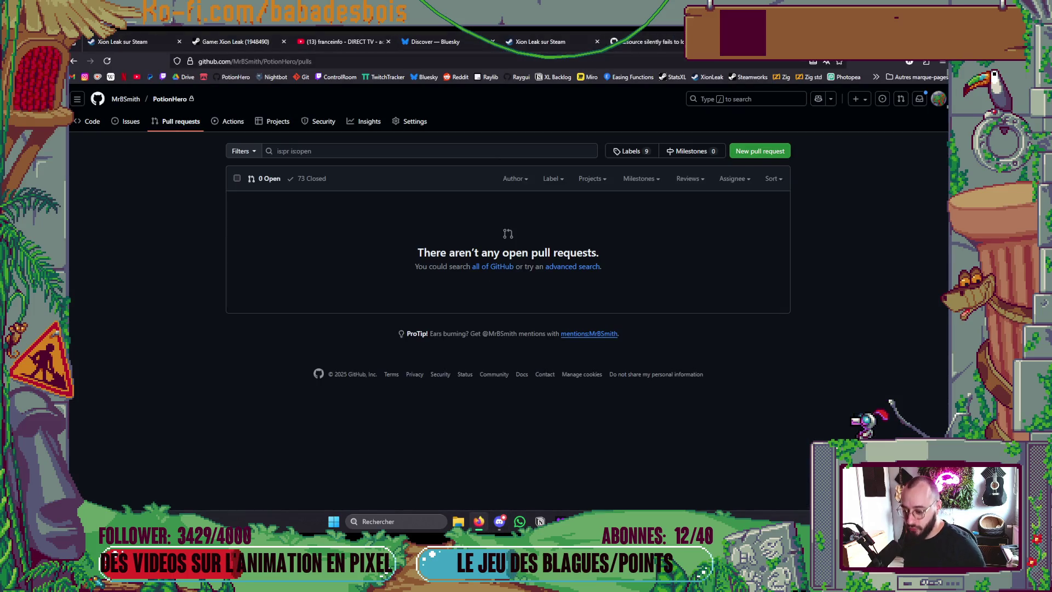
Navigate from Review demo 3 through Demo and Potion Hero to the Potion Hero Backlog
mouse_move(580, 521)
left_click(540, 521)
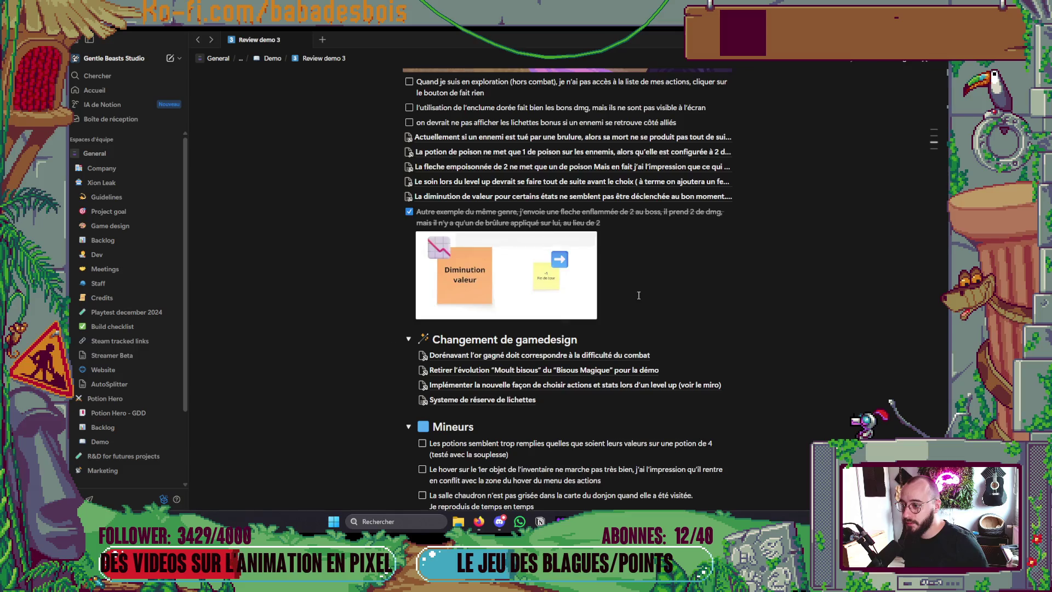
scroll(548, 291, "up", 3)
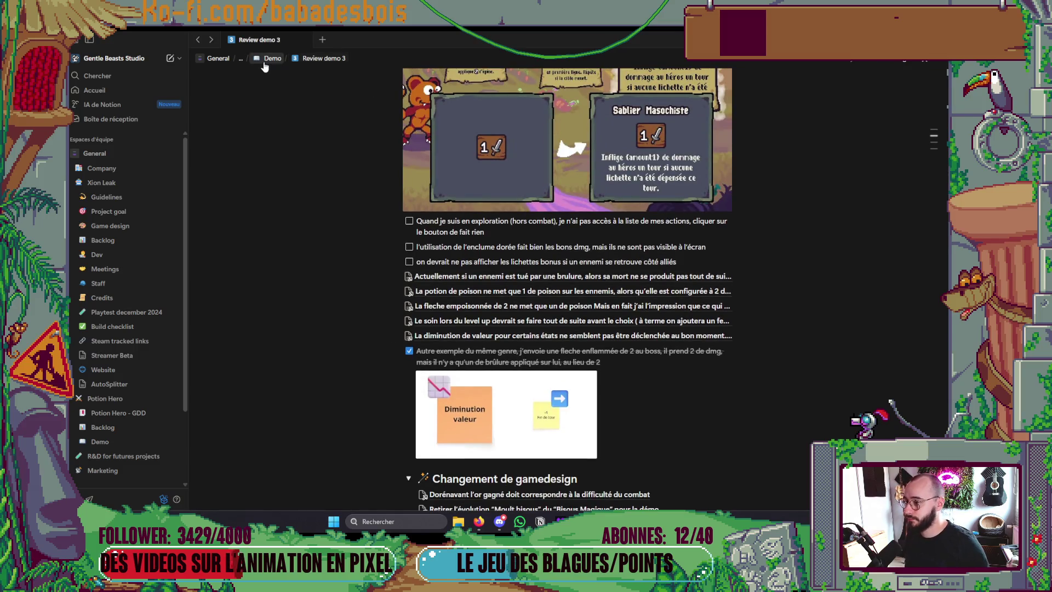
left_click(264, 61)
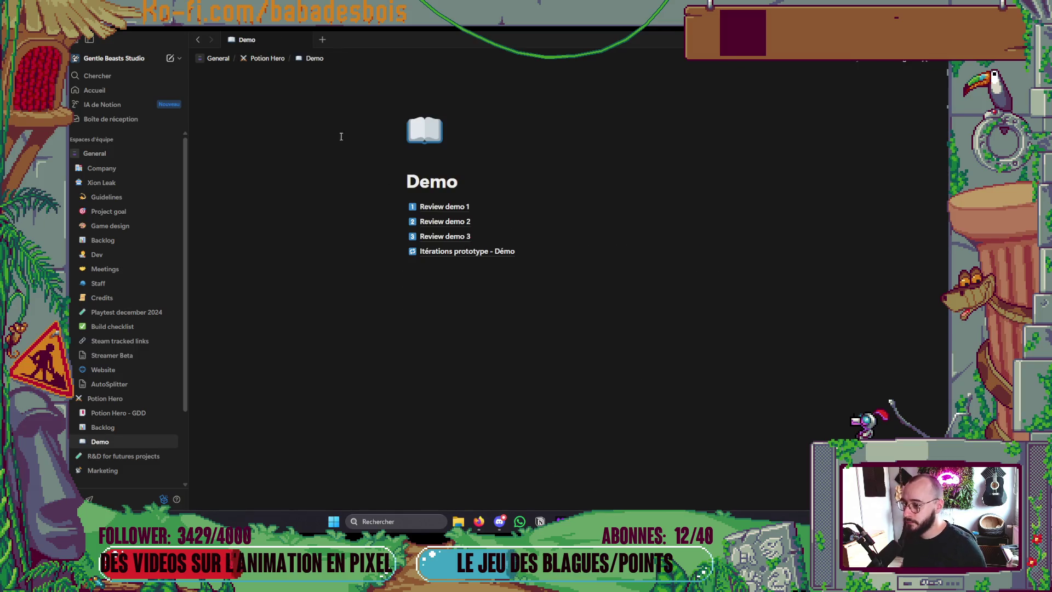
left_click(269, 60)
left_click(424, 221)
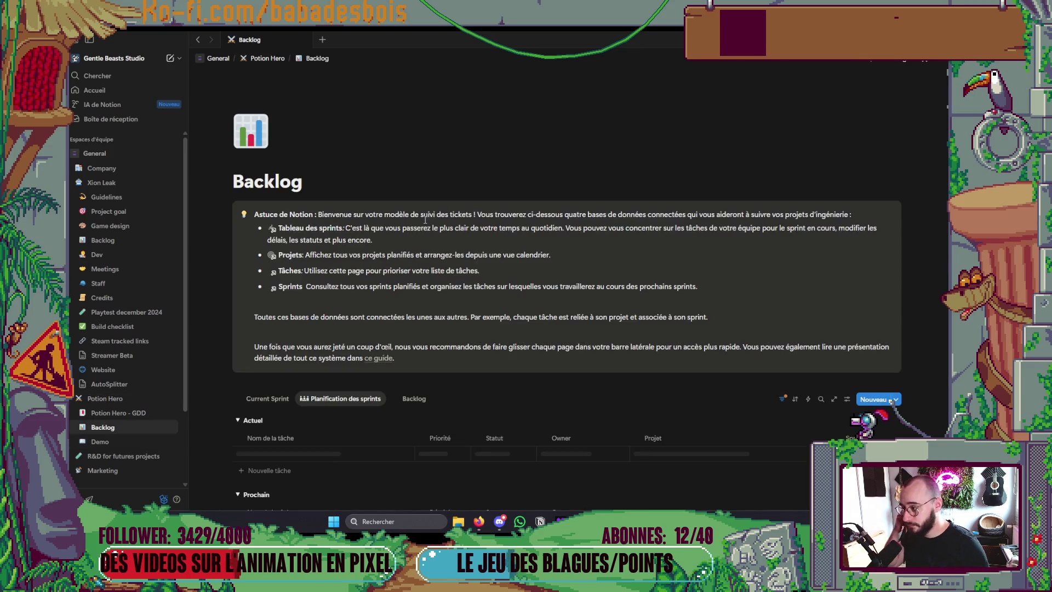
Mark the action-improvement check, value-reduction and poison potion tasks as Terminé
scroll(421, 216, "down", 10)
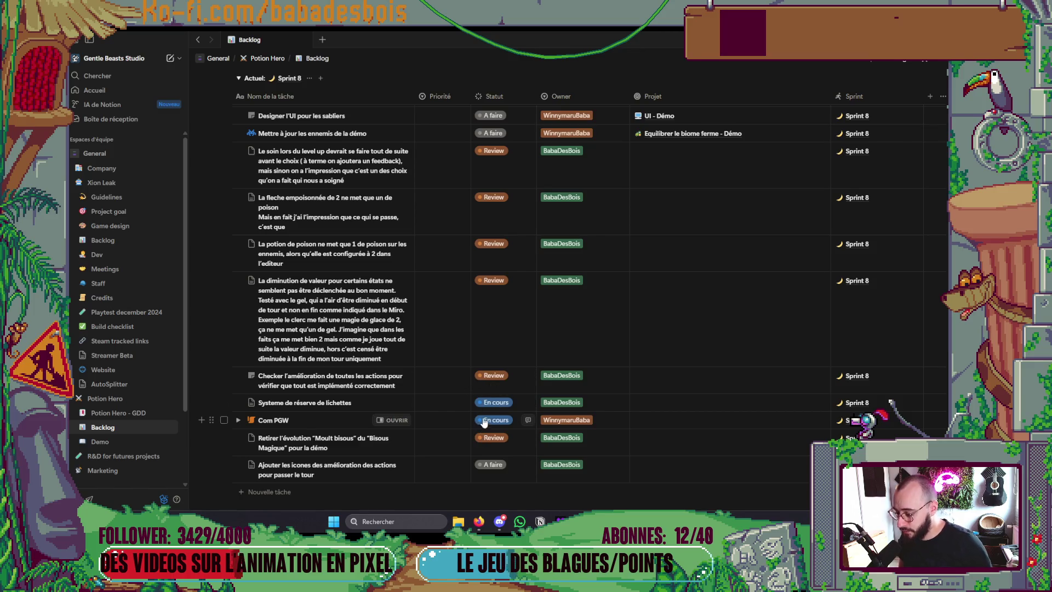
left_click(500, 390)
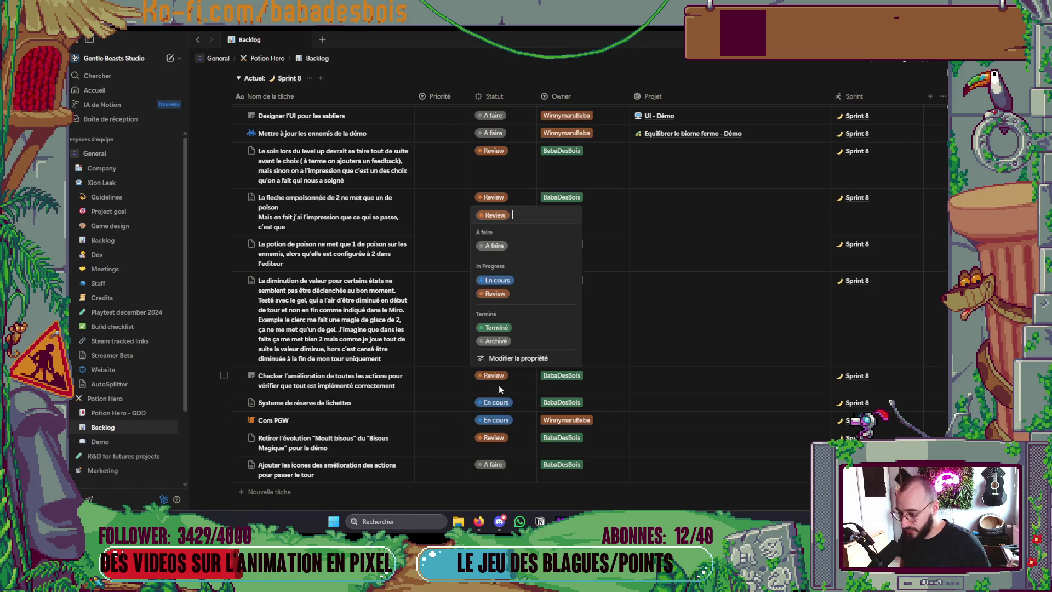
left_click(498, 326)
left_click(496, 314)
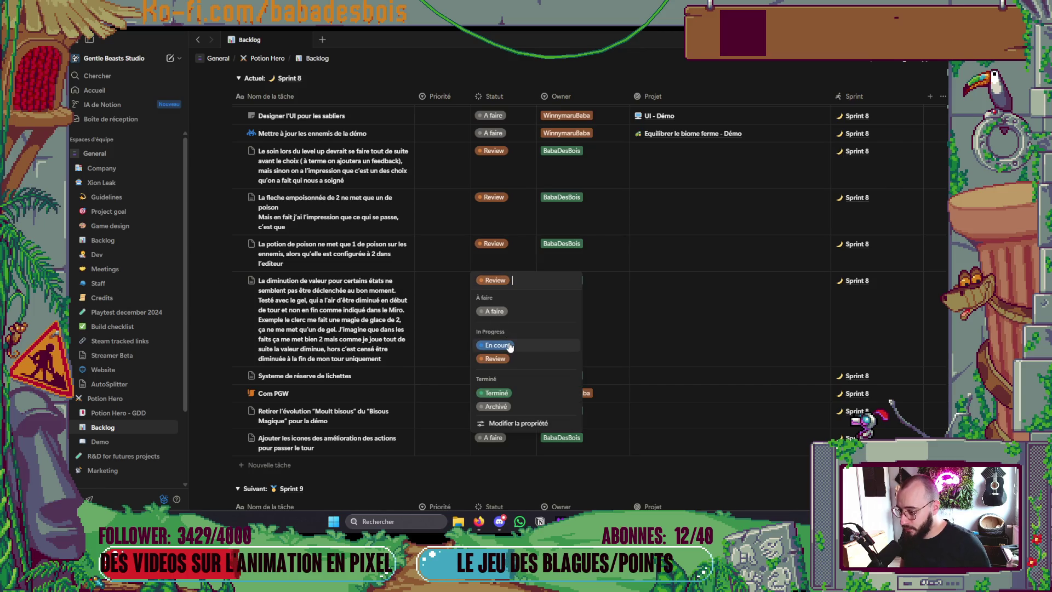
left_click(512, 394)
left_click(507, 261)
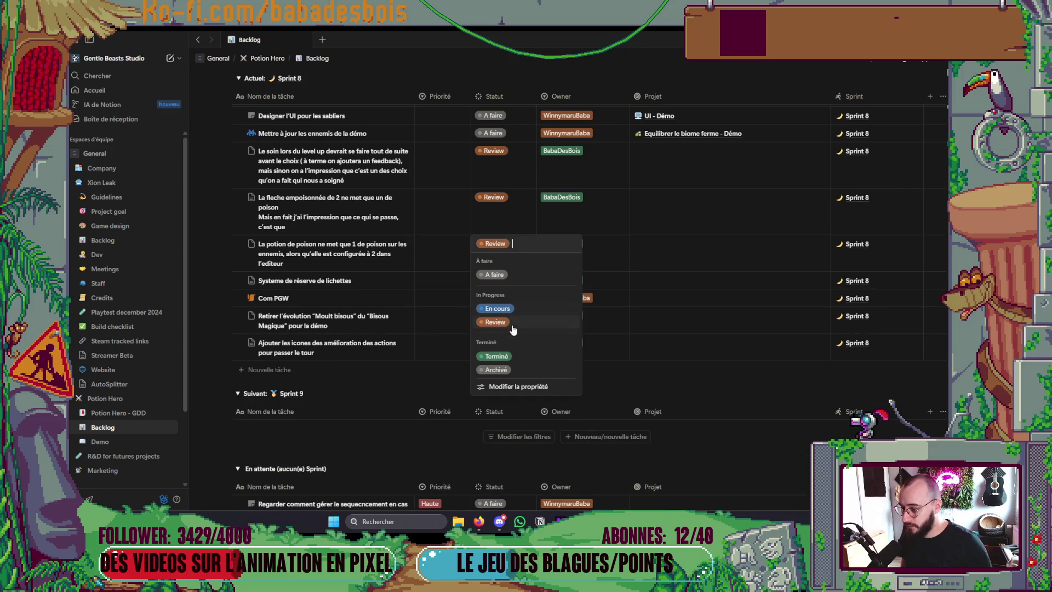
left_click(513, 358)
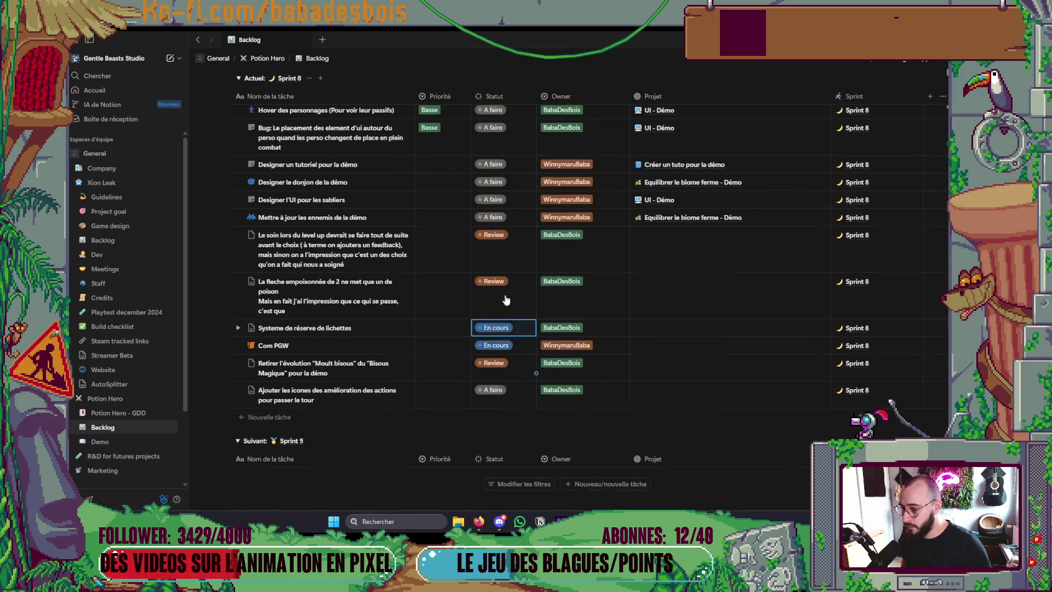
Mark the poisoned arrow, level-up healing and evolution-removal tasks as Terminé
left_click(501, 318)
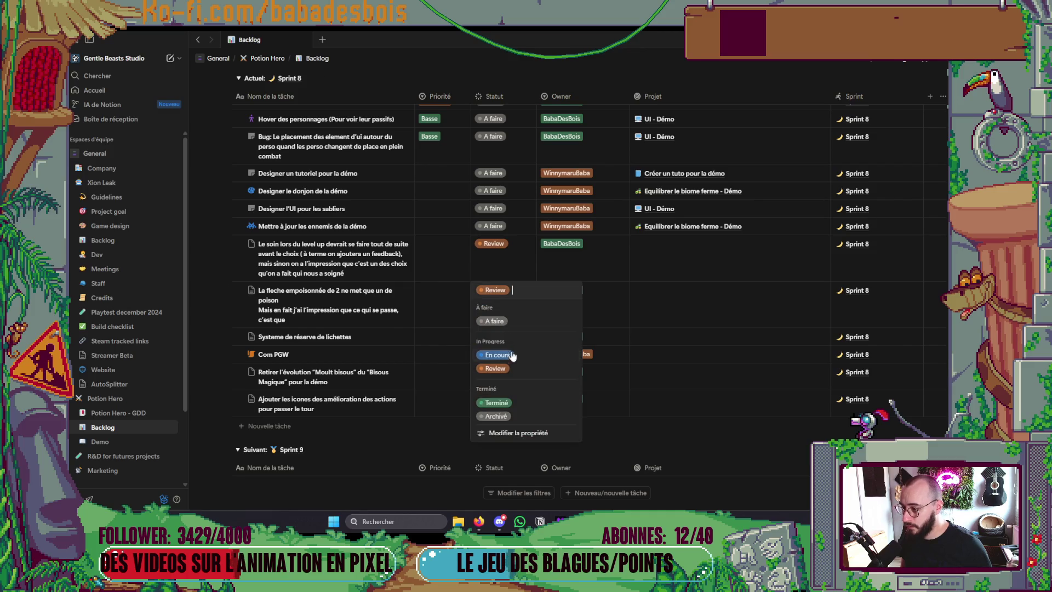
left_click(513, 404)
left_click(505, 267)
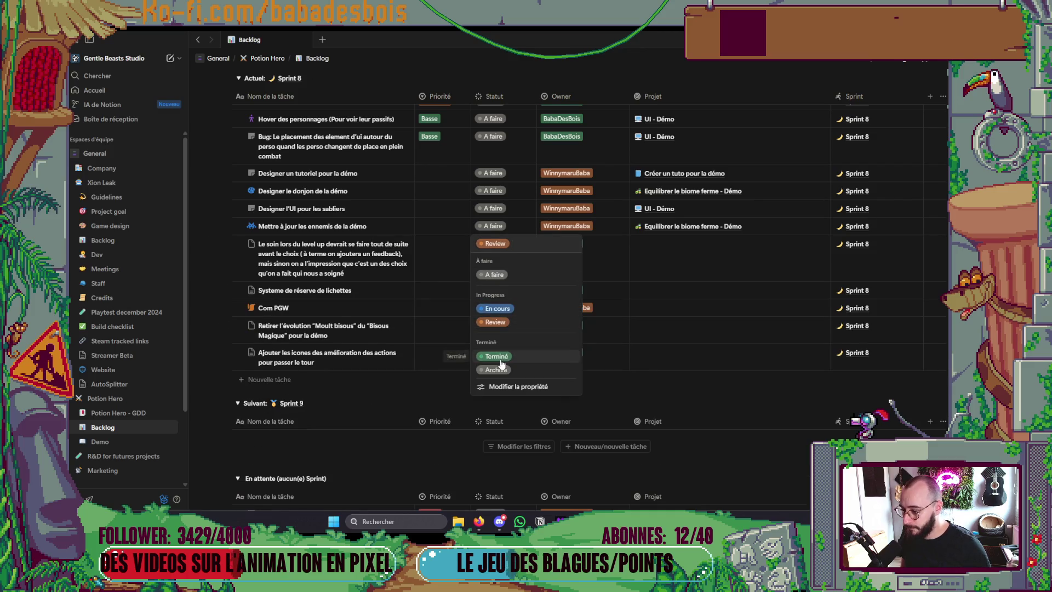
left_click(501, 363)
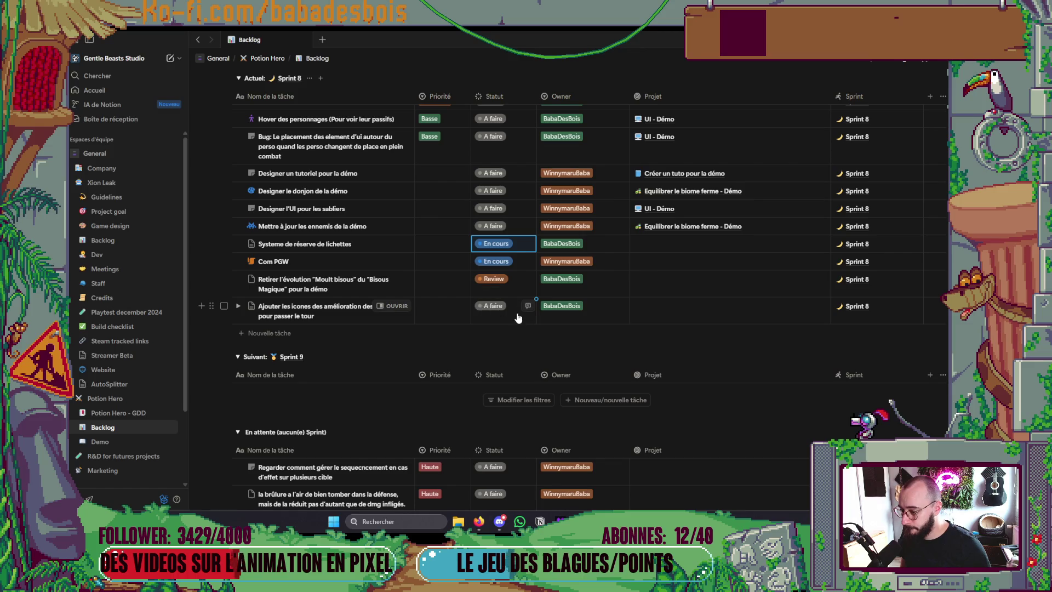
scroll(507, 366, "up", 2)
left_click(493, 372)
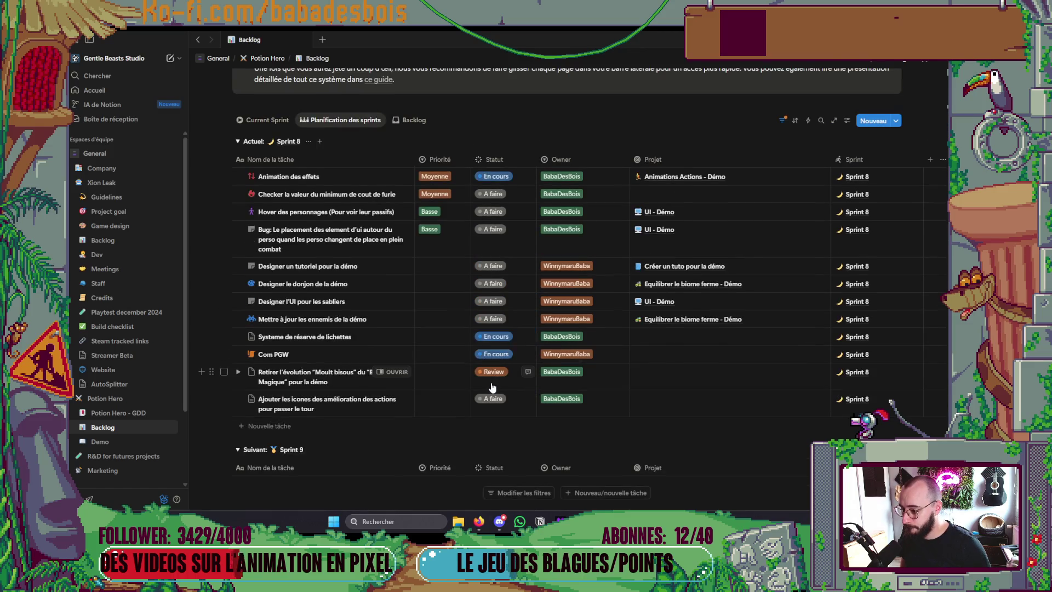
left_click(502, 325)
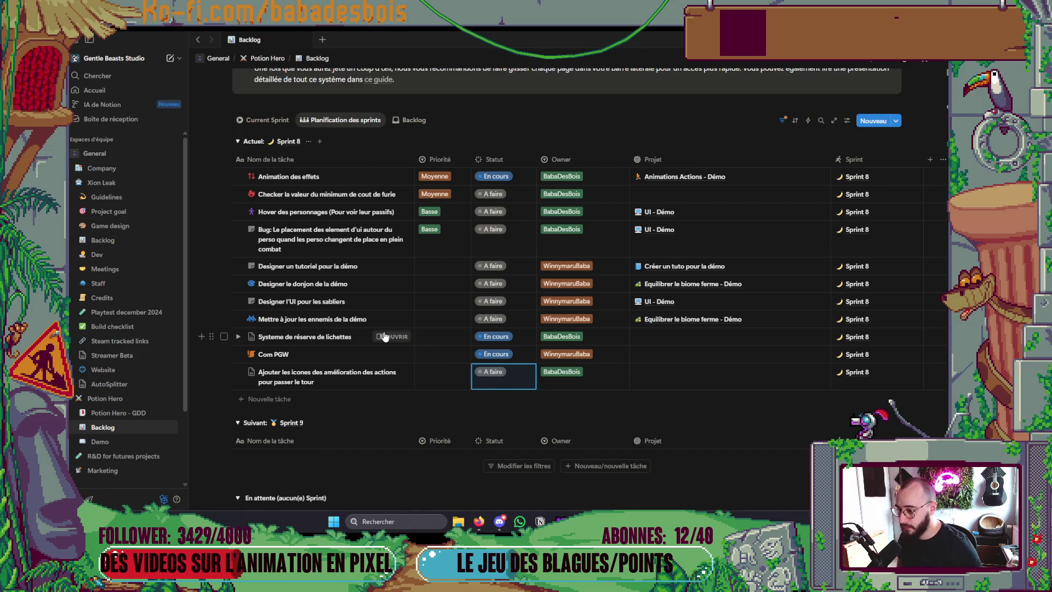
Open the 'Système de réserve de lichettes' task and review its fountain and cauldron to-dos
left_click(393, 337)
scroll(752, 315, "down", 1)
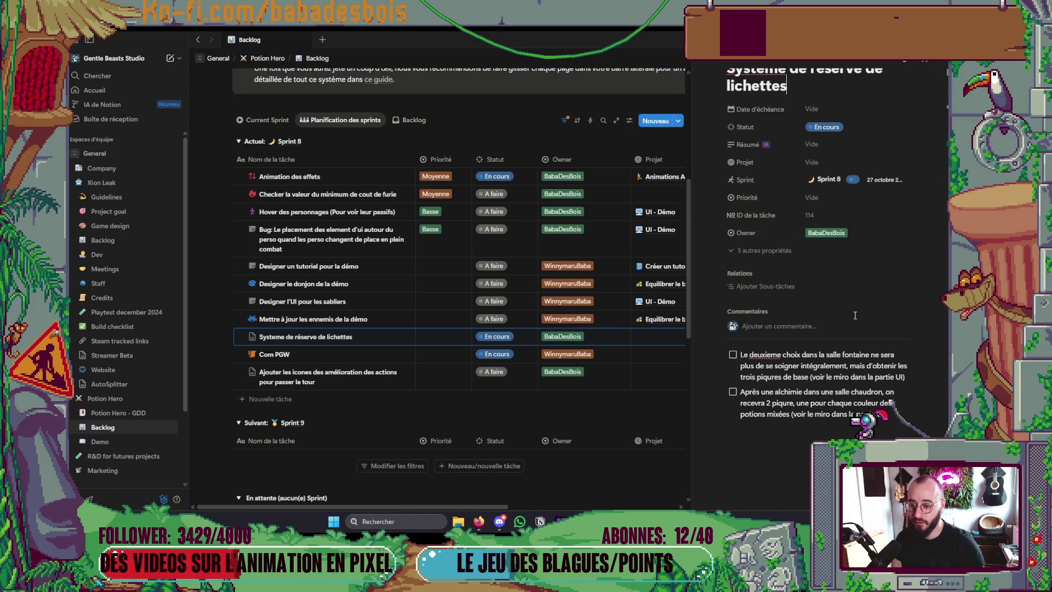
left_click_drag(905, 377, 743, 353)
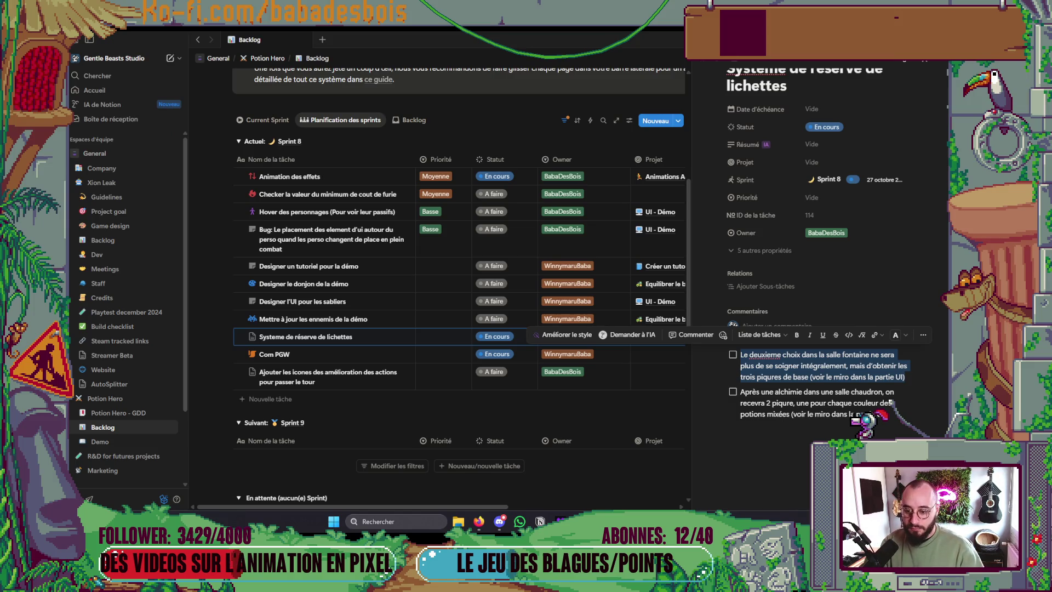
key("Escape")
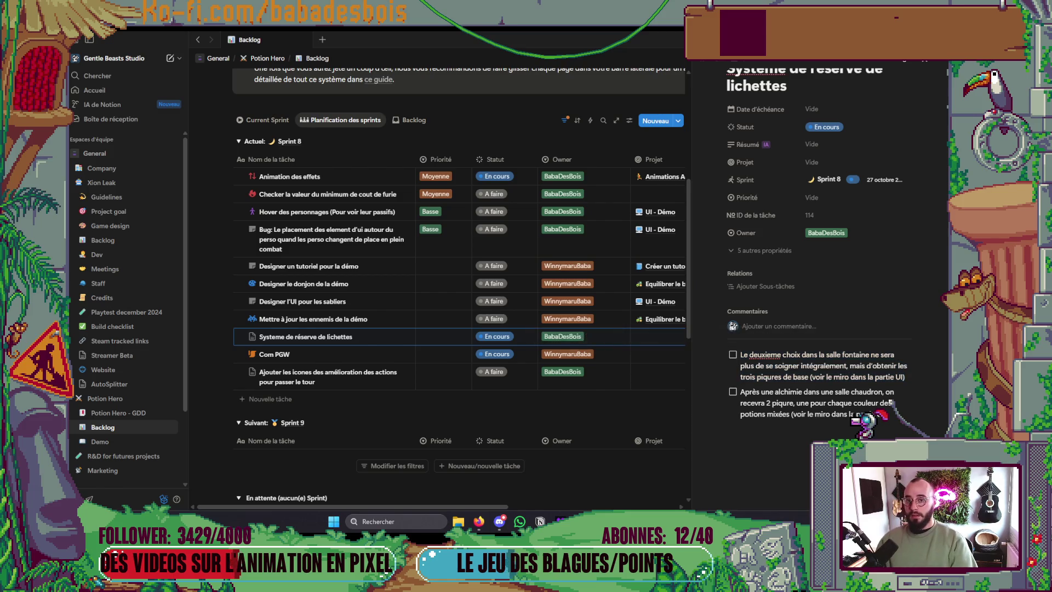
Close the running PotionHero debug game and return to the Godot editor via Neovim
key("alt+Tab")
mouse_move(682, 520)
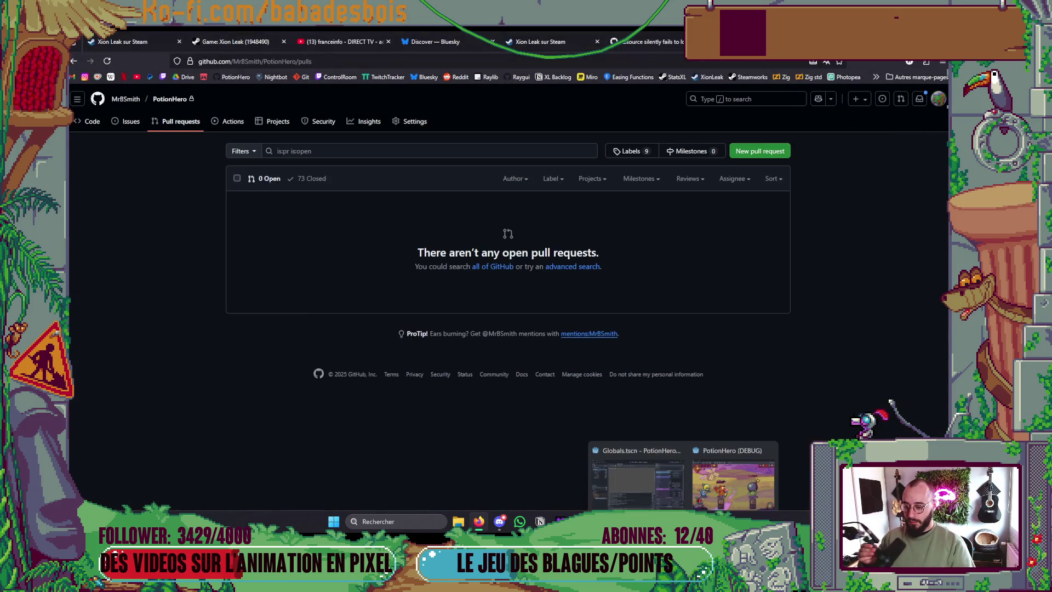
left_click(731, 482)
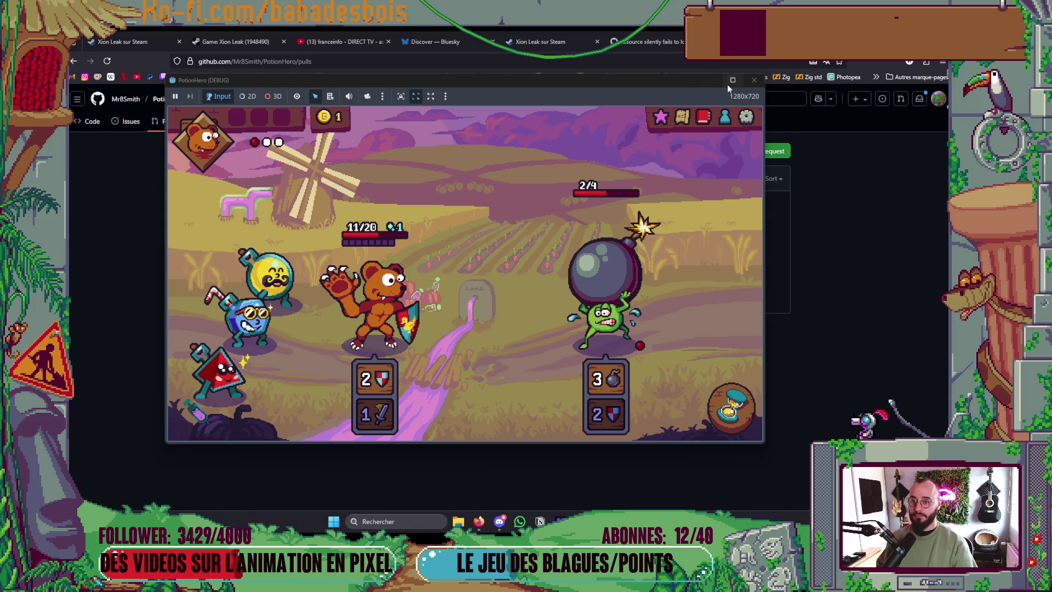
left_click(752, 82)
key("alt+Tab")
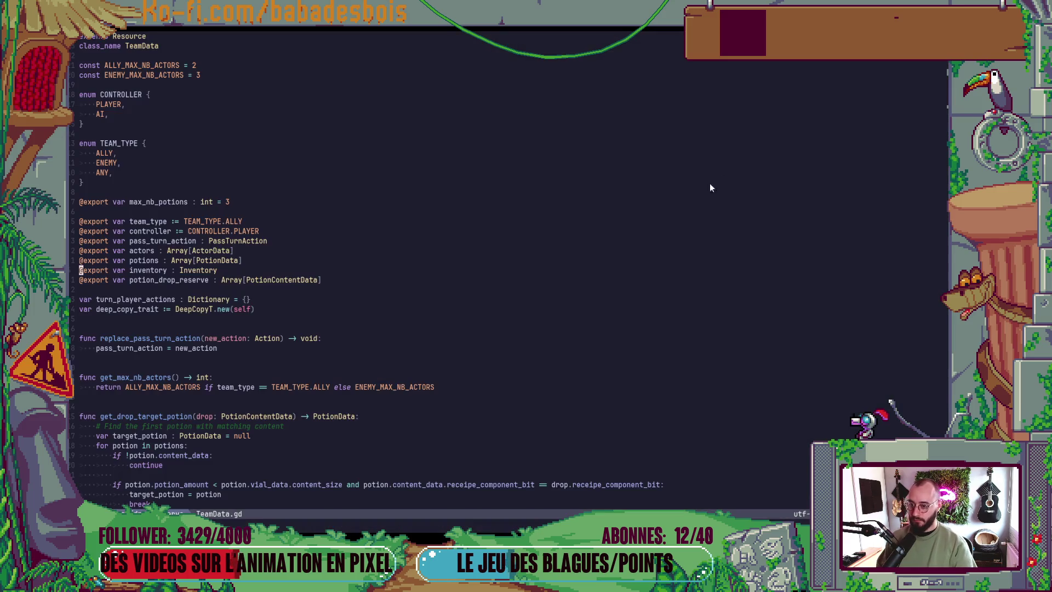
left_click(611, 301)
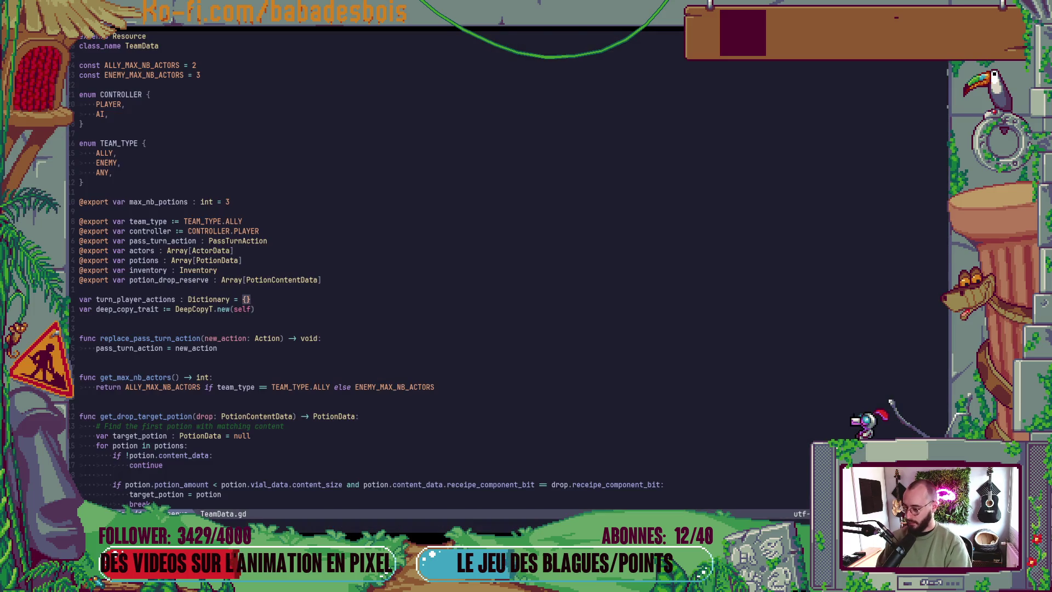
key("alt+Tab")
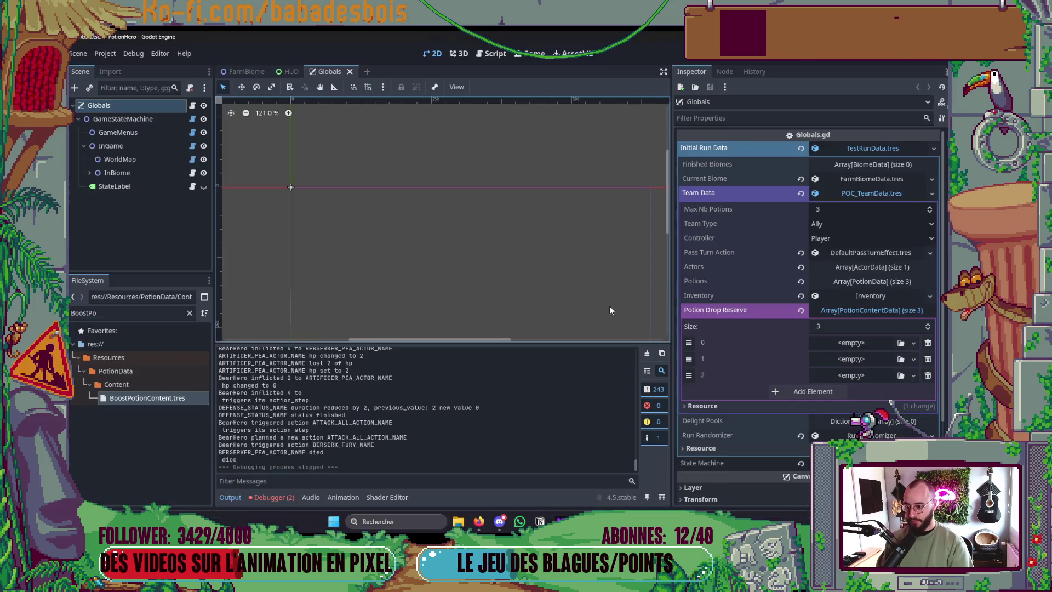
Open PotionDropVue.gd via quick open, collapse the Output panel to read it, then return to 2D
key("ctrl+alt+o")
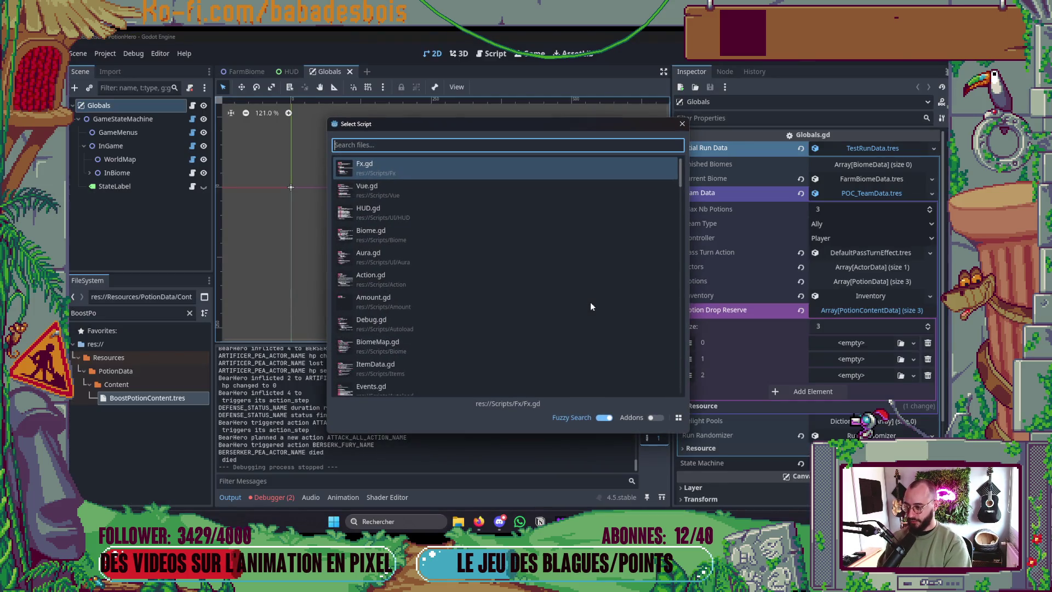
type("PotionDrop")
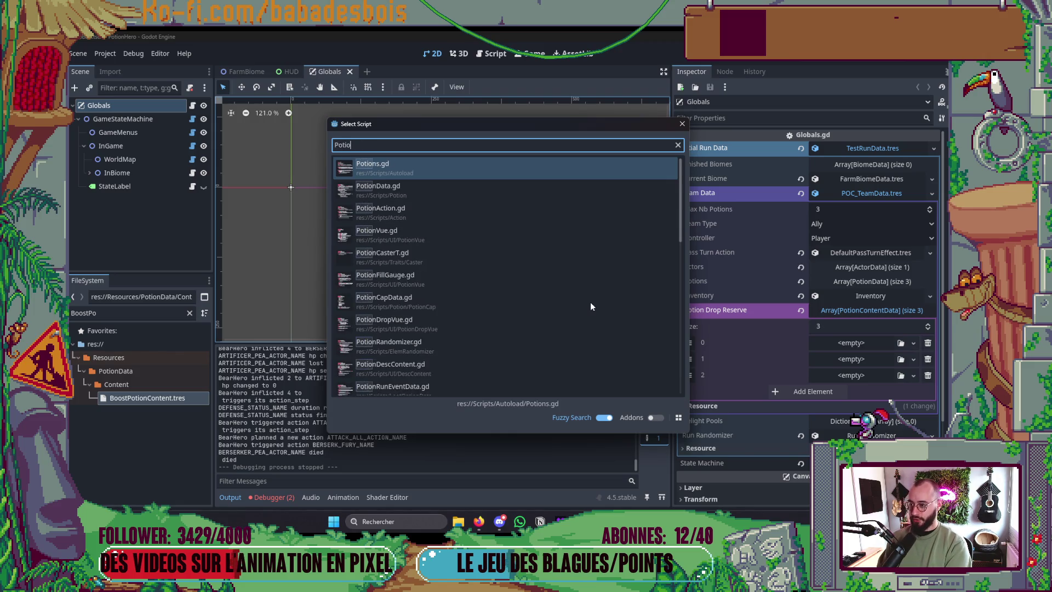
key("Down")
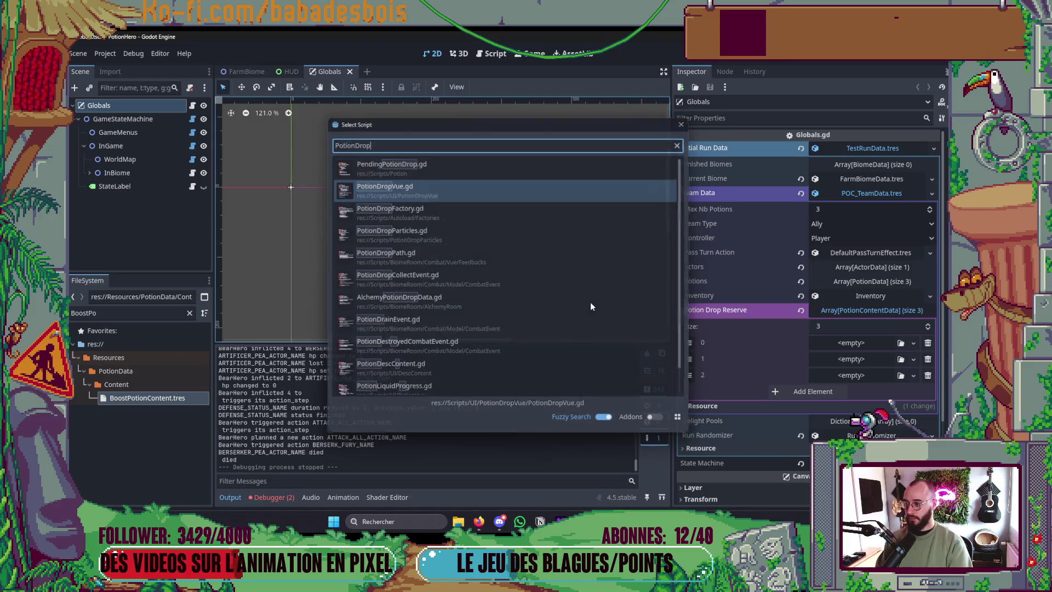
key("Return")
left_click(223, 498)
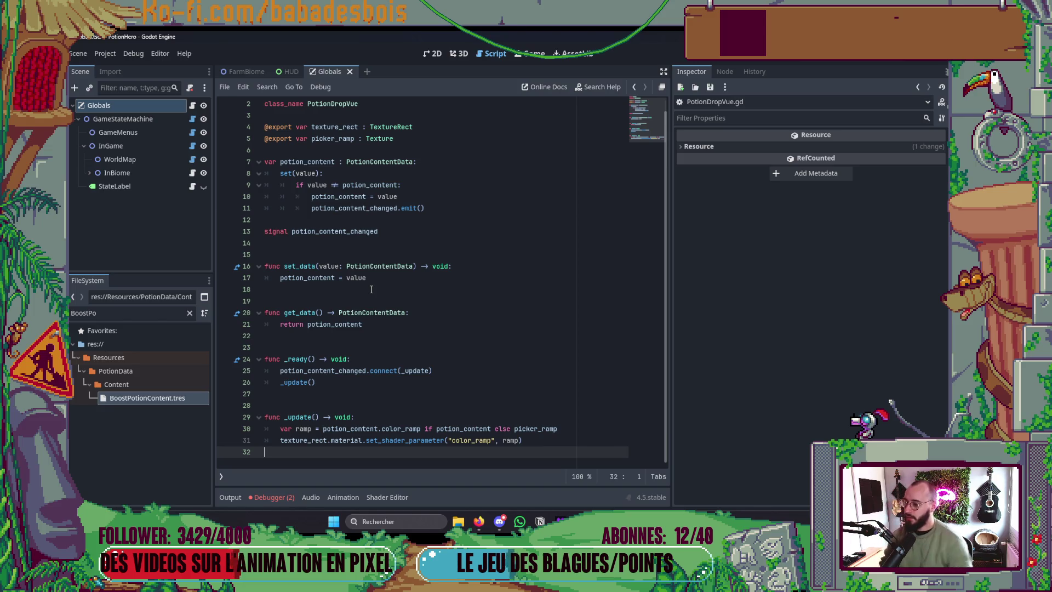
scroll(432, 346, "up", 1)
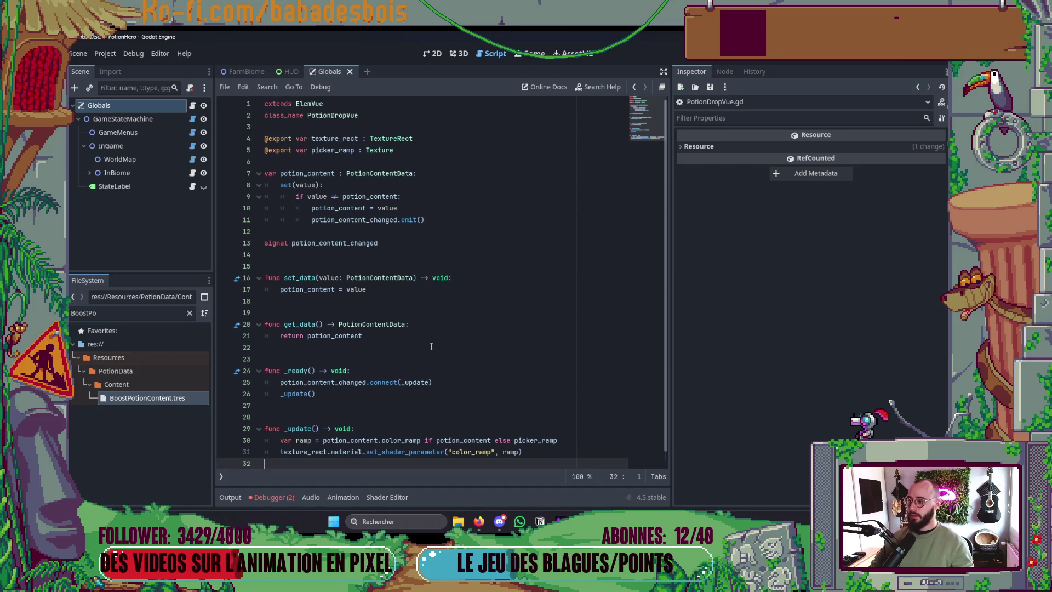
left_click(433, 53)
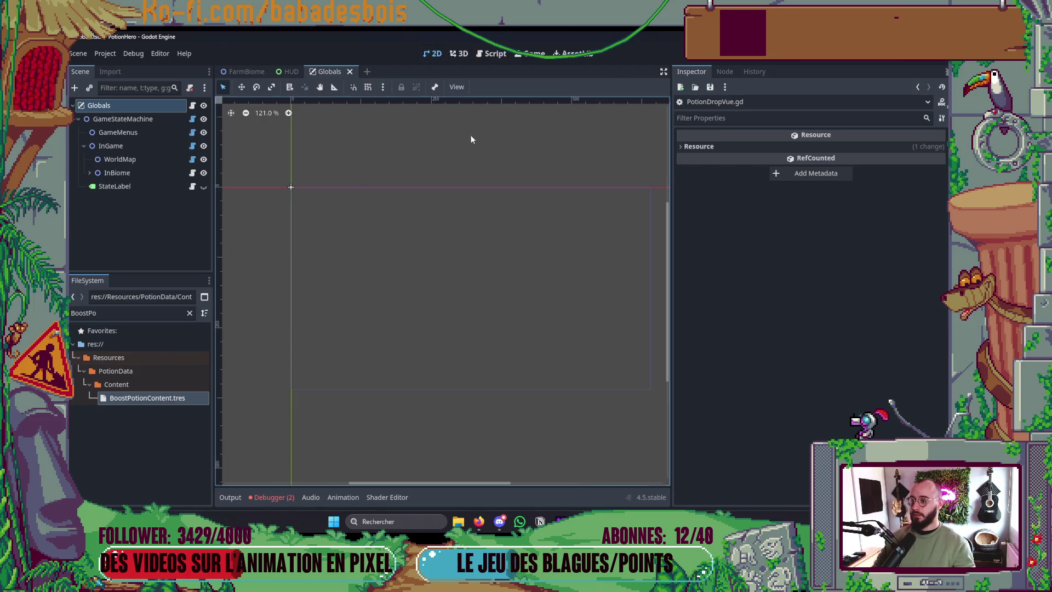
Open the PotionDropVue.tscn scene and toggle the TextureRect node's visibility off and on
key("ctrl+shift+o")
type("PotionD")
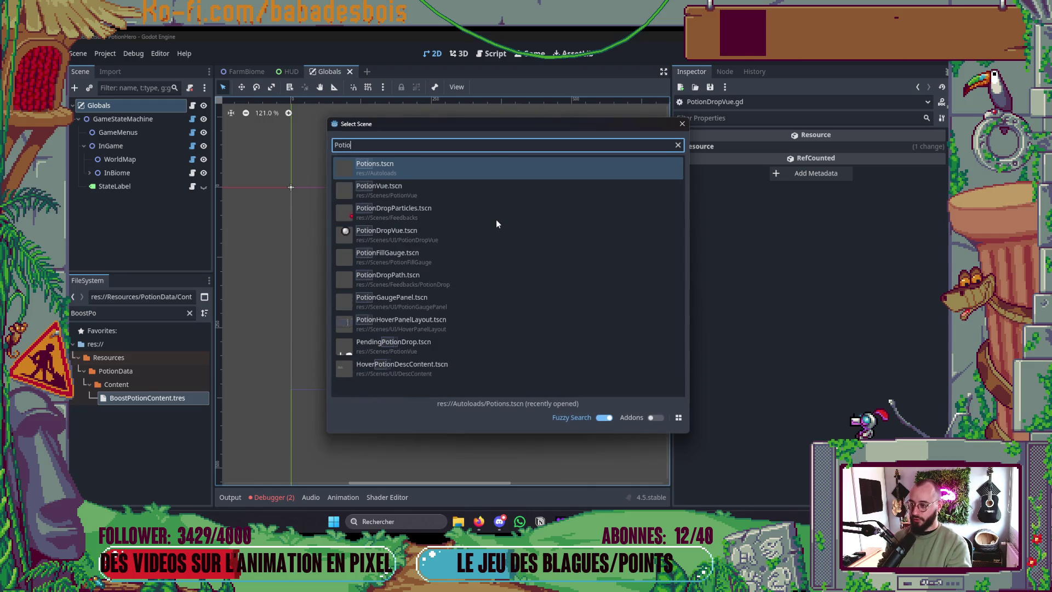
type("ropVue")
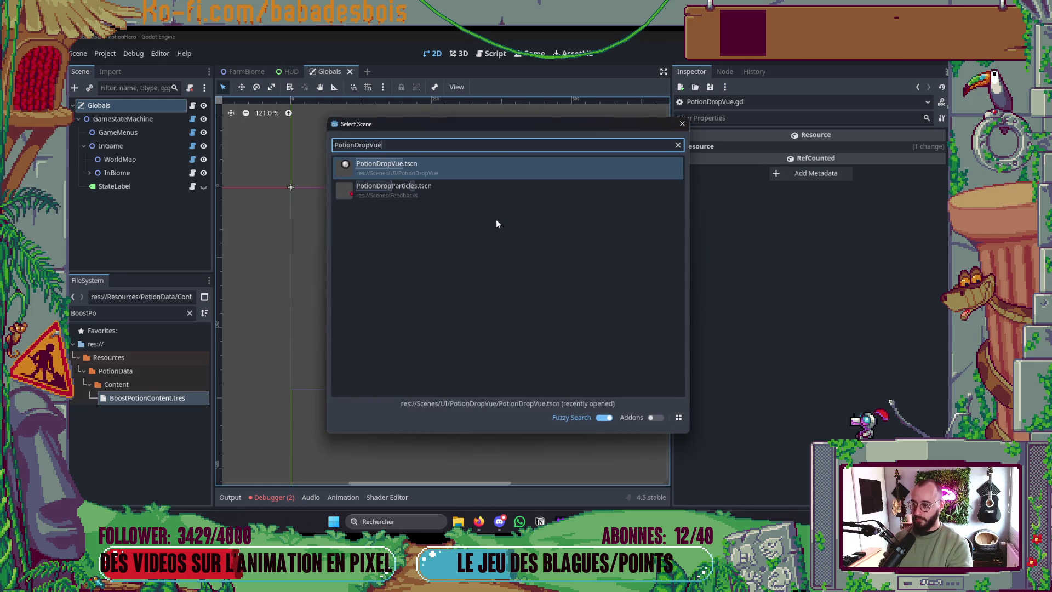
key("Return")
scroll(512, 254, "down", 5)
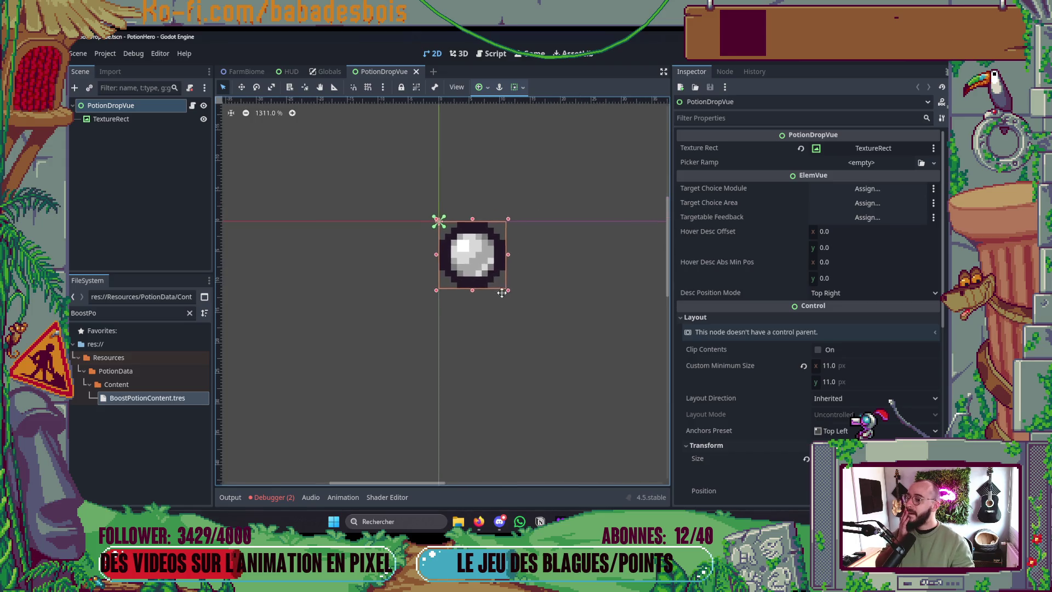
left_click(152, 118)
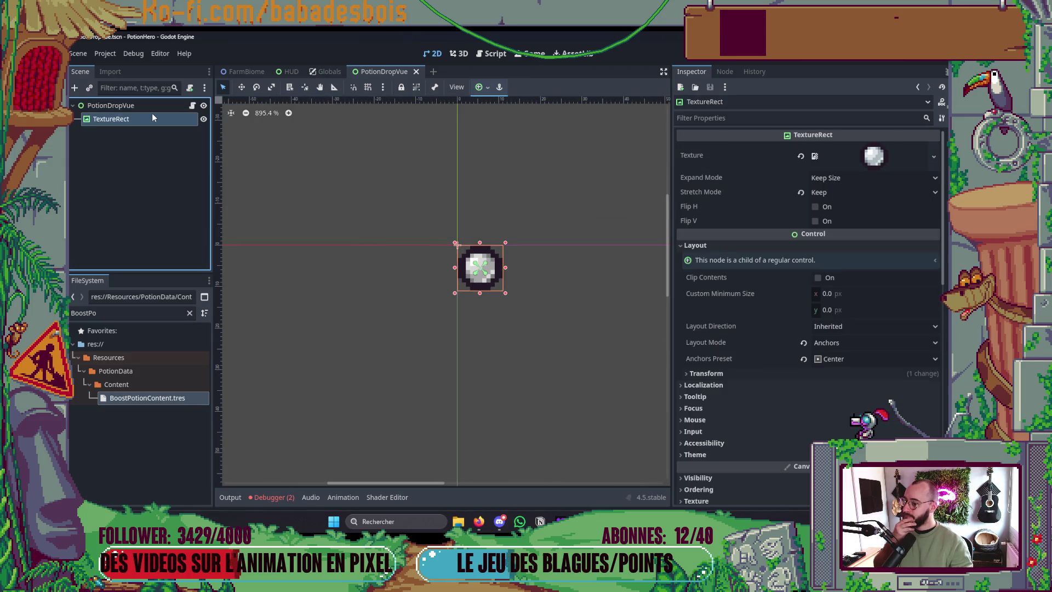
left_click(204, 119)
left_click(204, 119)
Open the PotionDropVue.gd script attached to the scene's root node
scroll(377, 241, "down", 1)
scroll(464, 244, "up", 5)
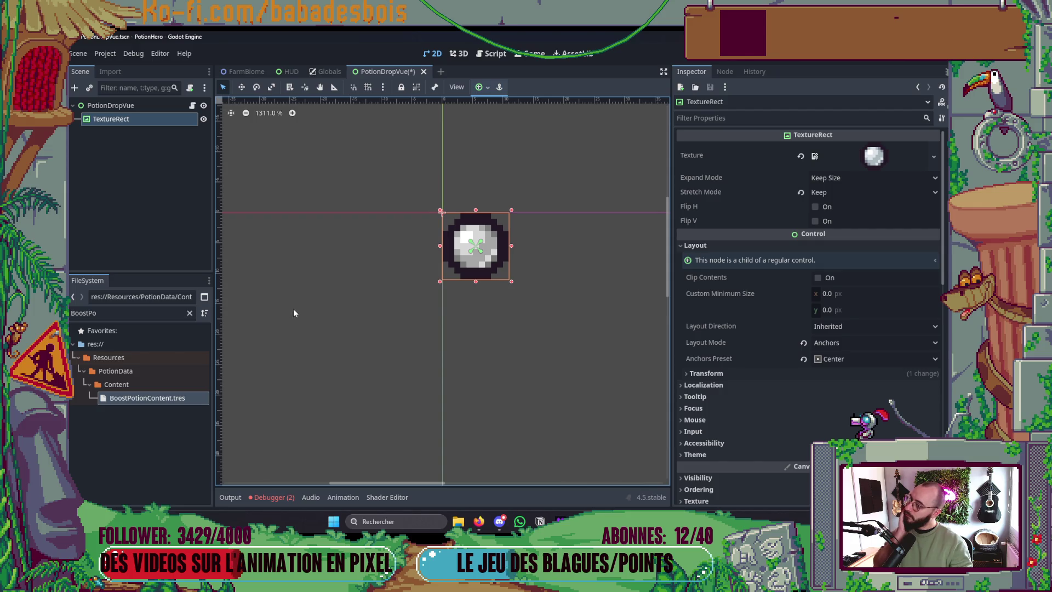
scroll(383, 330, "down", 1)
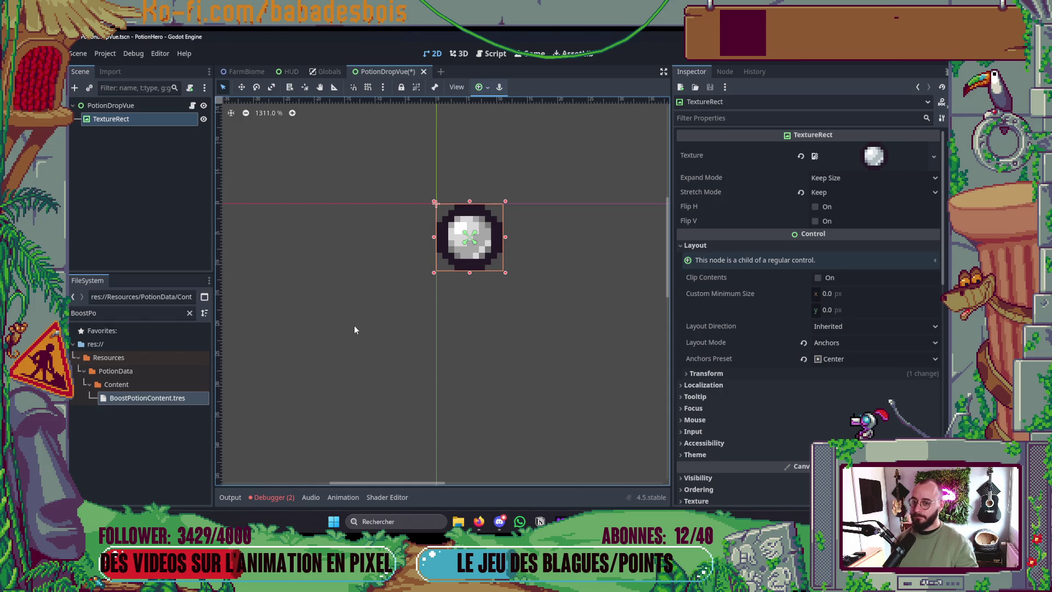
left_click(193, 106)
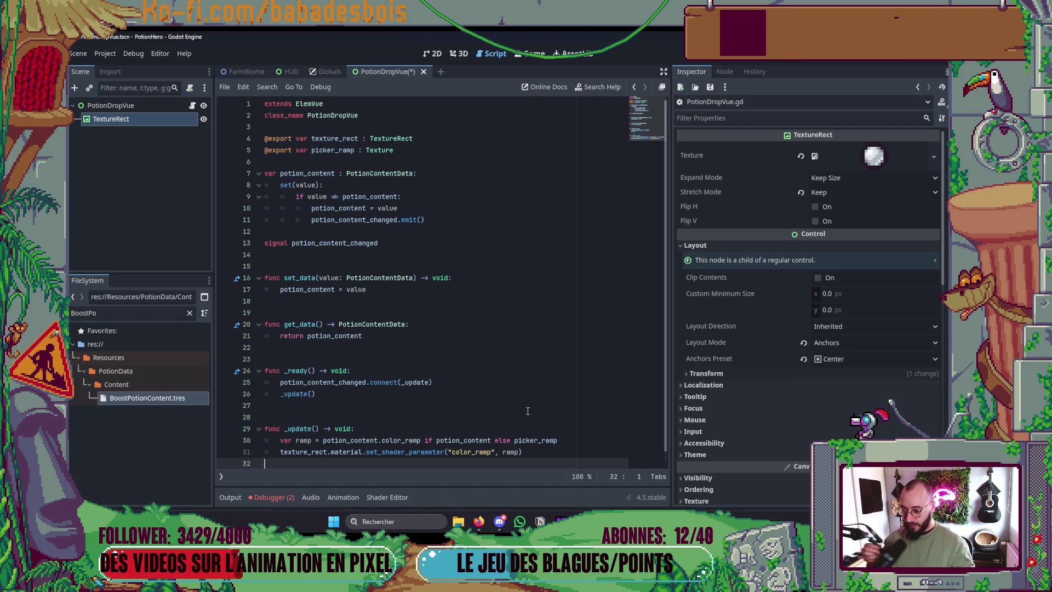
key("alt+Tab")
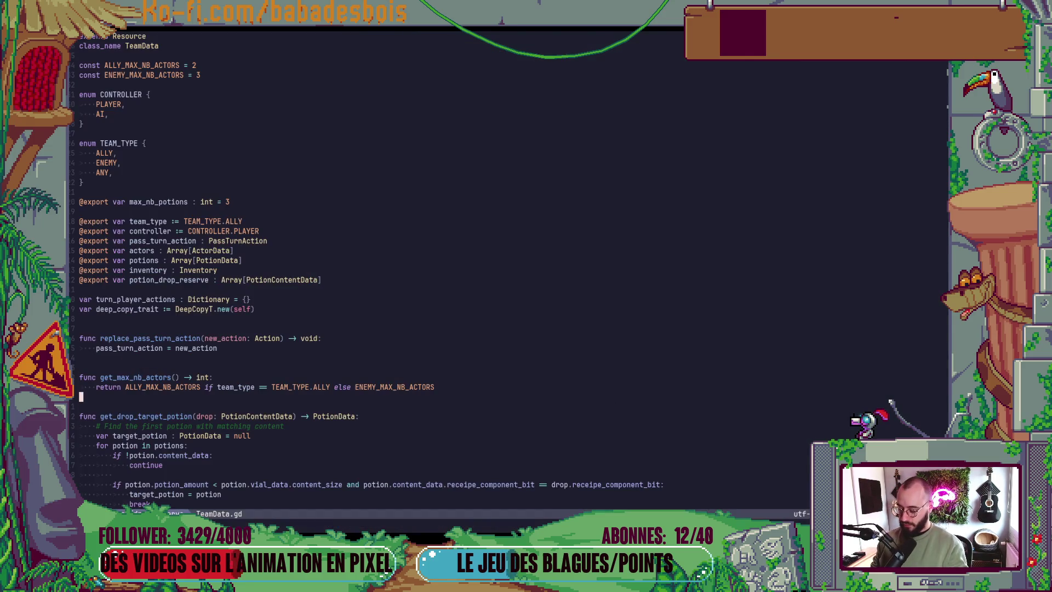
Open PotionDropVue.gd through Neovim's file finder with 'PotionDrop' and move down to line 6
key("space")
key("f")
key("f")
type("PotionD")
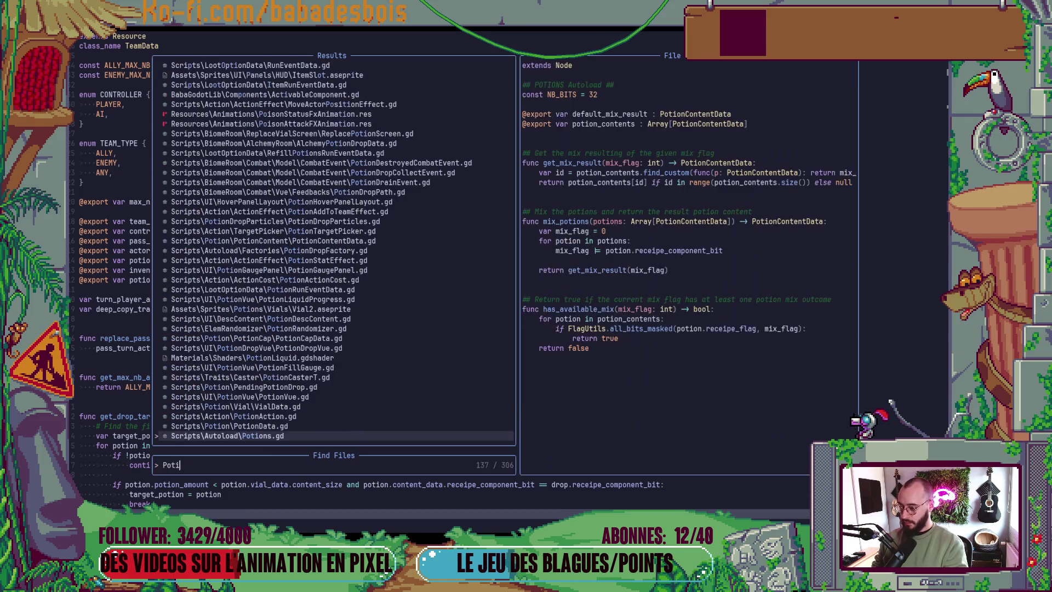
type("rop")
key("Return")
key("j")
key("j")
key("j")
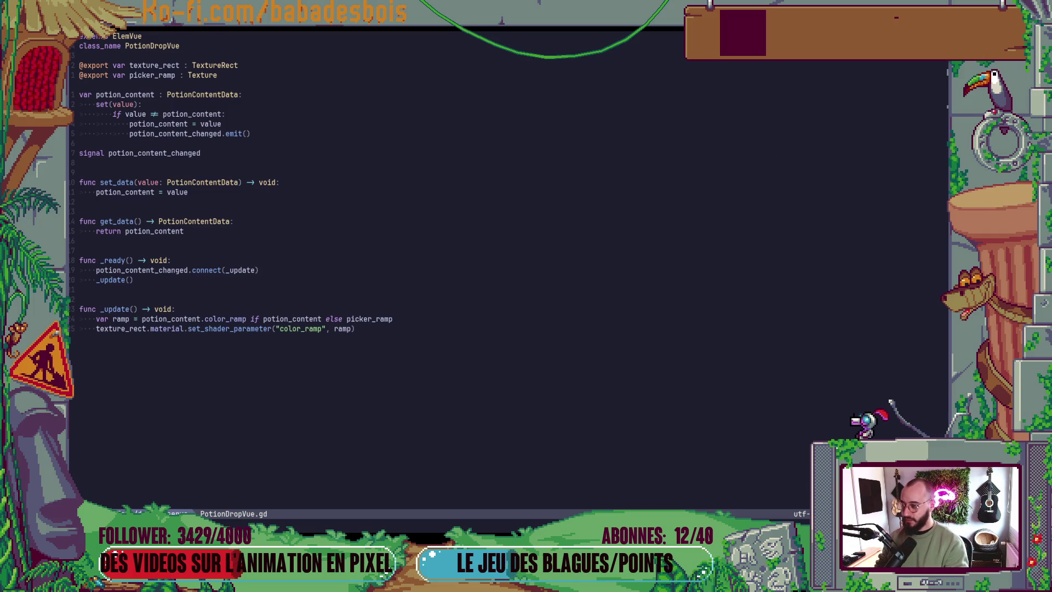
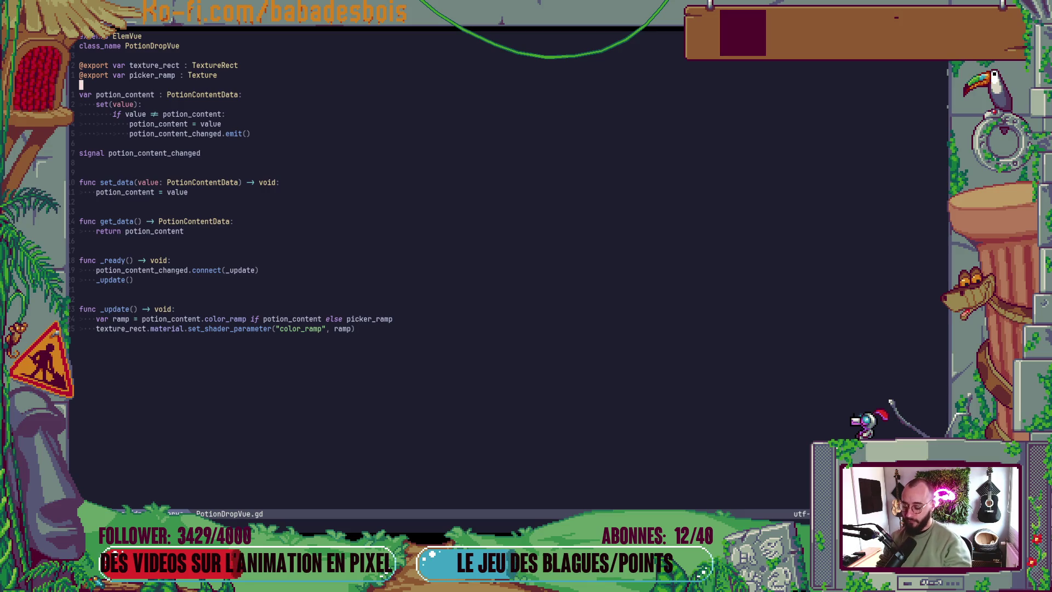
Move through PotionDropVue.gd to set_data, then back to the blank line under the exports
key("bracketright")
key("p")
key("bracketright")
key("p")
key("bracketleft")
key("f")
key("bracketleft")
key("p")
key("bracketleft")
key("p")
key("bracketleft")
key("p")
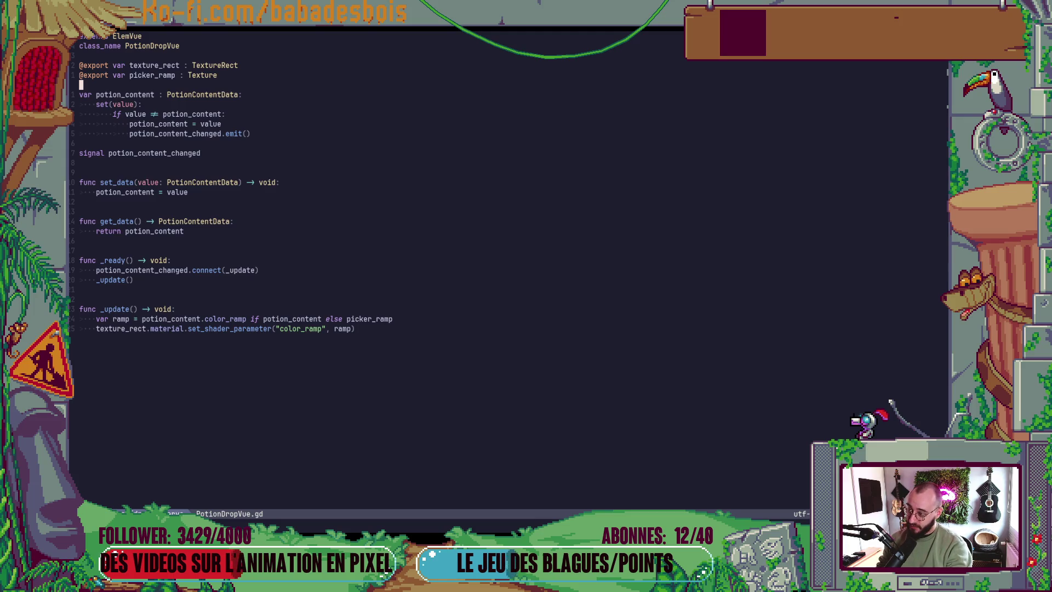
Save the PotionDropVue scene in Godot, select its root node, and return to Neovim
key("alt+Tab")
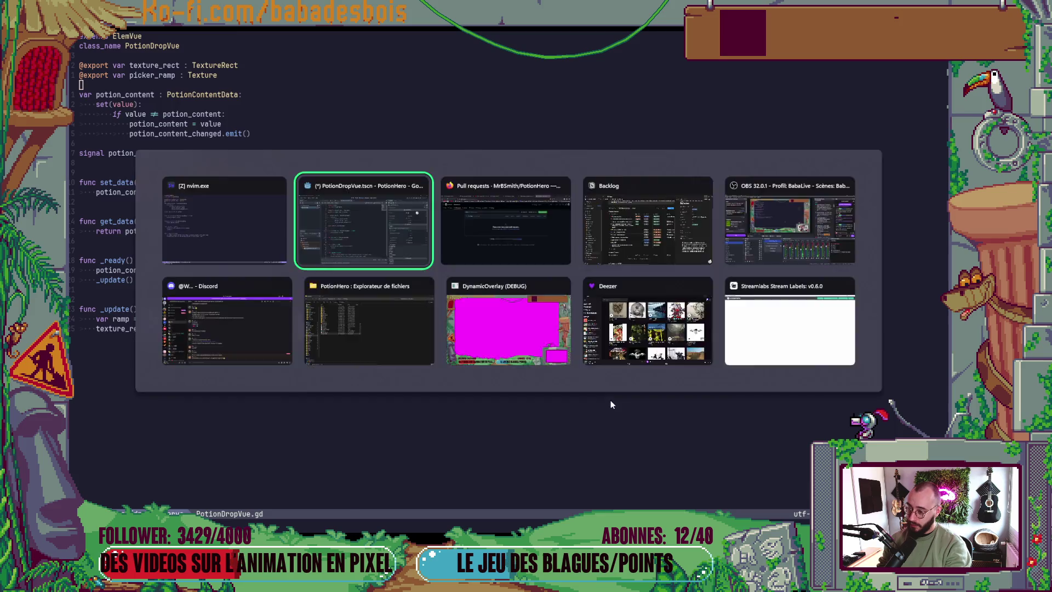
key("ctrl+s")
key("ctrl+F1")
left_click(143, 107)
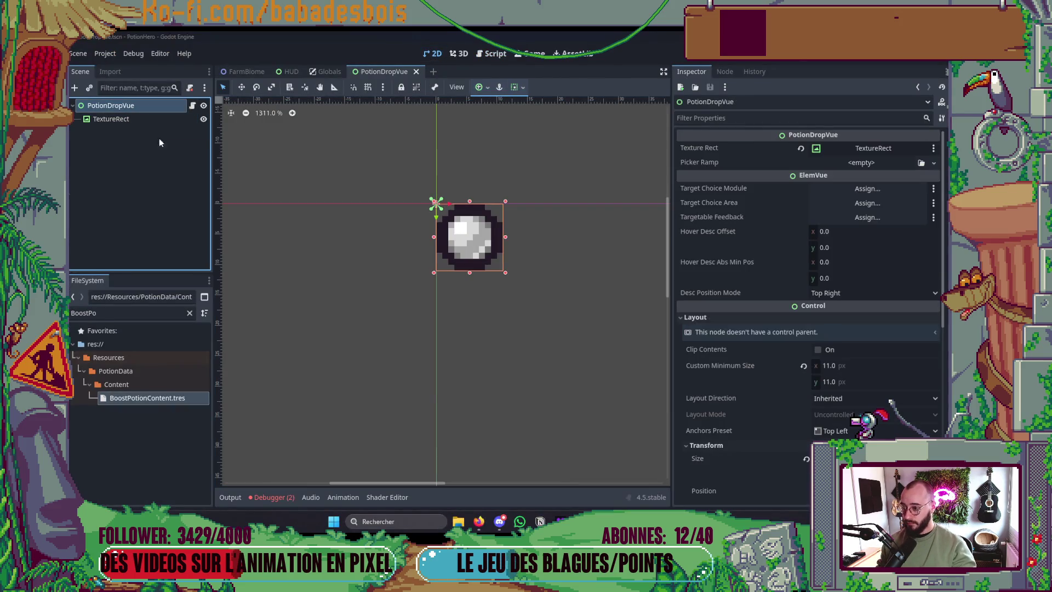
key("alt+Tab")
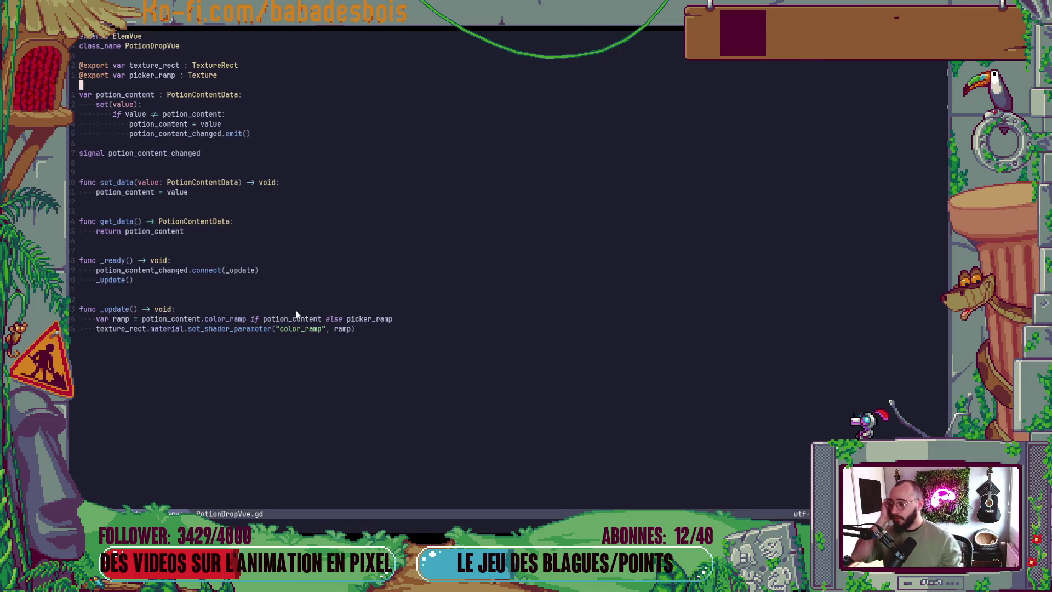
Write a new 'func _ready() -> void:' with a 'pass' body below the signal declaration
key("j")
key("j")
key("j")
key("O")
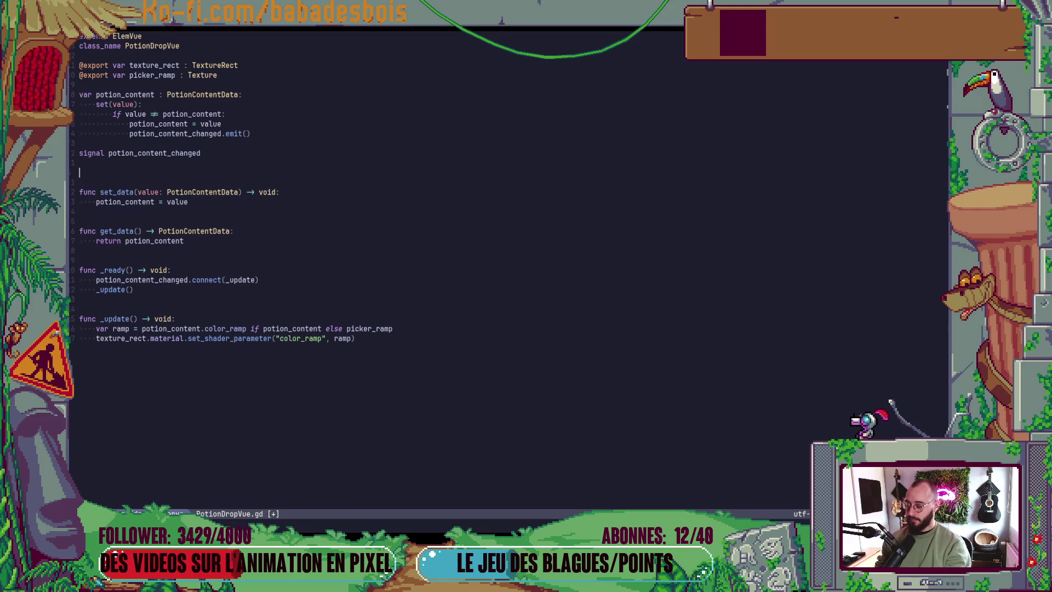
key("Return")
key("Return")
type("func _re")
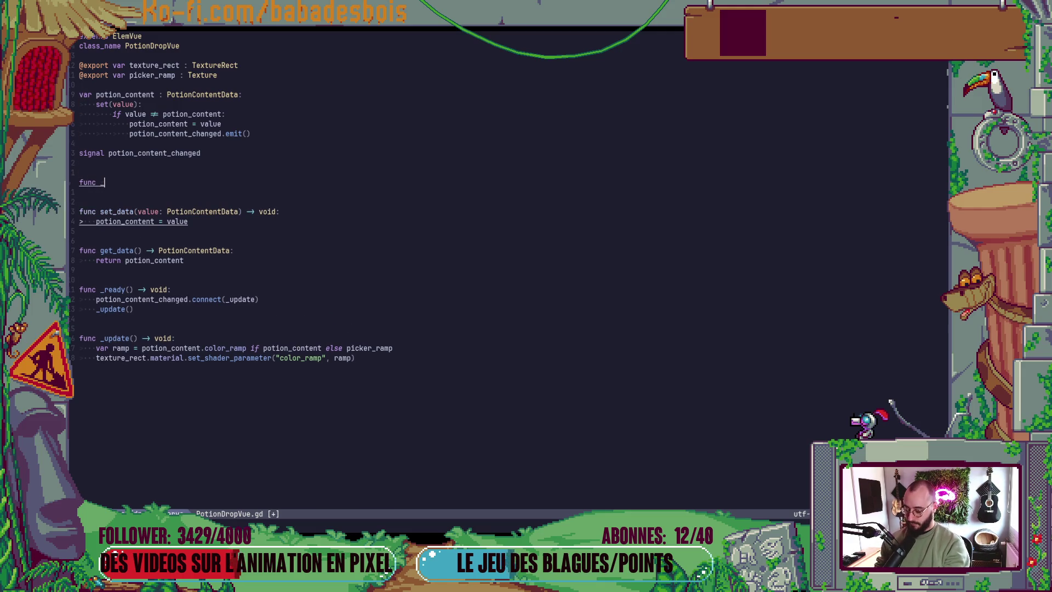
type("ady")
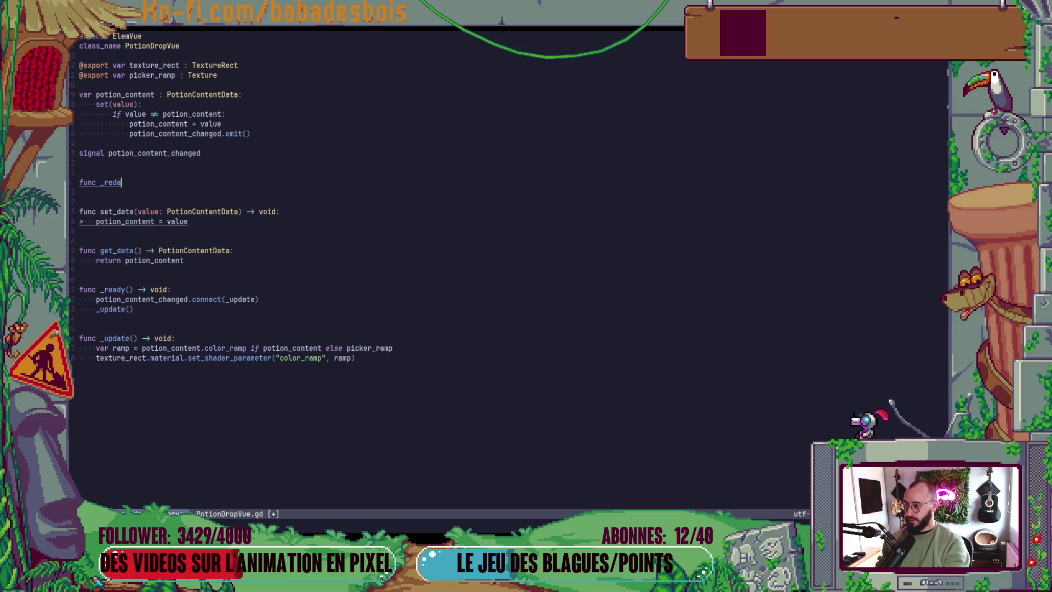
type("() -> void:")
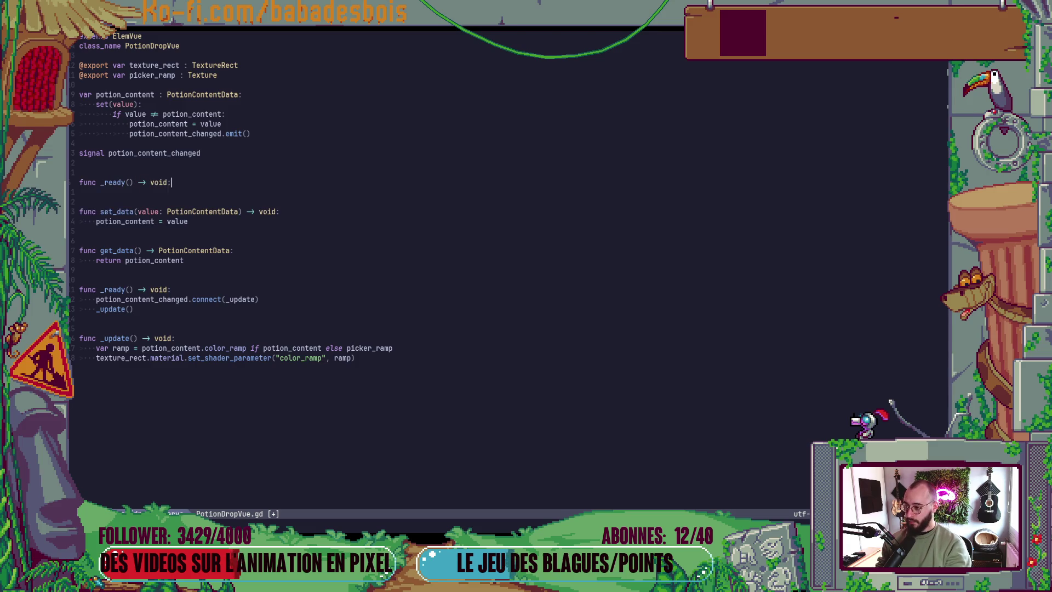
key("Return")
type("pass")
Delete the duplicate _ready function and the blank lines before set_data
key("Escape")
key("V")
key("k")
key("d")
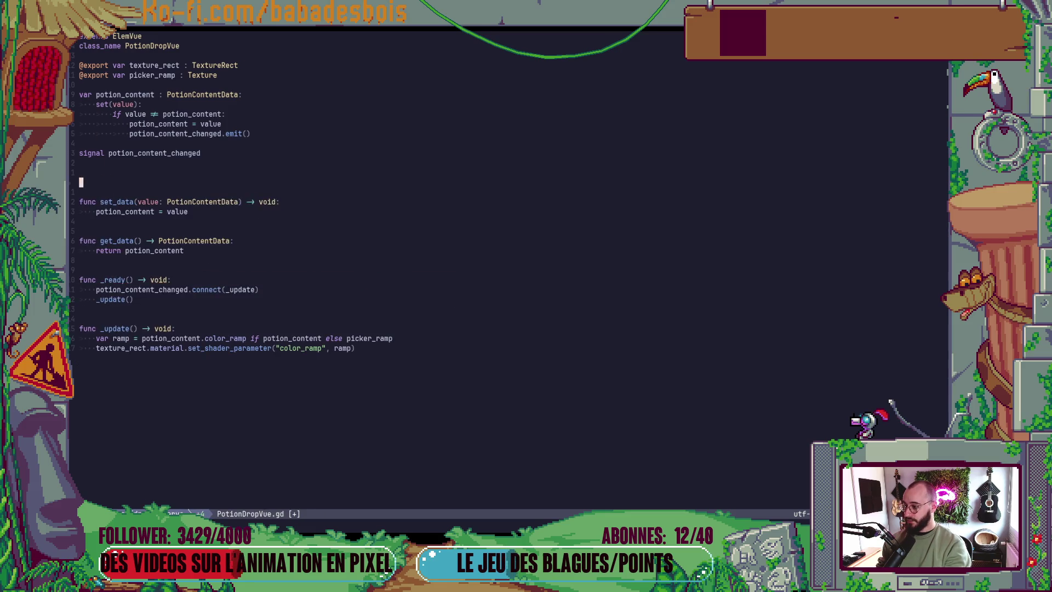
key("d")
key("j")
Move the existing _ready block up above set_data
key("j")
key("j")
key("j")
key("V")
key("j")
key("j")
key("V")
key("j")
key("j")
key("K")
key("K")
key("K")
key("j")
key("j")
key("Escape")
Remove blank lines after get_data and above _update, and dedent _ready to top level
key("j")
key("j")
key("j")
key("d")
key("d")
key("d")
key("d")
key("braceleft")
key("braceleft")
key("k")
key("k")
key("k")
key("shift+v")
key("j")
key("j")
key("less")
key("j")
key("j")
Tidy the empty lines inside _ready above the connect call and save the script
key("o")
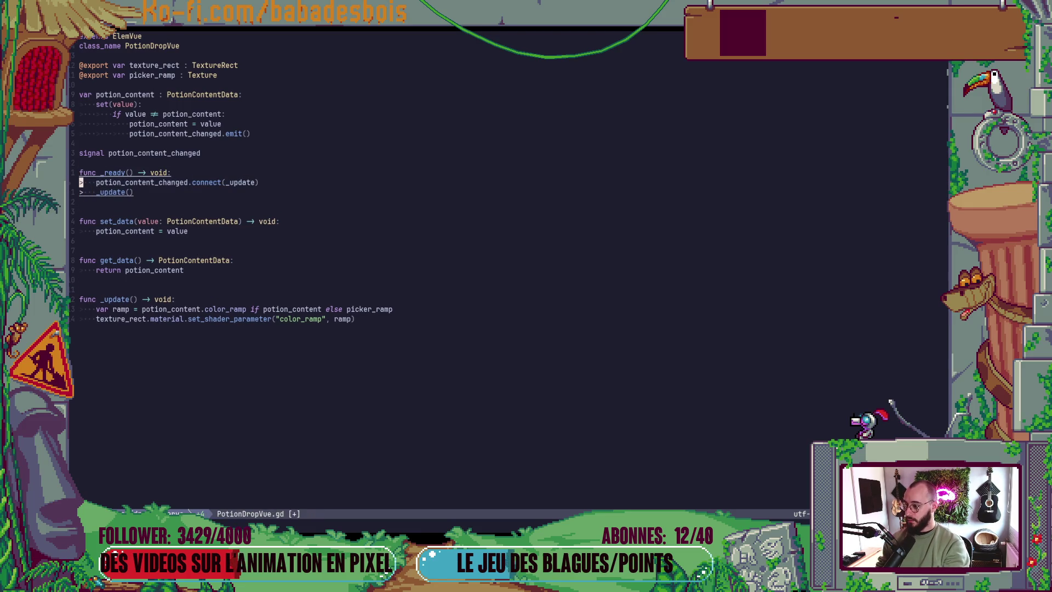
key("Escape")
type(":w")
key("Return")
key("k")
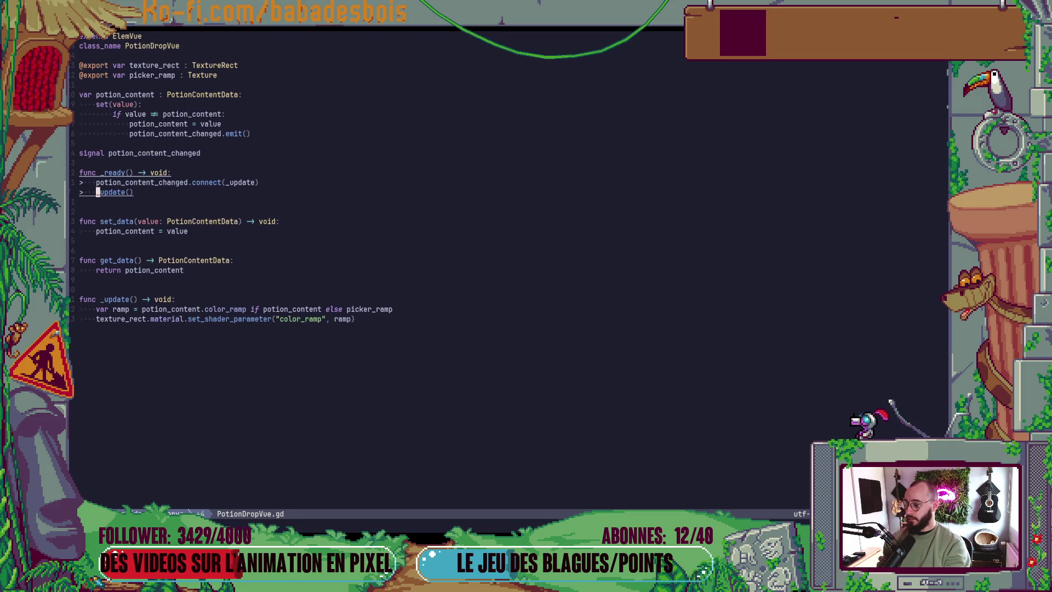
key("shift+o")
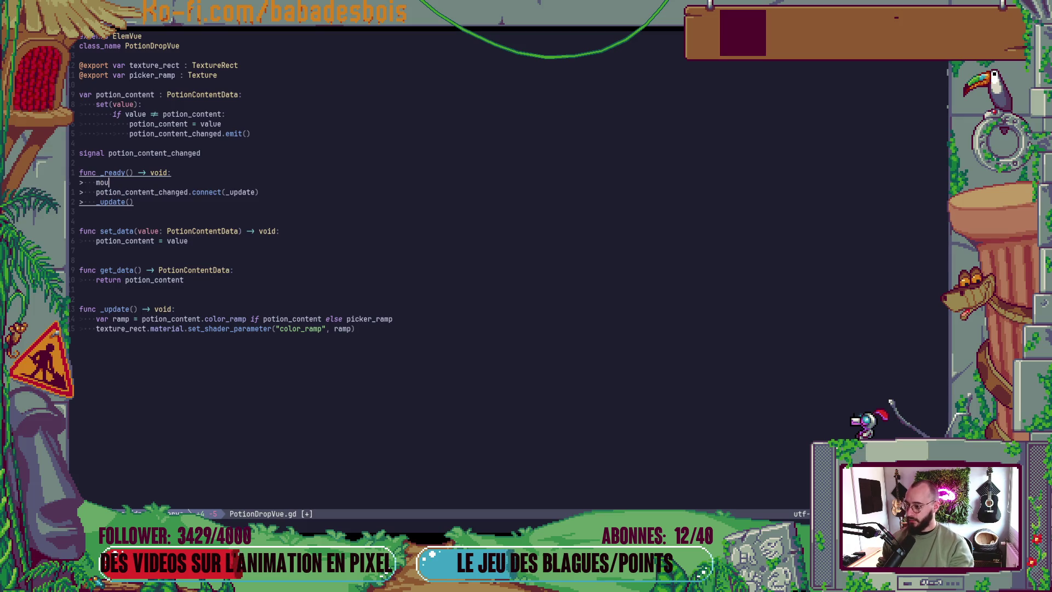
key("Escape")
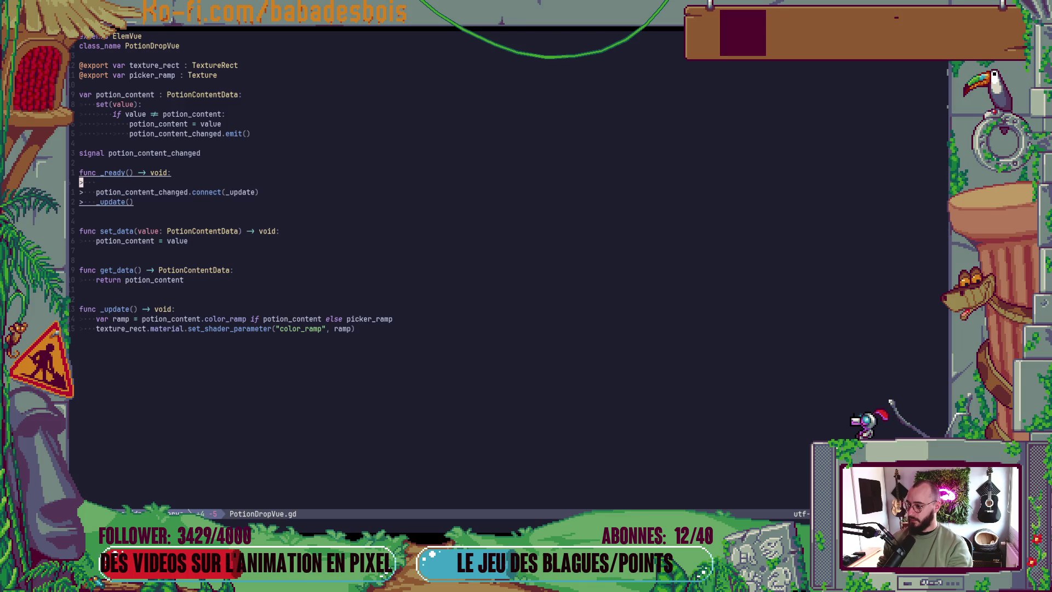
key("d")
key("d")
type(":w")
key("Return")
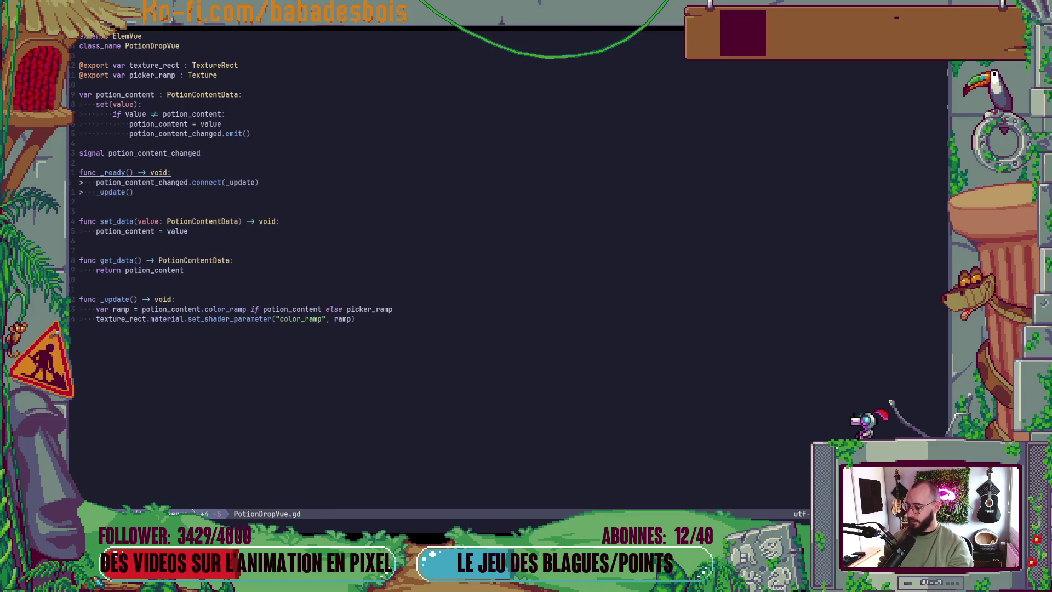
Quit Neovim with :q back to the PowerShell prompt
key("k")
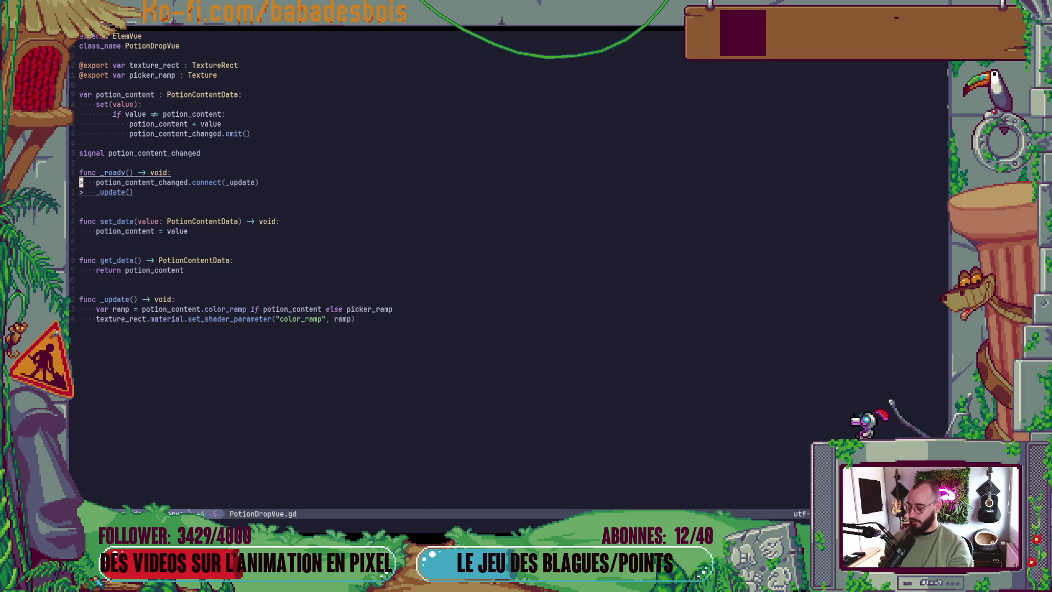
type(":q")
key("Return")
Relaunch Neovim with 'nvim .' and open PotionVue.gd through the file finder
type("nvim .")
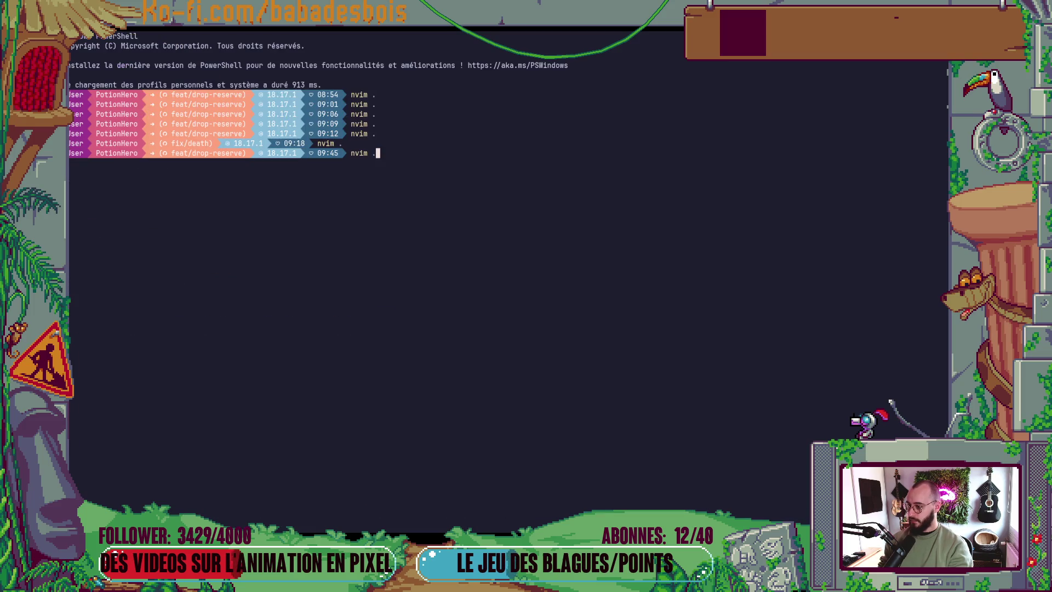
key("Return")
key("Return")
key("space")
key("f")
key("f")
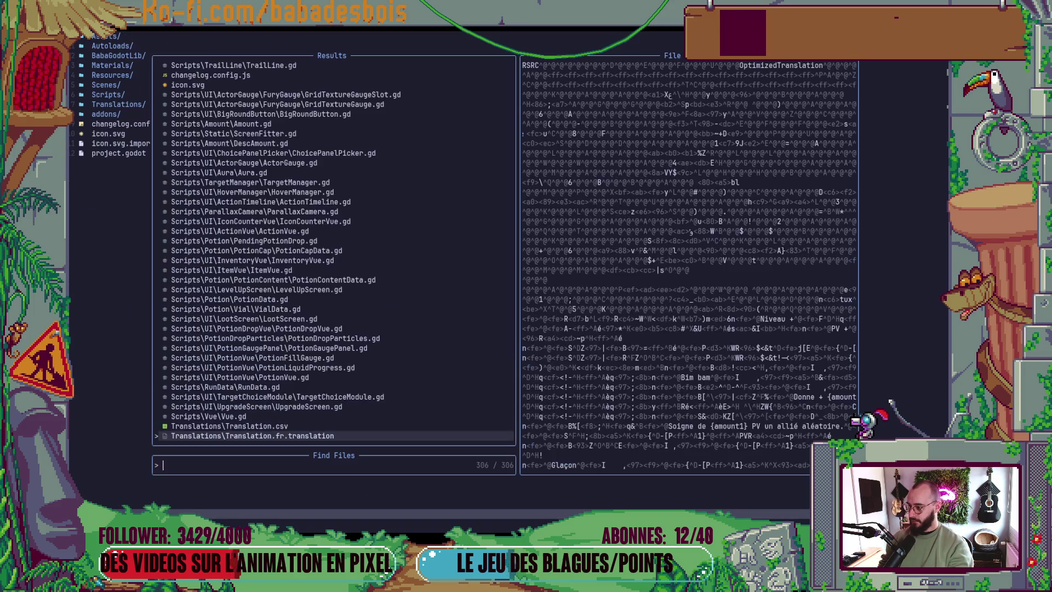
type("Potion")
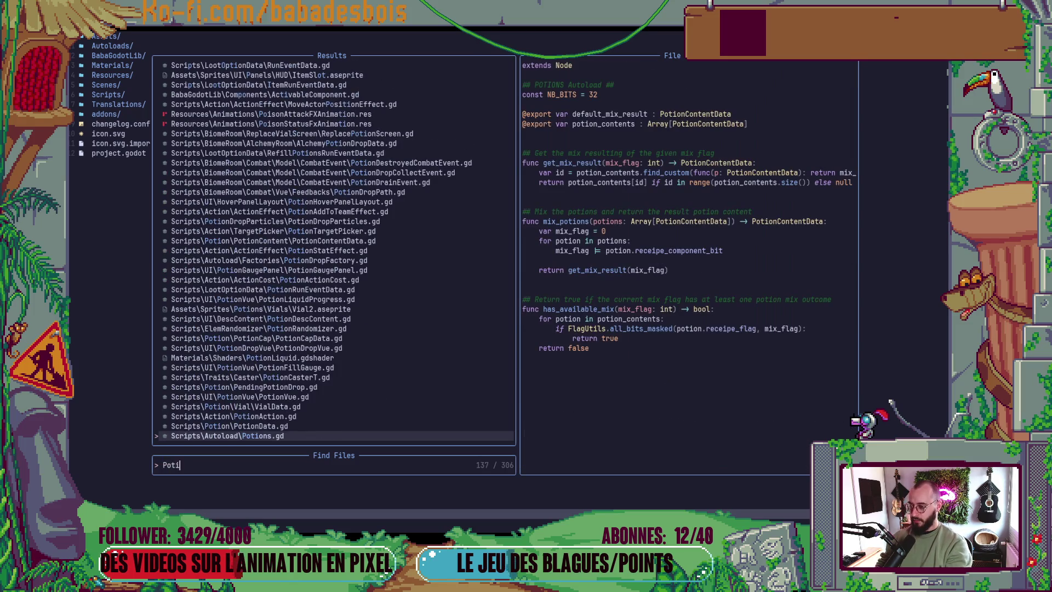
type("Vue")
key("Return")
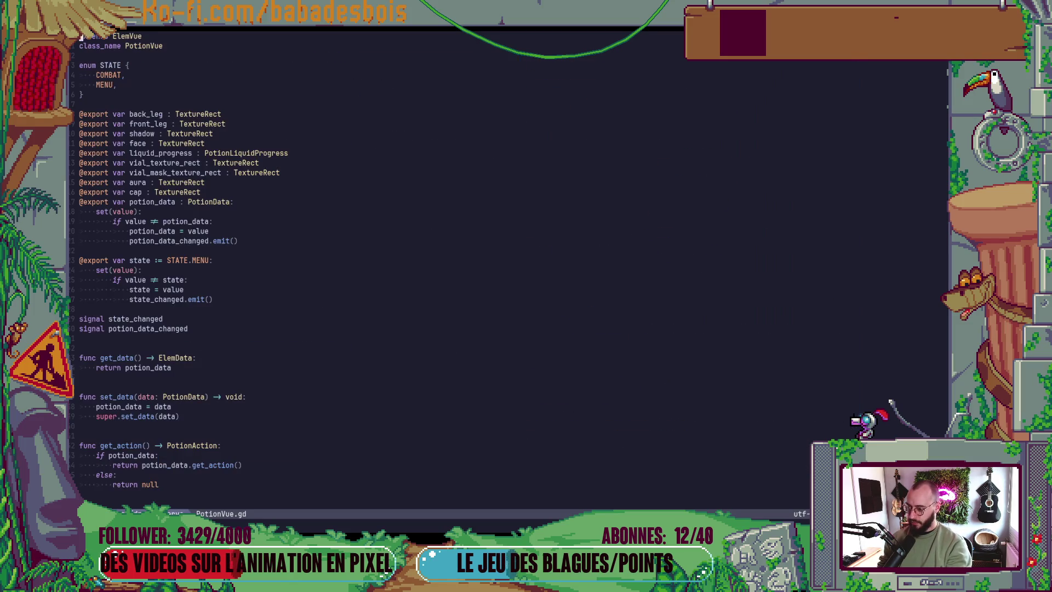
Open PotionDropVue.gd through the file finder
key("space")
key("f")
key("f")
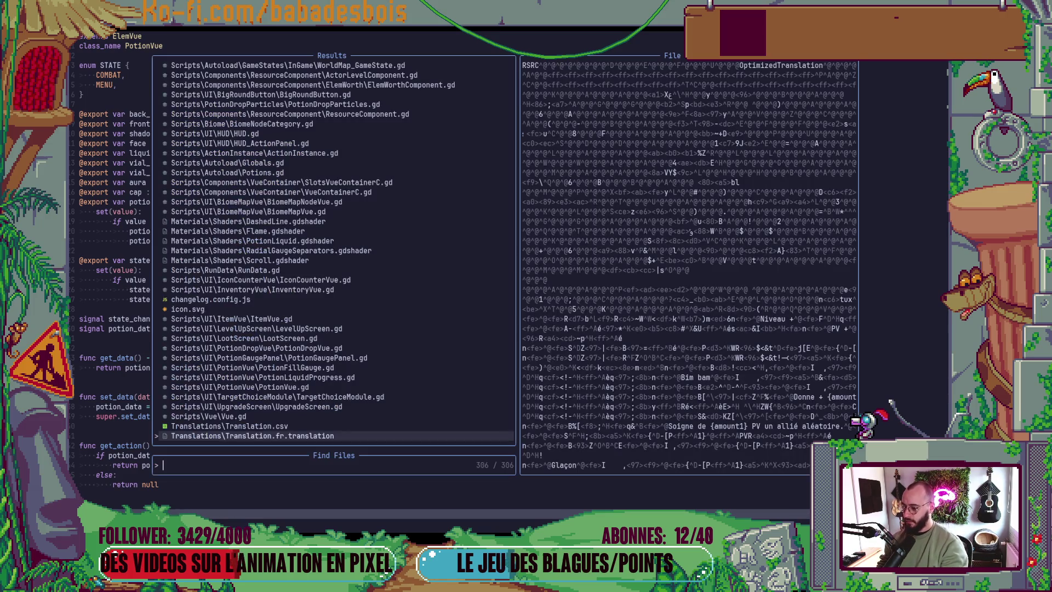
type("PotionDrop")
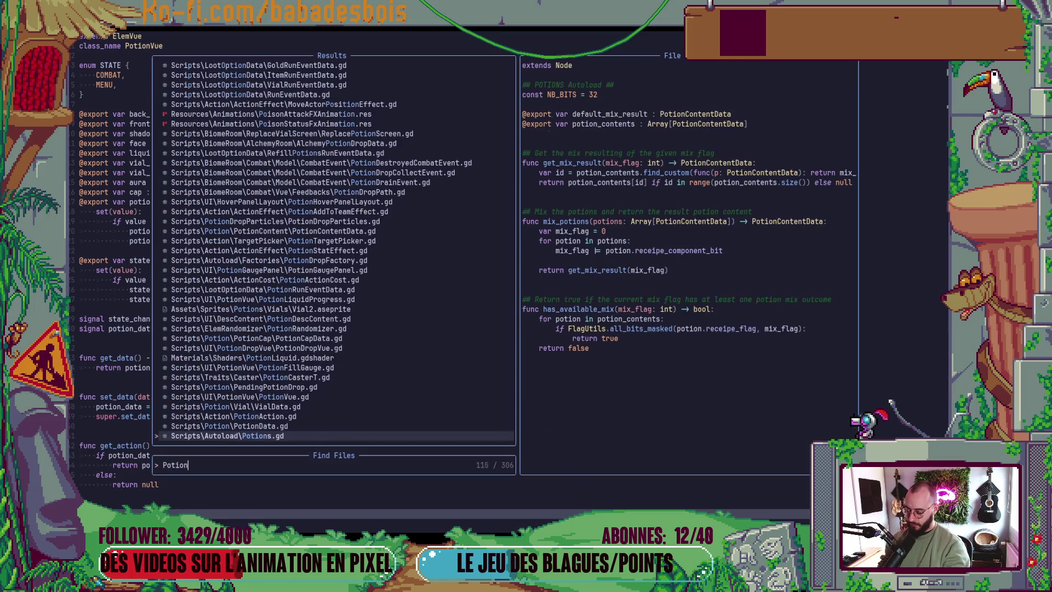
key("Return")
Add 'mouse_entered.connect()' as the first line of _ready and save with :w
key("j")
key("j")
key("j")
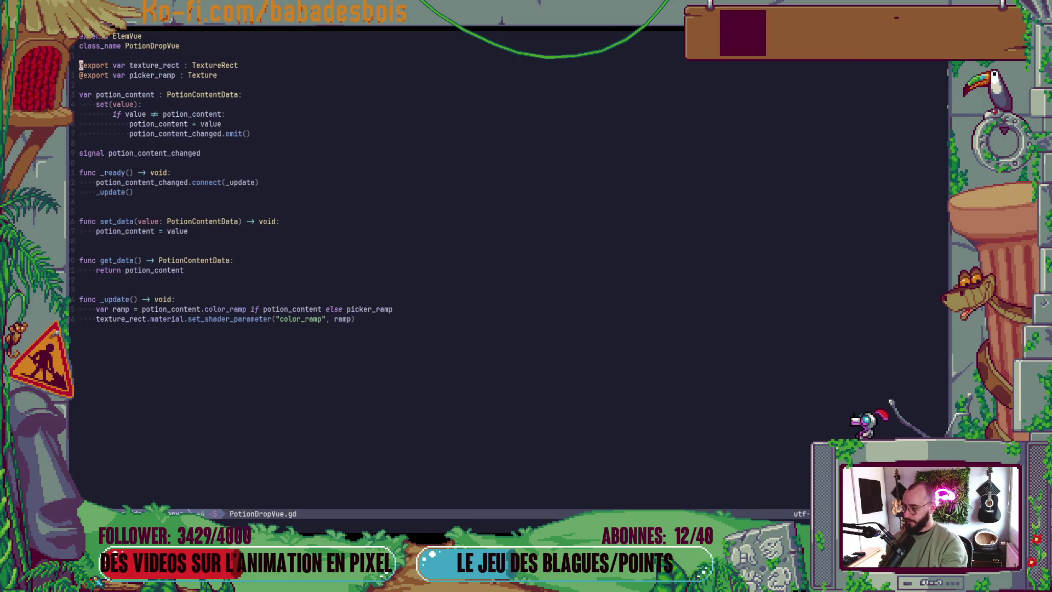
key("j")
key("j")
key("j")
type("o")
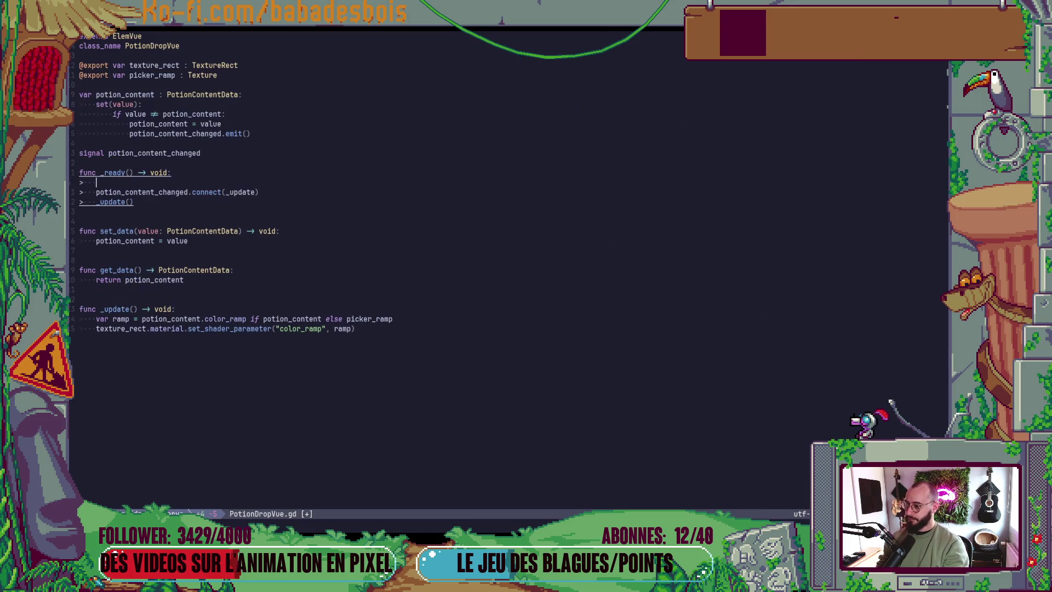
type("mouse_e")
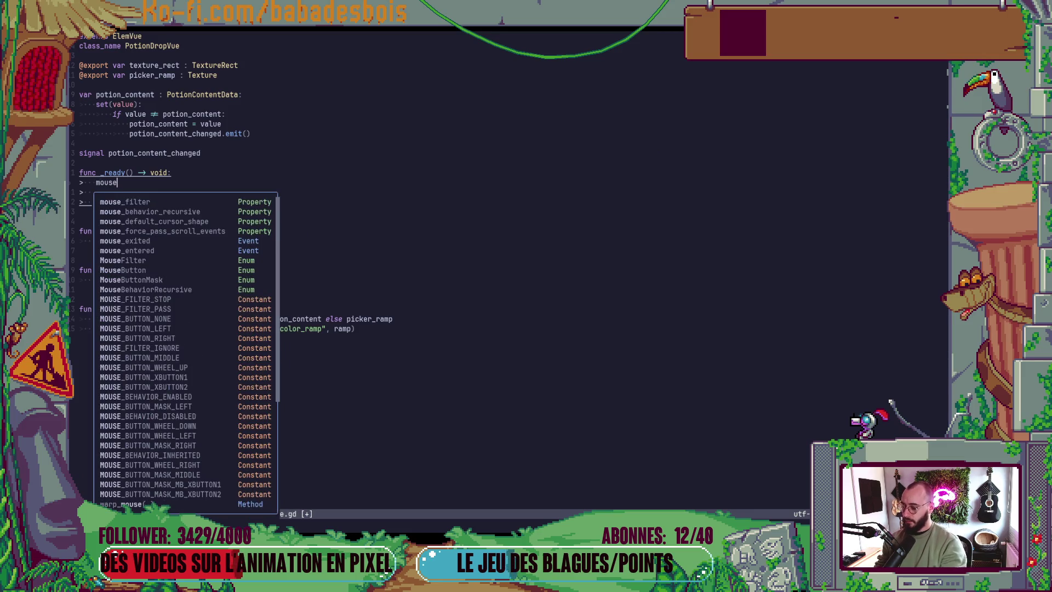
type("ntered.")
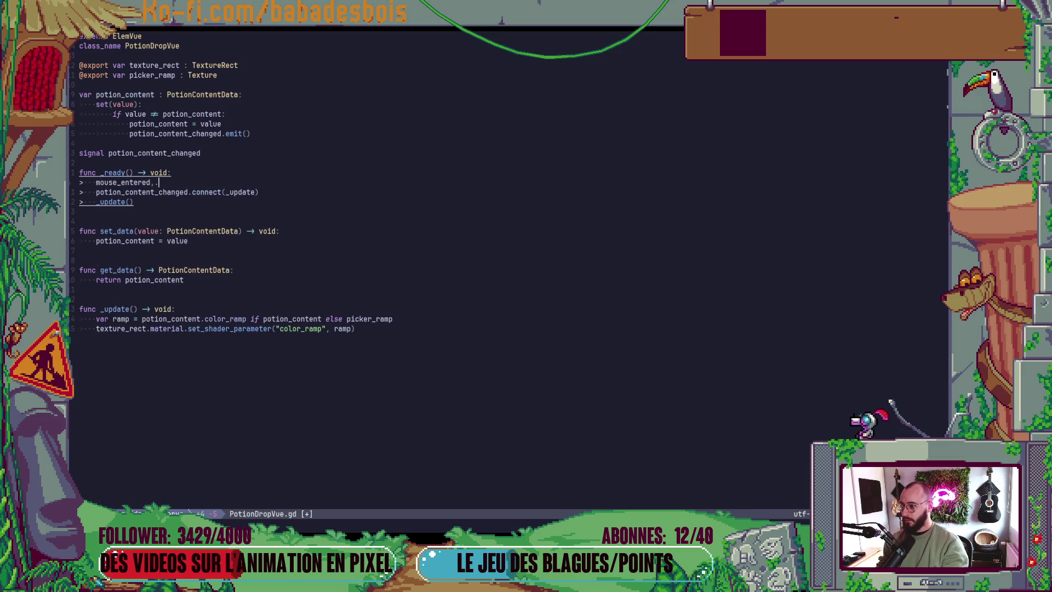
type("con")
key("Return")
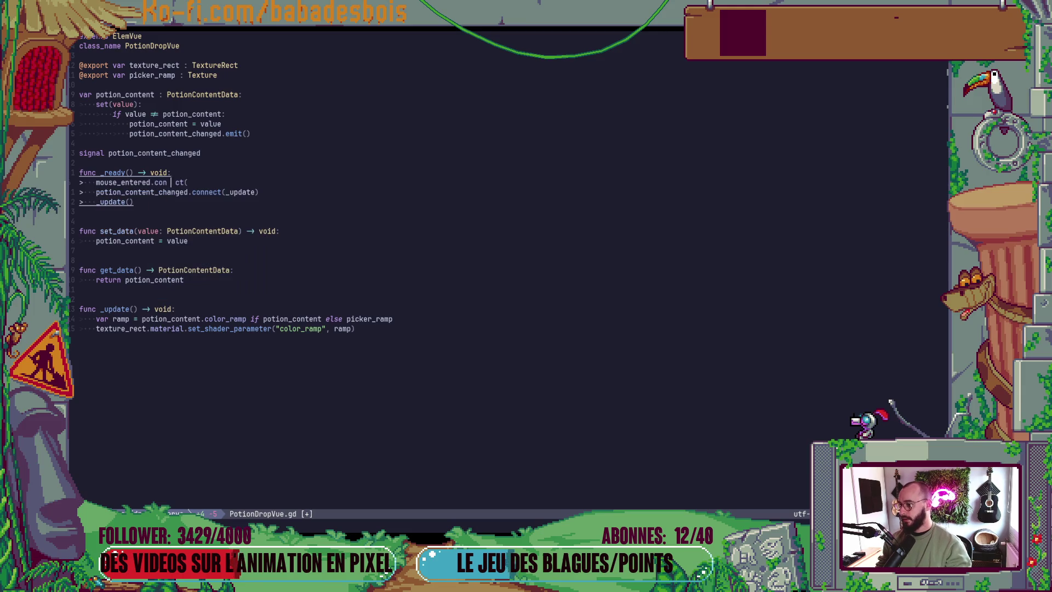
type(")")
key("Escape")
type(":w")
key("Return")
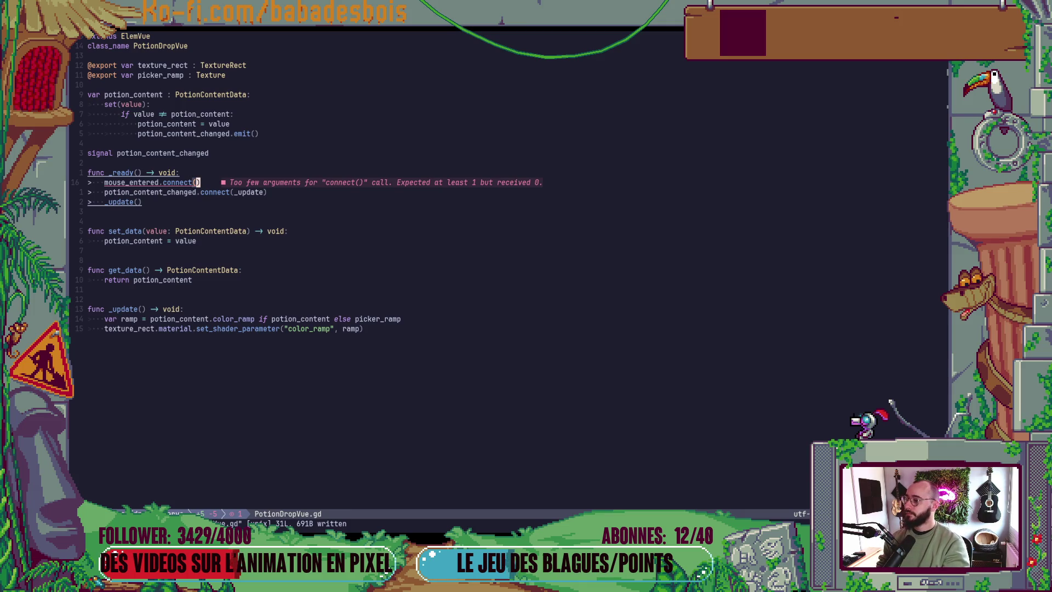
key("k")
key("k")
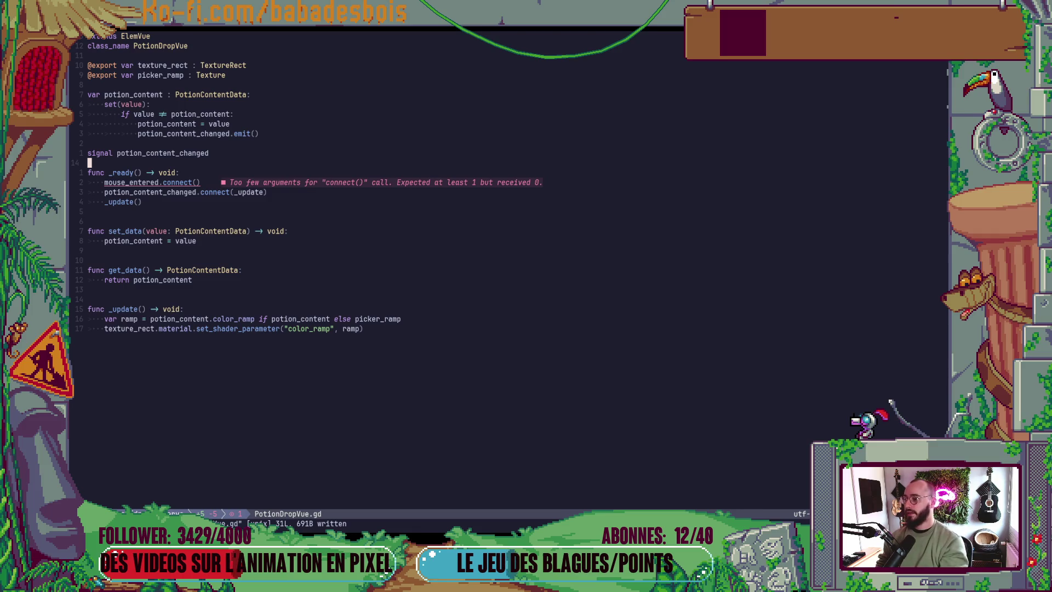
left_click(198, 153)
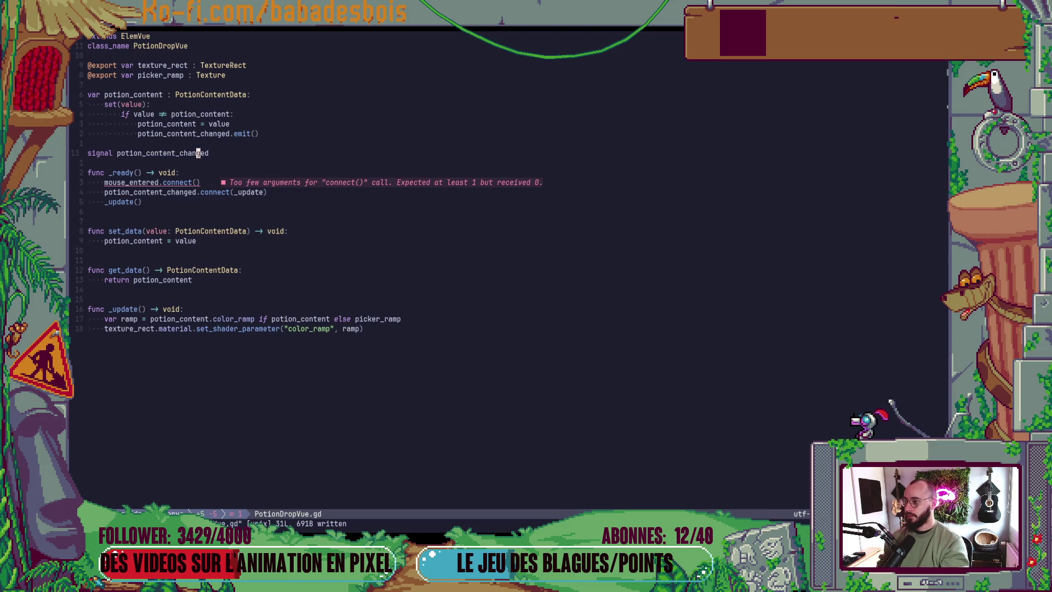
Declare 'var mouse_inside : bool = false' and accept the suggested setter emitting mouse_inside_changed
key("O")
key("Return")
key("Return")
key("Up")
type("var mouse")
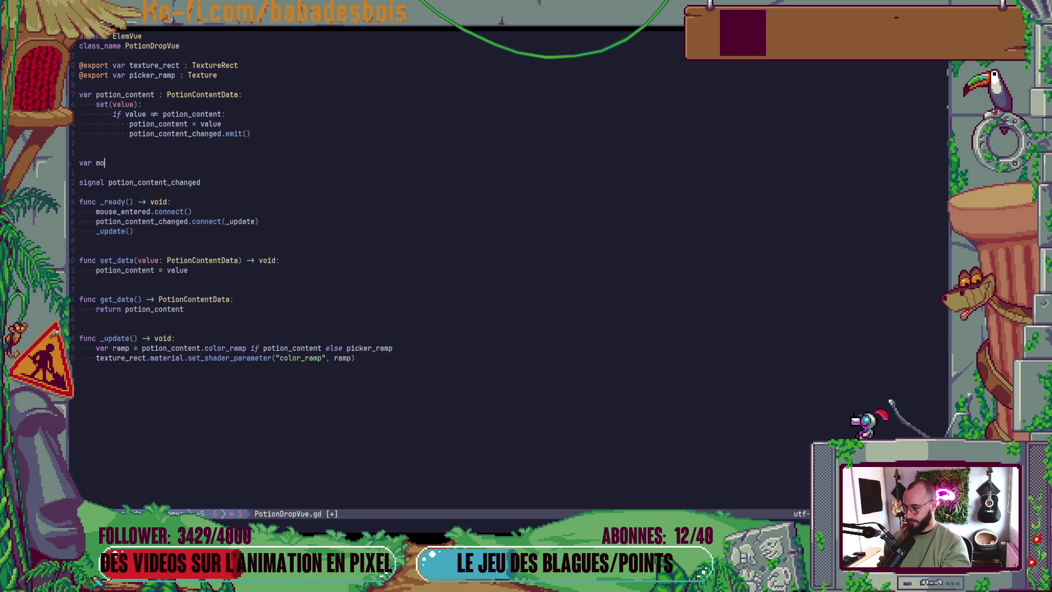
type("_inside")
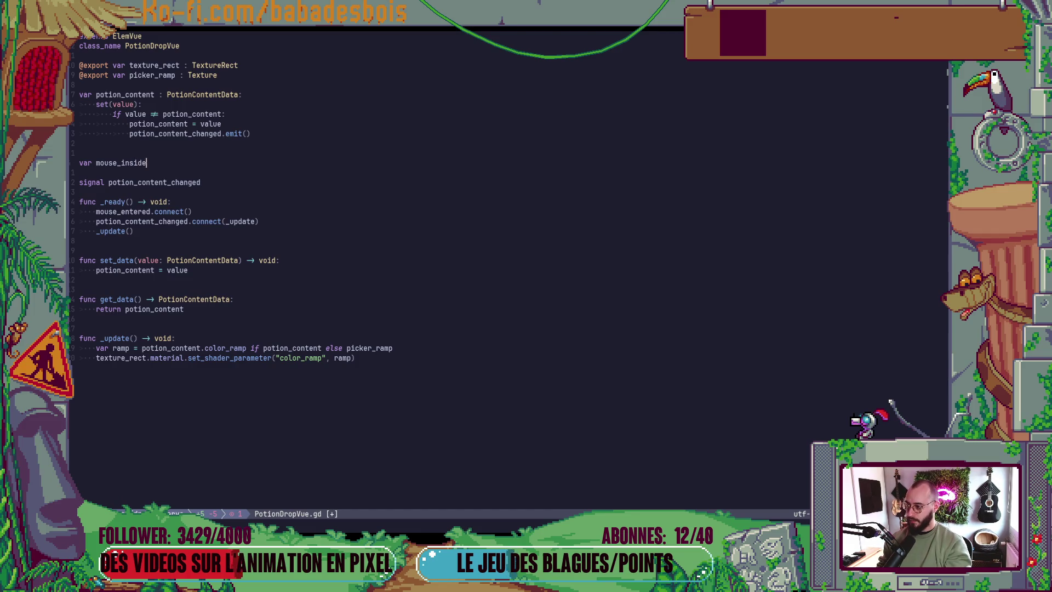
type(" : bool =")
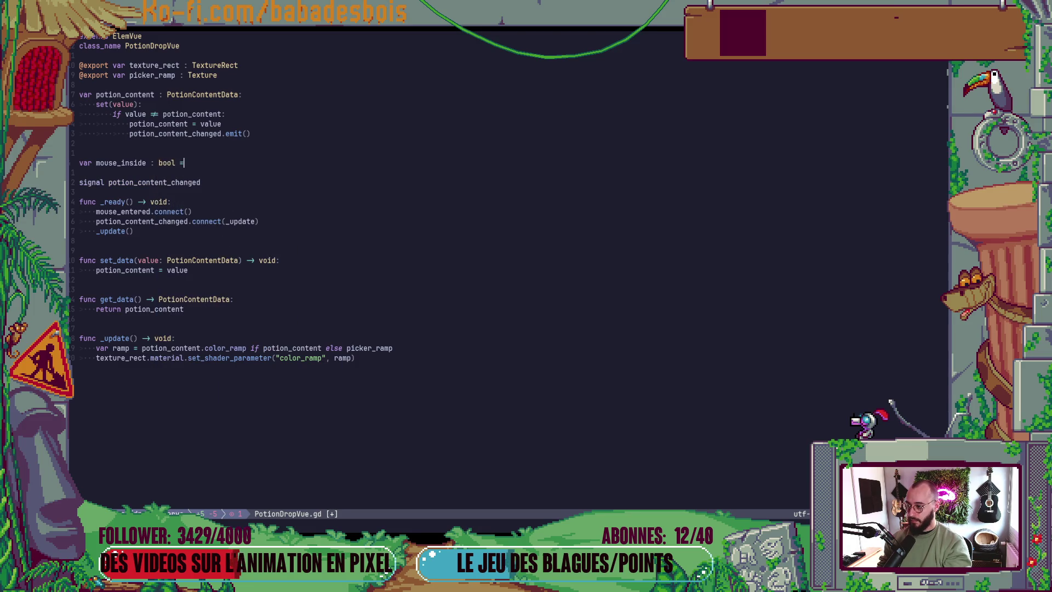
type(" false")
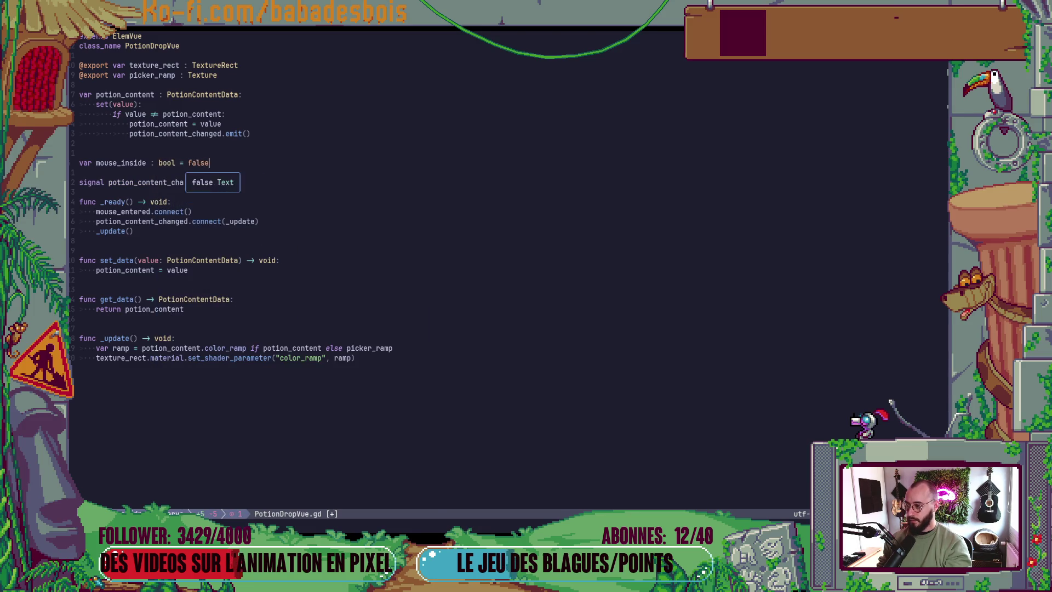
key("Escape")
key("b")
key("b")
key("b")
key("b")
key("b")
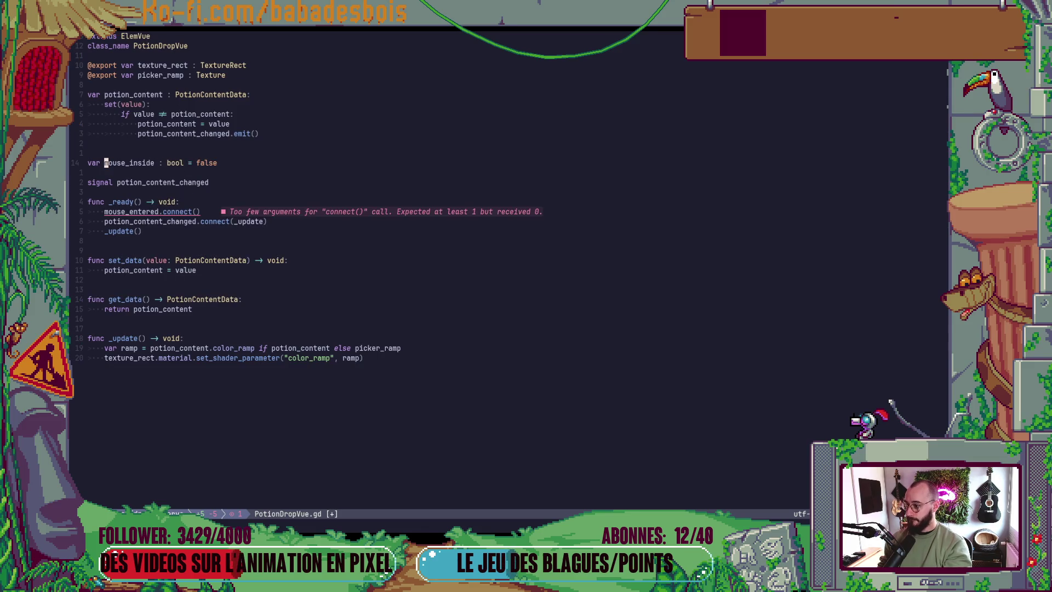
key("A")
key("Tab")
Delete the blank line between the two signals and move to the empty connect() call
key("j")
key("j")
key("k")
key("d")
key("d")
key("j")
key("j")
key("j")
key("dollar")
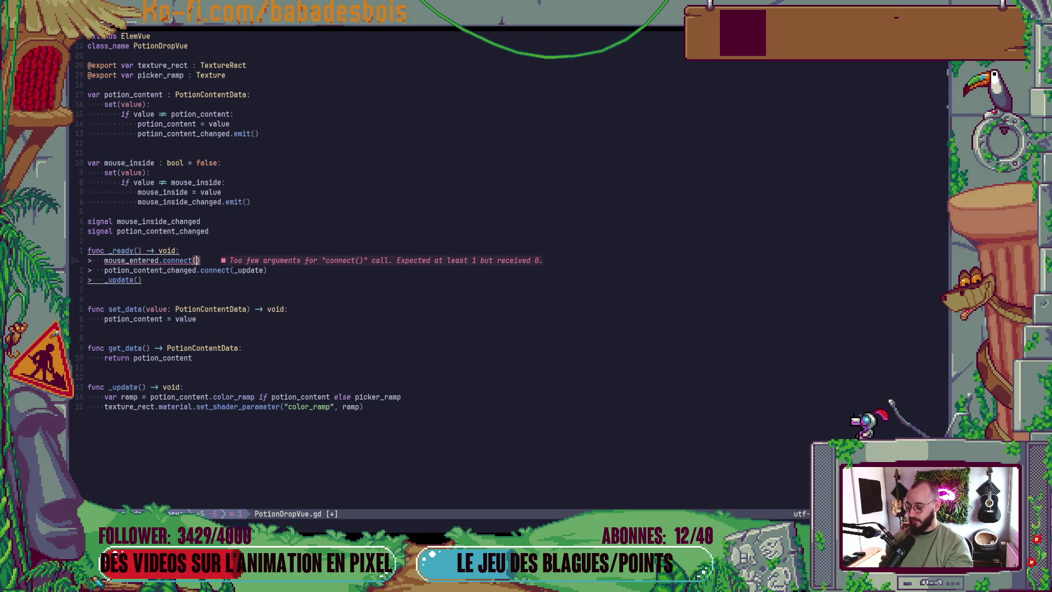
Pass the lambda 'func(): mouse_inside = true' into mouse_entered.connect()
type("ifunc()")
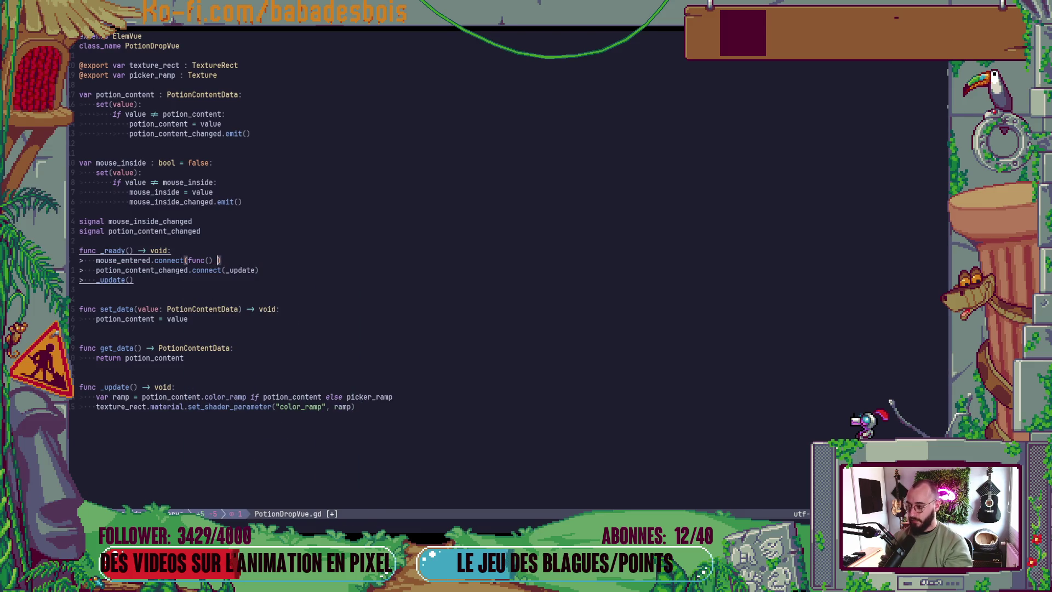
key("BackSpace")
type(": mo")
key("Down")
key("Down")
key("Return")
type("= true")
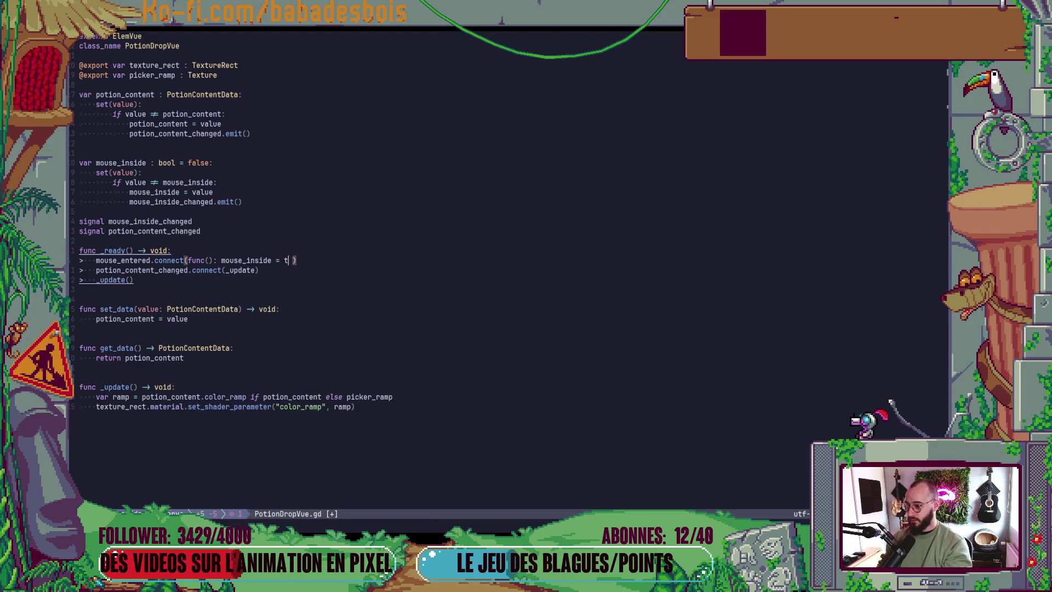
key("Escape")
Duplicate the connect line and change true to false on the copy
key("V")
key("j")
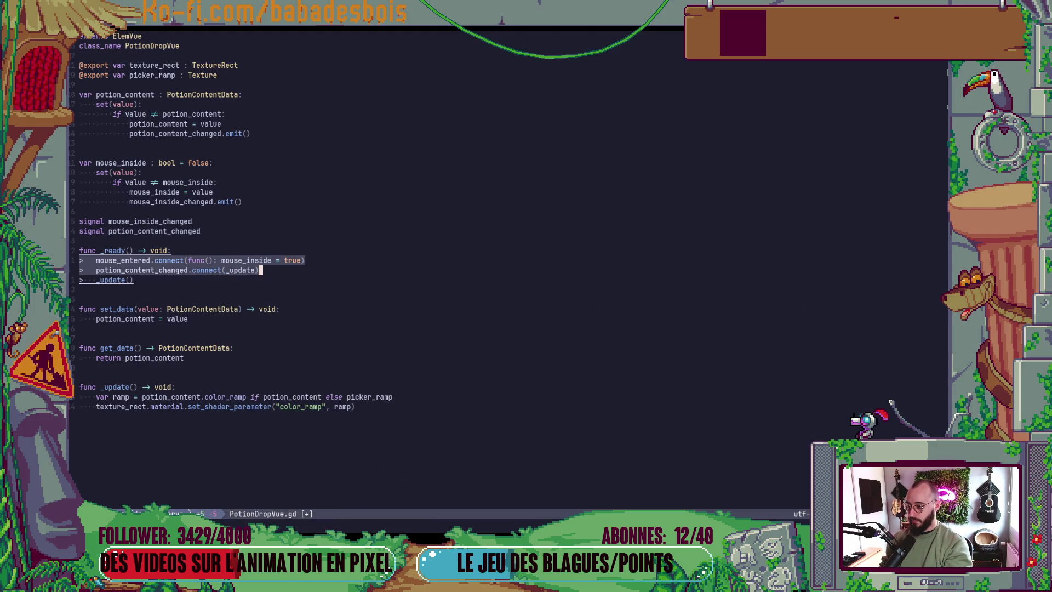
key("y")
key("p")
key("w")
key("w")
type("dwifalse")
key("Escape")
Rename the copied signal to mouse_exited and save PotionDropVue.gd
key("^")
key("l")
key("l")
key("l")
type("ceexited")
key("Escape")
type(":w")
key("Return")
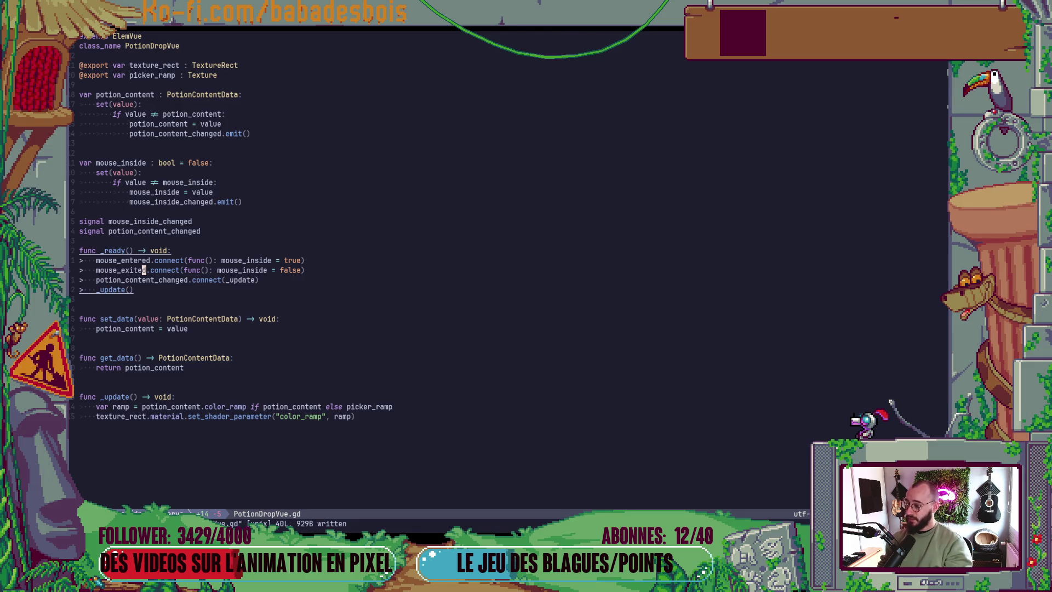
Remove the extra blank line above mouse_inside, add one before func _ready, and save
key("k")
key("k")
key("braceleft")
key("braceleft")
key("braceleft")
key("d")
key("d")
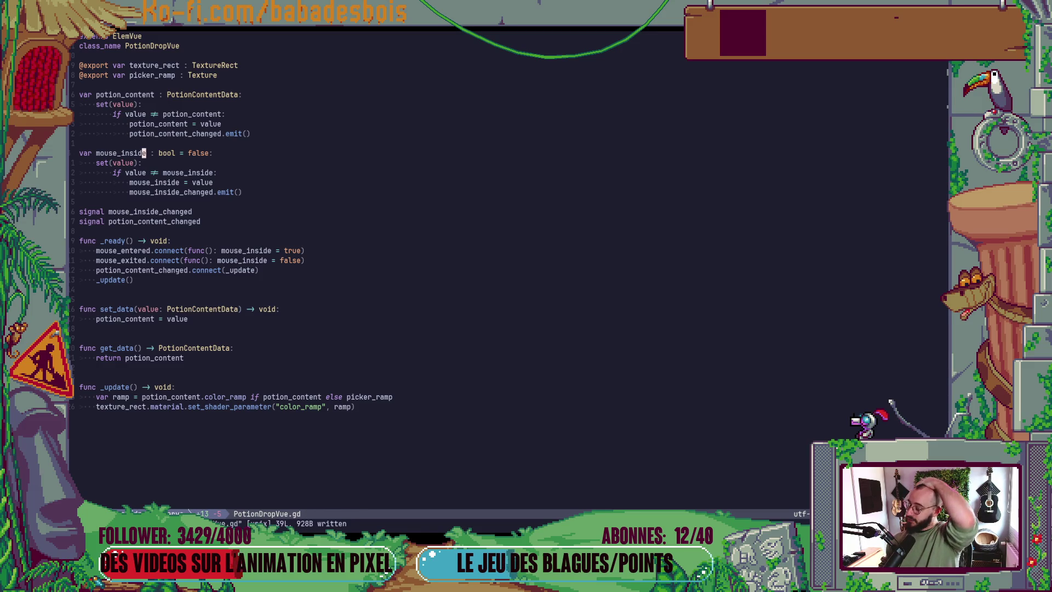
key("braceright")
key("braceright")
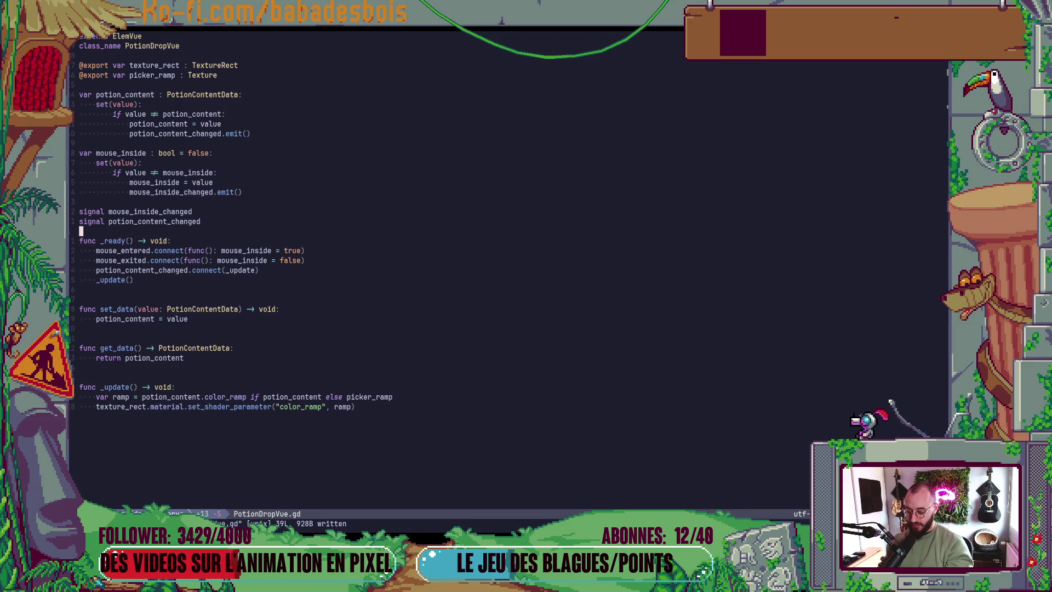
key("o")
key("Escape")
type(":w")
key("Return")
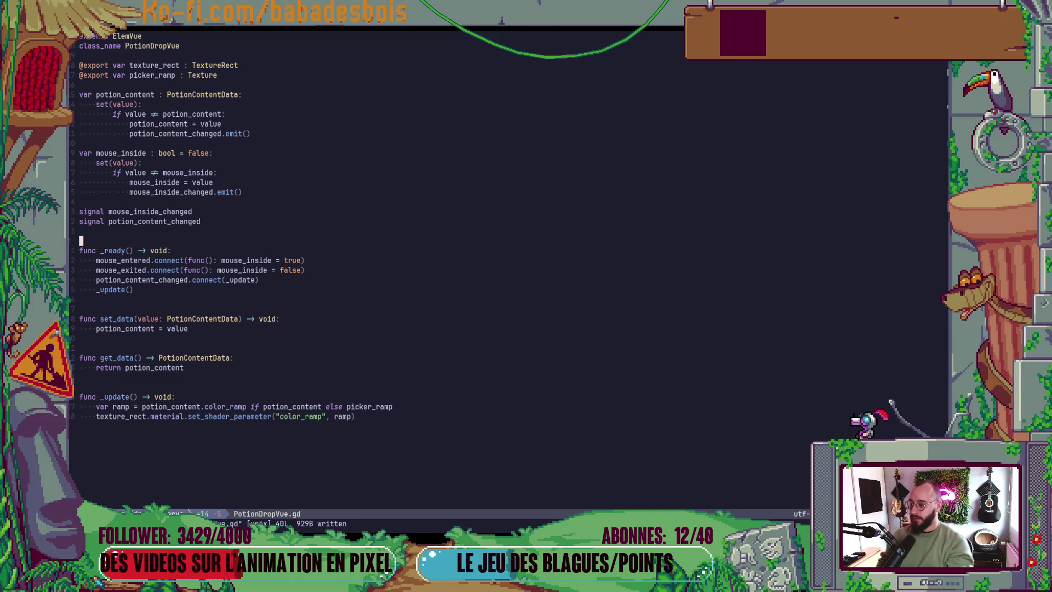
Add a new _gui_input function below _ready with a placeholder pass body
key("j")
key("j")
key("j")
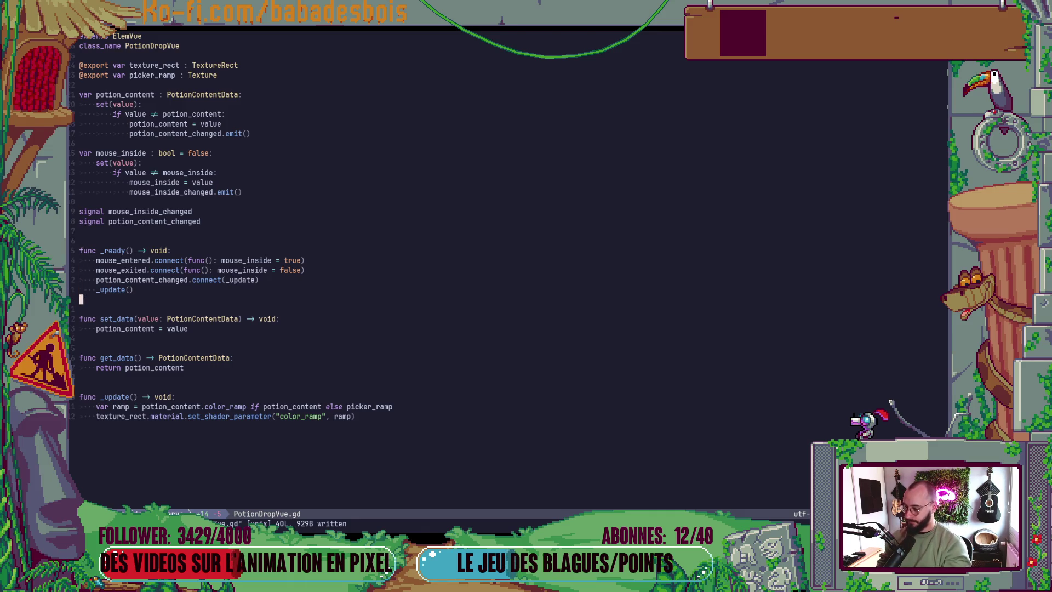
key("o")
key("Return")
key("Return")
type("func _")
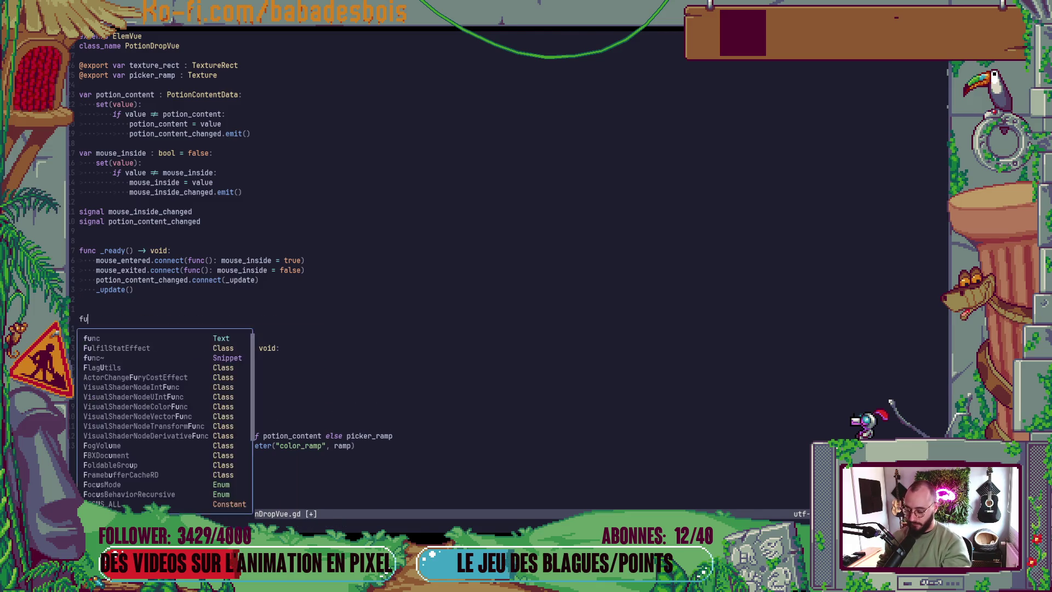
key("Down")
key("Down")
key("Down")
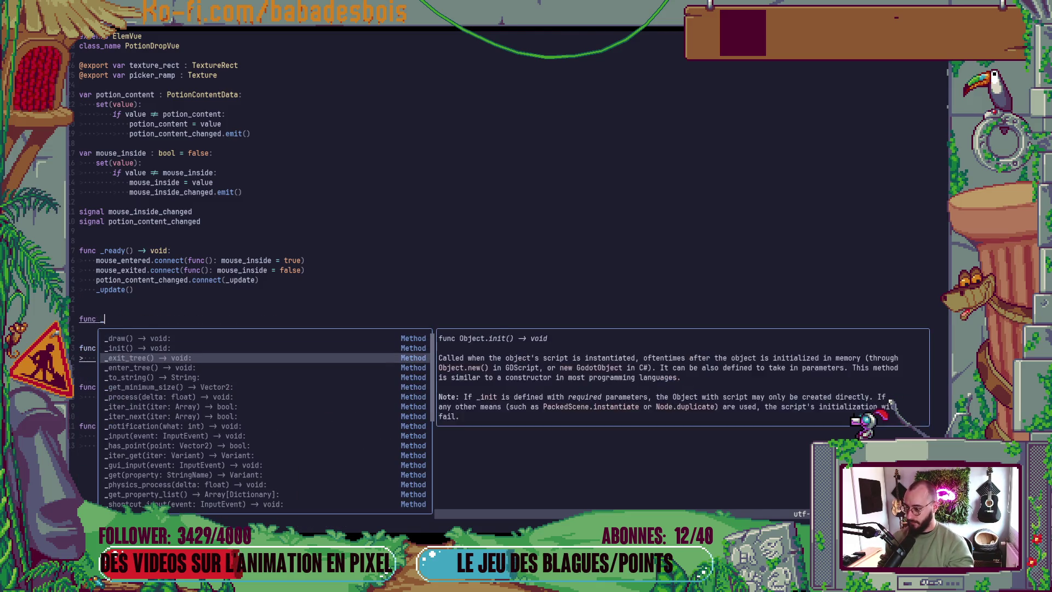
type("gu")
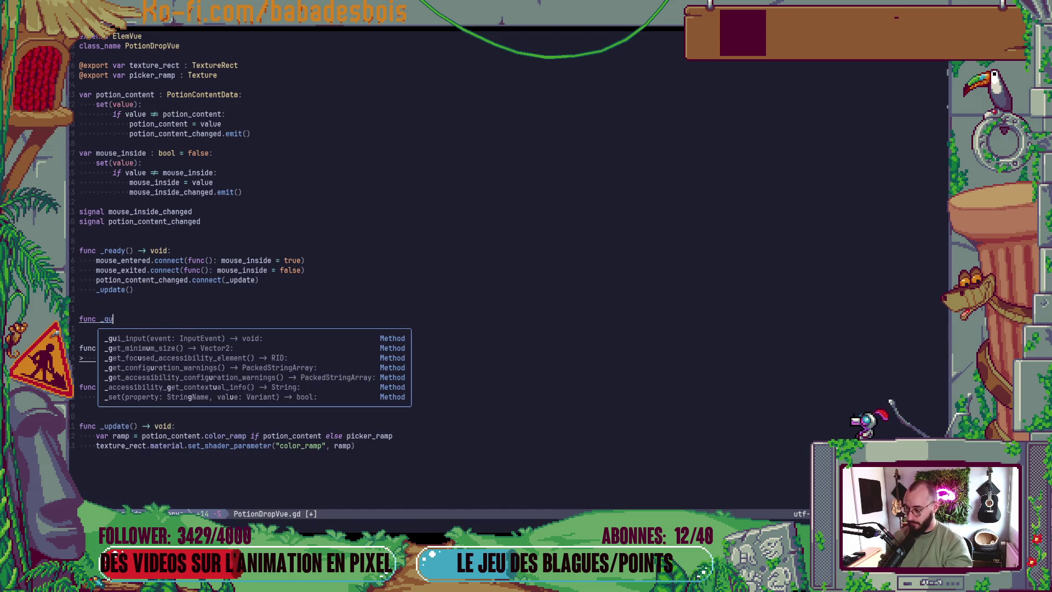
key("Return")
type("p")
key("Return")
key("Escape")
Replace the body with an if statement checking that event is InputEventMouseButton
type("b")
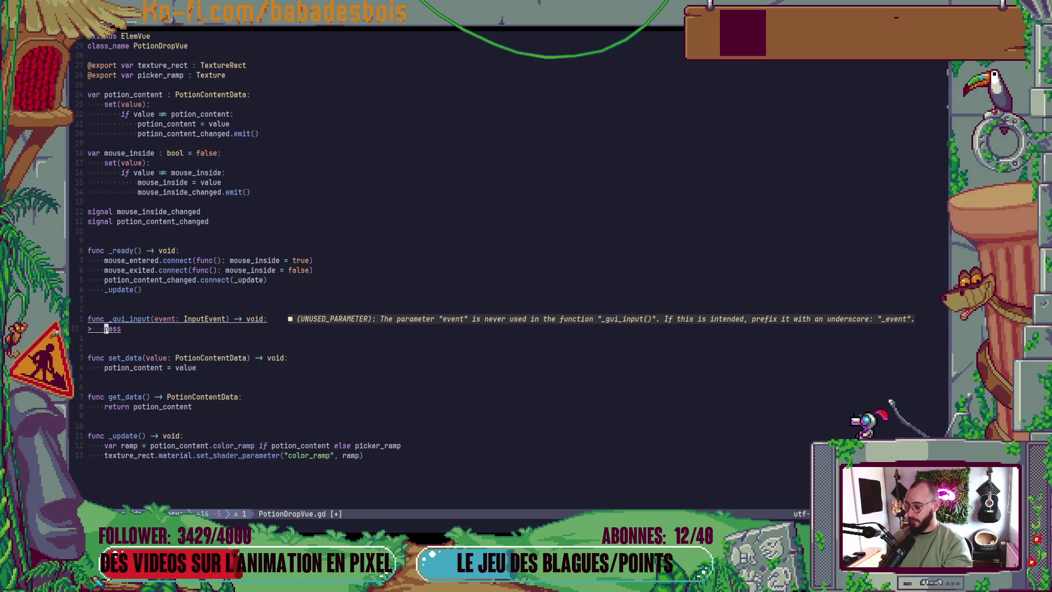
type("cwif event")
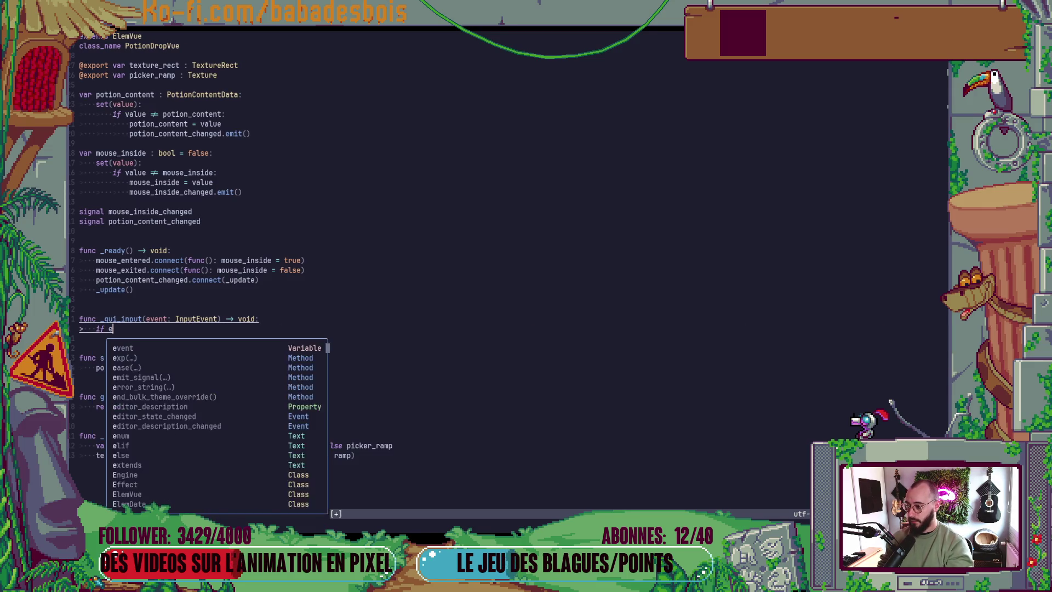
type(" is Mo")
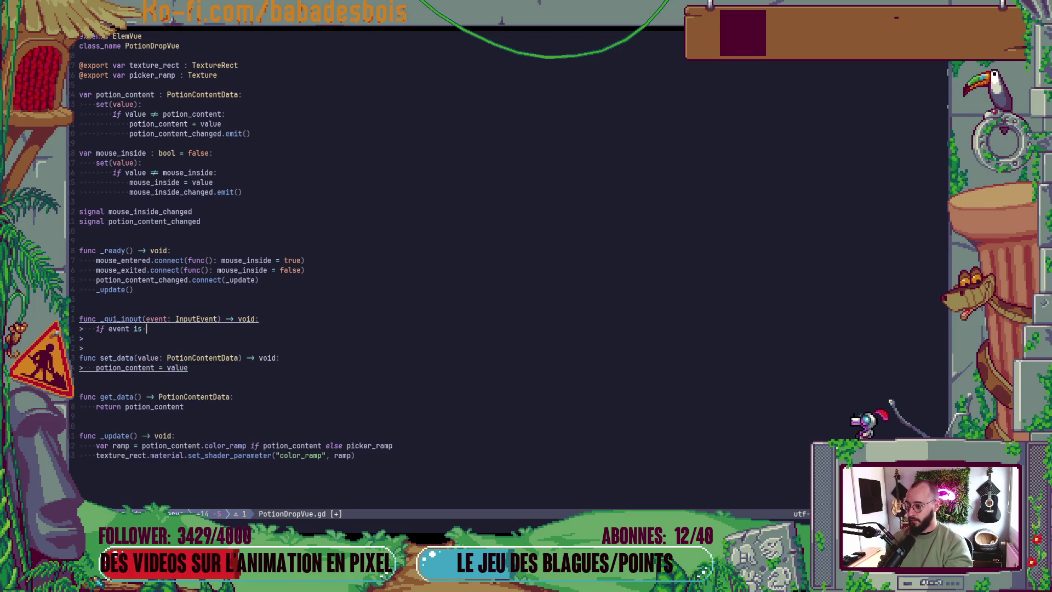
type("useButton.")
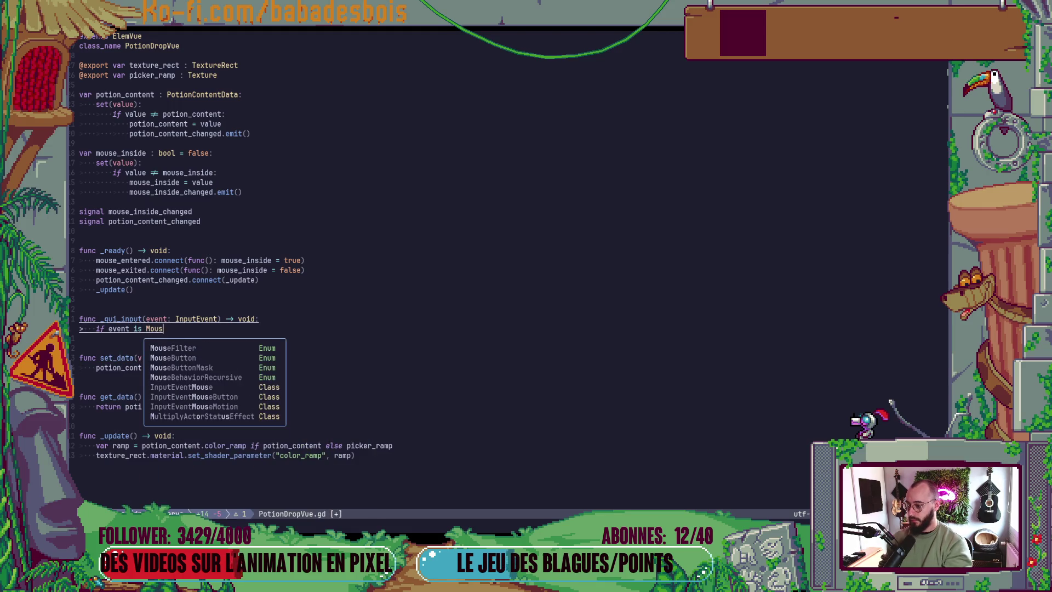
key("BackSpace")
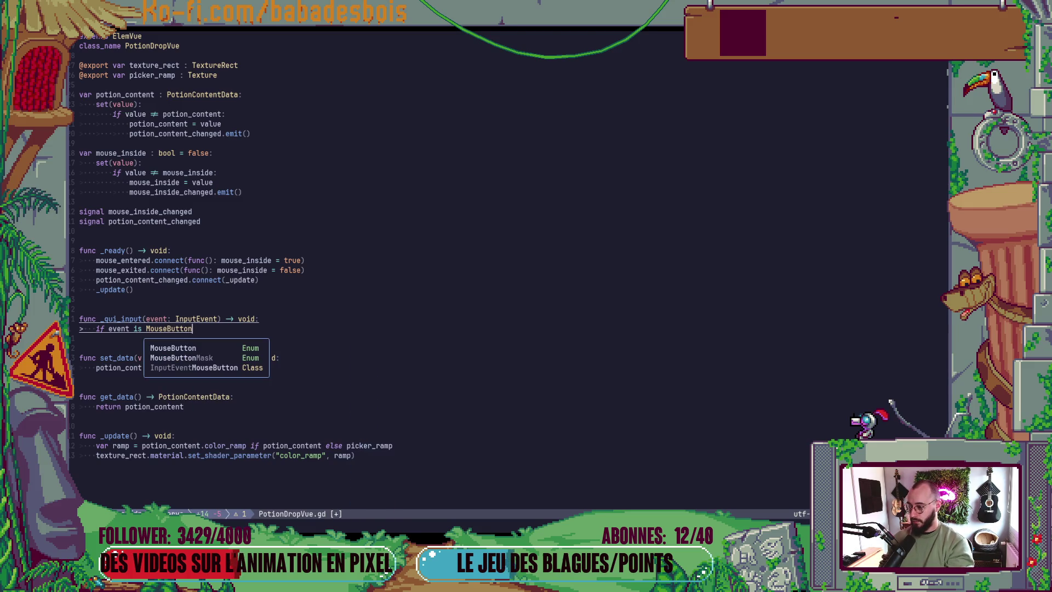
left_click(146, 329)
type("Inp")
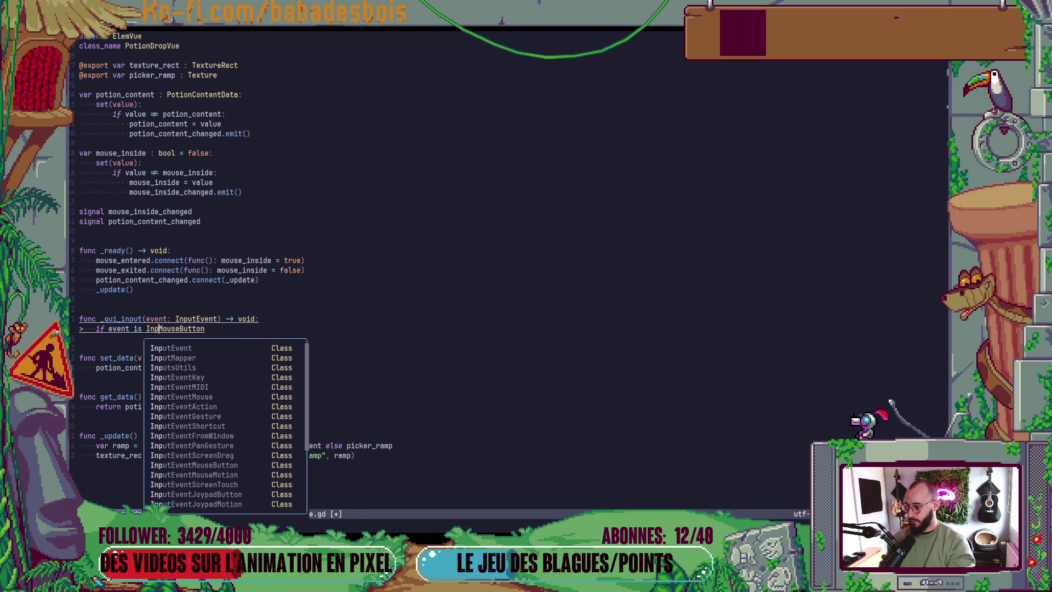
key("Return")
key("ctrl+Delete")
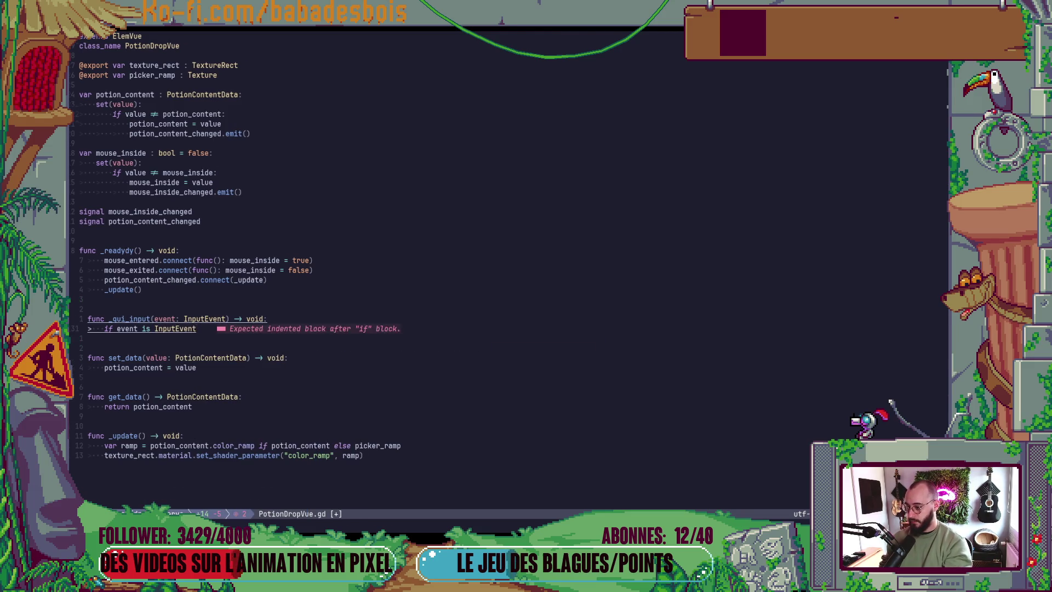
Extend the condition with button_index == MOUSE_BUTTON_LEFT and event.is_pressed(), giving it a pass body
type("MouseButton")
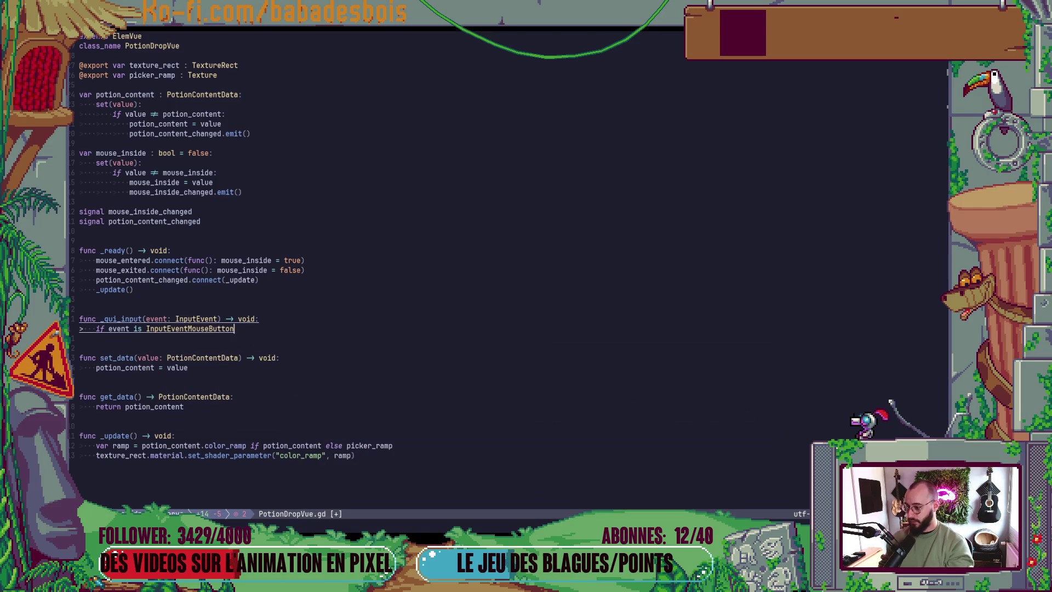
type(" and ev")
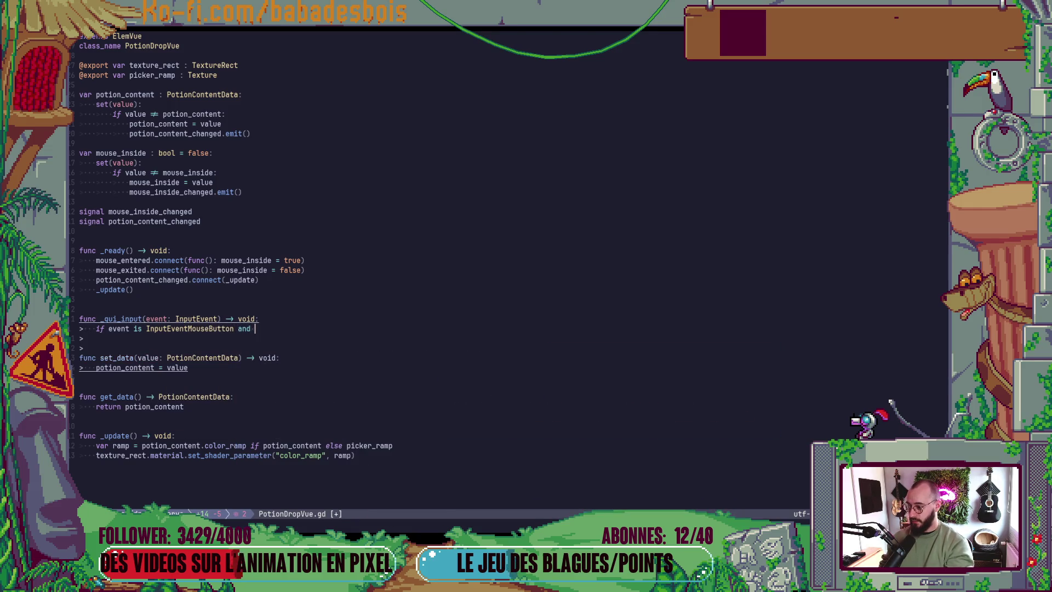
type("ent.is")
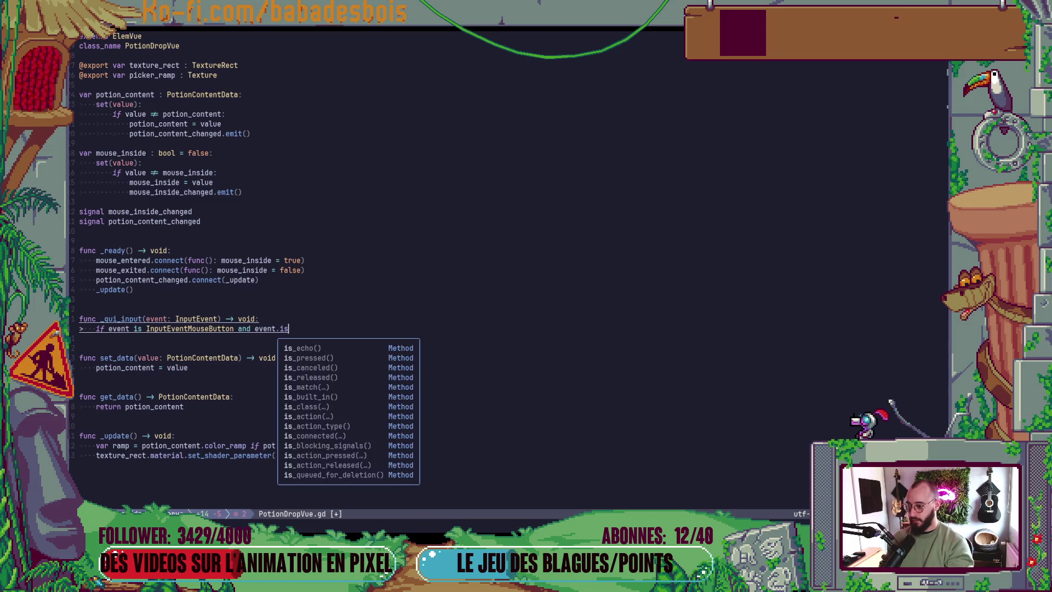
key("BackSpace")
key("BackSpace")
type("buttu")
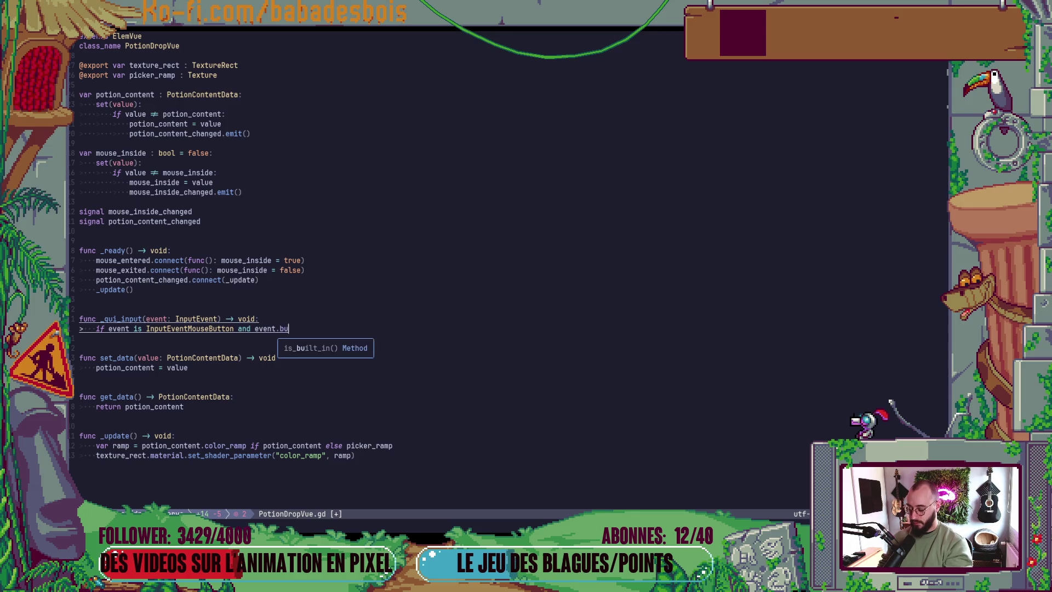
key("BackSpace")
key("BackSpace")
type("on_index ")
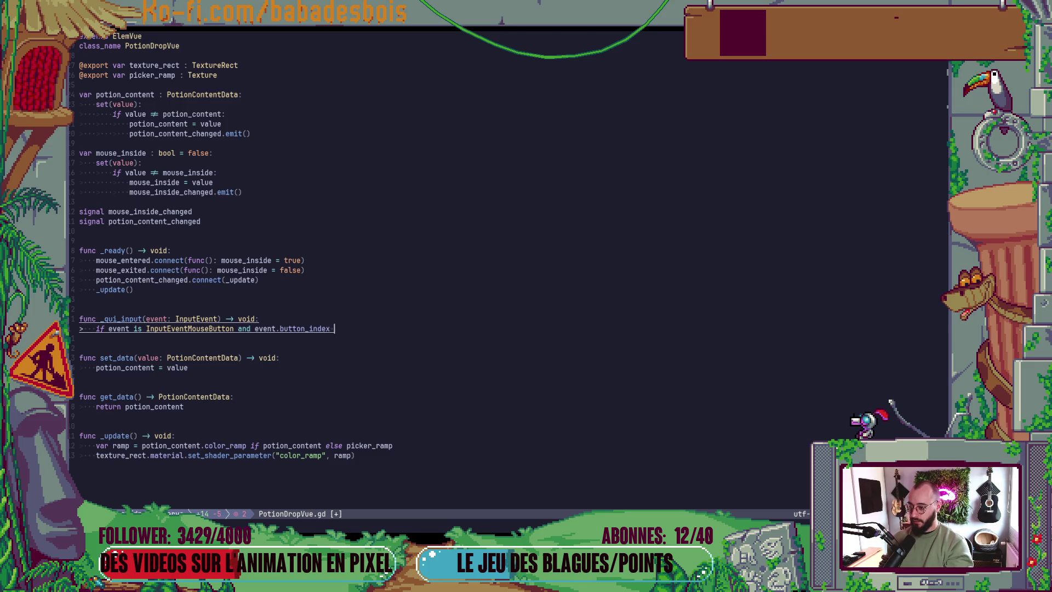
type("=")
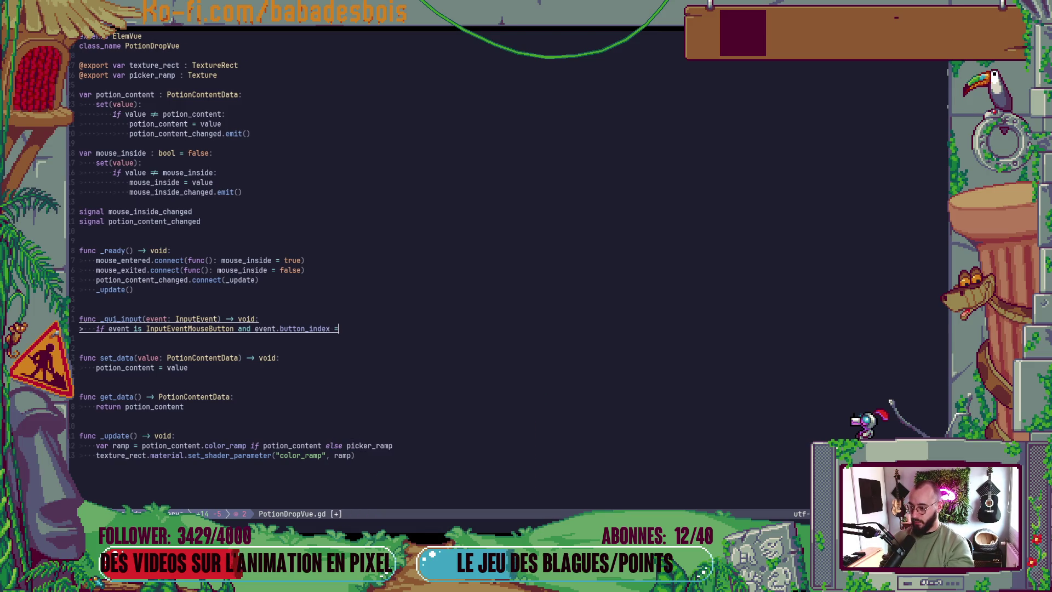
type("= MO")
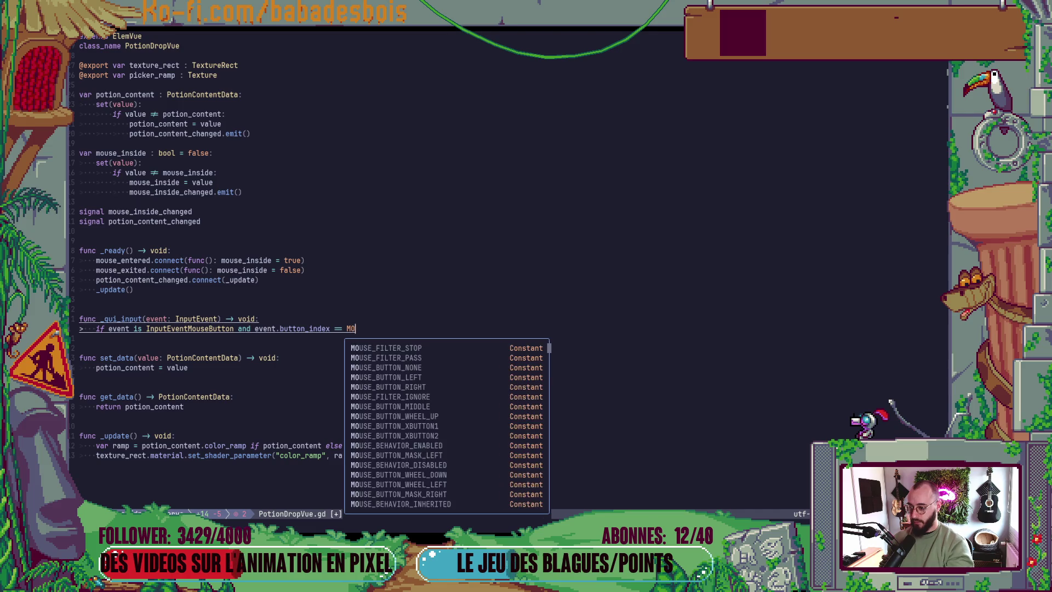
type("USE_BY")
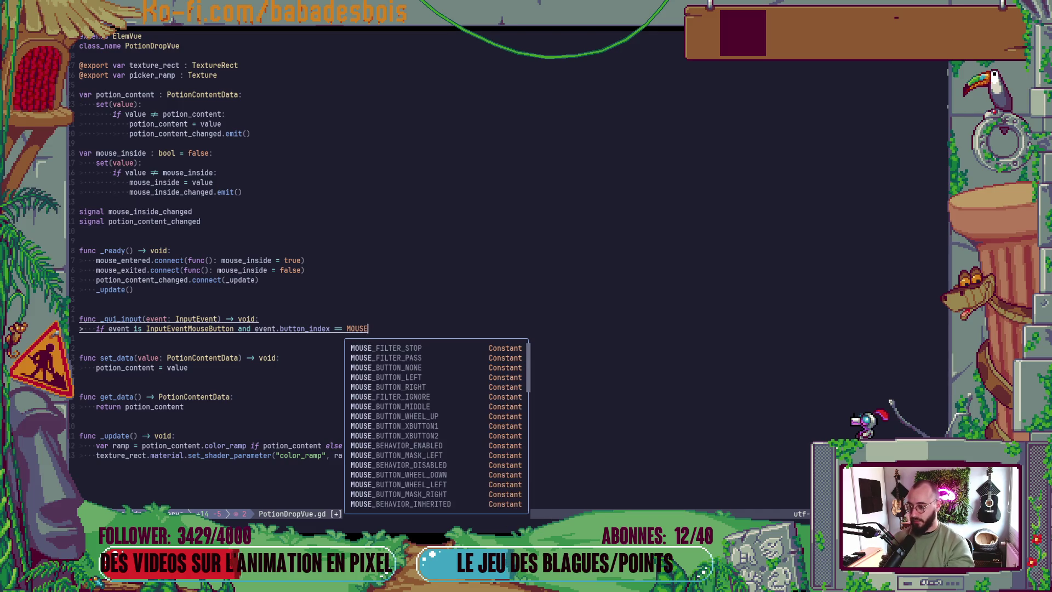
key("BackSpace")
key("Down")
key("Down")
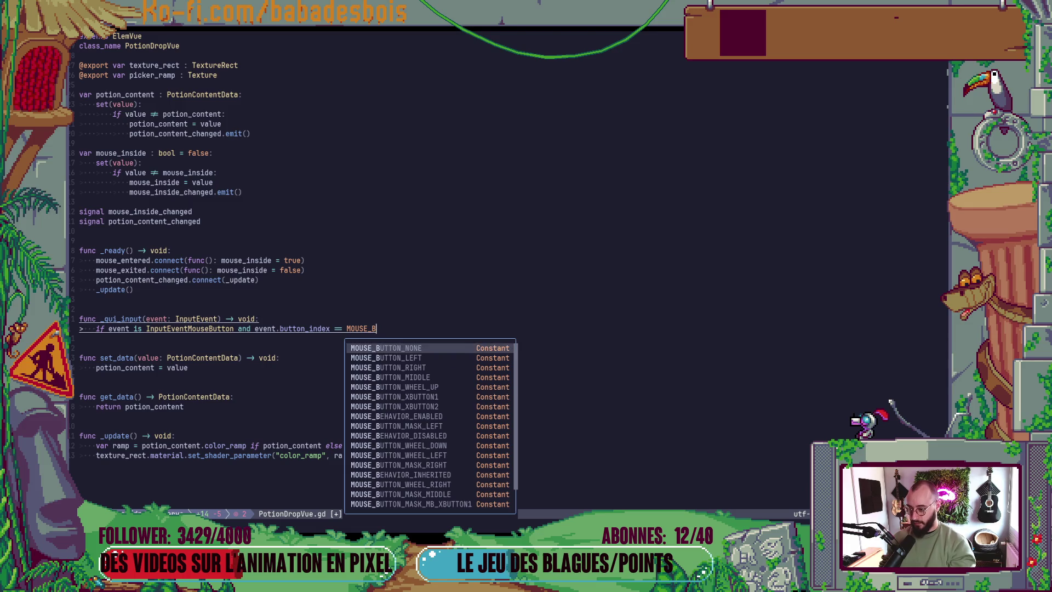
key("Return")
type("and even")
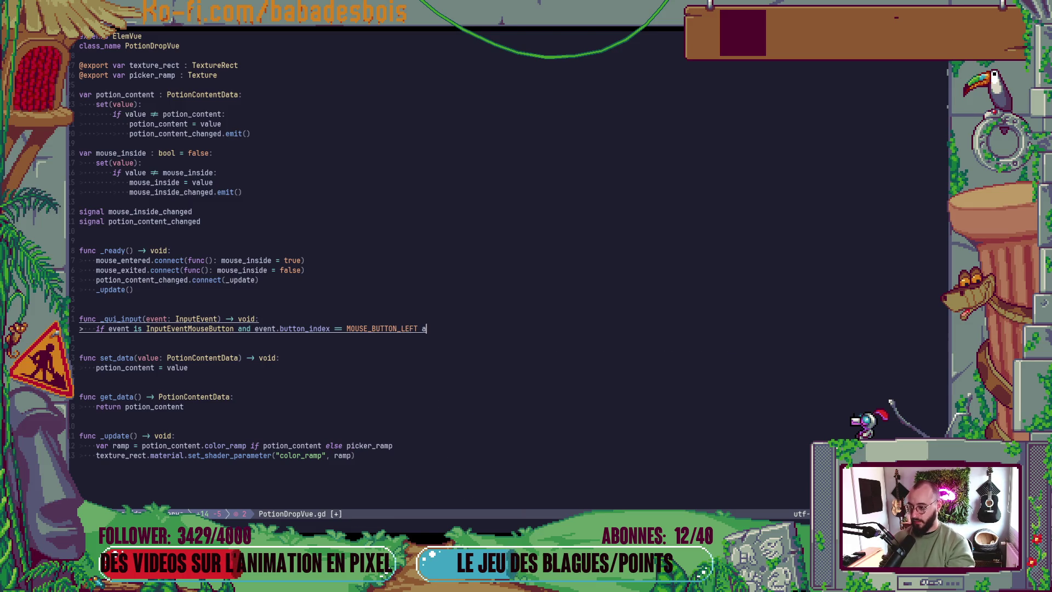
type("t.is_")
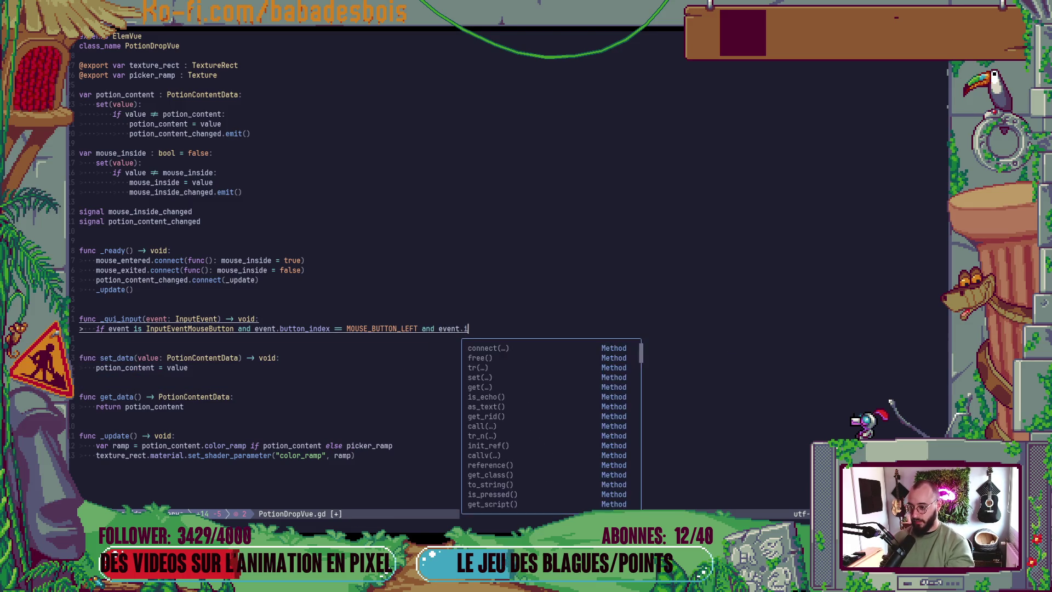
type("prese")
key("Return")
type(":")
key("Return")
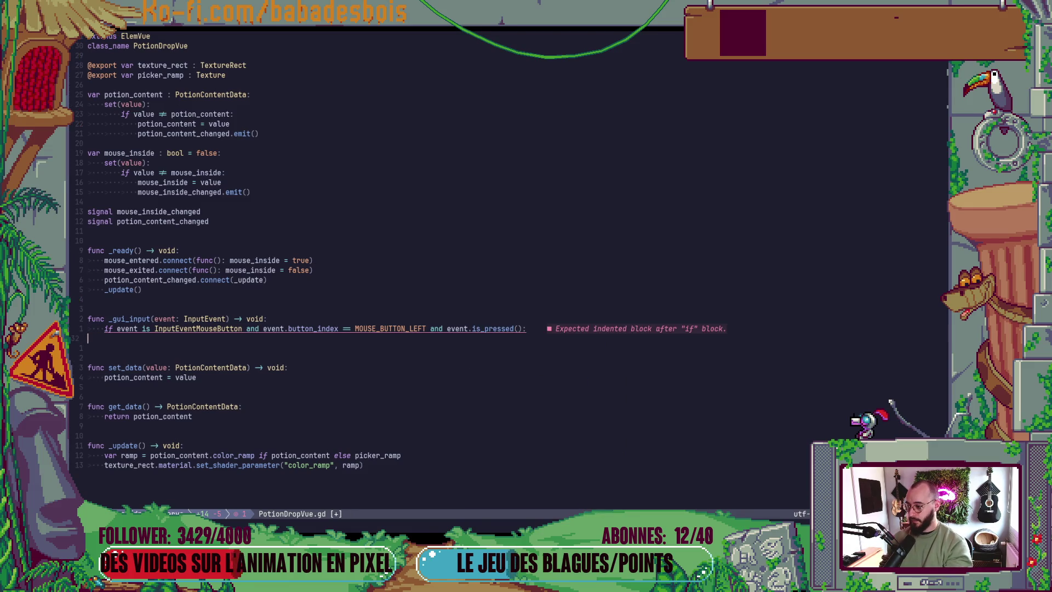
type("oass")
key("Escape")
Declare a new 'signal clicked' under the existing signal declarations
key("b")
key("k")
key("k")
key("k")
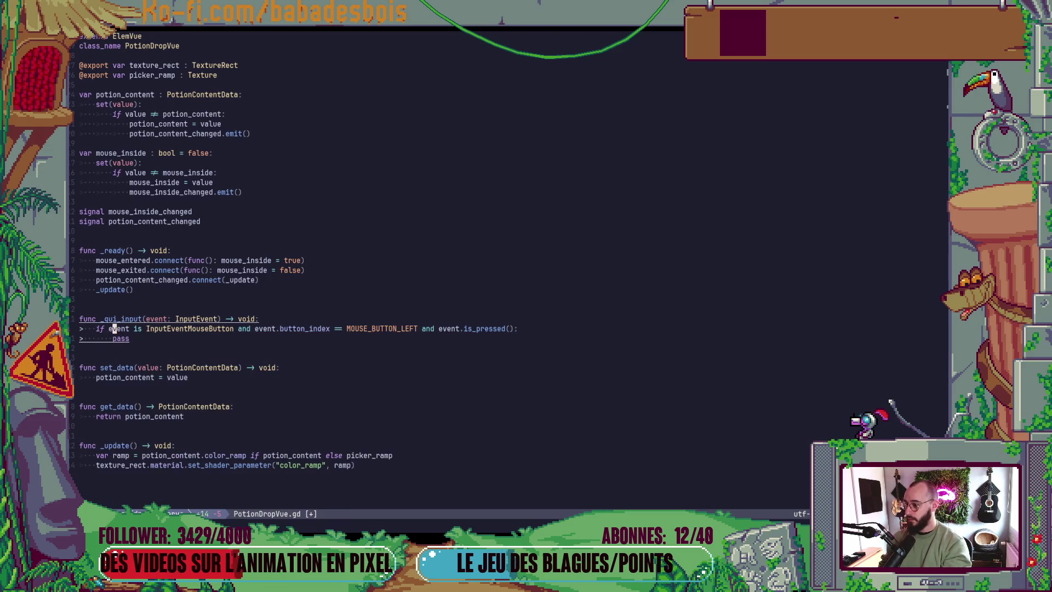
type("kia")
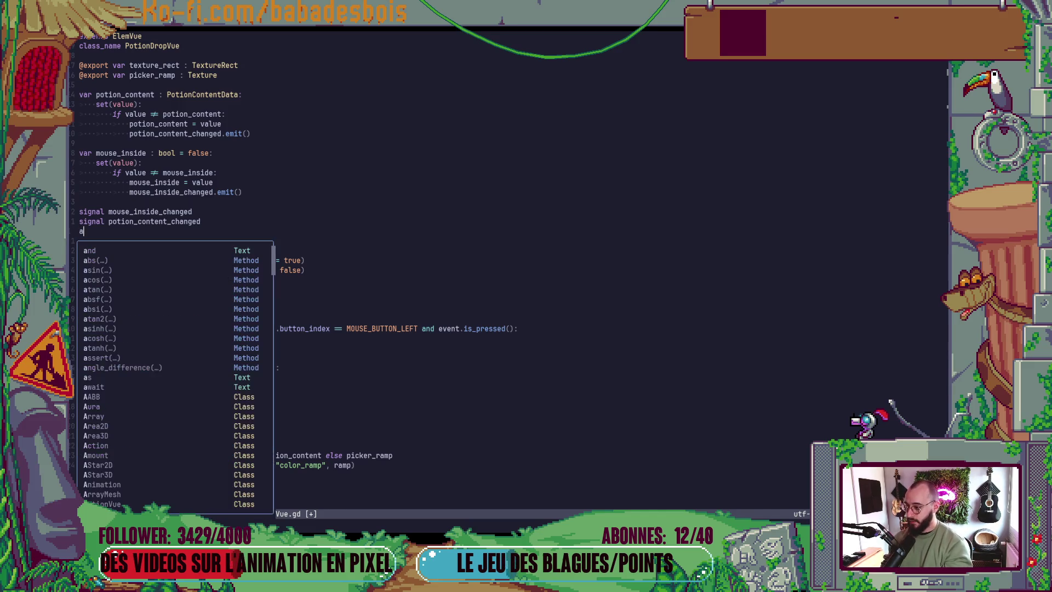
key("Escape")
type("ssign")
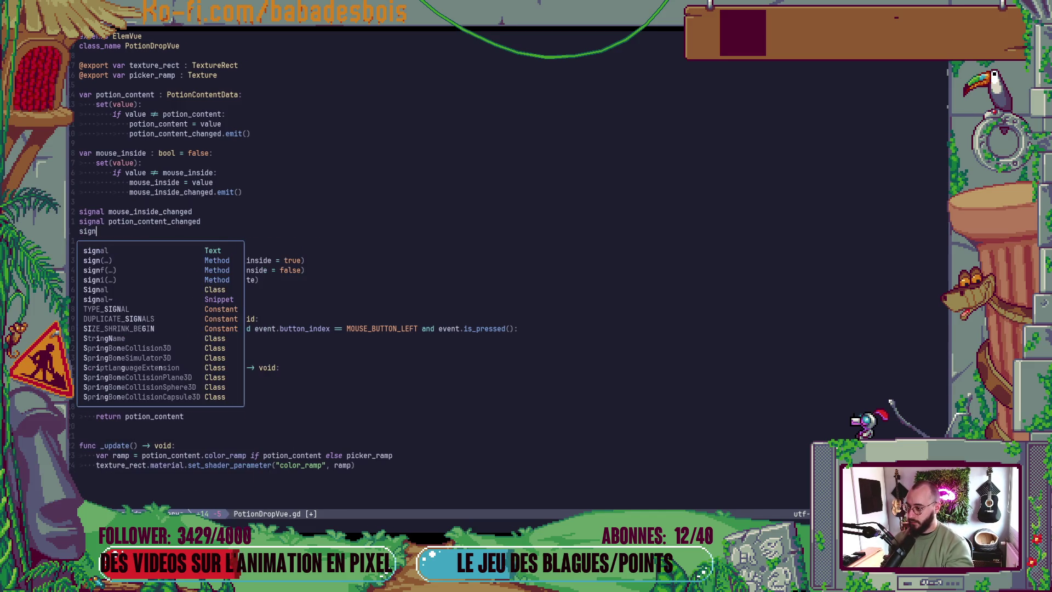
type("al click")
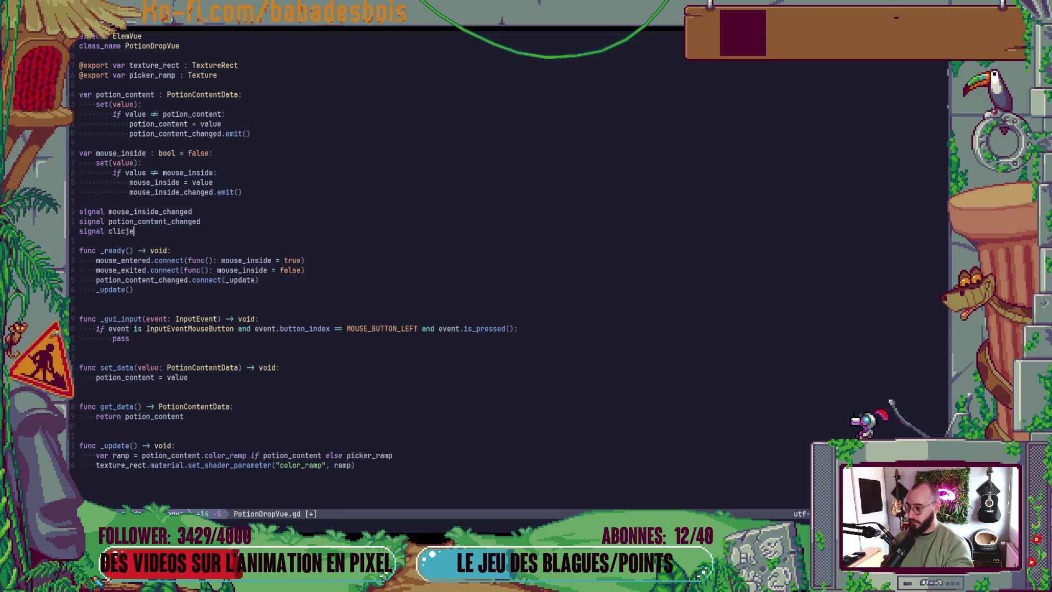
type("ed")
key("Escape")
key("j")
Replace the pass placeholder in _gui_input with clicked.emit()
key("}")
key("j")
key("j")
key("j")
key("w")
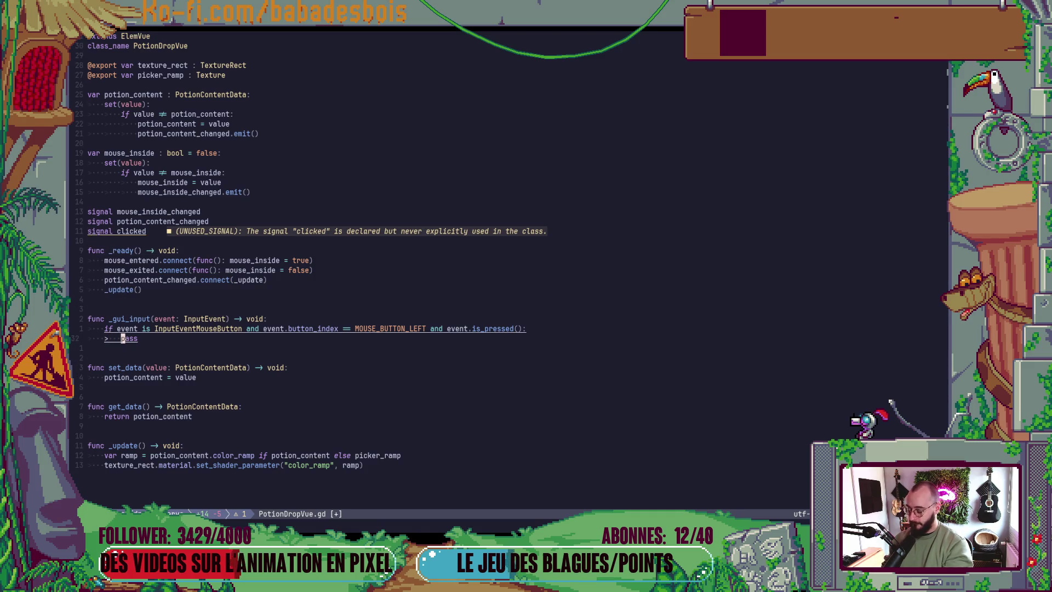
key("c")
key("c")
type("cl")
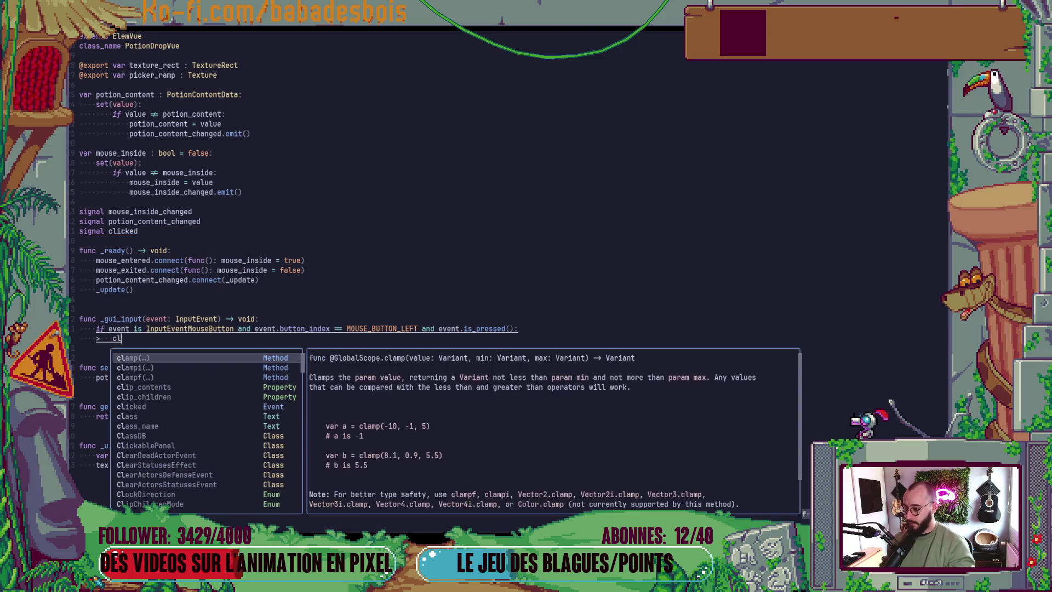
key("Down")
key("Down")
key("Down")
key("Return")
type(".emit")
key("Return")
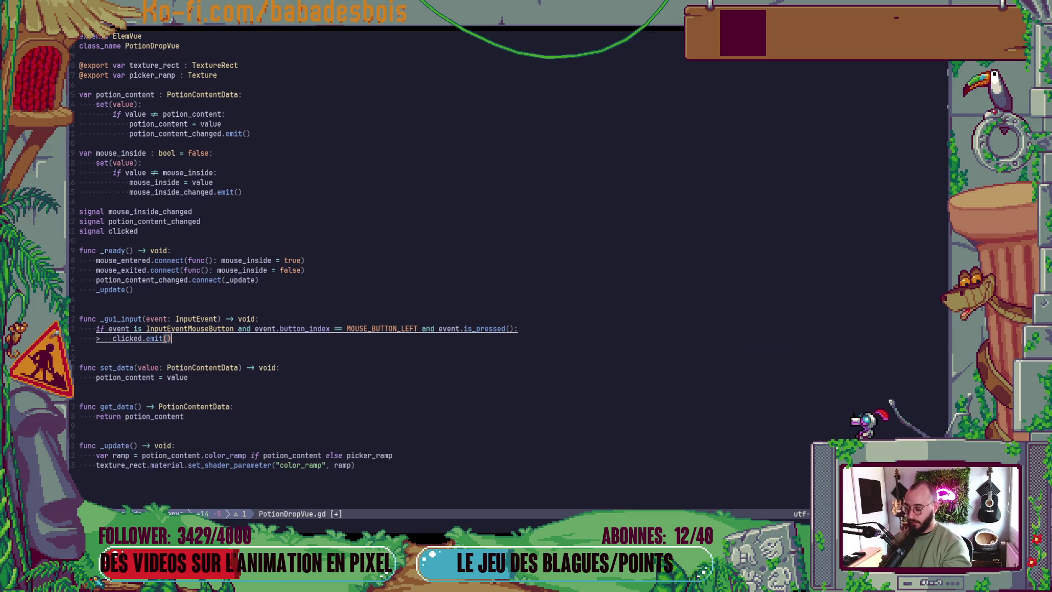
Save PotionDropVue.gd with :w
key("Escape")
type(":w")
key("Return")
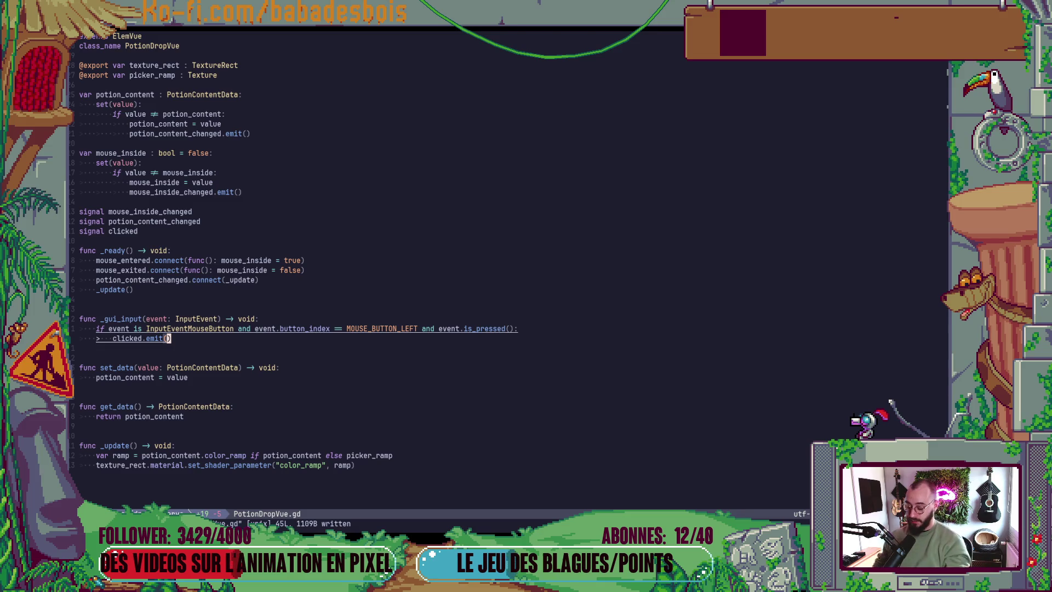
key("alt+Tab")
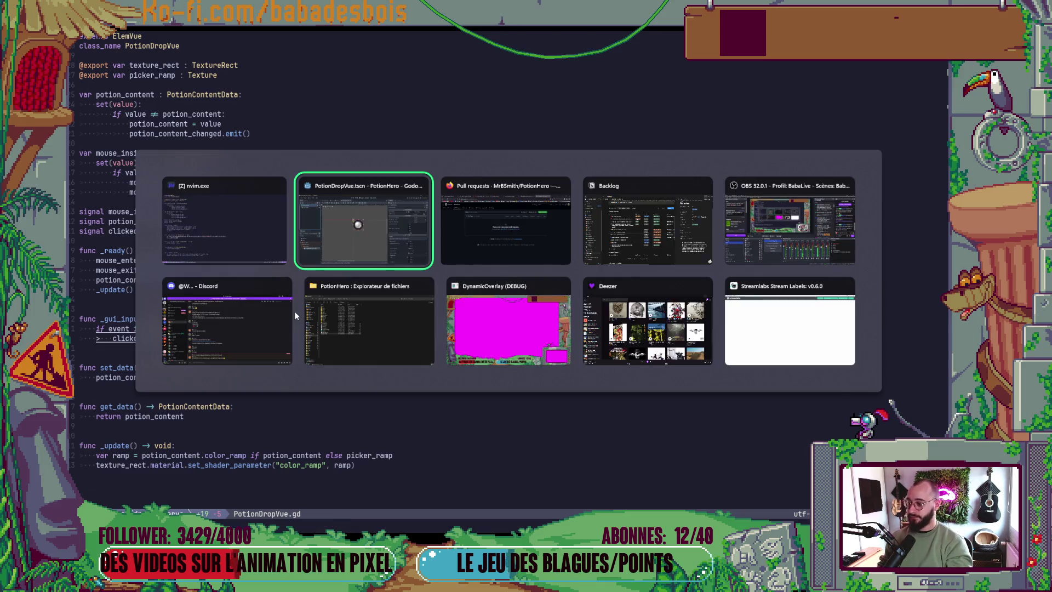
Return to PotionDropVue.gd and bring up the Find Files picker listing all 306 project files
key("alt+Tab")
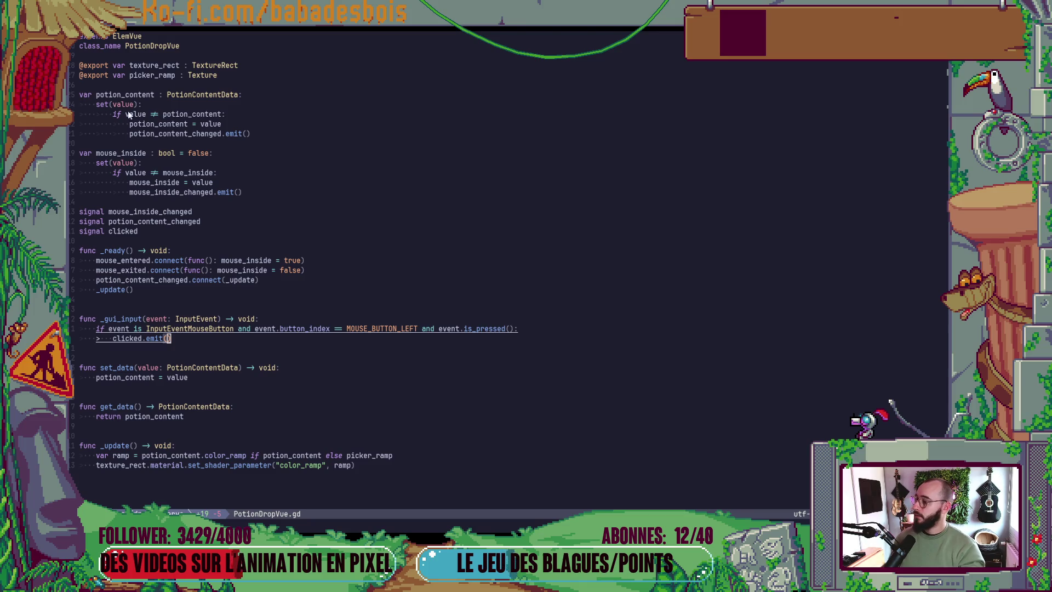
left_click(153, 94)
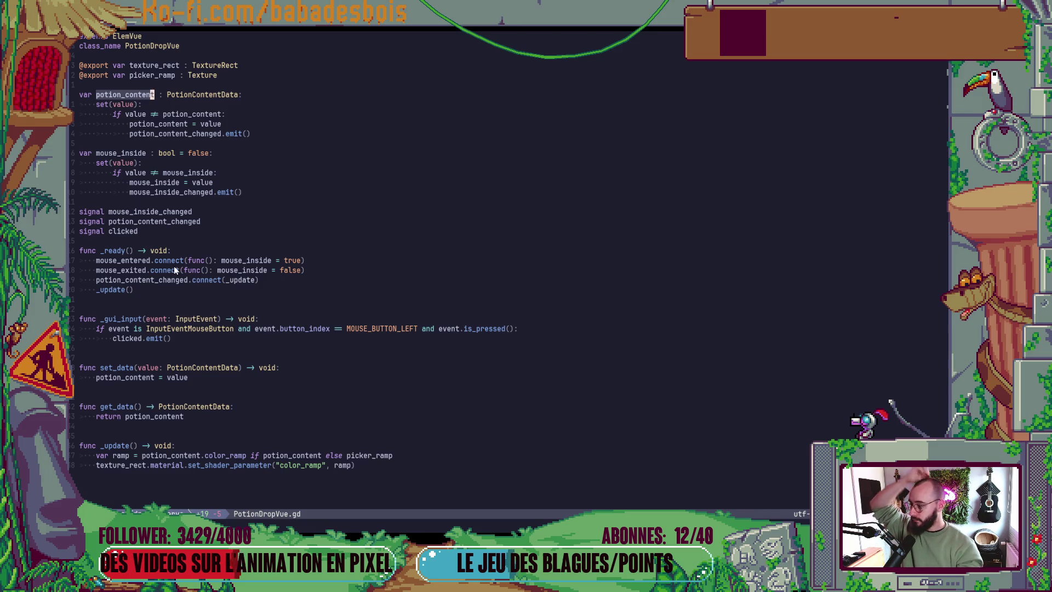
left_click(271, 374)
key("Escape")
key("space")
key("f")
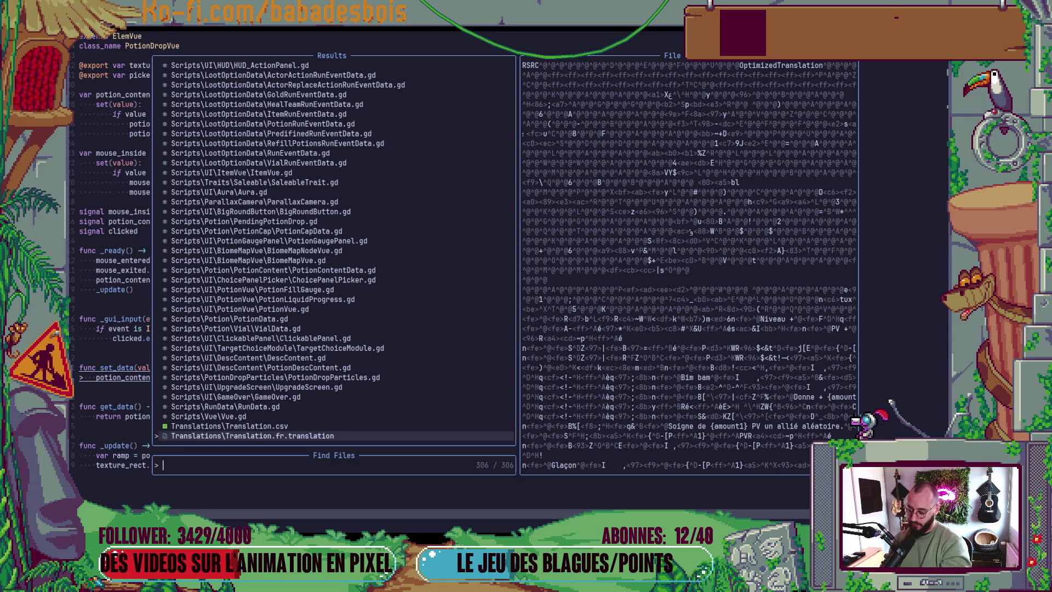
Open HUD.gd by searching 'hud' in Find Files and browse its functions
type("hud")
key("Return")
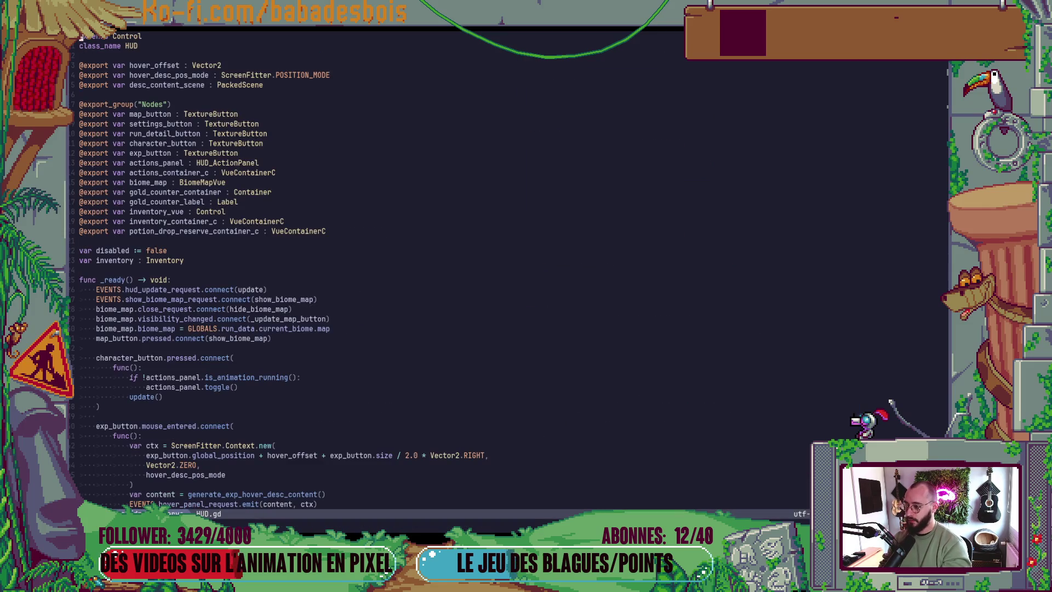
key("bracketright")
key("d")
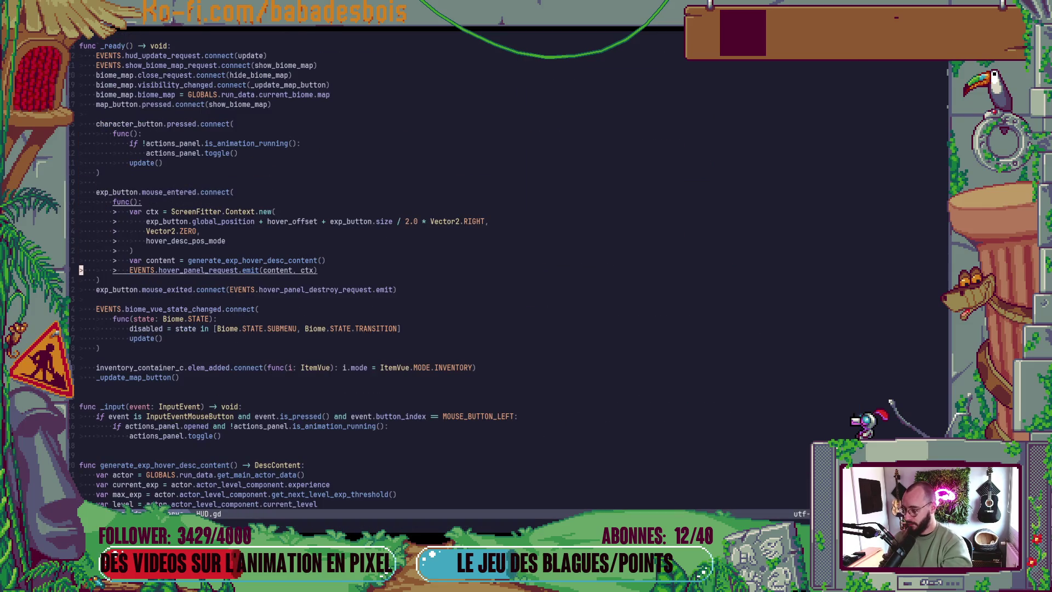
key("bracketright")
key("f")
key("bracketright")
key("f")
key("bracketright")
key("f")
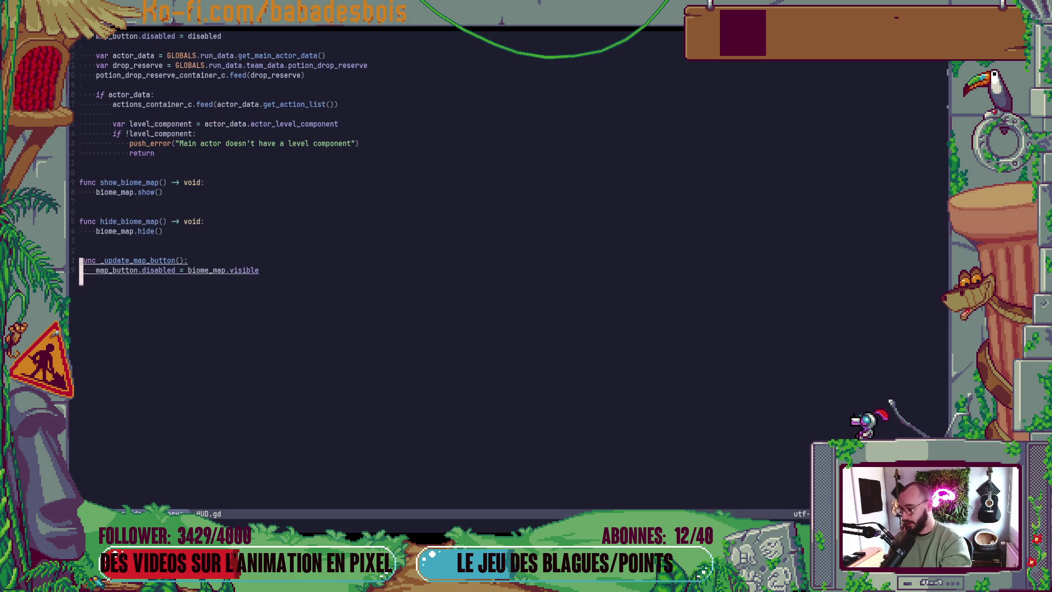
key("bracketleft")
key("f")
key("bracketleft")
key("f")
key("bracketleft")
key("f")
key("bracketleft")
key("f")
key("bracketleft")
key("f")
key("bracketleft")
key("f")
key("bracketleft")
key("f")
key("bracketleft")
key("f")
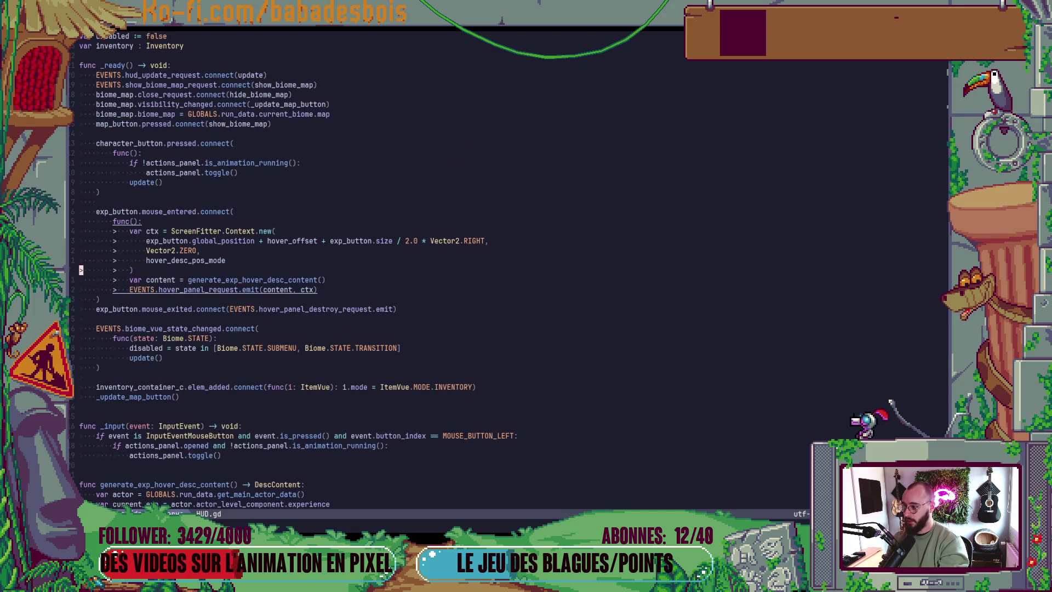
Insert a blank line after the exp_button mouse_exited connection in _ready
key("ctrl+o")
key("k")
key("k")
key("g")
key("l")
key("b")
key("b")
key("b")
key("h")
key("h")
key("h")
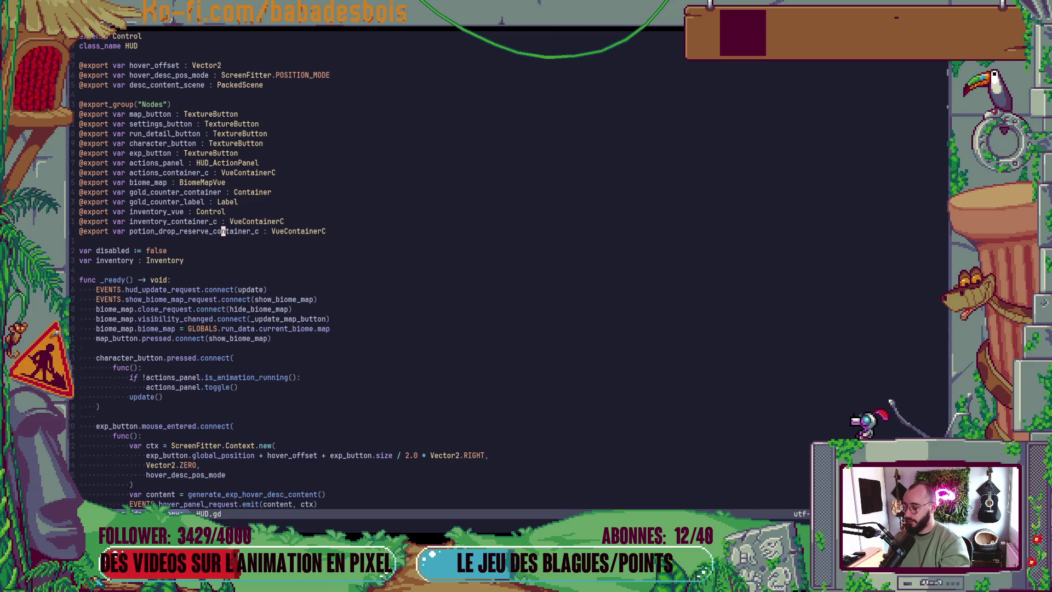
key("j")
key("j")
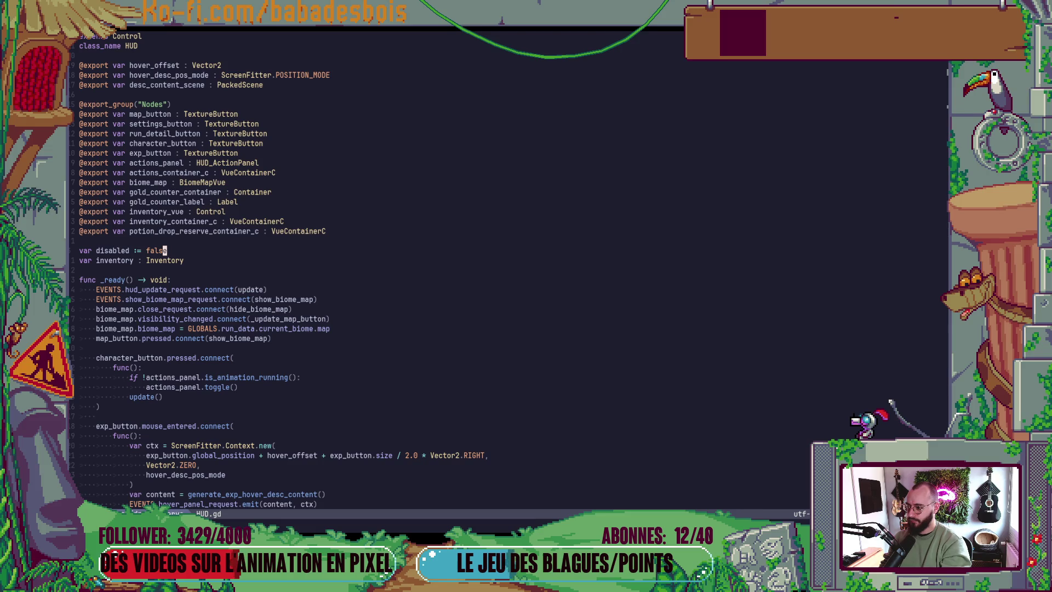
left_click(223, 231)
key("Down")
key("Down")
key("Down")
key("Down")
key("Down")
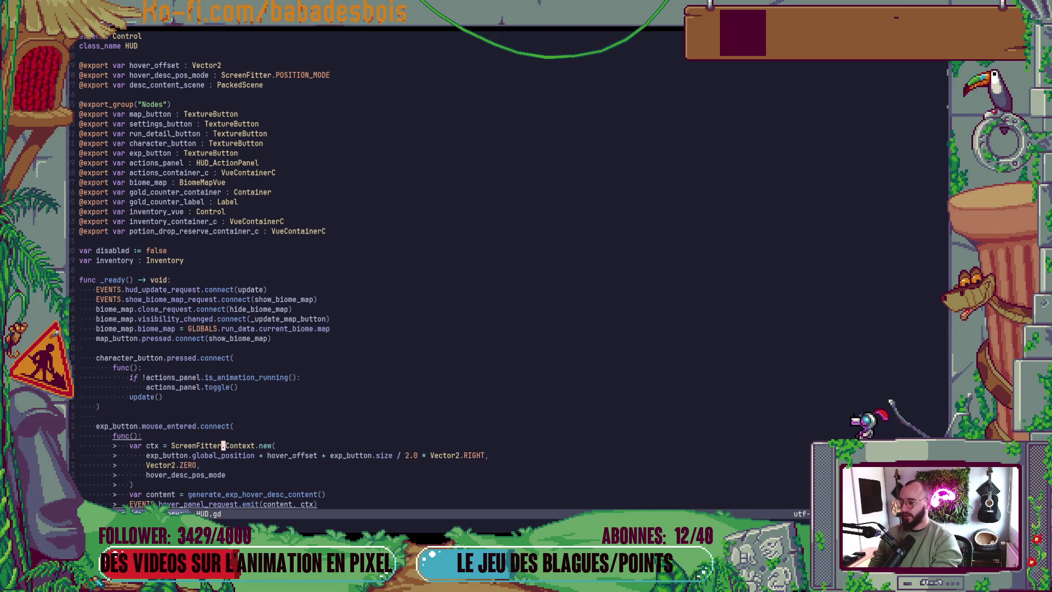
key("Up")
key("Up")
scroll(679, 479, "down", 5)
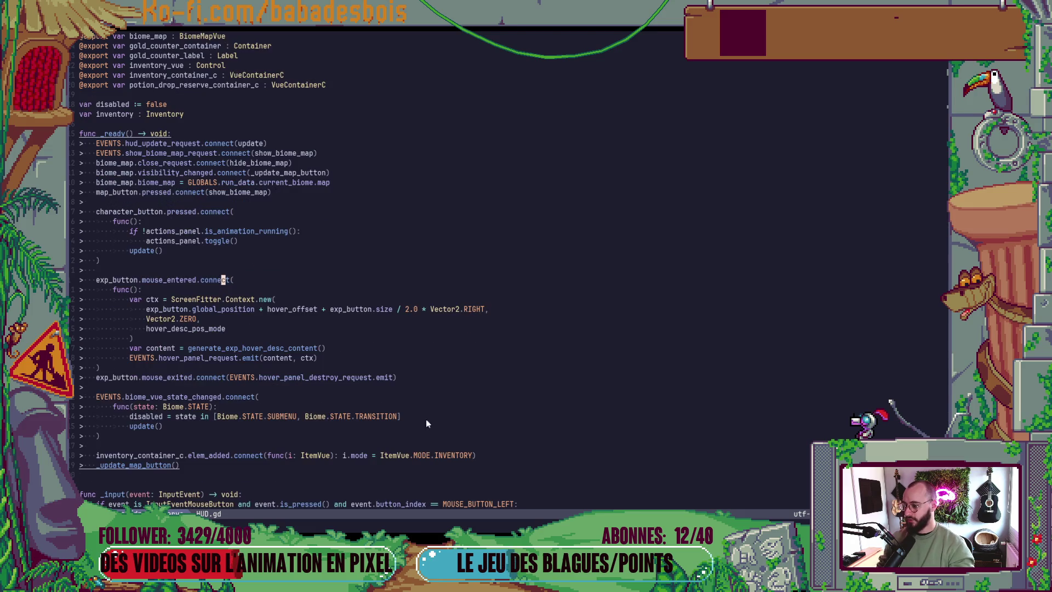
left_click(81, 387)
key("Return")
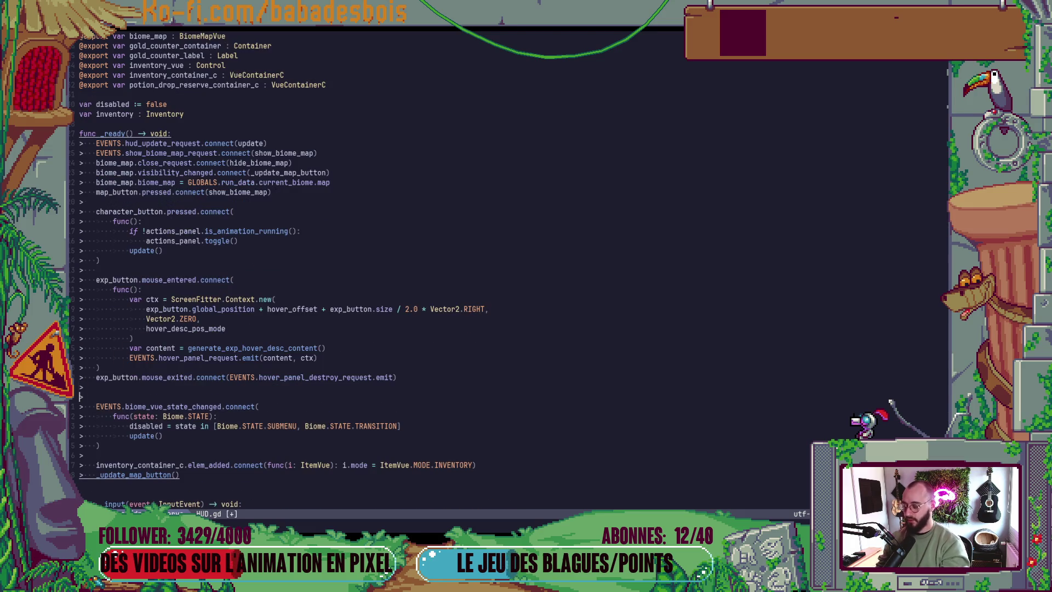
Write potion_drop_reserve_container_c.elem_added.connect() with its parentheses split around an indented line
key("Return")
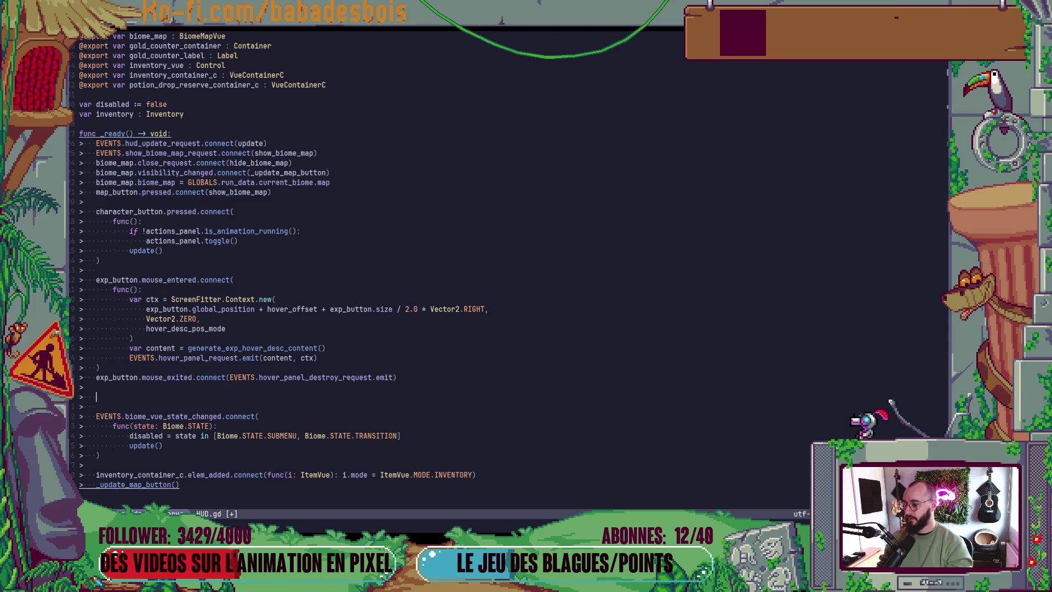
type("po")
key("Down")
key("Down")
key("Down")
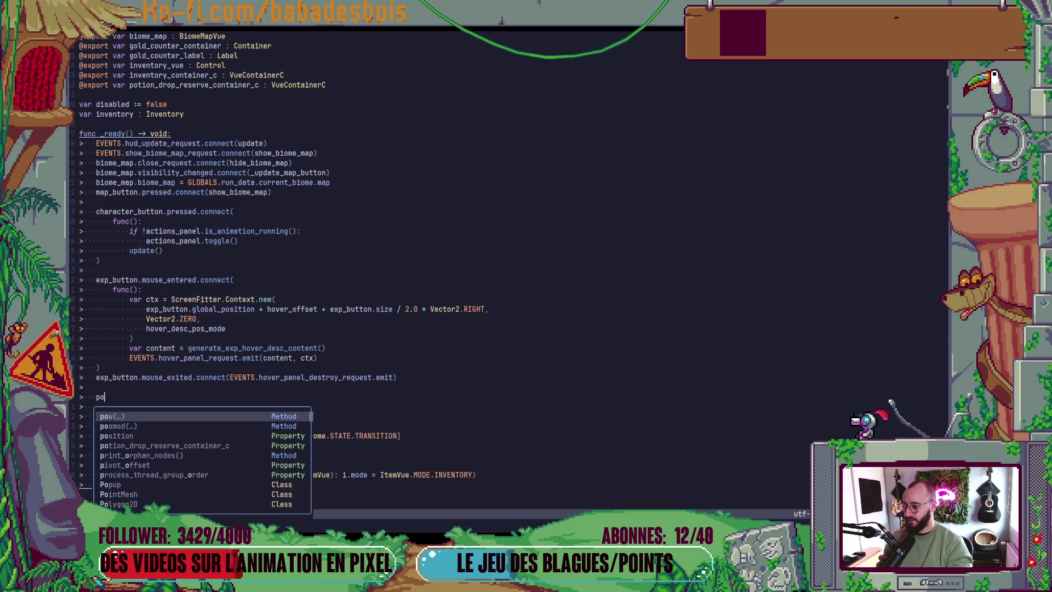
key("Return")
type(".")
key("Down")
key("Down")
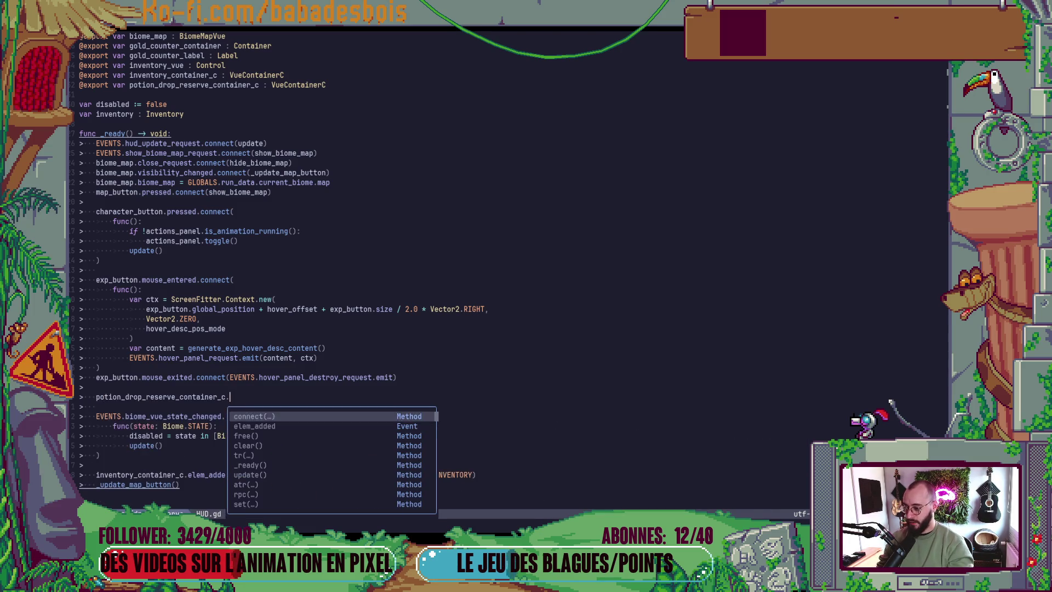
key("Return")
type(".co")
key("Return")
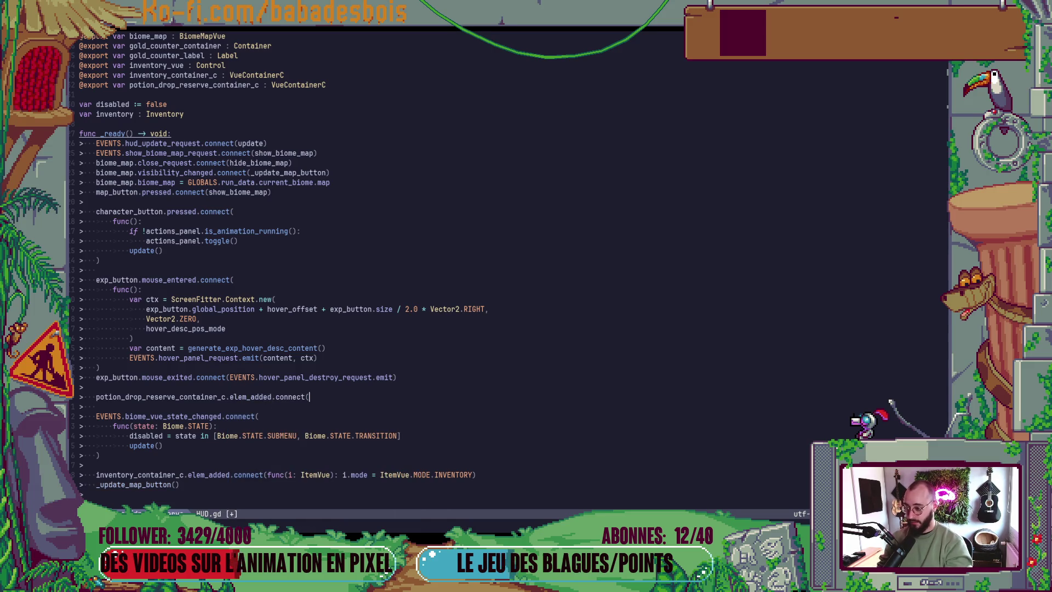
type(")")
key("Return")
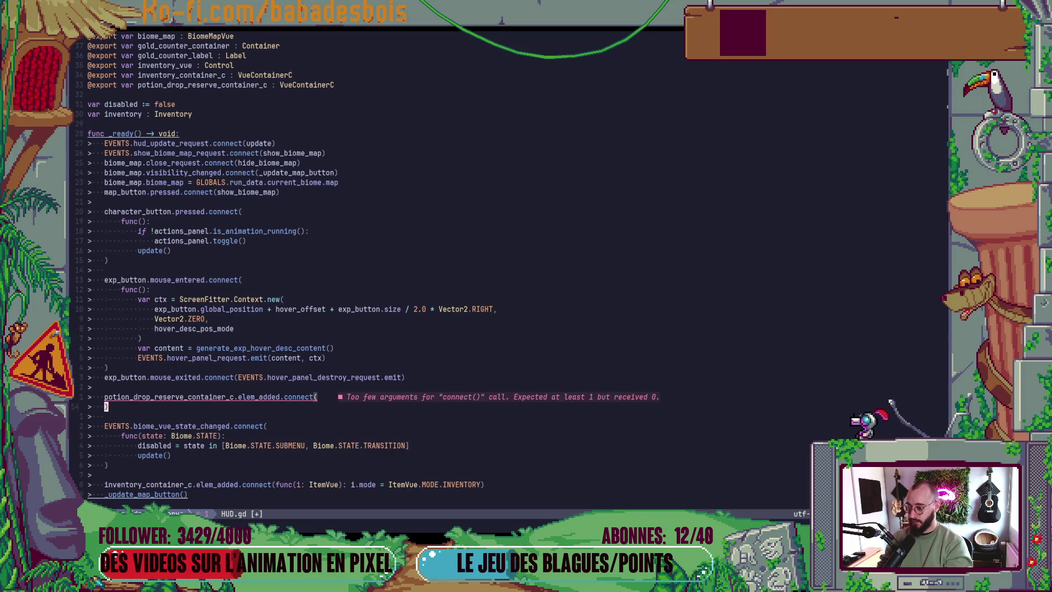
key("shift+o")
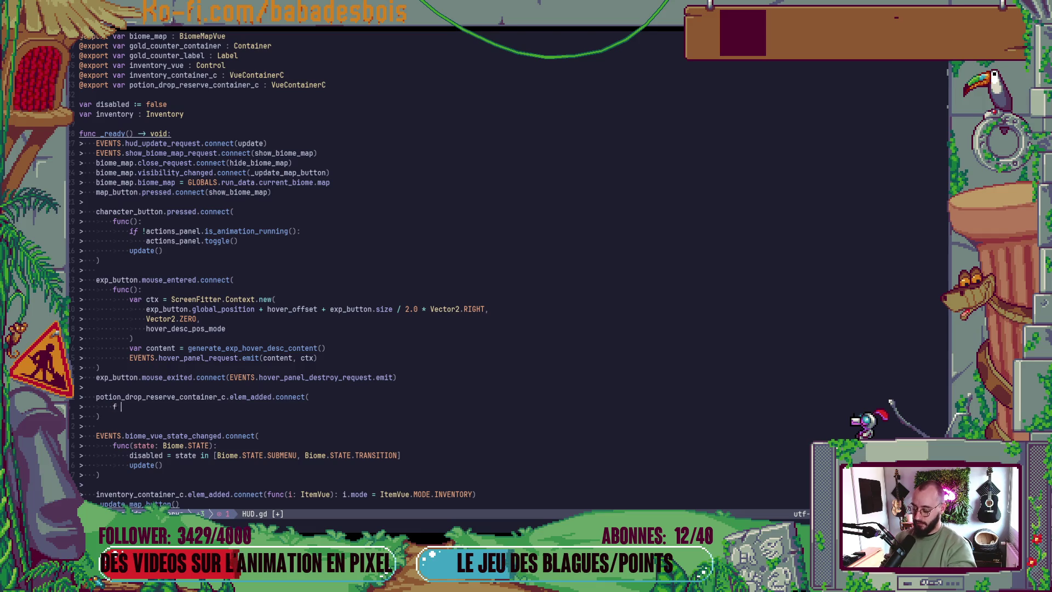
Write the callback signature func(p: PotionDropVue): and start an indented body line
type("func(e: Elem")
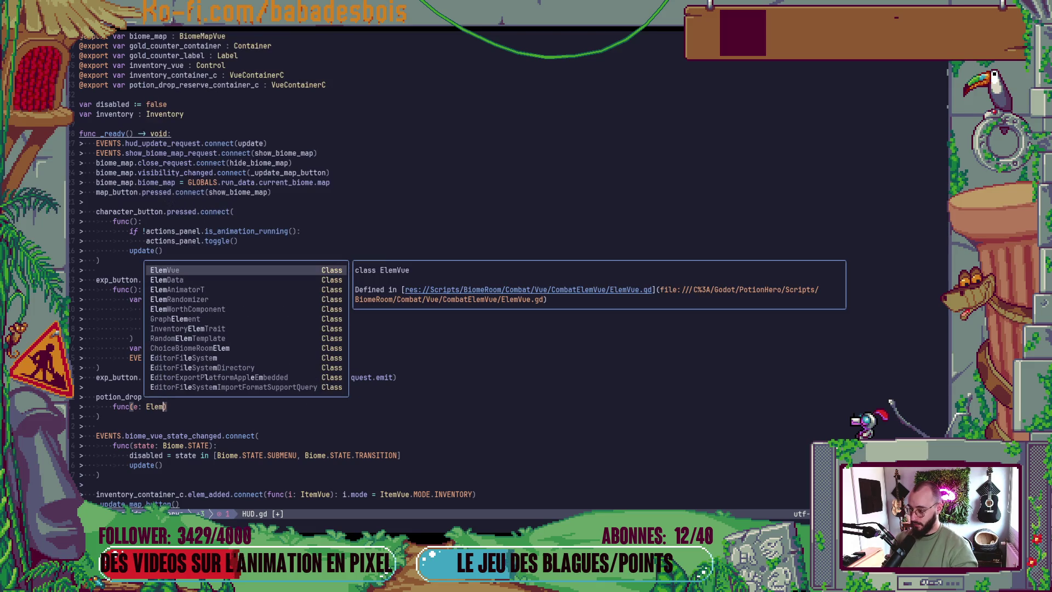
key("BackSpace")
key("BackSpace")
key("BackSpace")
type("Poti")
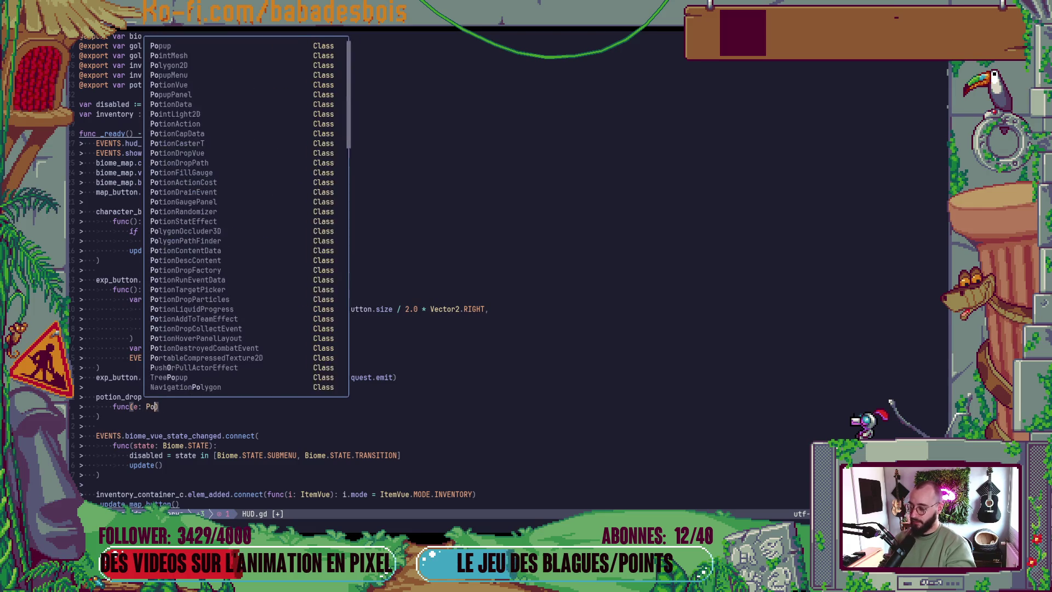
type("onDo")
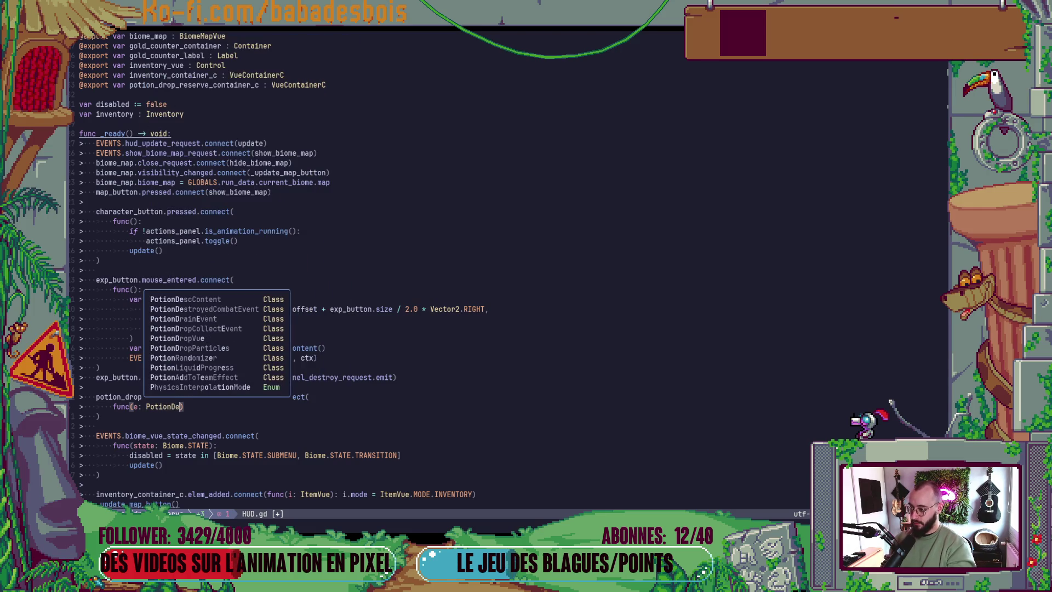
key("BackSpace")
type("ropBV")
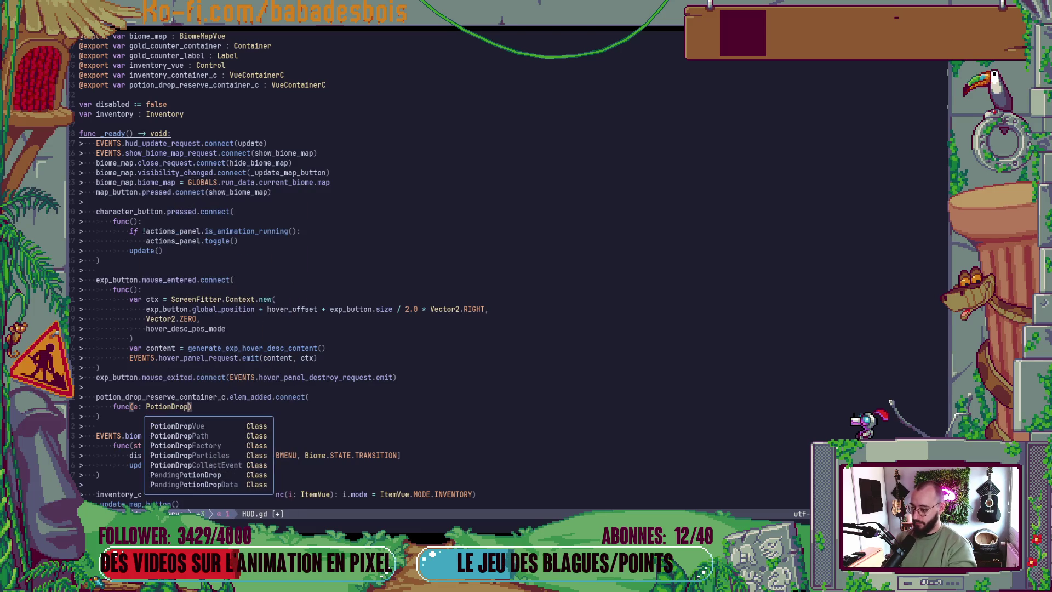
key("BackSpace")
key("BackSpace")
type("Vue")
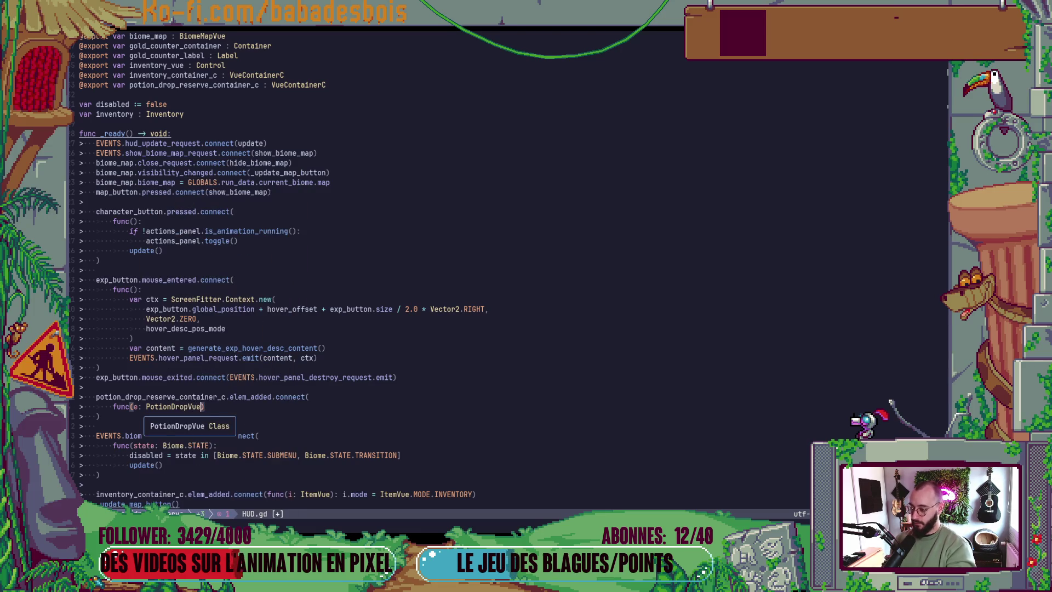
key("Return")
left_click(168, 407)
key("b")
key("b")
key("b")
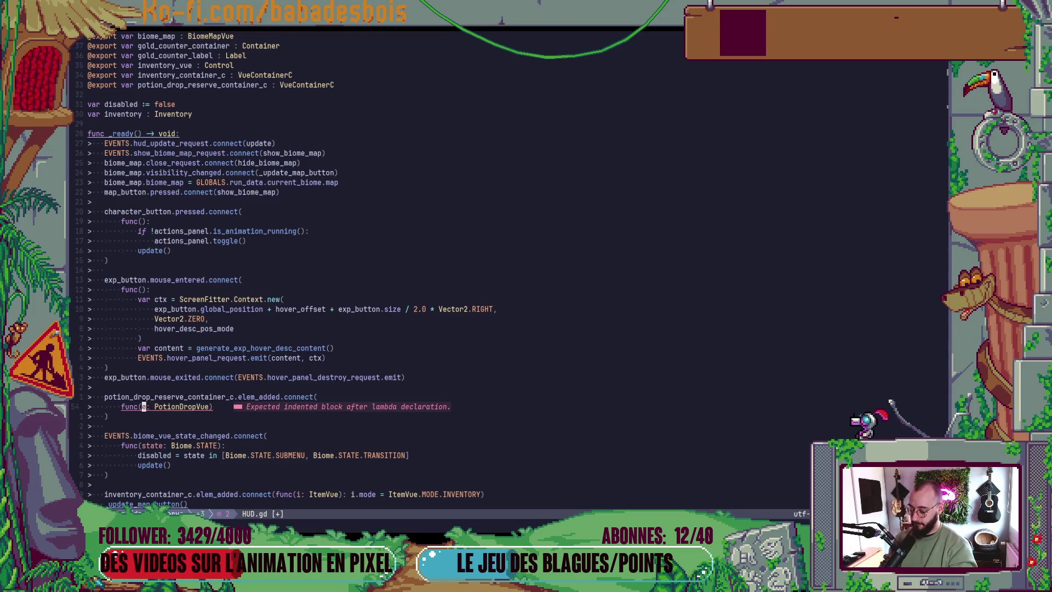
key("dollar")
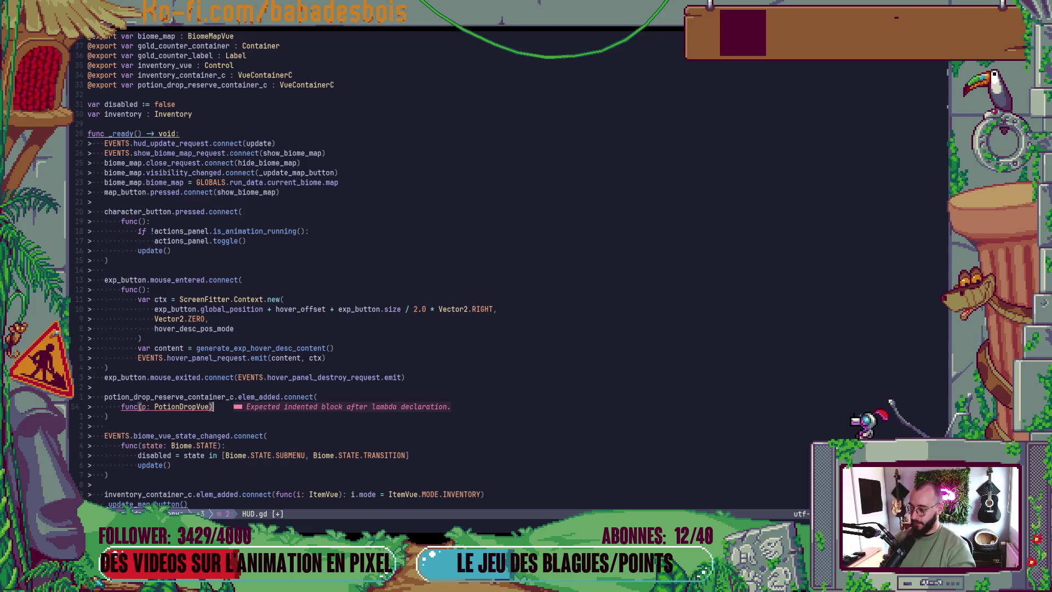
type("a:")
key("Return")
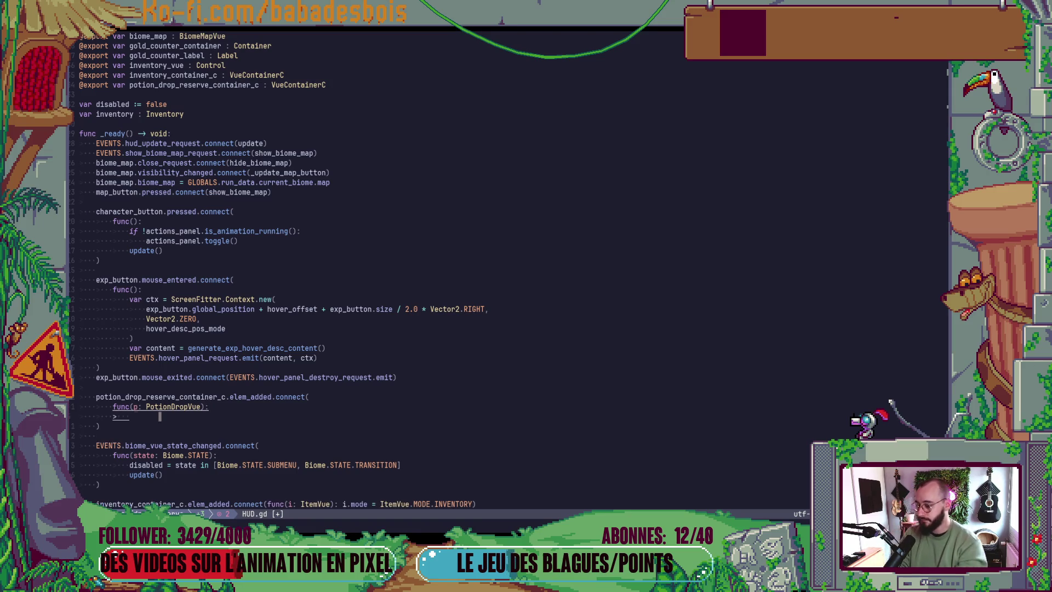
Add a p.mouse_inside_changed.connect() line in the lambda body
type("p.con")
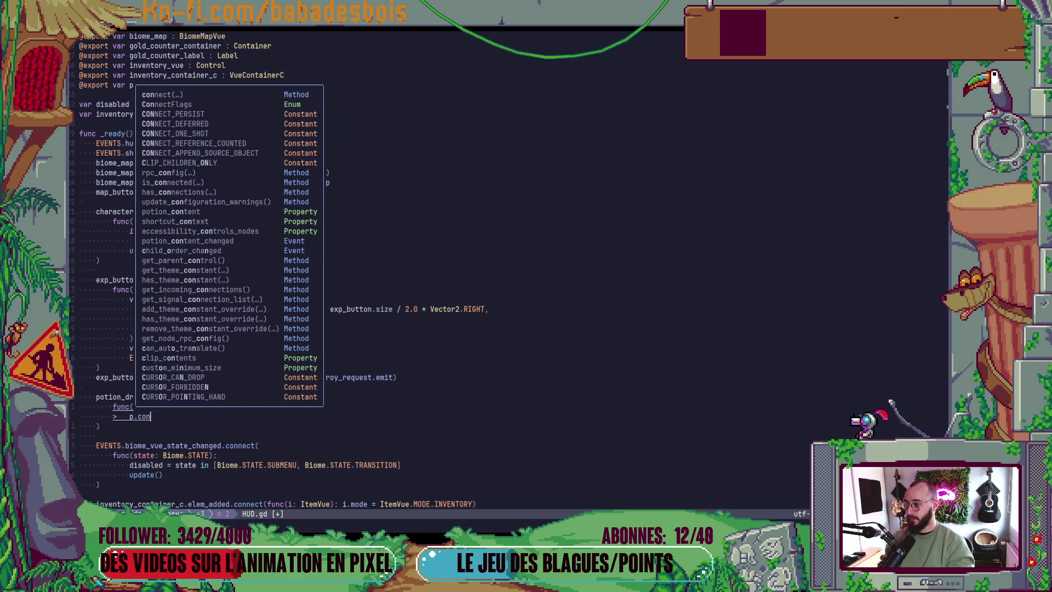
key("BackSpace")
key("BackSpace")
key("BackSpace")
type("mouse")
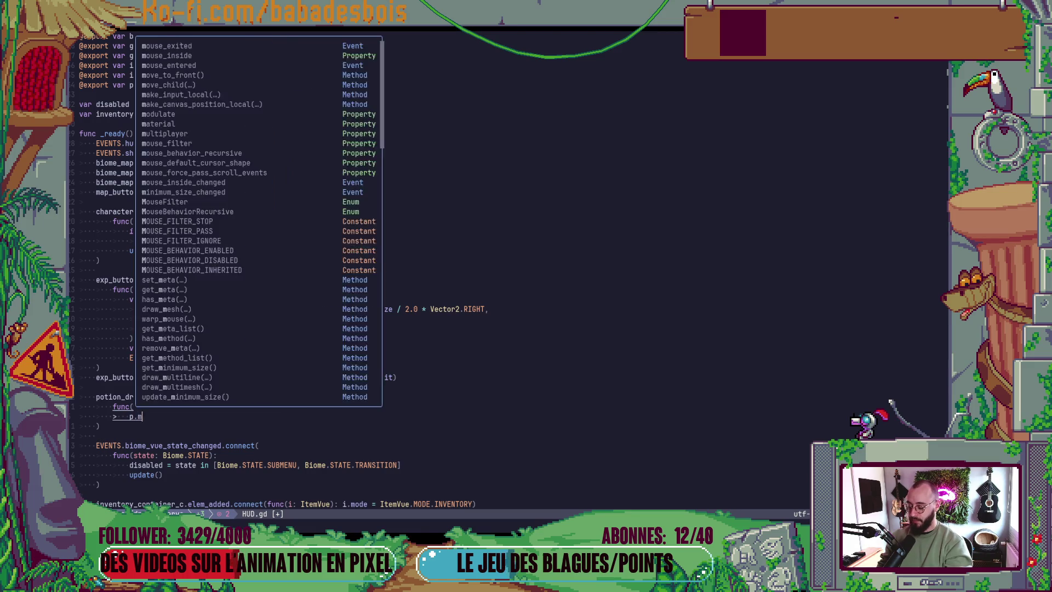
left_click(167, 143)
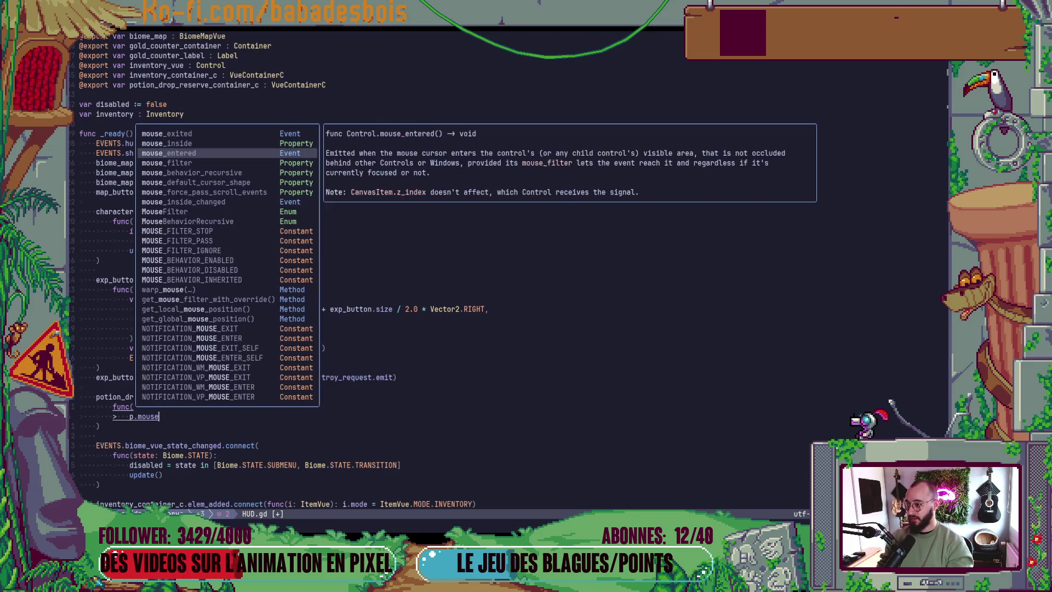
key("Return")
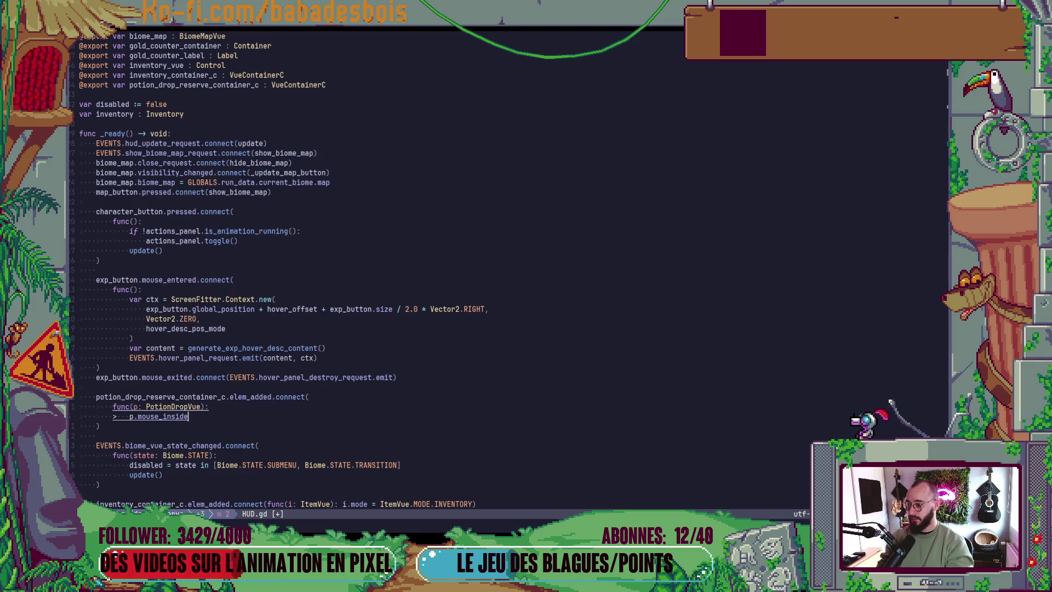
type("_ch")
key("Return")
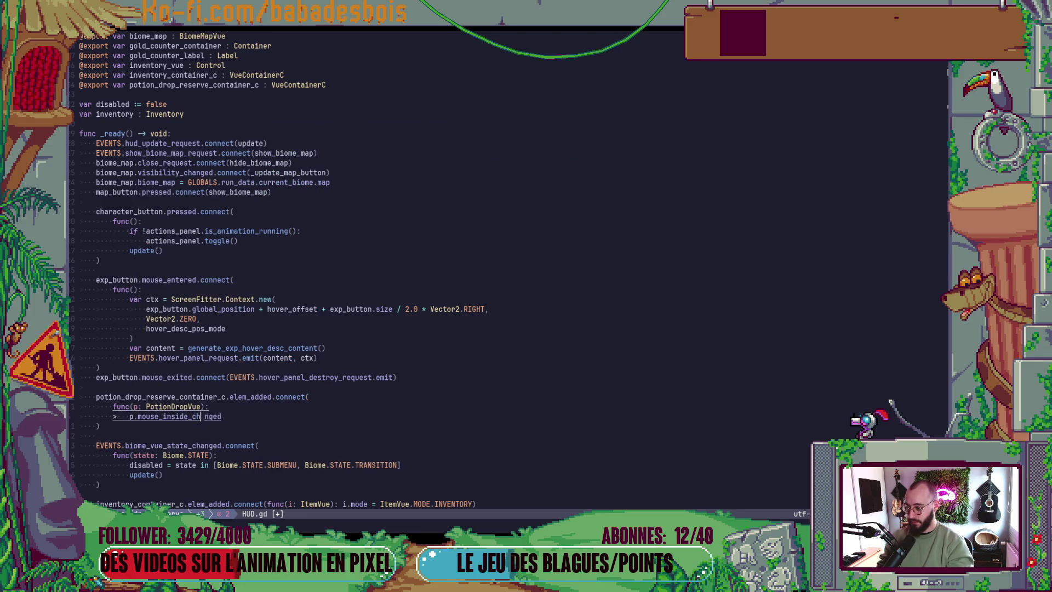
type(".con")
key("Return")
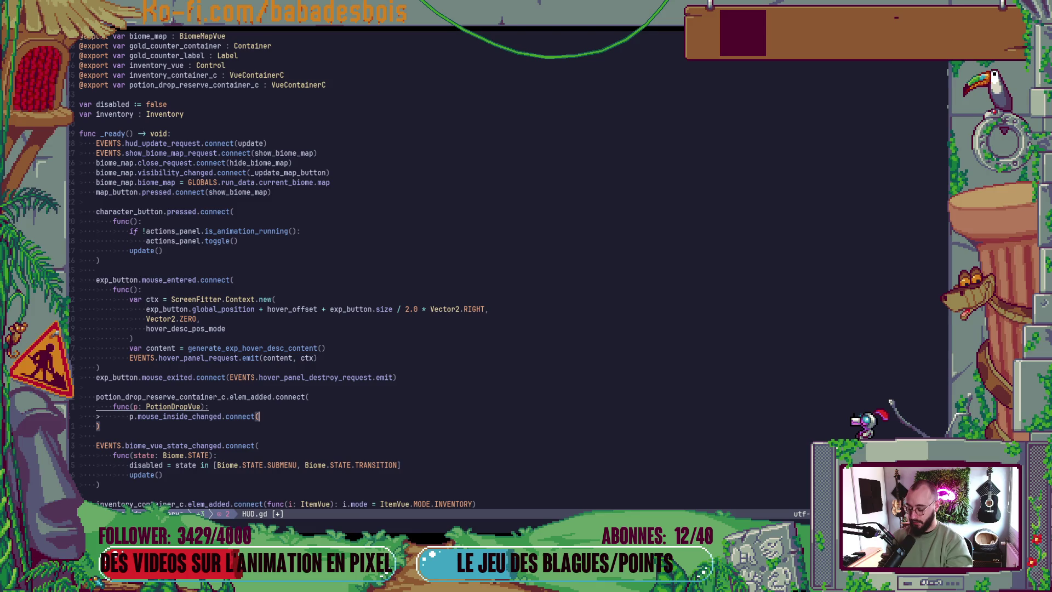
type(")")
Add a p.clicked.connect() line and comment out the mouse_inside_changed line with #
key("Return")
type("p.")
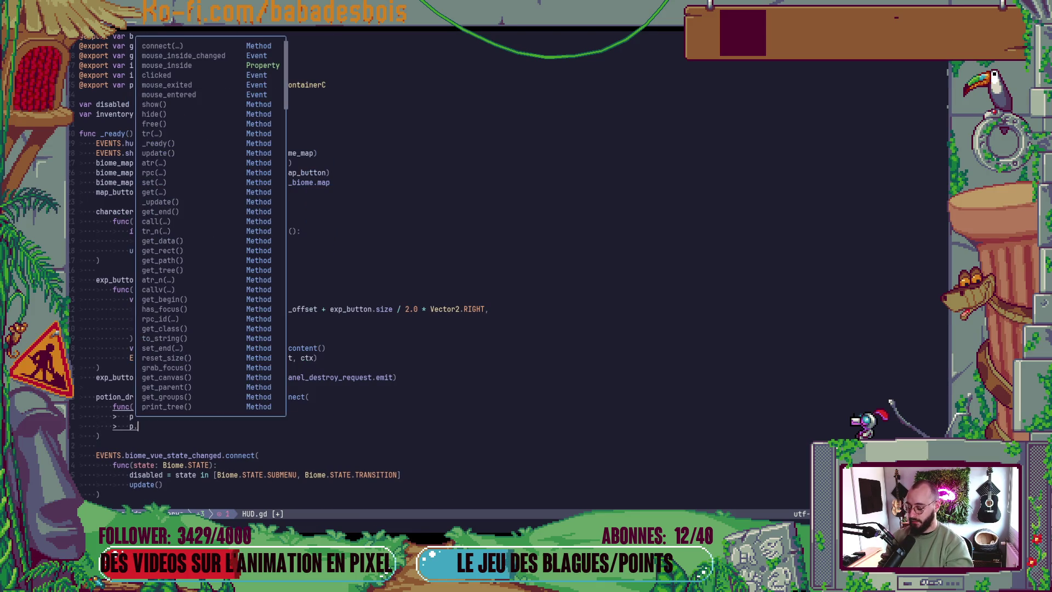
type("cli")
key("Tab")
type(".connect")
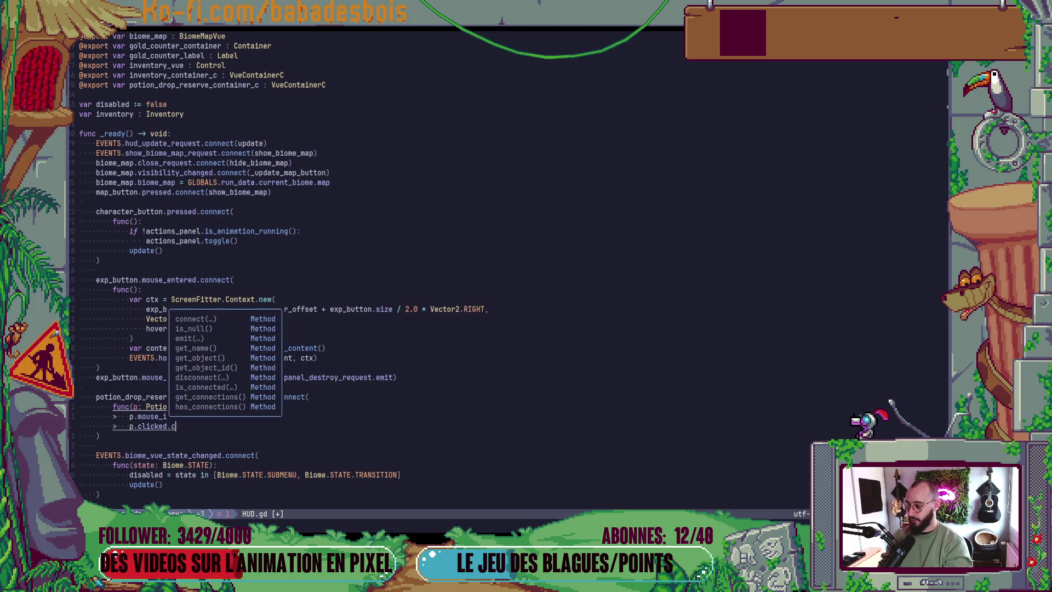
type("()")
key("Escape")
key("k")
key("asciicircum")
type("i#")
key("Escape")
Split p.clicked.connect( across lines, then delete the unfinished func(): argument line
key("j")
key("dollar")
key("h")
key("a")
key("Return")
key("Escape")
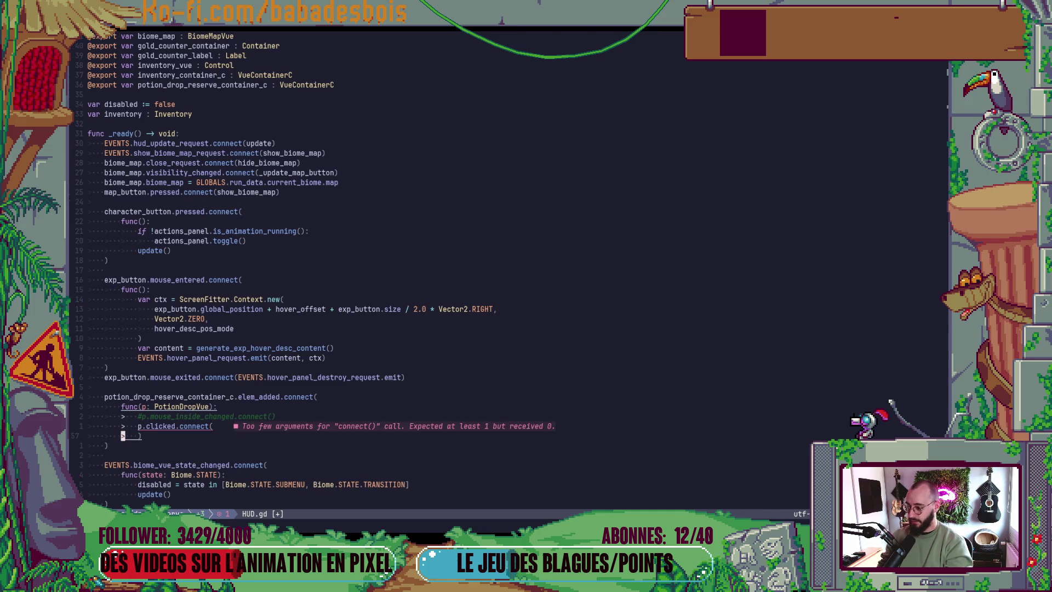
type("Ofunc()")
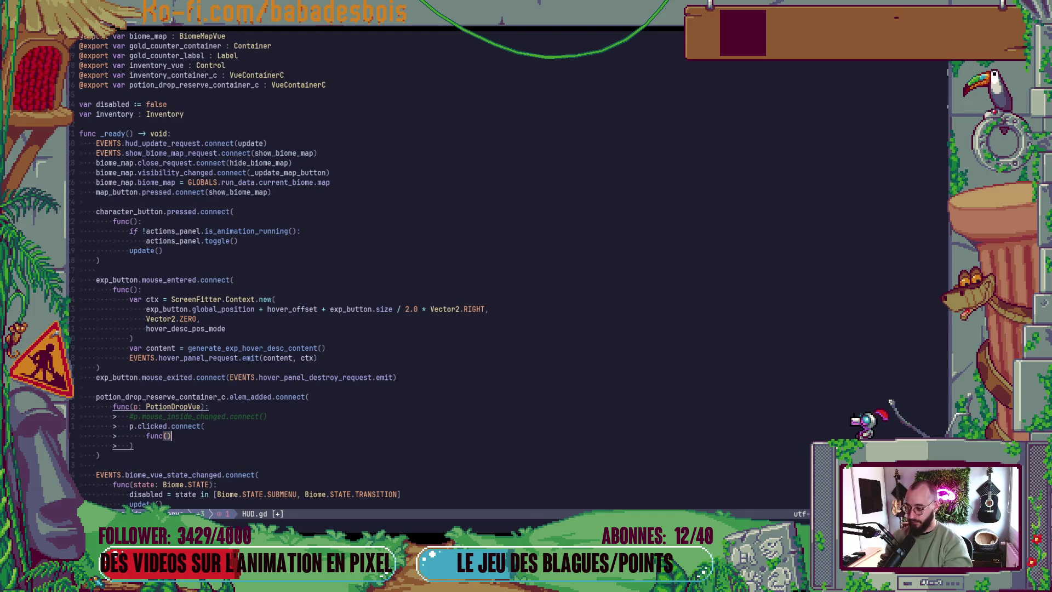
type(":")
key("Return")
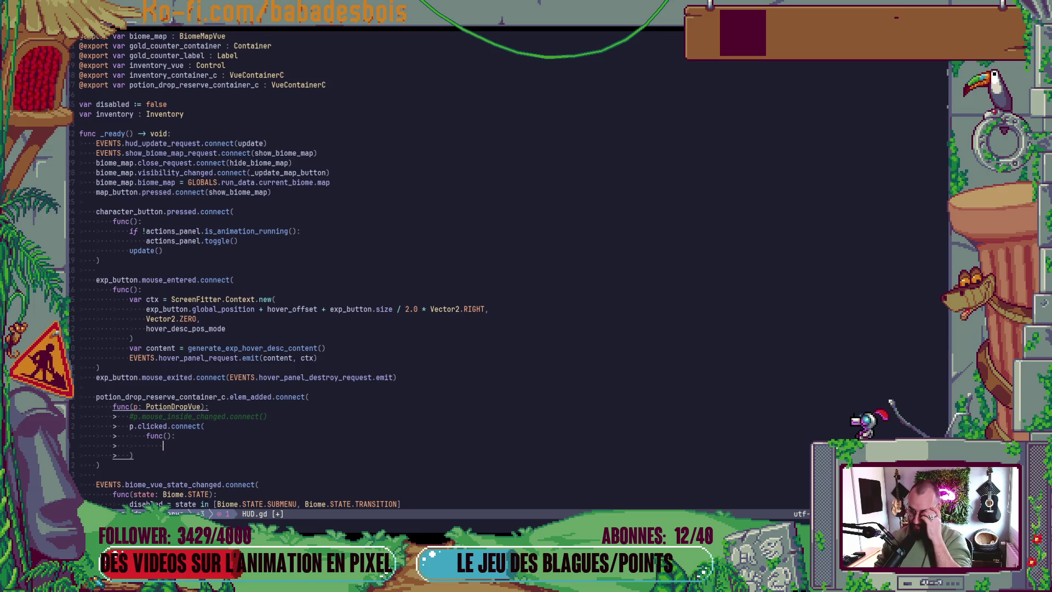
key("Escape")
key("k")
key("x")
key("d")
key("d")
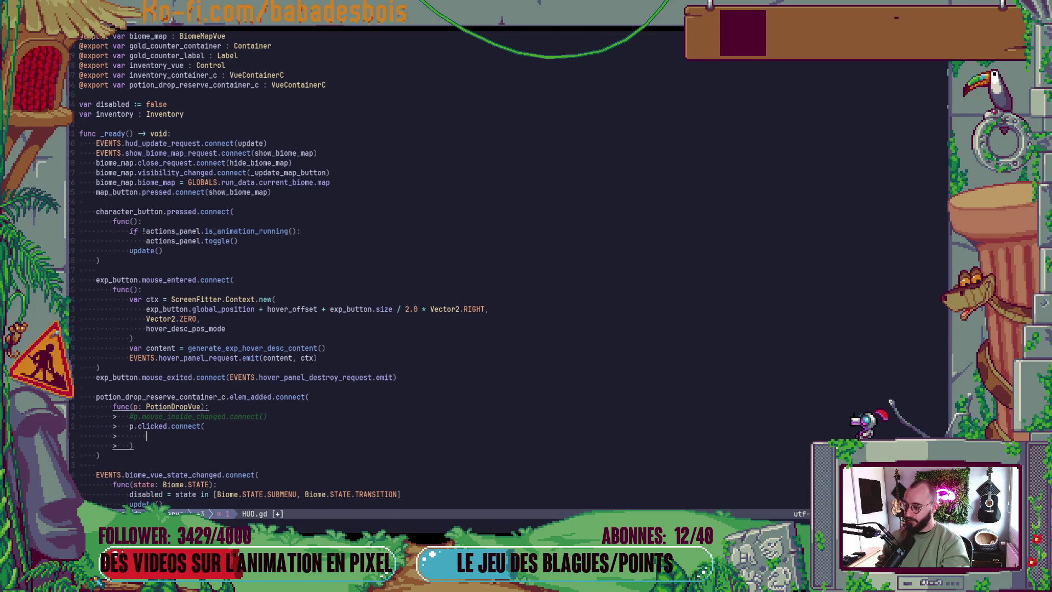
key("alt+Tab")
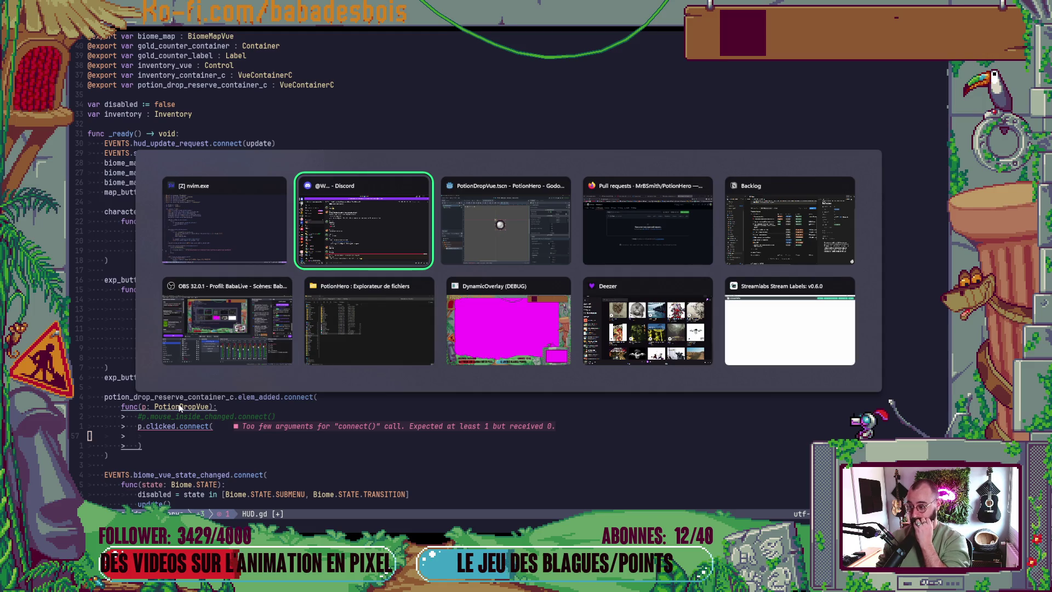
Filter Godot's FileSystem by 'P', 'Action' and 'PotionFill', then clear the filter and return to Neovim
key("alt+Tab")
key("alt+Tab")
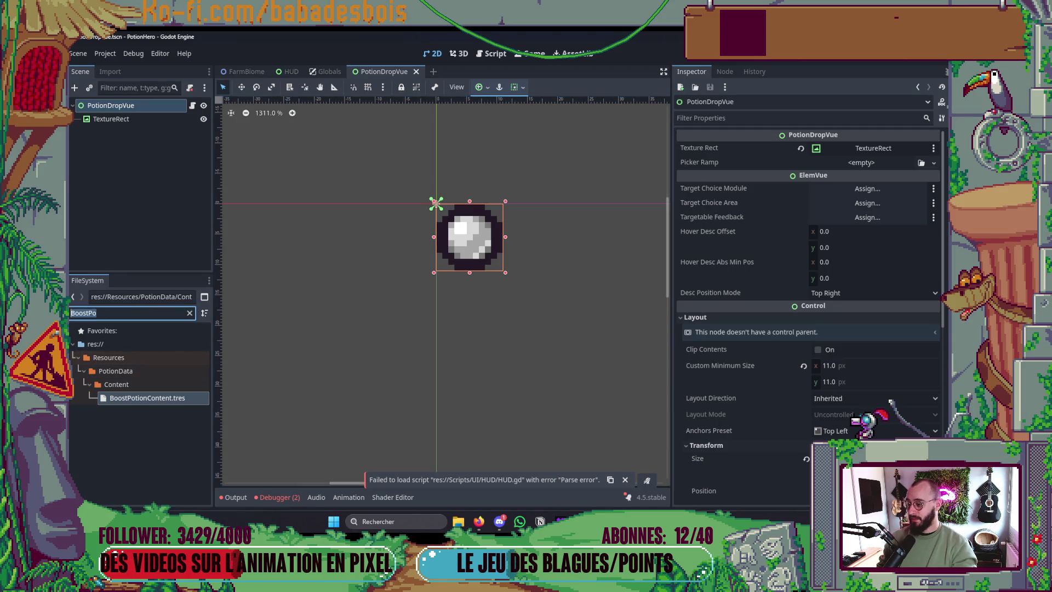
type("P")
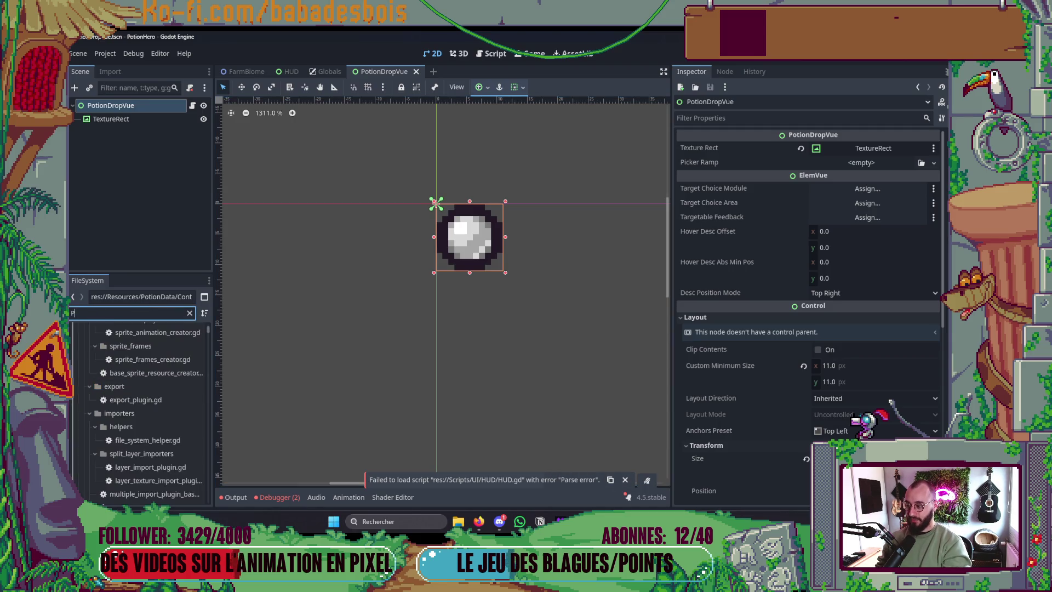
key("BackSpace")
type("Action")
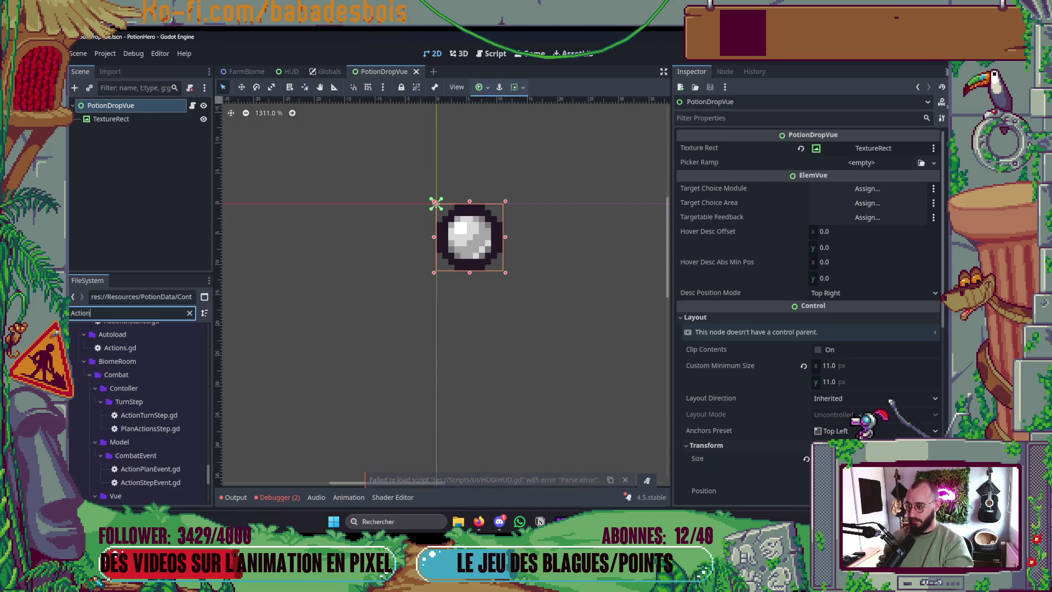
key("BackSpace")
key("BackSpace")
key("BackSpace")
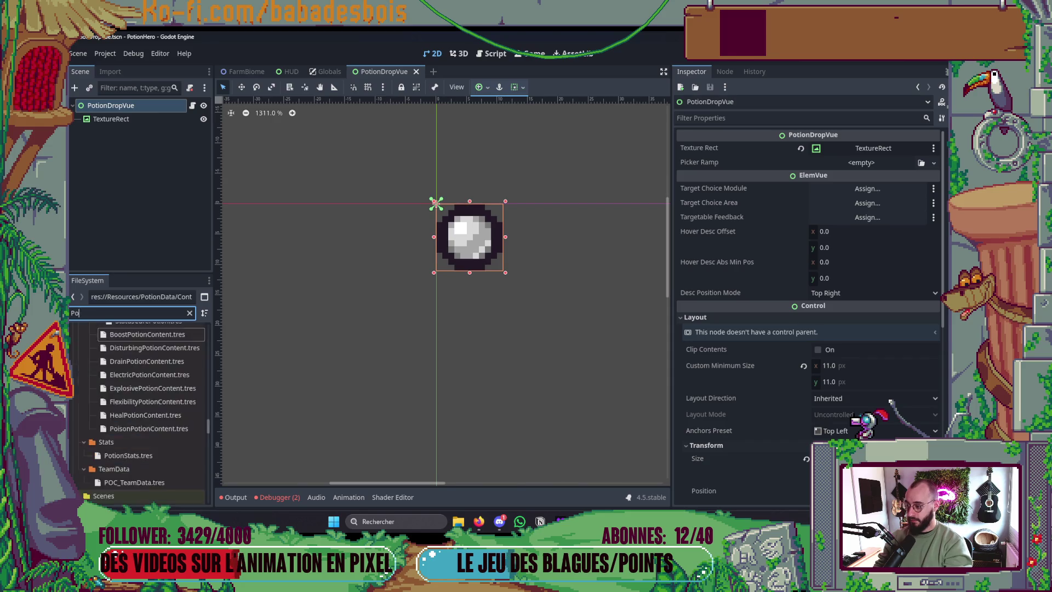
type("P")
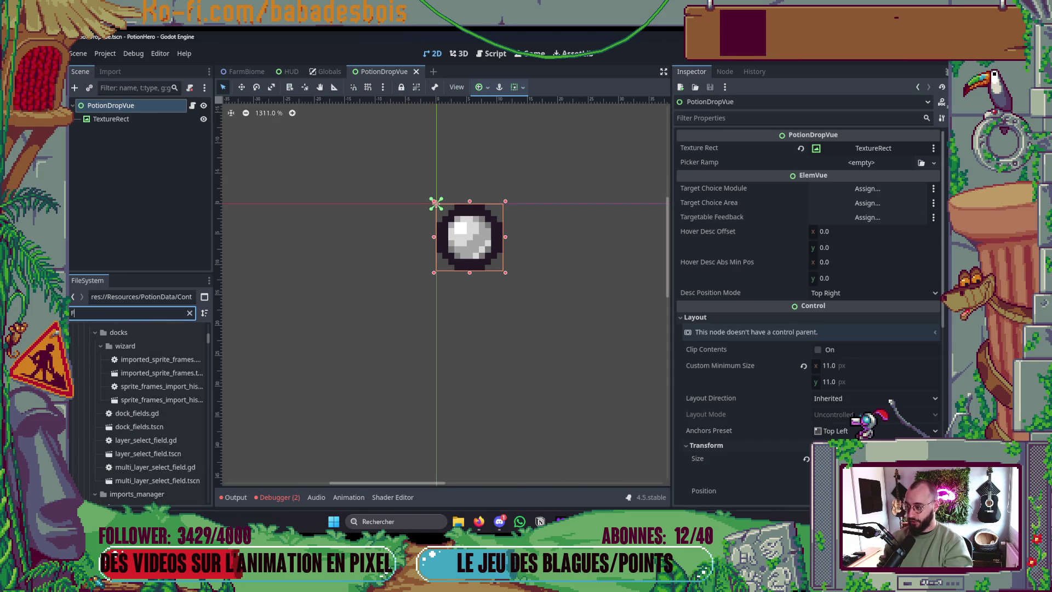
type("otionFill")
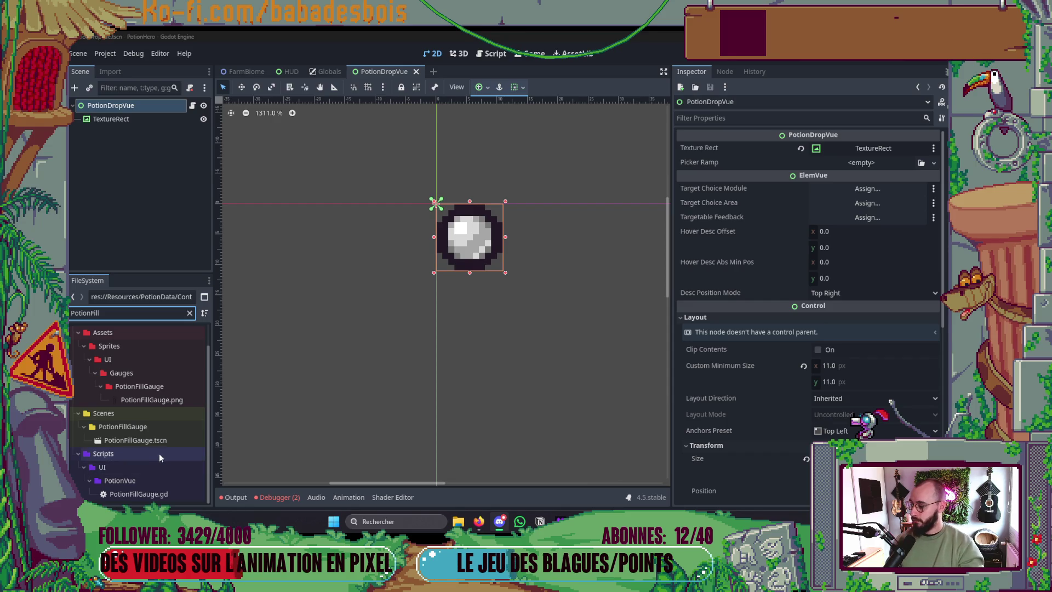
scroll(166, 448, "up", 1)
scroll(169, 425, "down", 1)
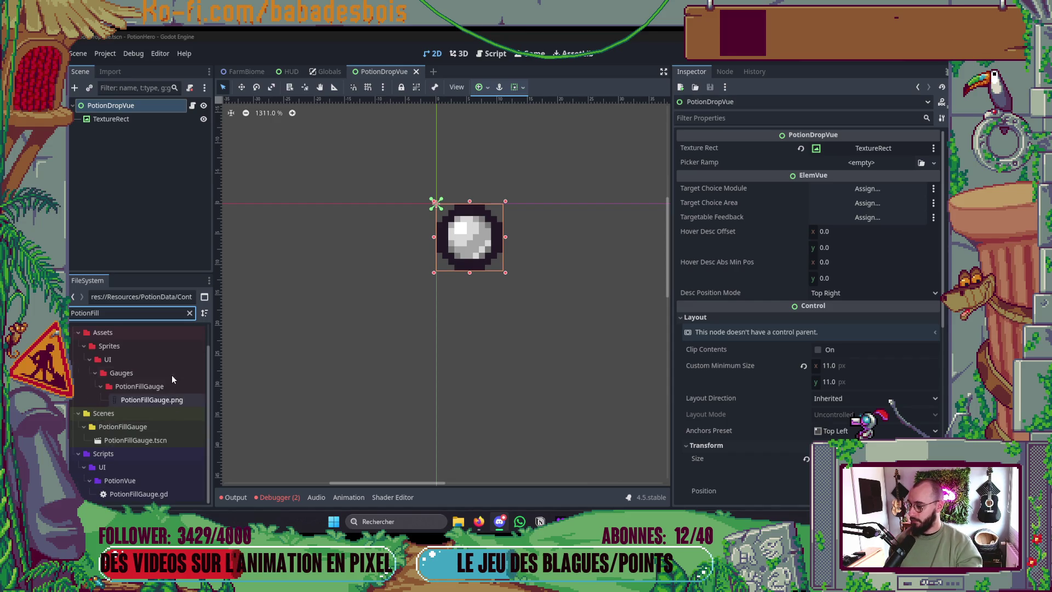
left_click(189, 313)
scroll(156, 403, "down", 5)
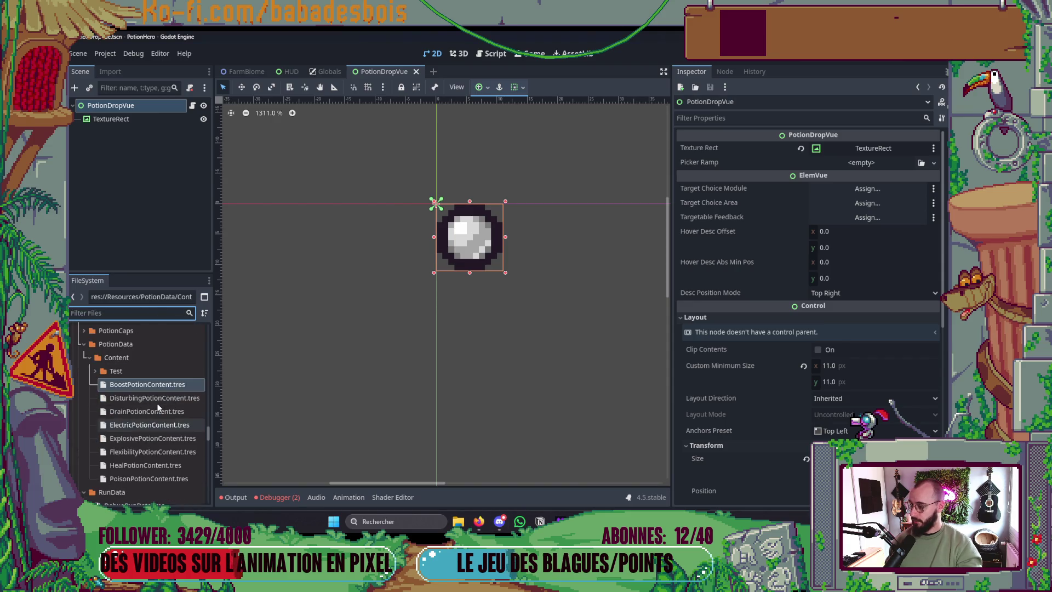
key("alt+Tab")
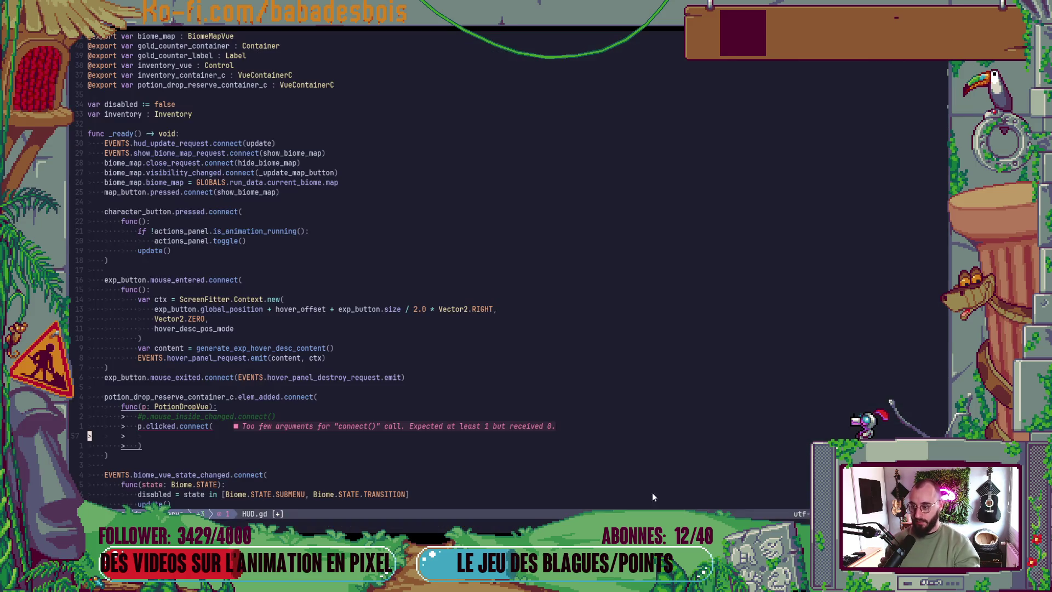
Find PotionStatEffect.gd with the file finder ('PotionEffec') and open it in a split beside HUD.gd
key("space")
key("f")
key("f")
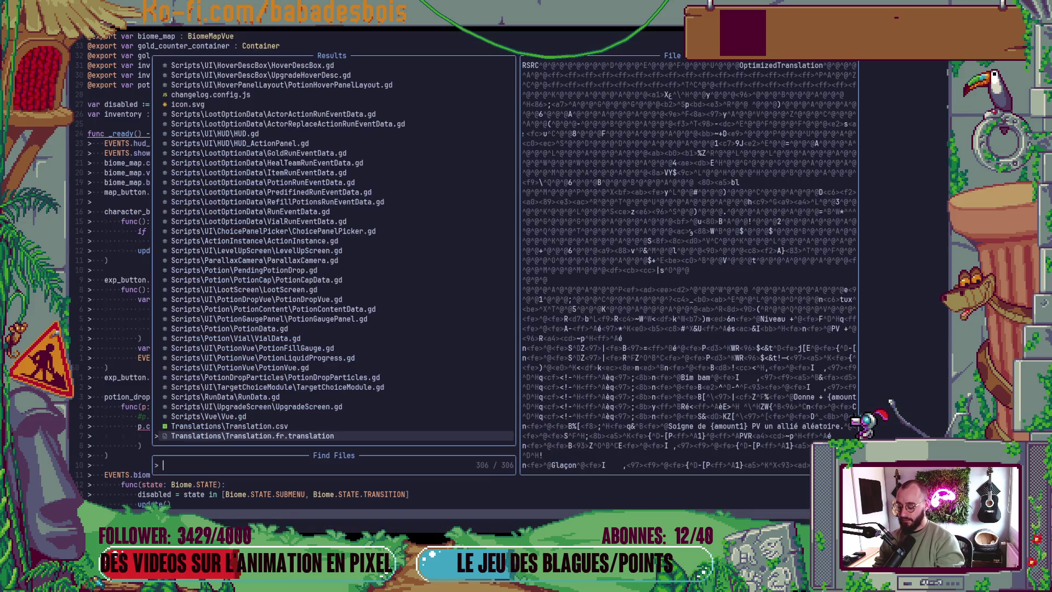
type("Potion")
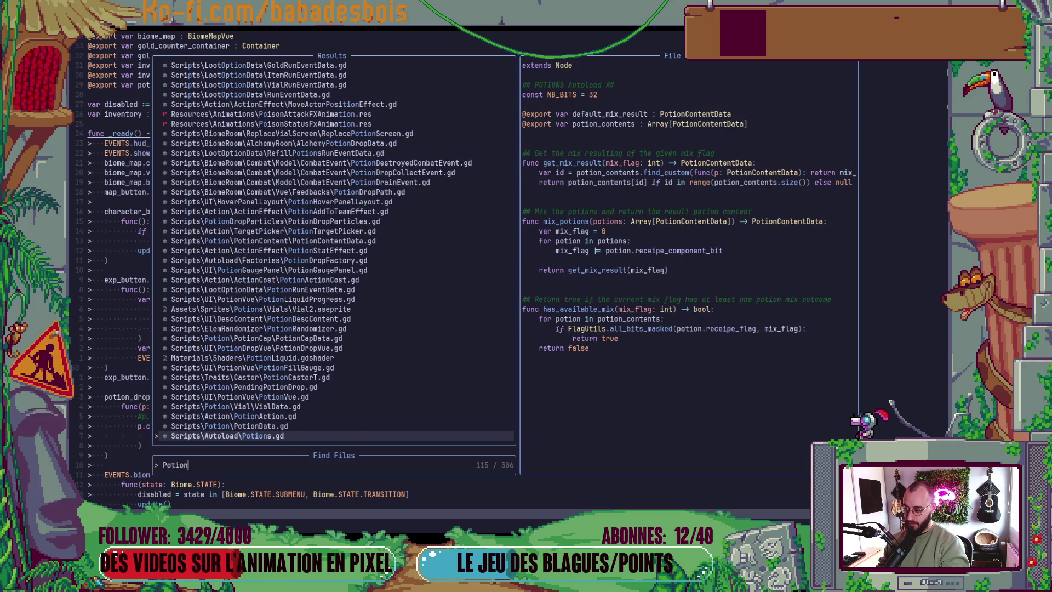
type("Effec")
key("Return")
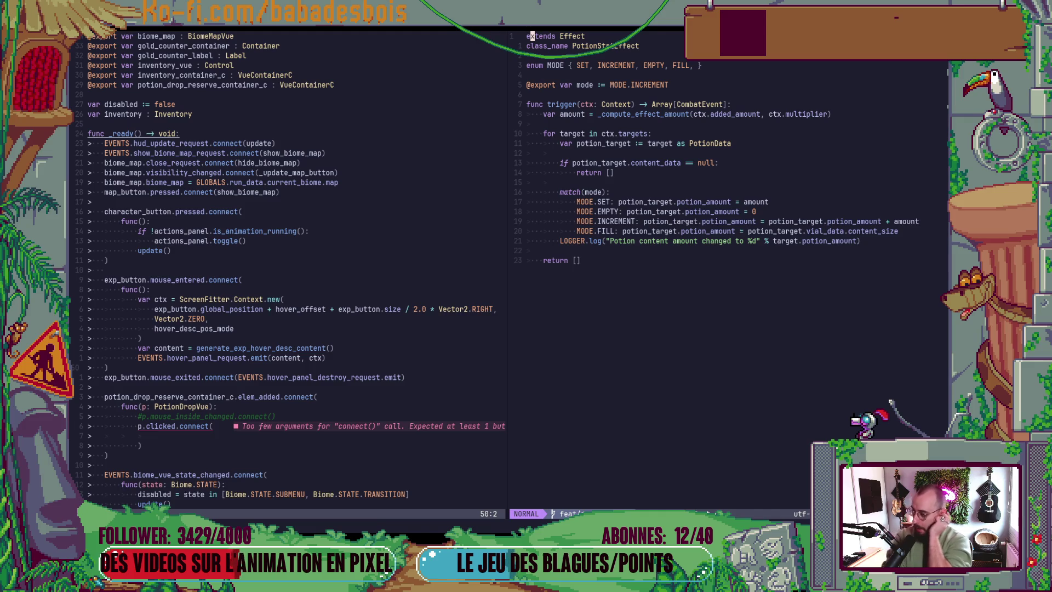
In the HUD.gd pane, add blank lines after _input and begin typing 'func request_potio'
key("ctrl+w")
key("h")
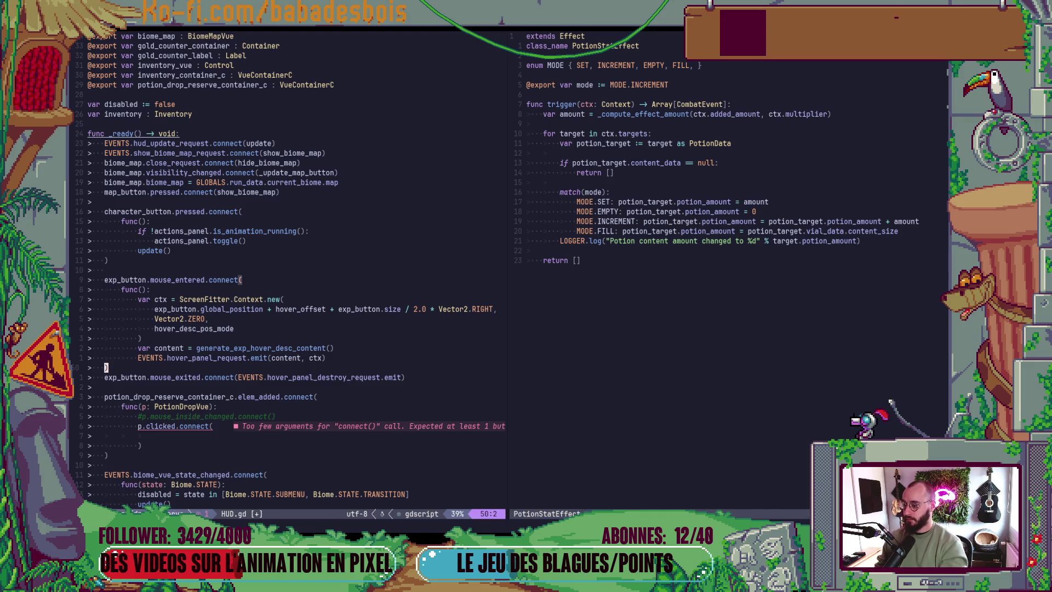
scroll(185, 338, "down", 15)
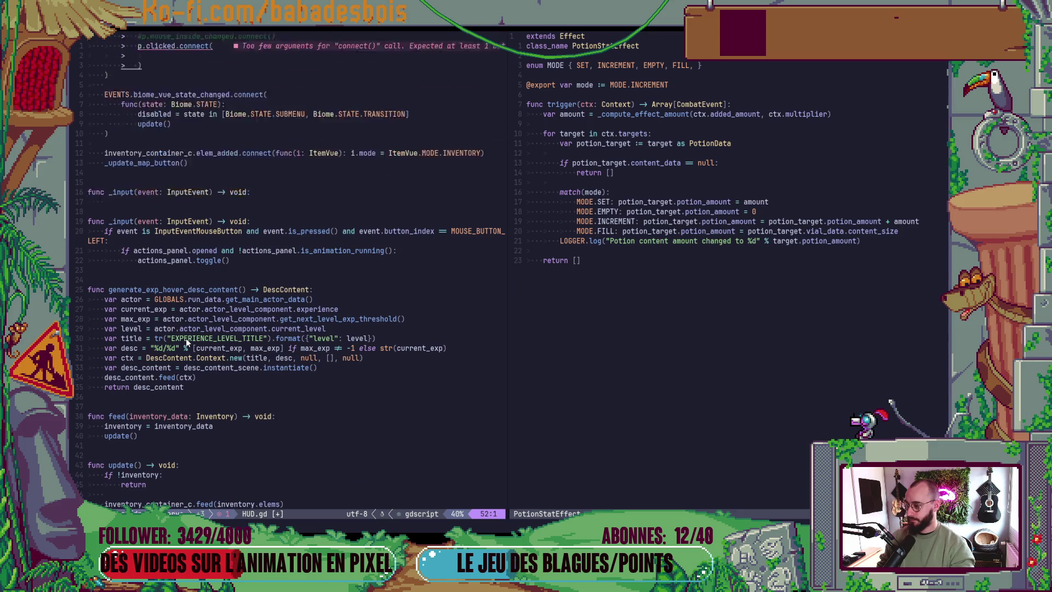
left_click(143, 165)
key("shift+o")
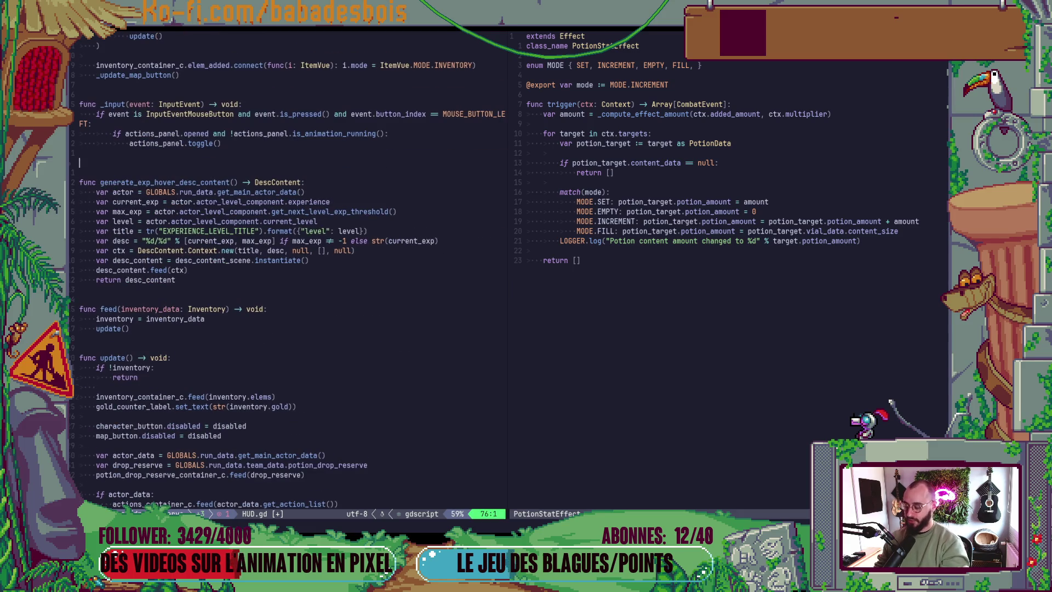
key("Return")
key("Return")
type("func ")
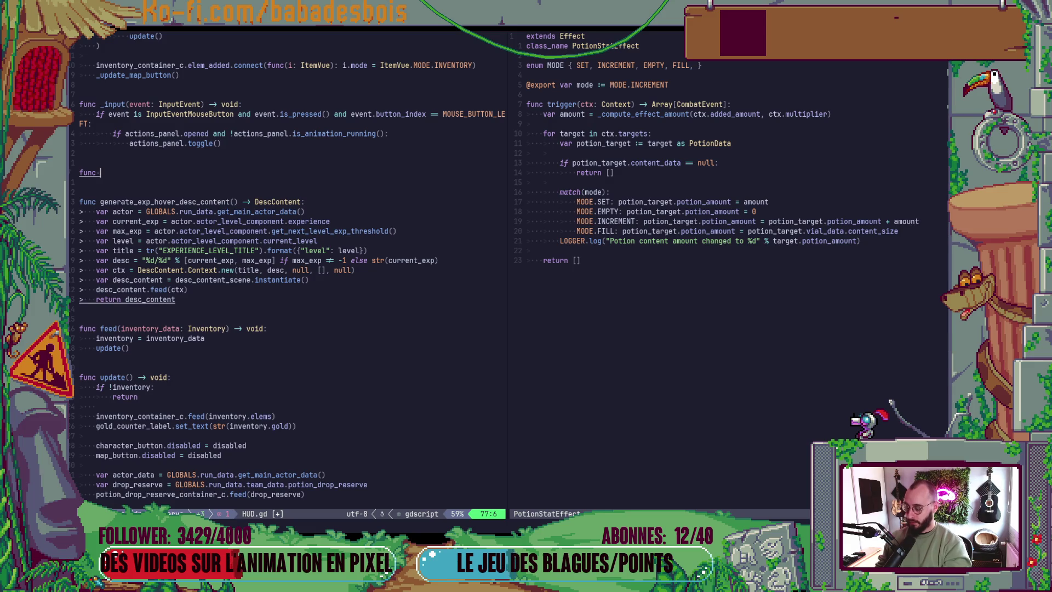
type("request")
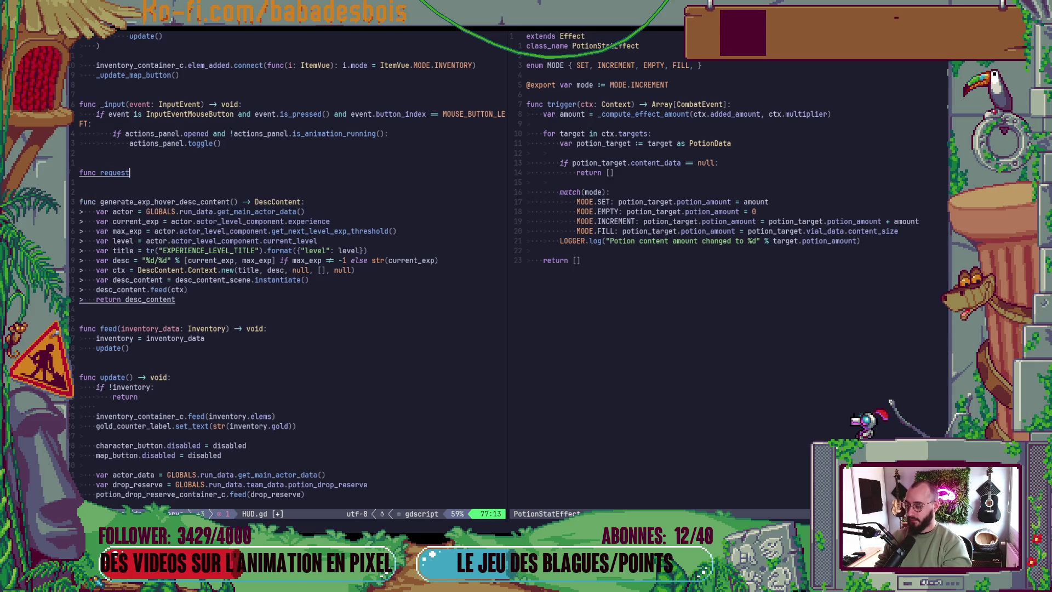
type("_potio")
Write the signature request_reserve_potion_drop_usage() -> void with a placeholder pass body
key("BackSpace")
key("BackSpace")
key("BackSpace")
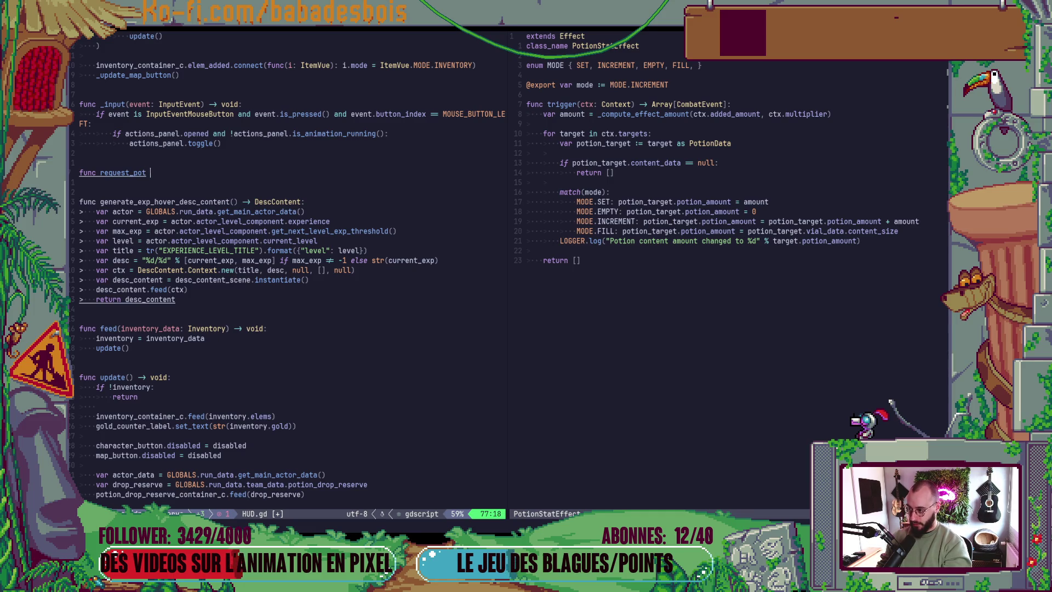
type("rese")
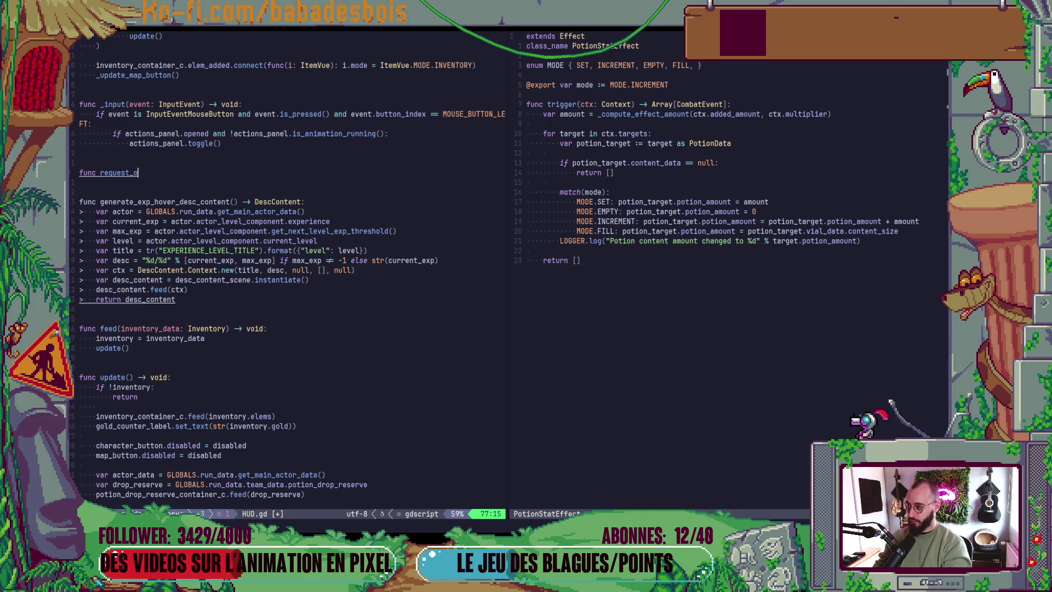
type("rve_")
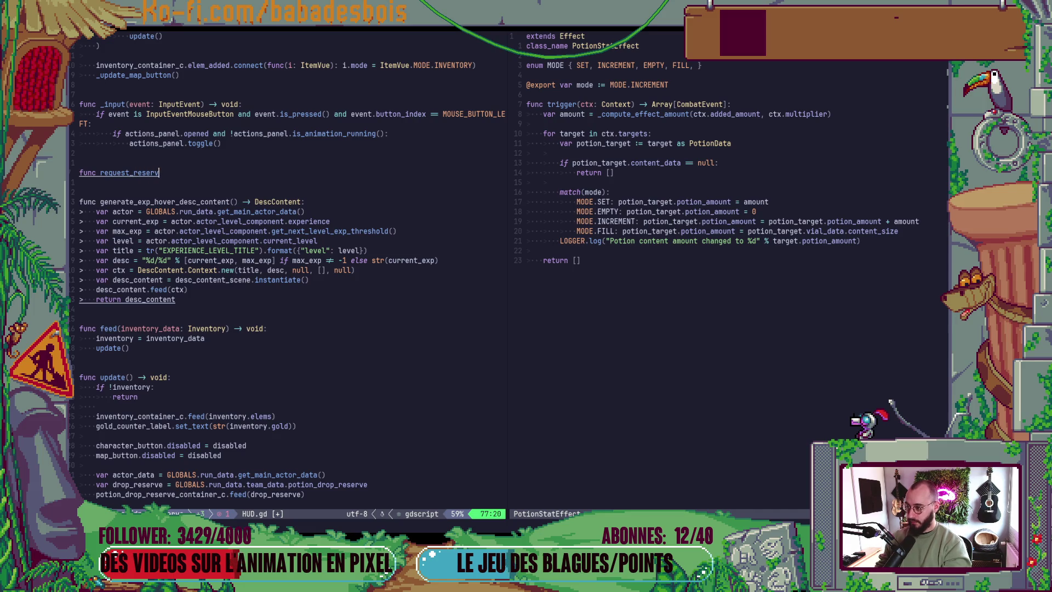
type("poti")
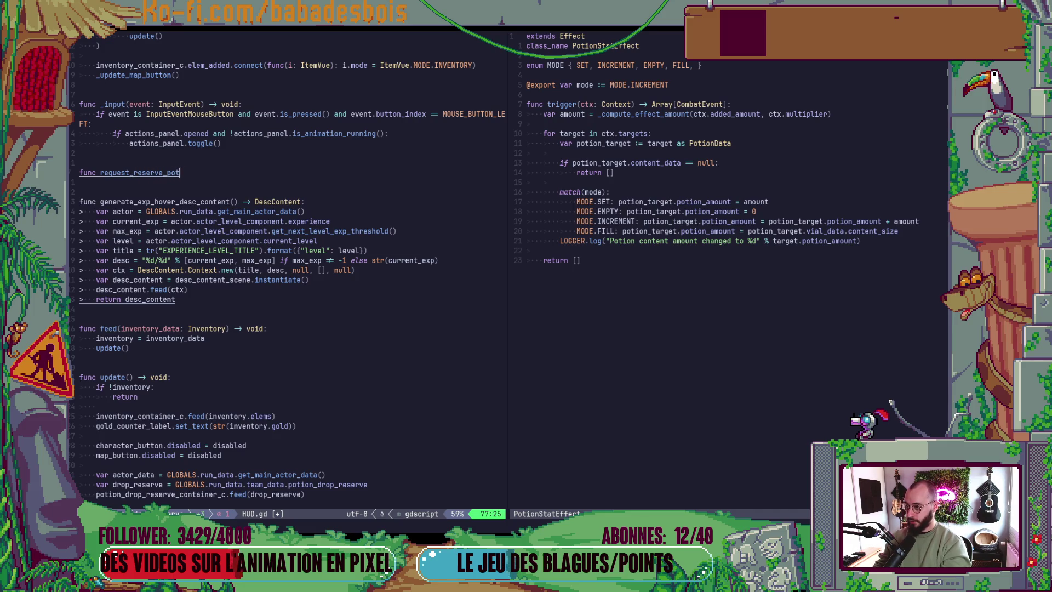
type("on_drop")
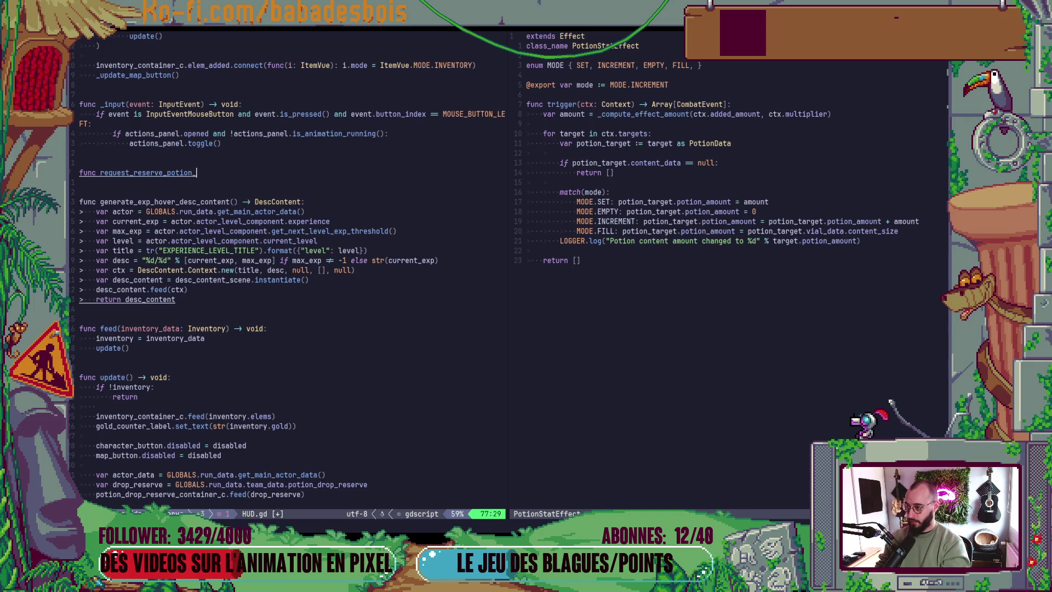
type("_use")
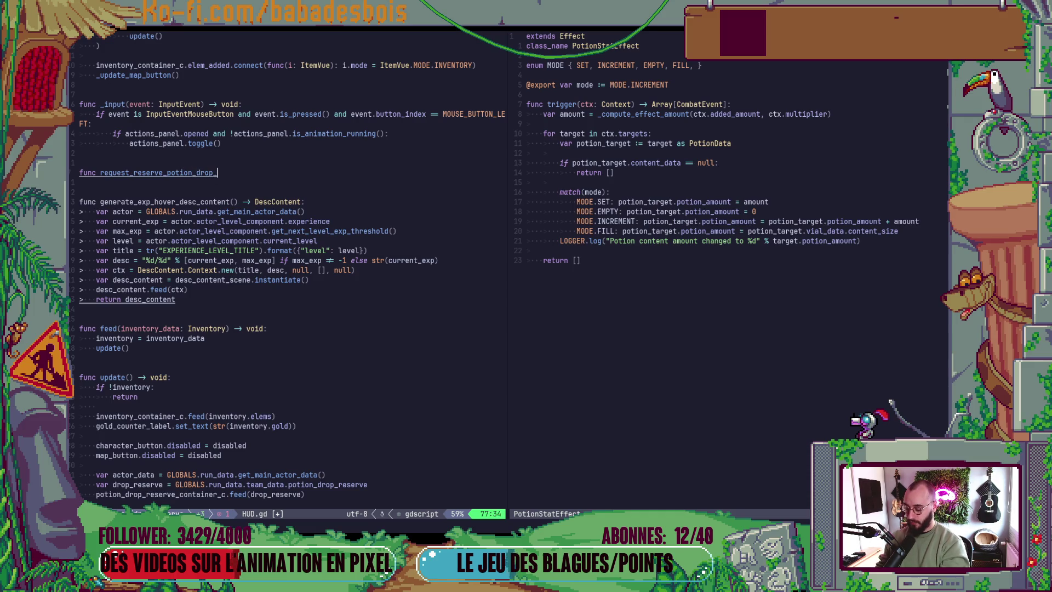
type("ge")
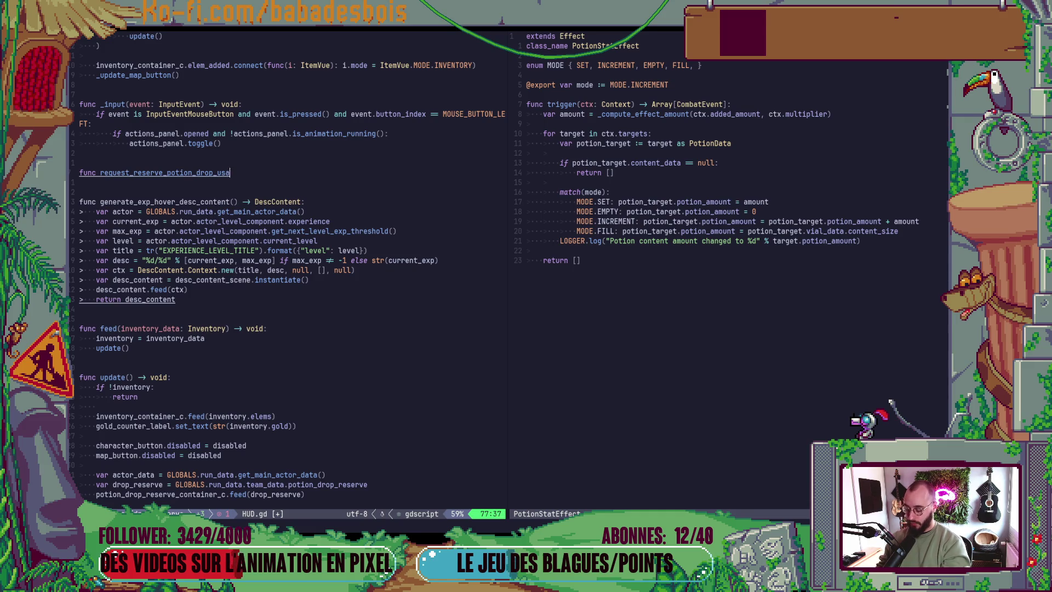
type("() -> void:")
key("Return")
type("pas")
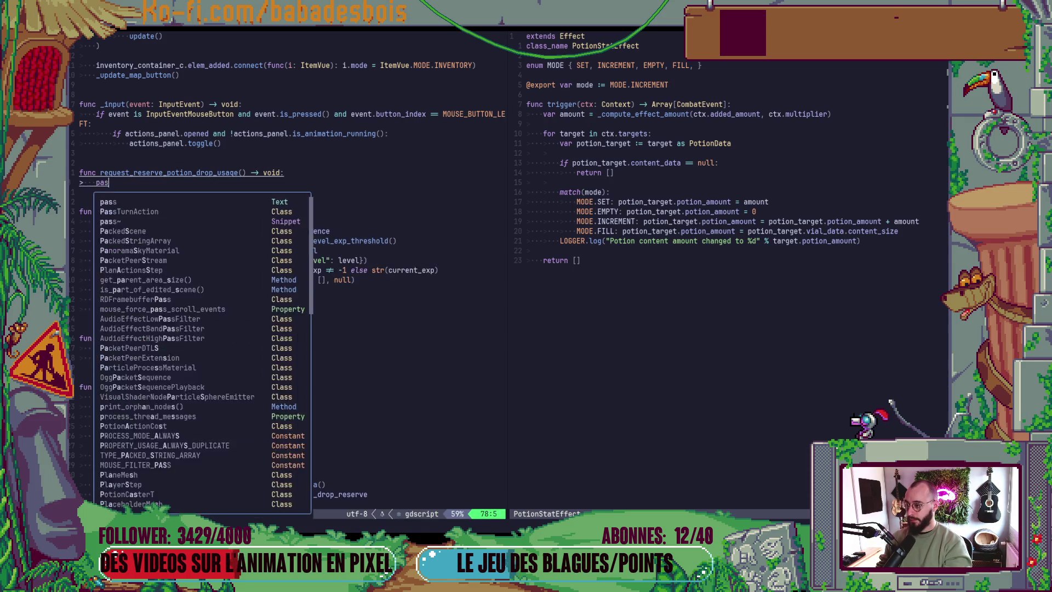
type("s")
key("Escape")
Add the parameter potion_drop: PotionContentData and replace pass with an unfinished var line
key("k")
key("f")
key("parenleft")
type("a")
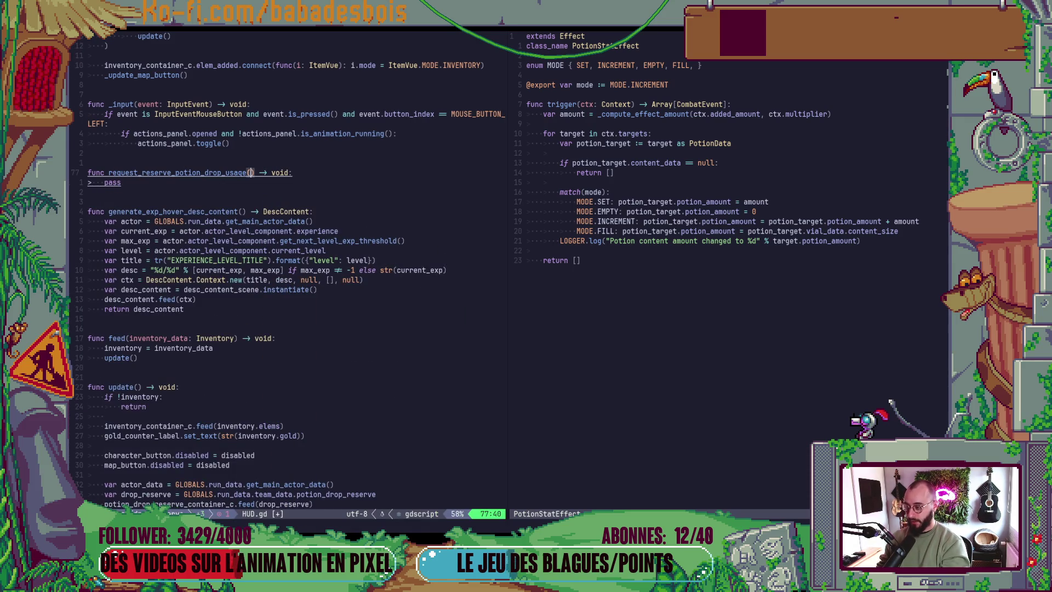
type("potion_drop?")
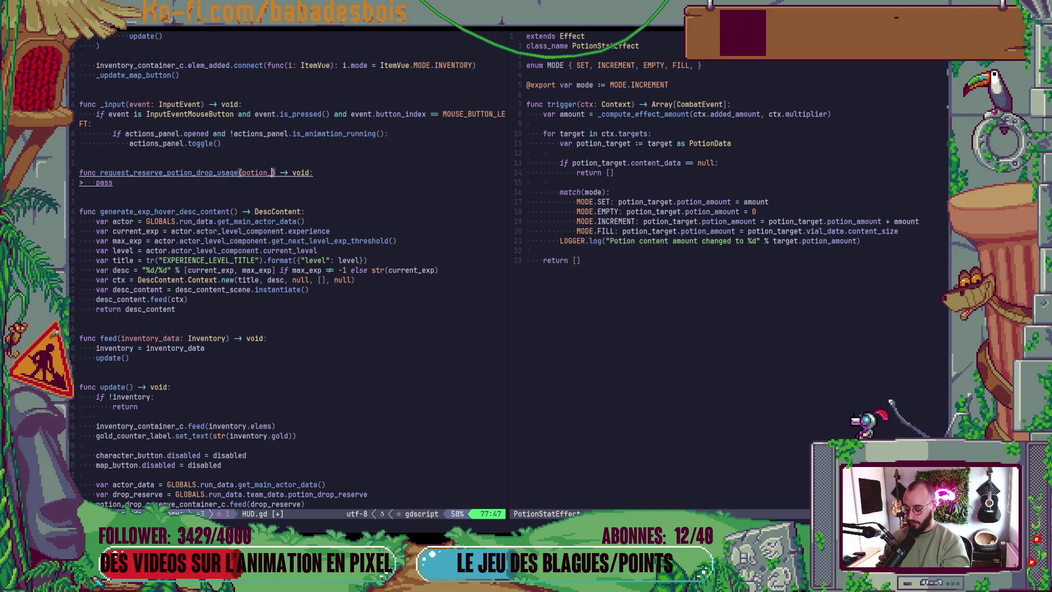
type(" Potion")
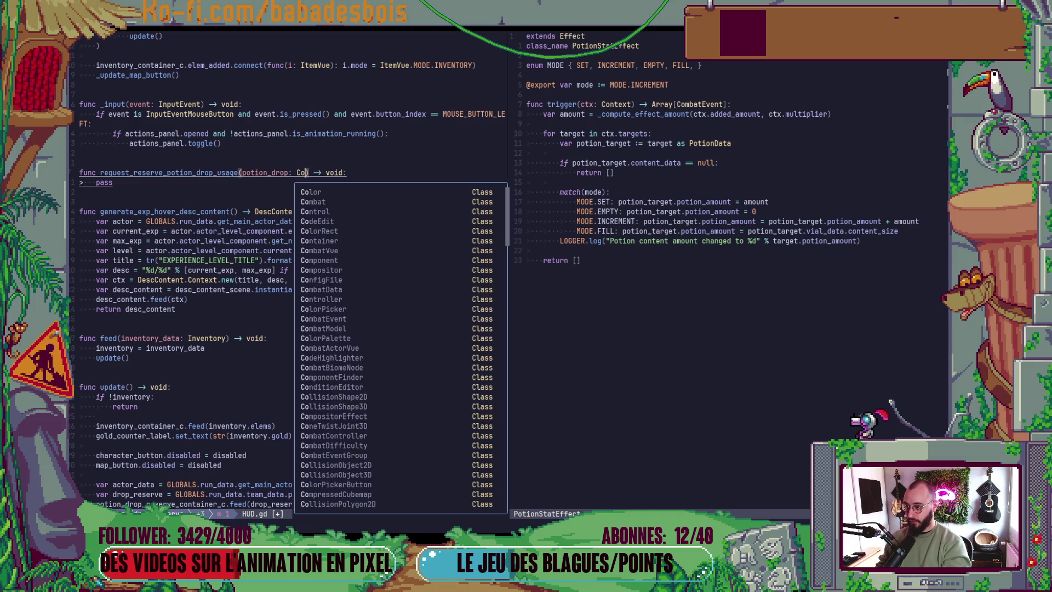
type("ContentData")
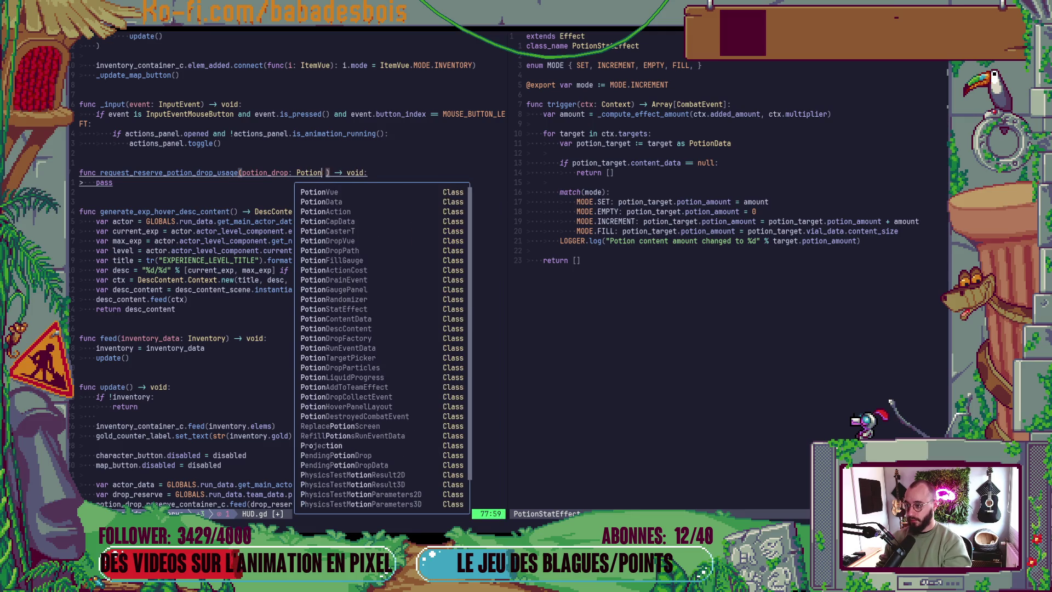
key("Escape")
type("jbcA")
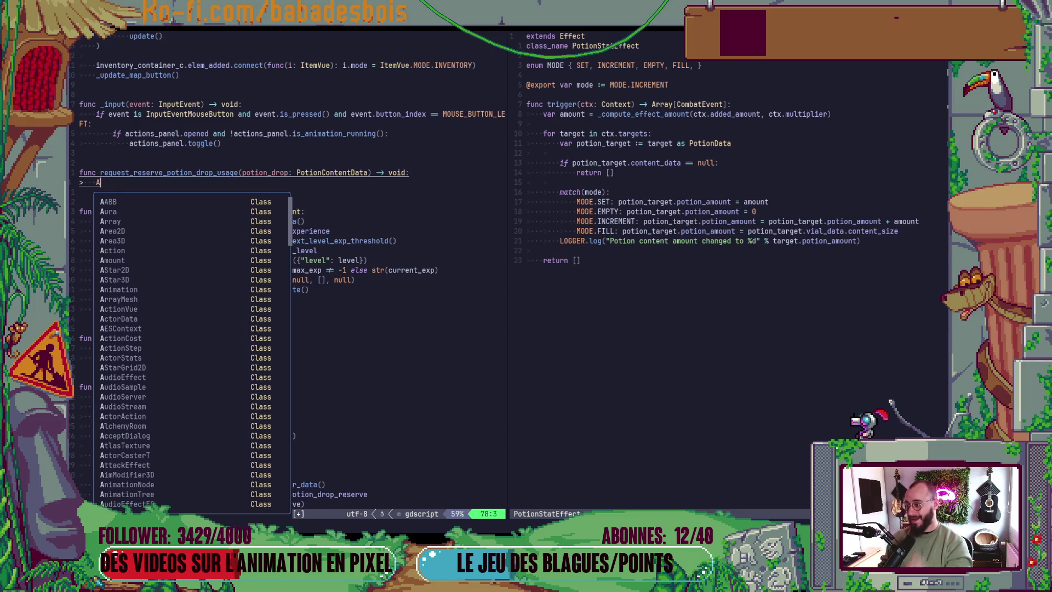
key("BackSpace")
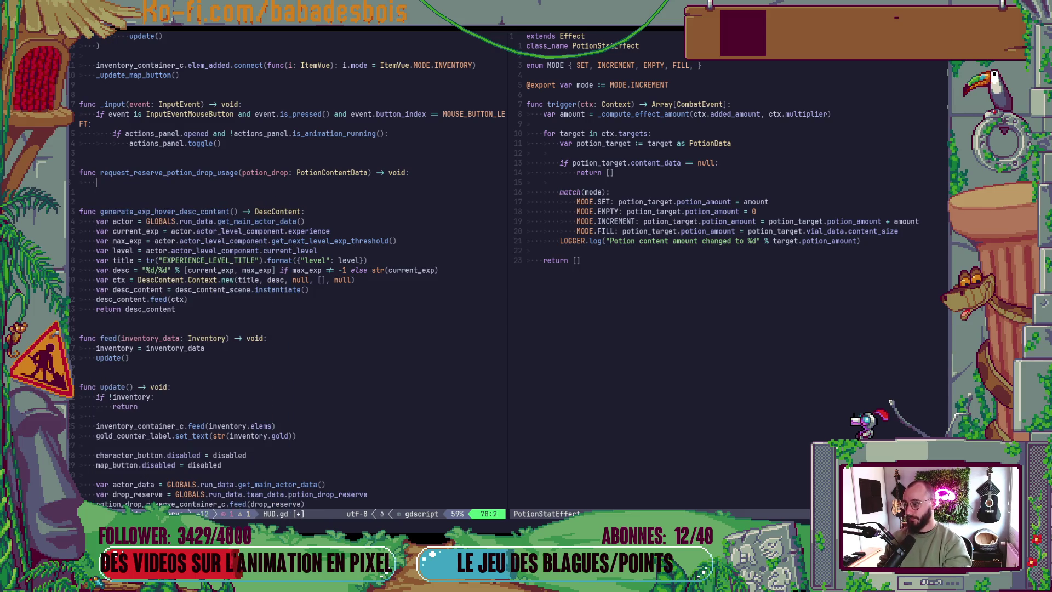
type("var")
key("Escape")
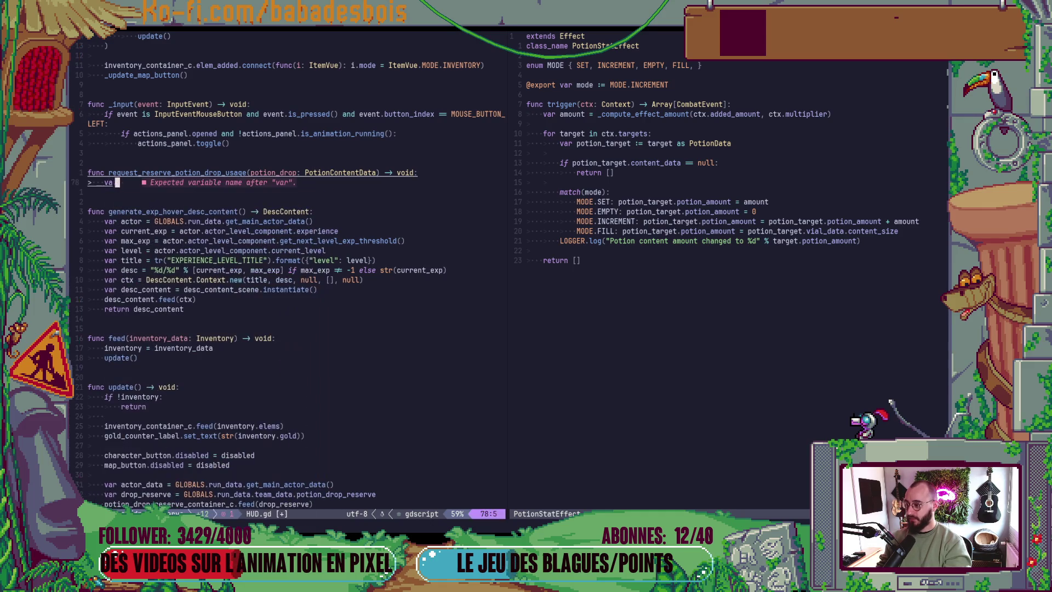
key("G")
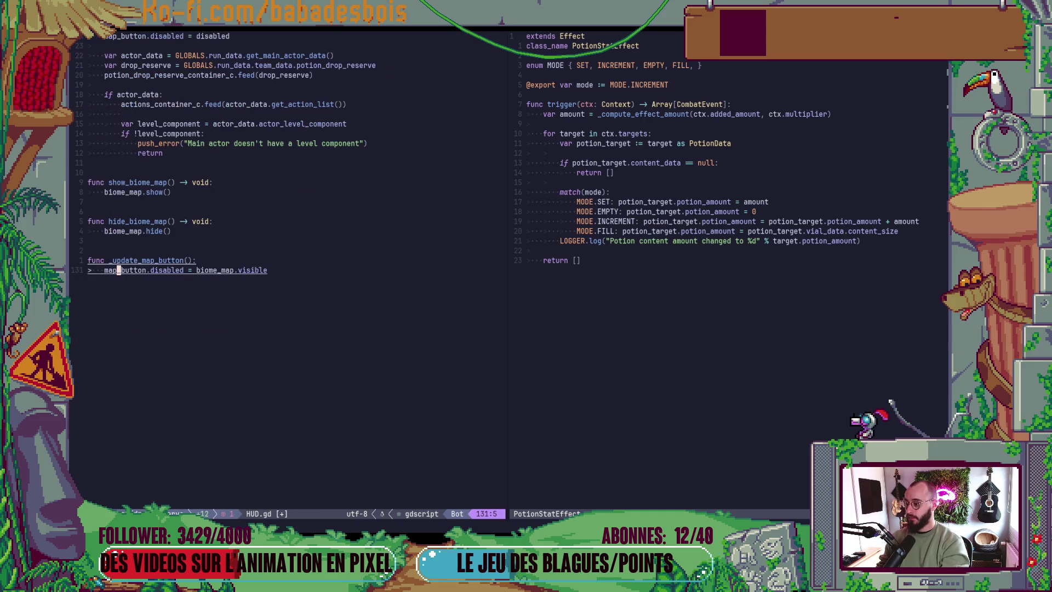
key("j")
key("j")
key("j")
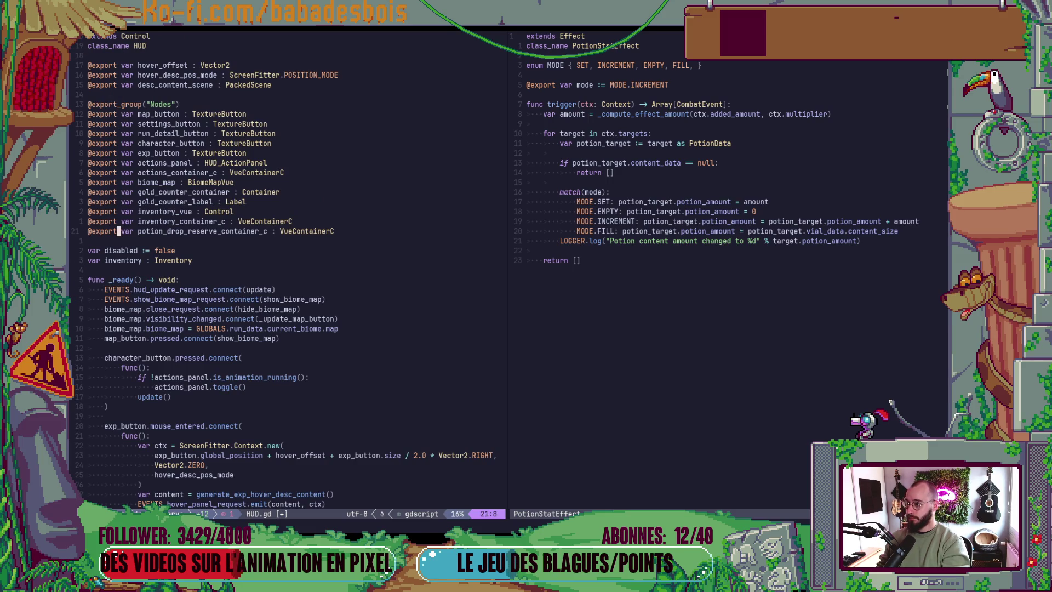
key("k")
key("k")
key("k")
key("O")
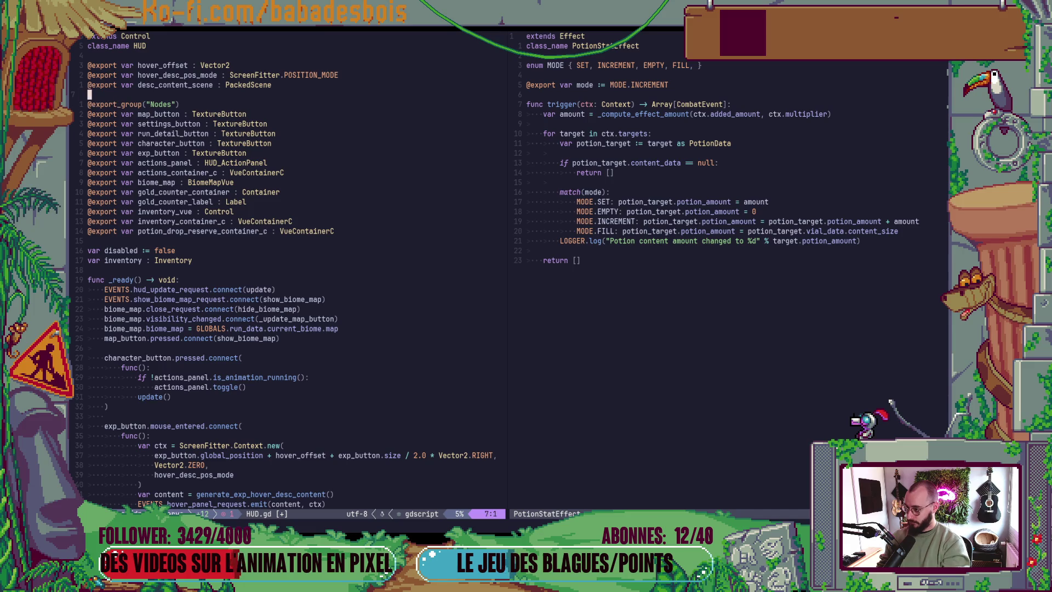
key("O")
key("Return")
type("@export var po")
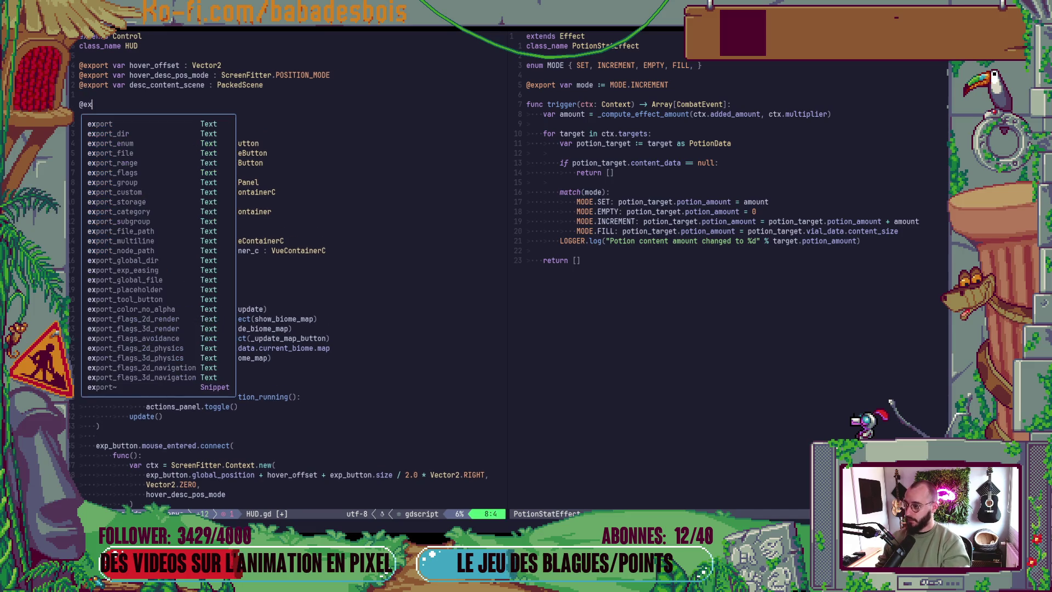
type("tio")
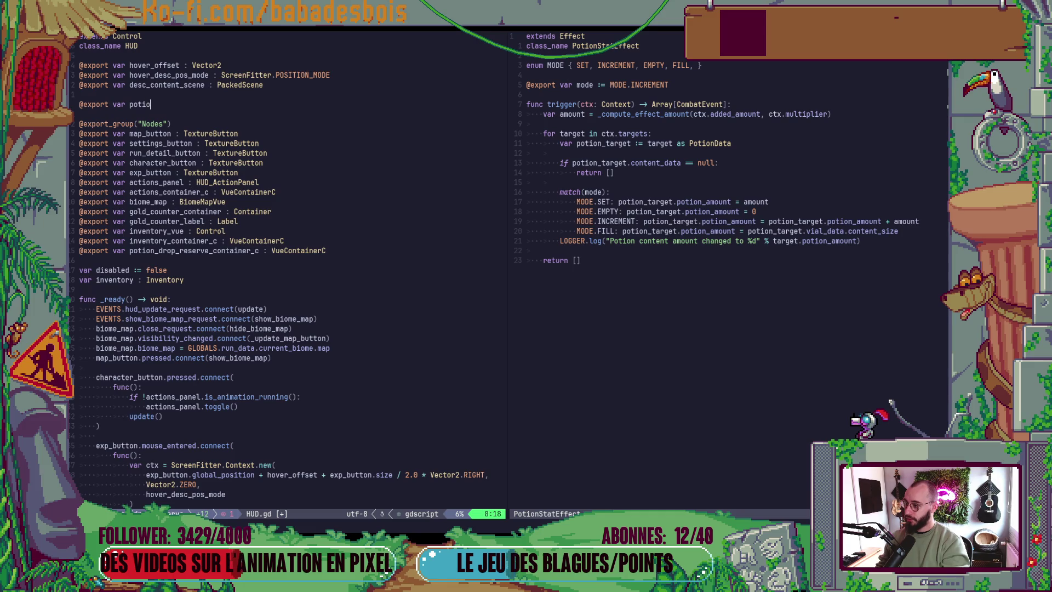
type("n_drop_")
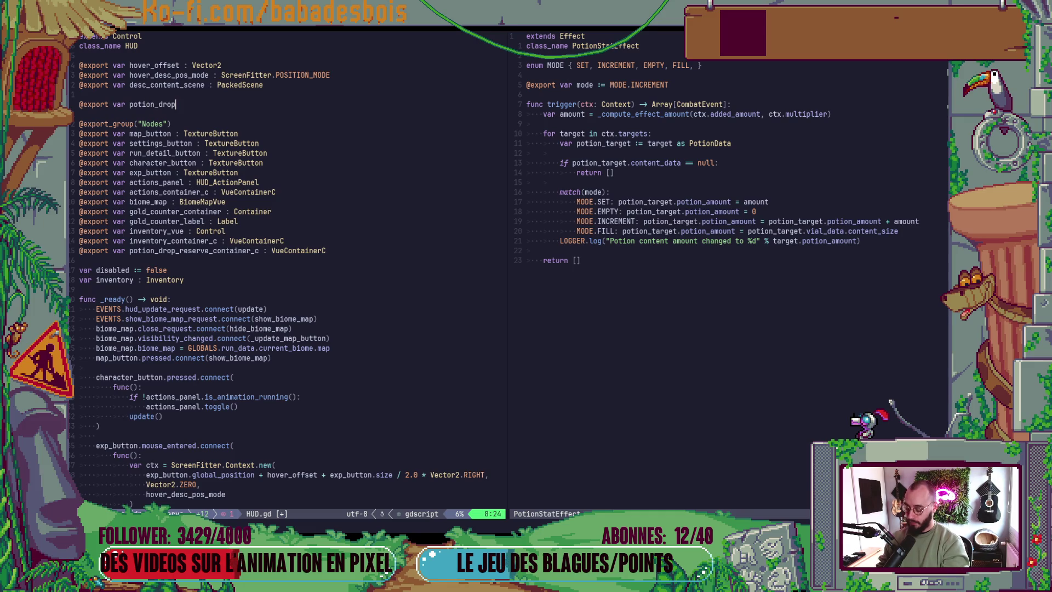
type("usage)")
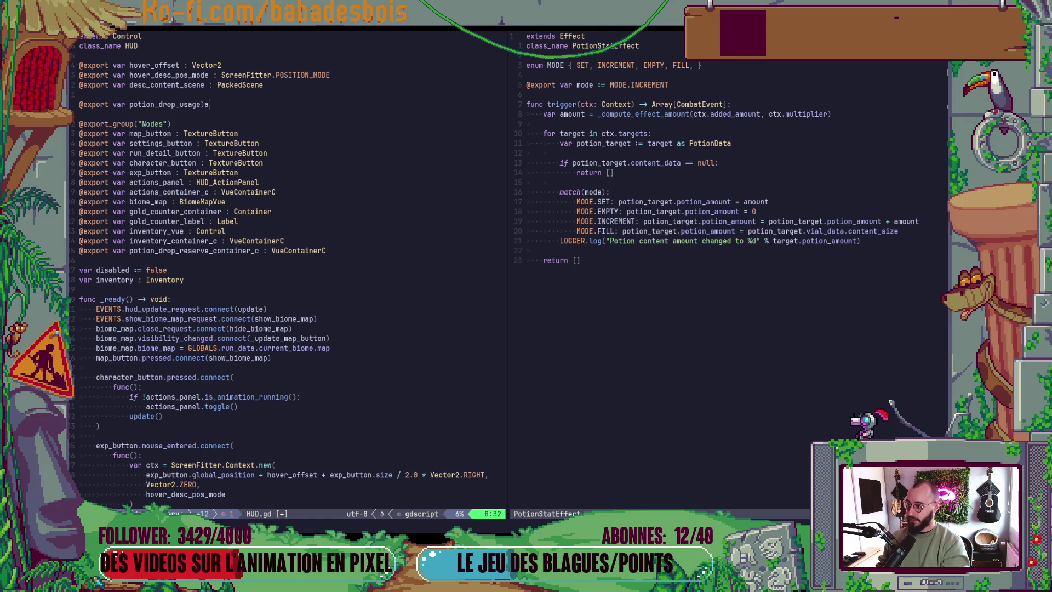
key("BackSpace")
type("_actio")
type("n : A")
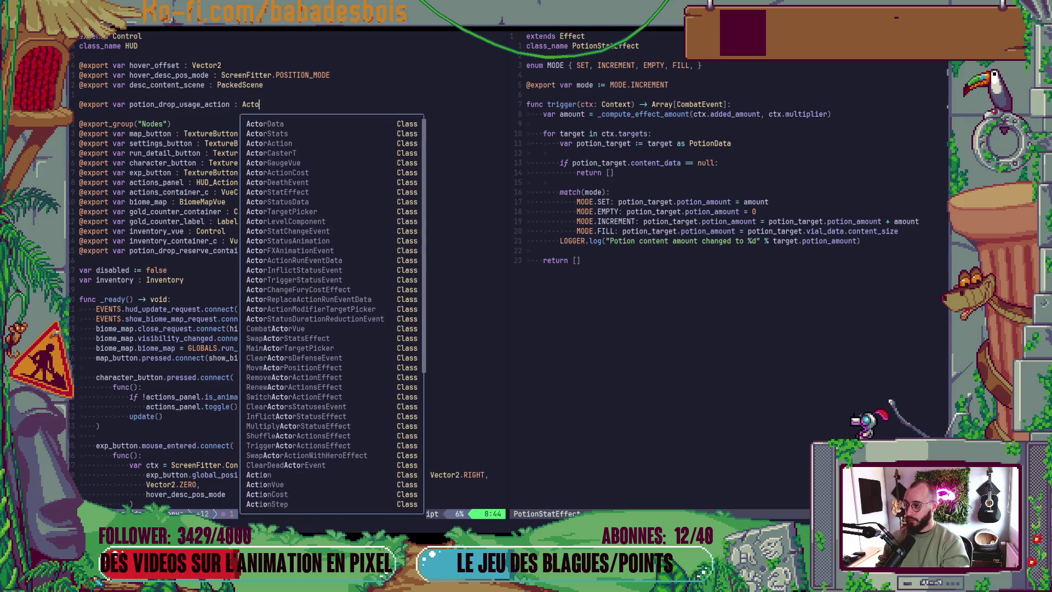
key("BackSpace")
type("PotionActi")
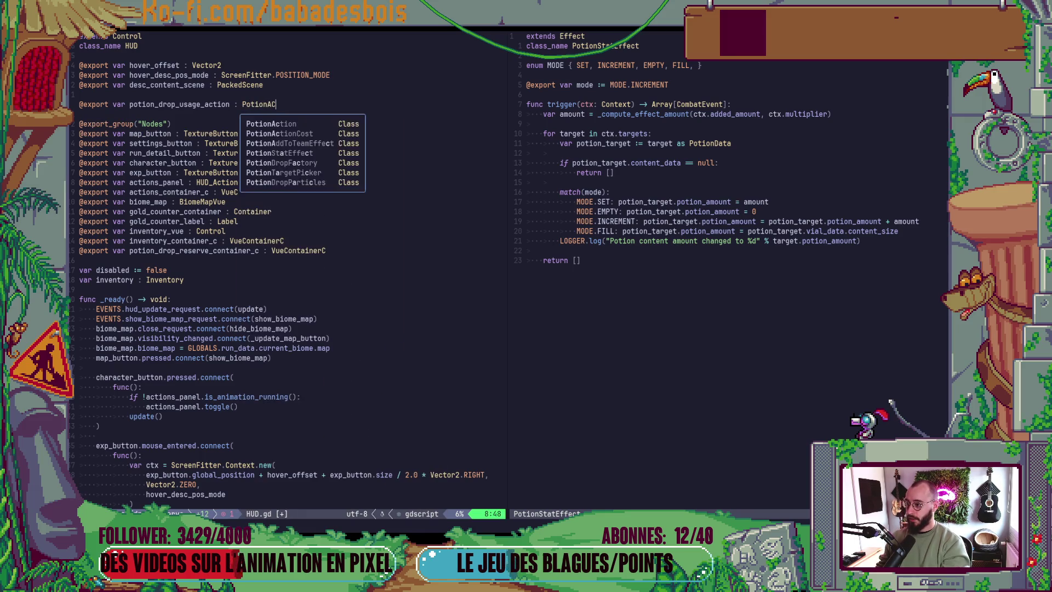
key("BackSpace")
key("BackSpace")
key("BackSpace")
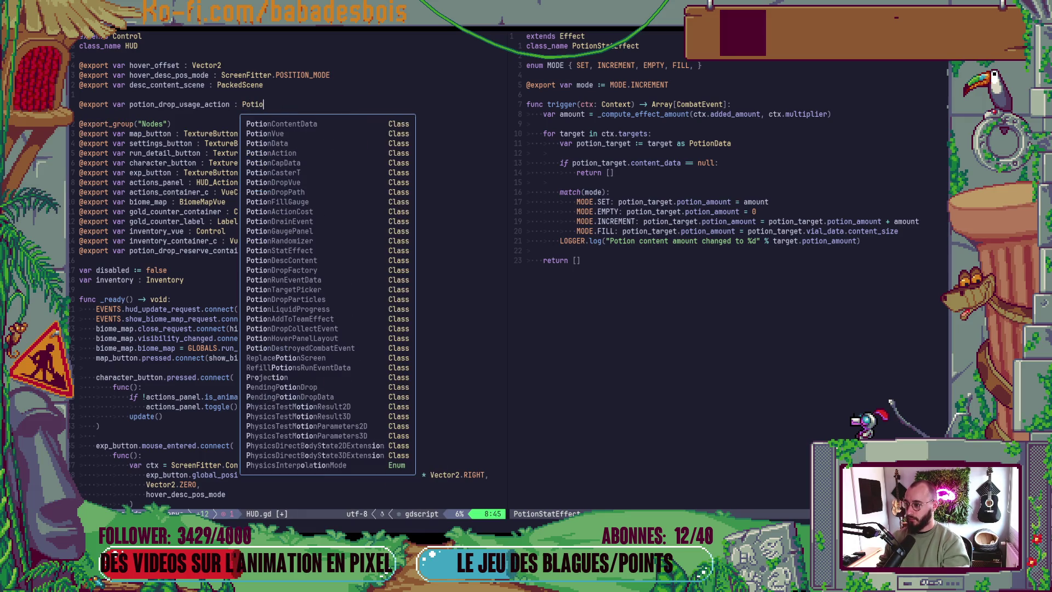
key("BackSpace")
key("BackSpace")
type("Action")
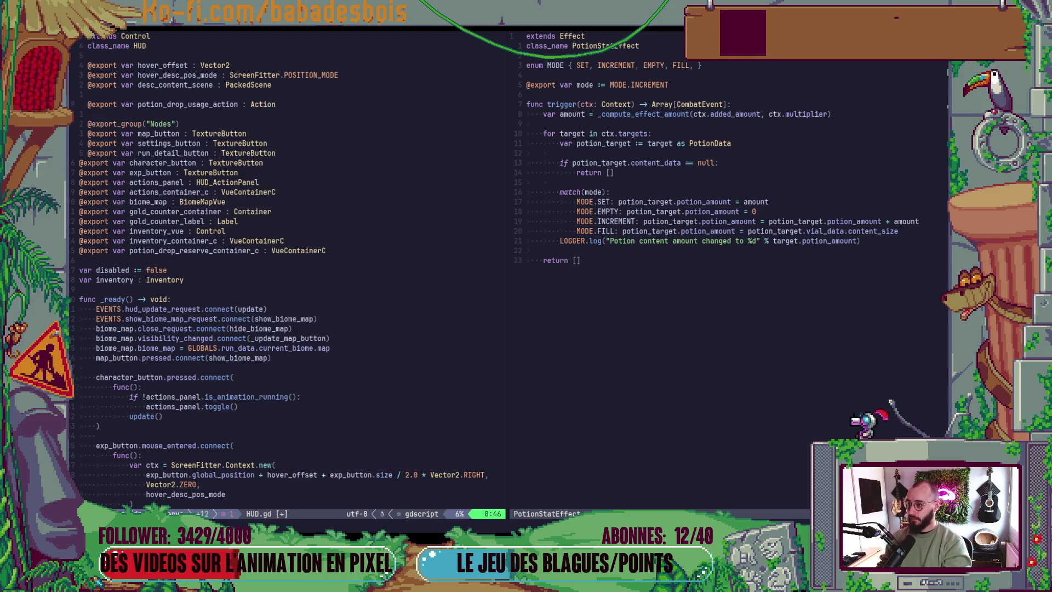
Save HUD.gd with :w and jump back to the new function
key("Escape")
type(":w")
key("Return")
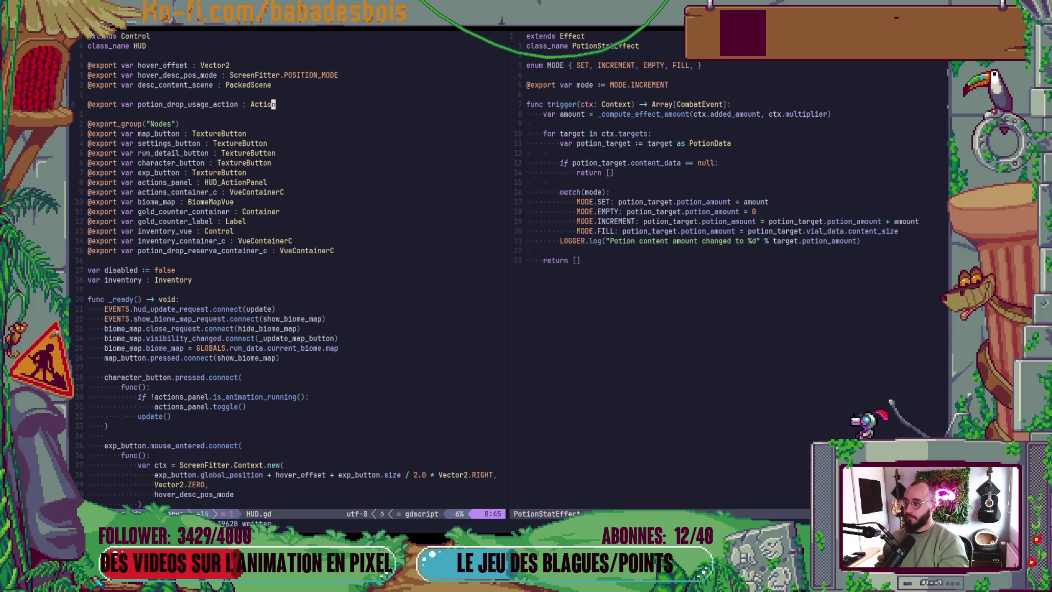
key("ctrl+o")
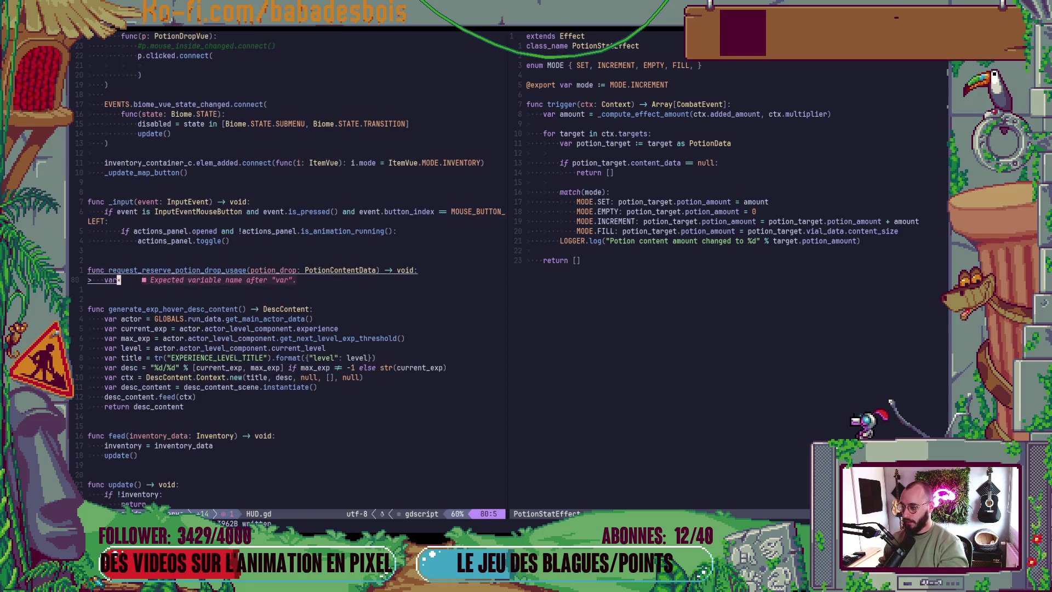
Complete the body line as 'var action = potion_drop_usage_action.duplicate_deep()' and add a blank line below
key("a")
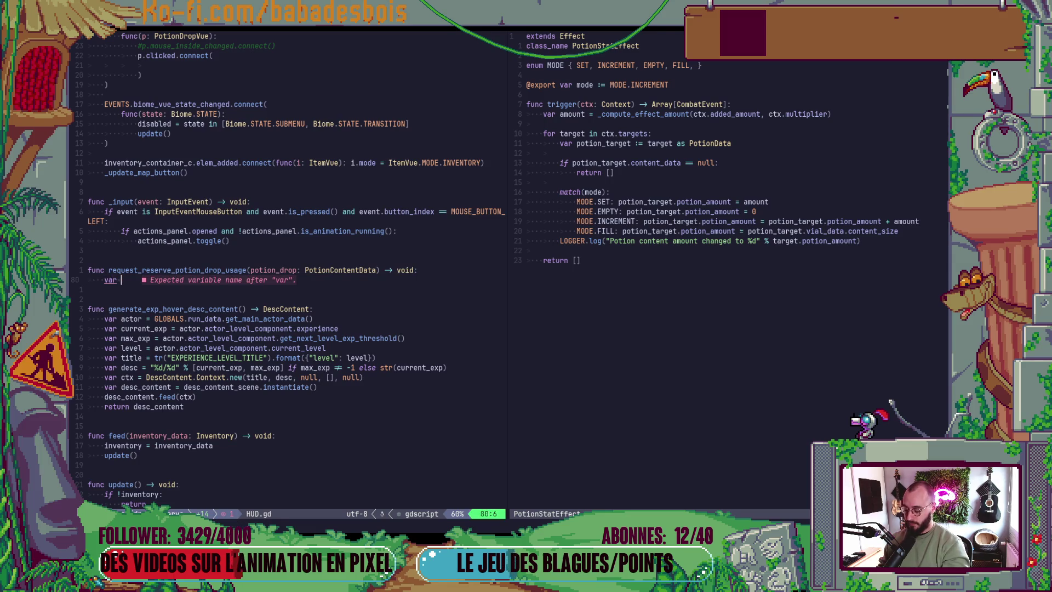
type("action = p")
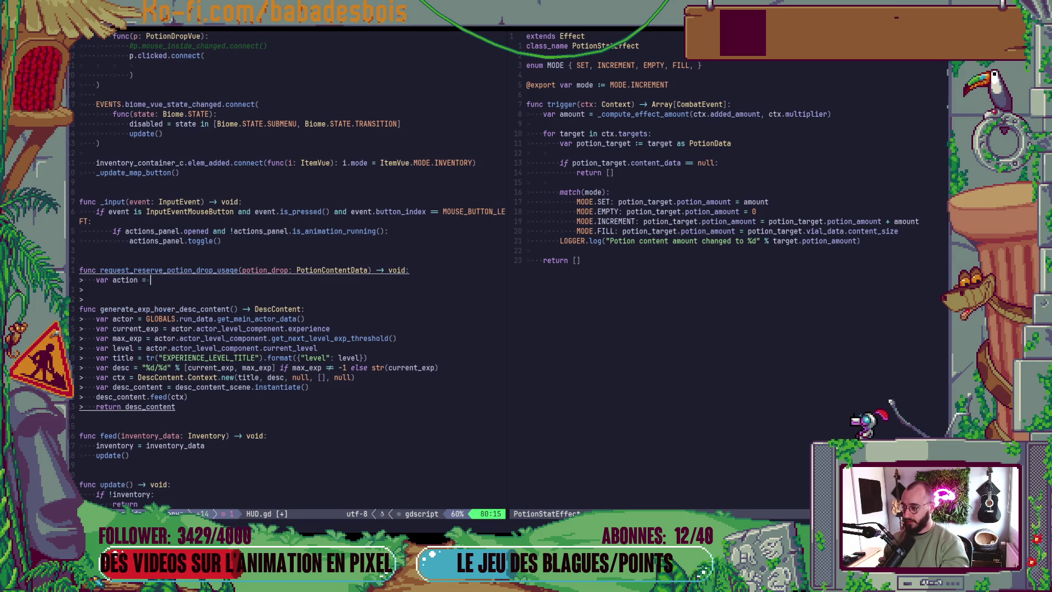
type("otion_drop_usage_action")
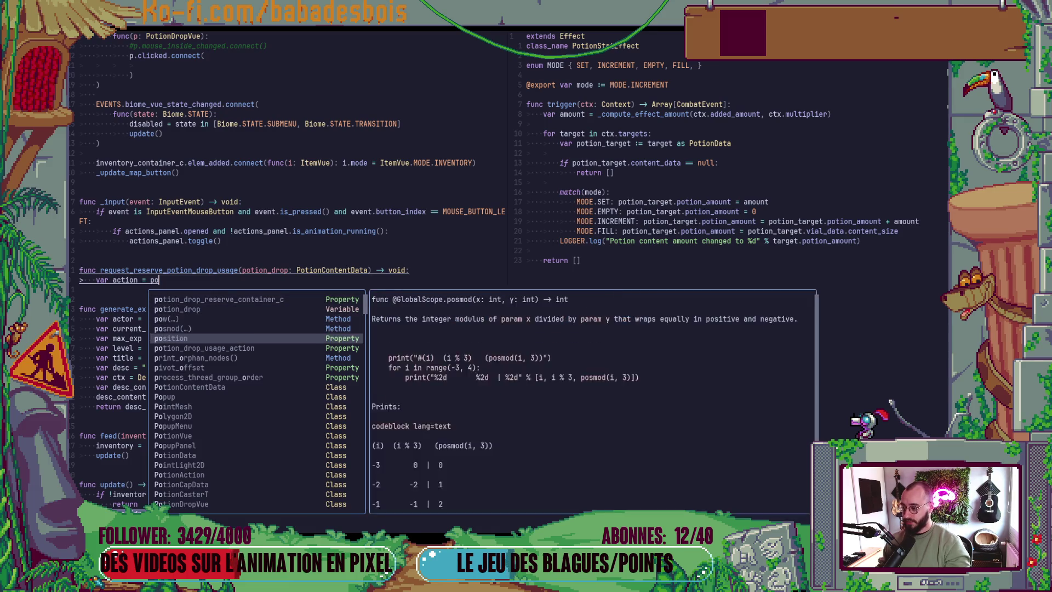
type(".")
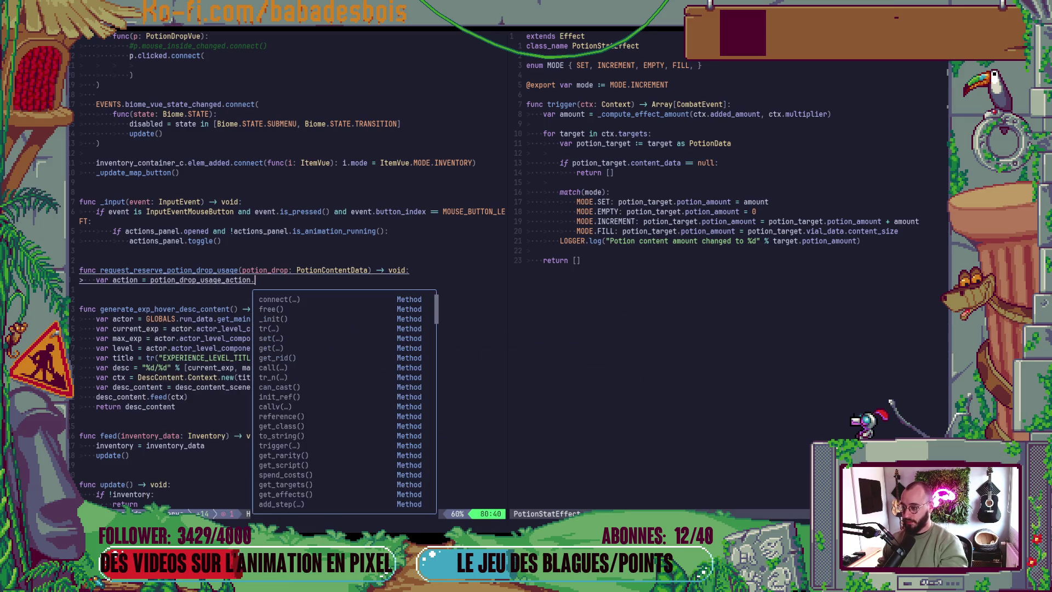
type("dup")
key("Down")
key("Down")
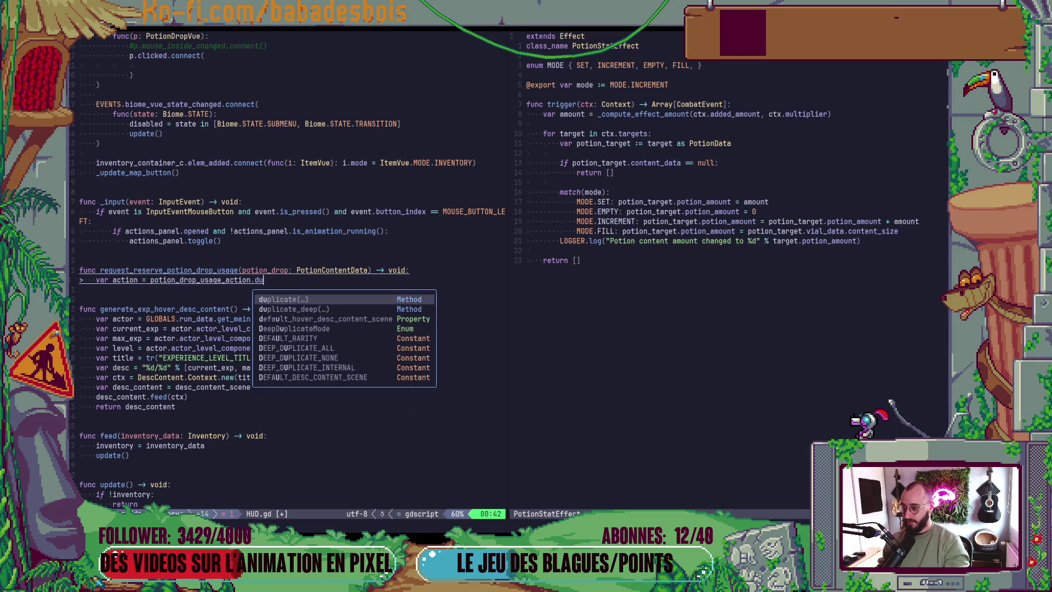
key("Return")
type(")")
key("Escape")
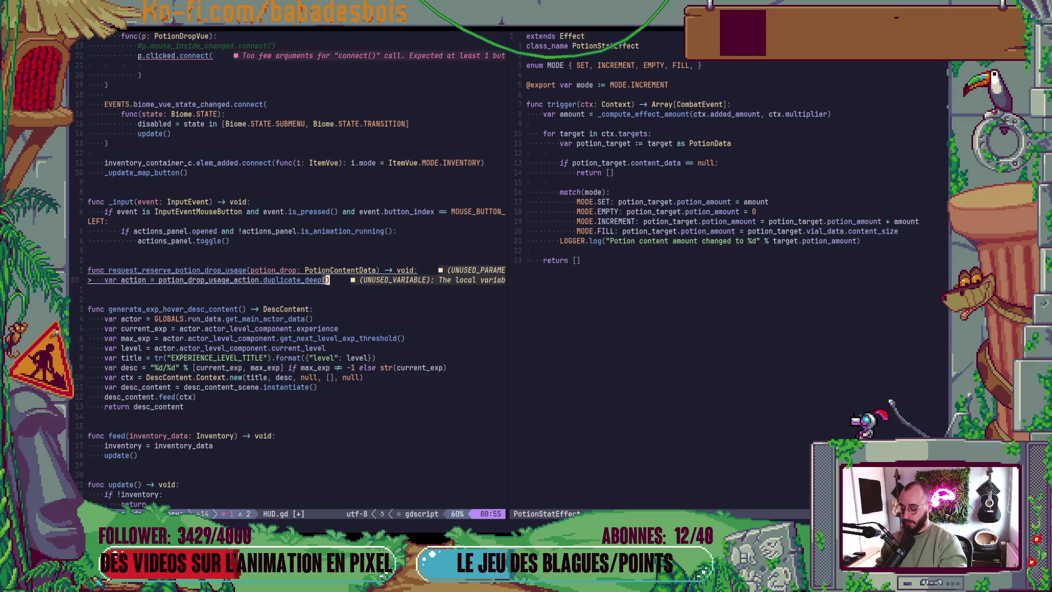
key("o")
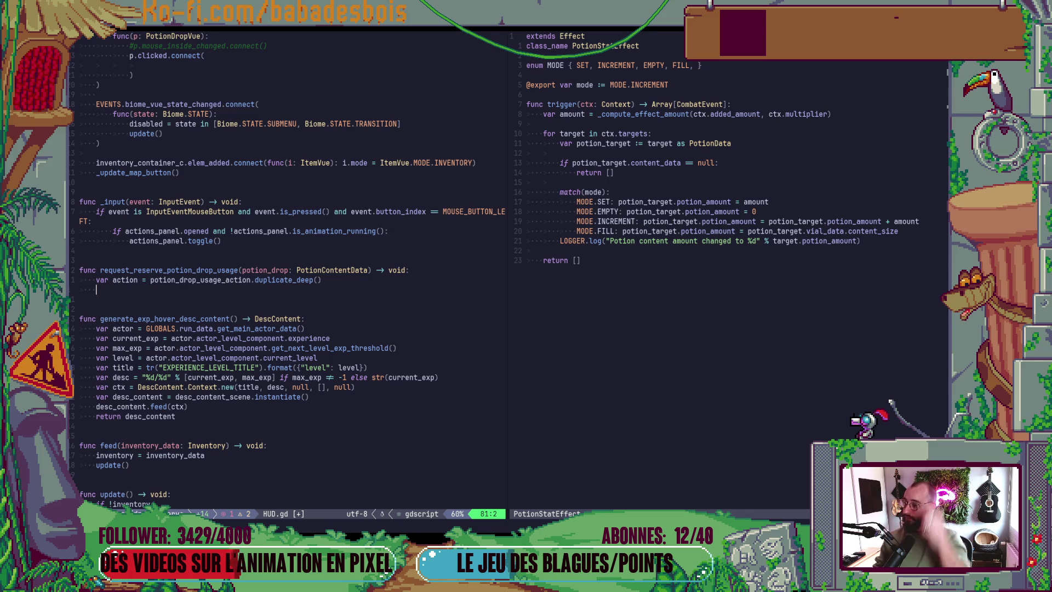
key("Escape")
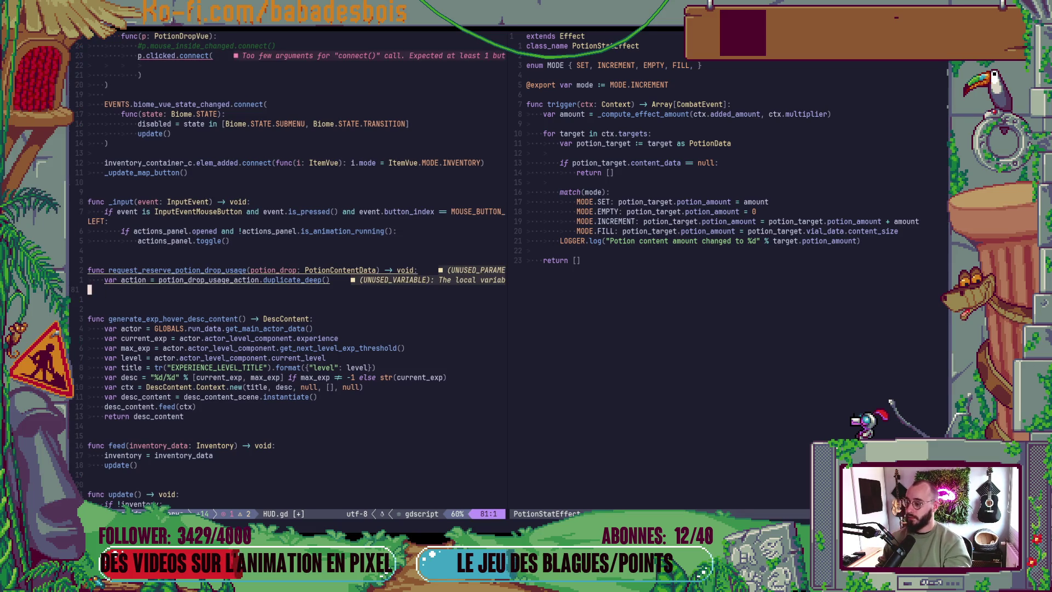
key("alt+Tab")
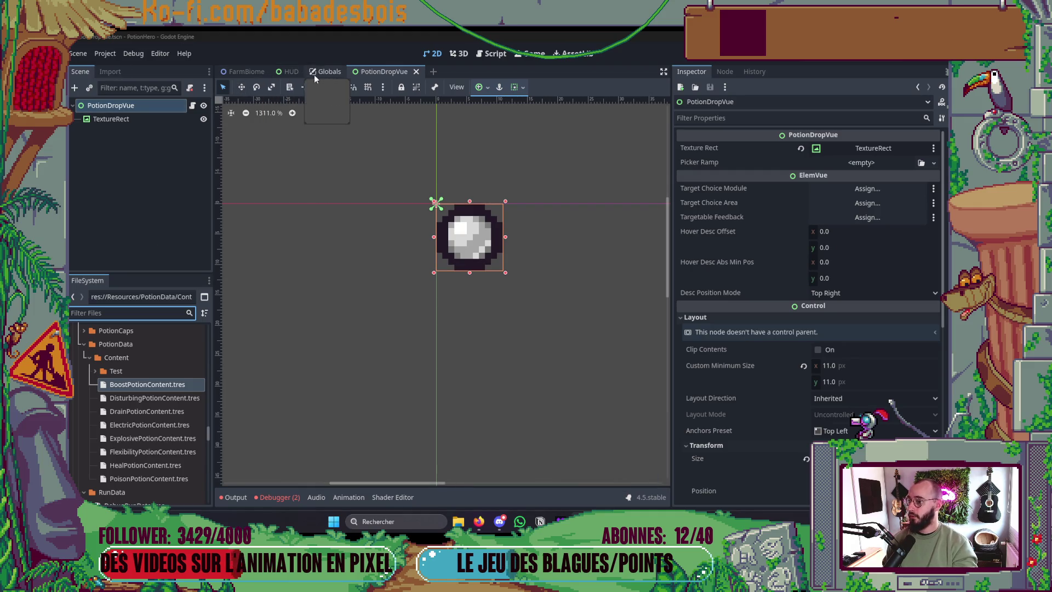
Open the HUD scene in Godot, select its root node and collapse the Nodes property group
left_click(289, 72)
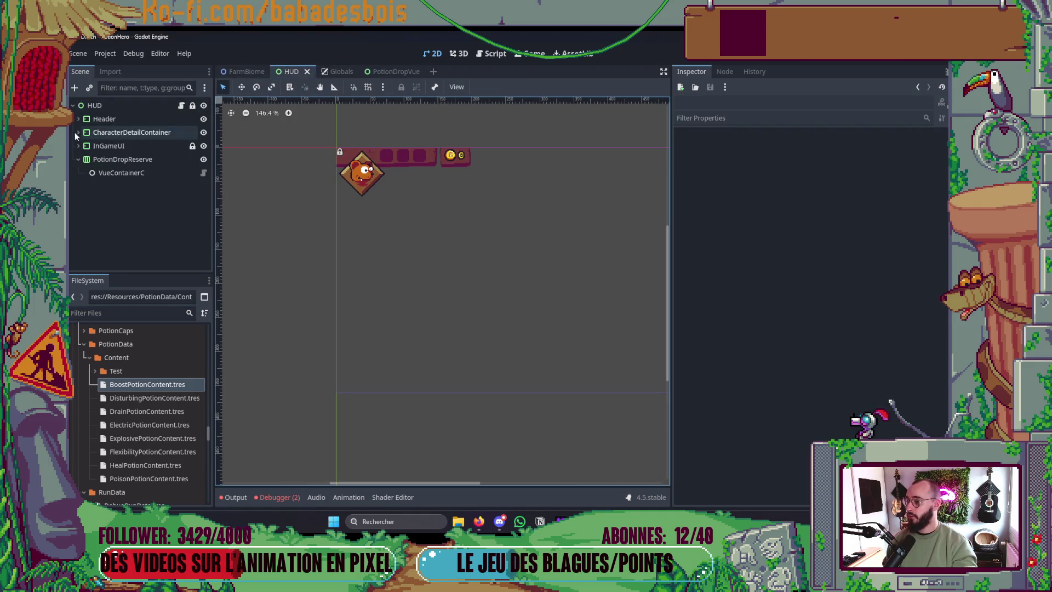
left_click(119, 105)
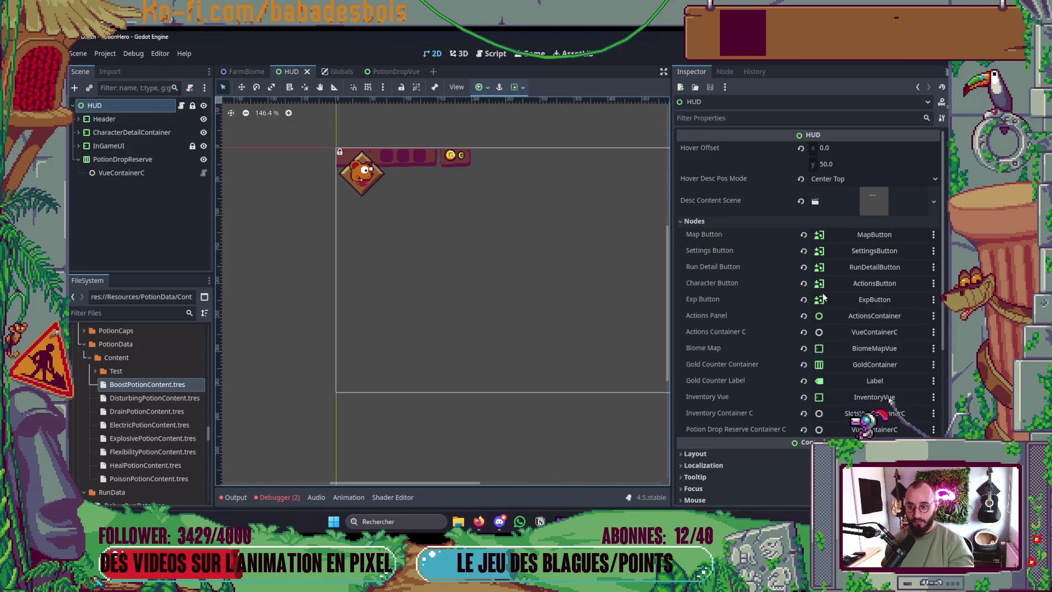
left_click(749, 223)
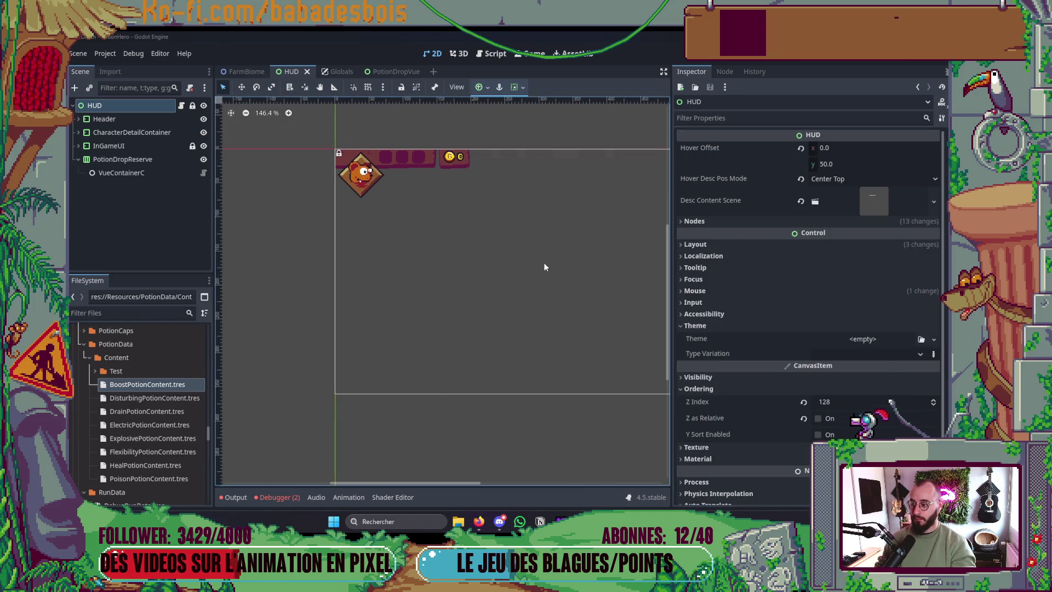
Save HUD.gd in Neovim with :w and return to Godot
key("alt+Tab")
left_click(334, 287)
key("Escape")
type(":w")
key("Return")
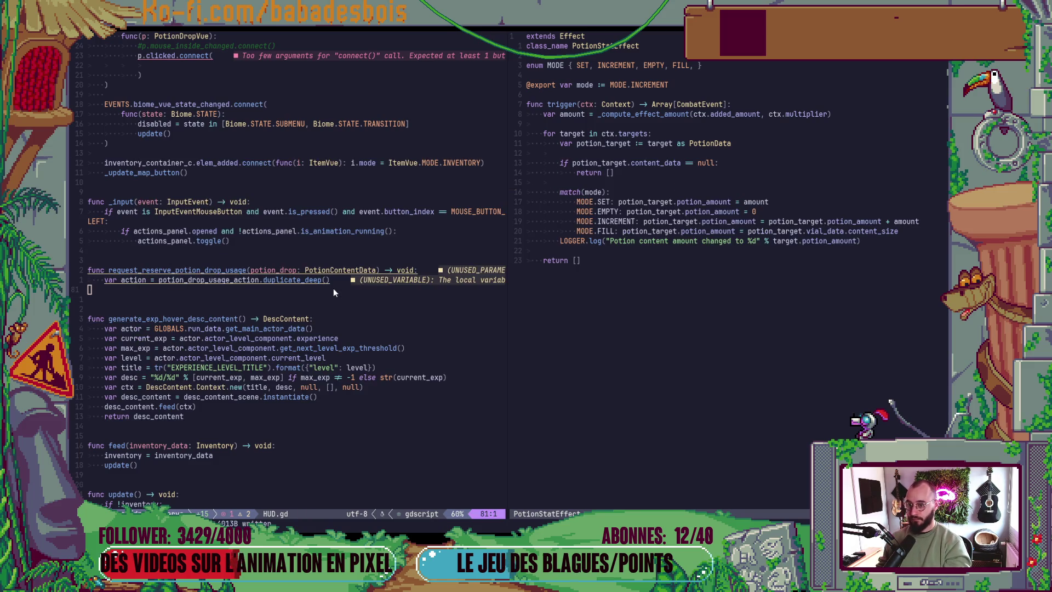
key("alt+Tab")
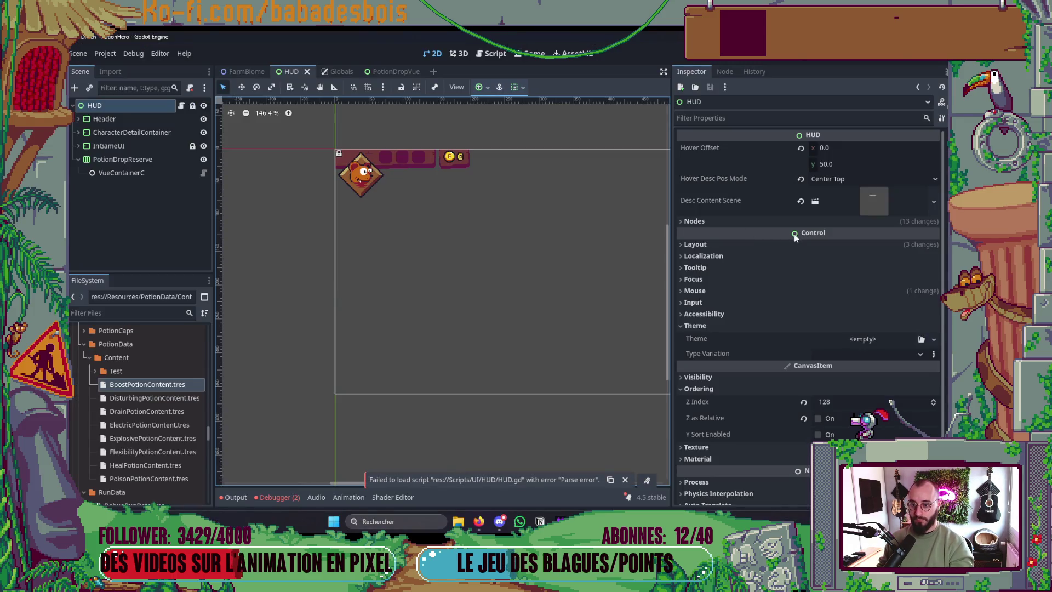
Reselect the HUD root node via Header to refresh its inspector, then return to Neovim
left_click(761, 223)
left_click(761, 223)
left_click(130, 119)
left_click(131, 107)
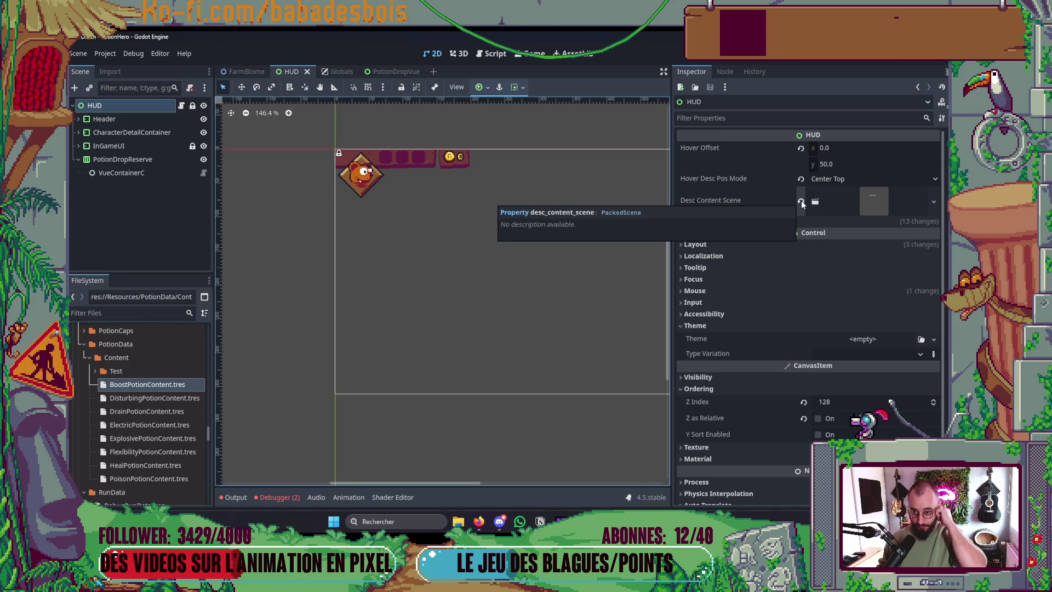
key("alt+Tab")
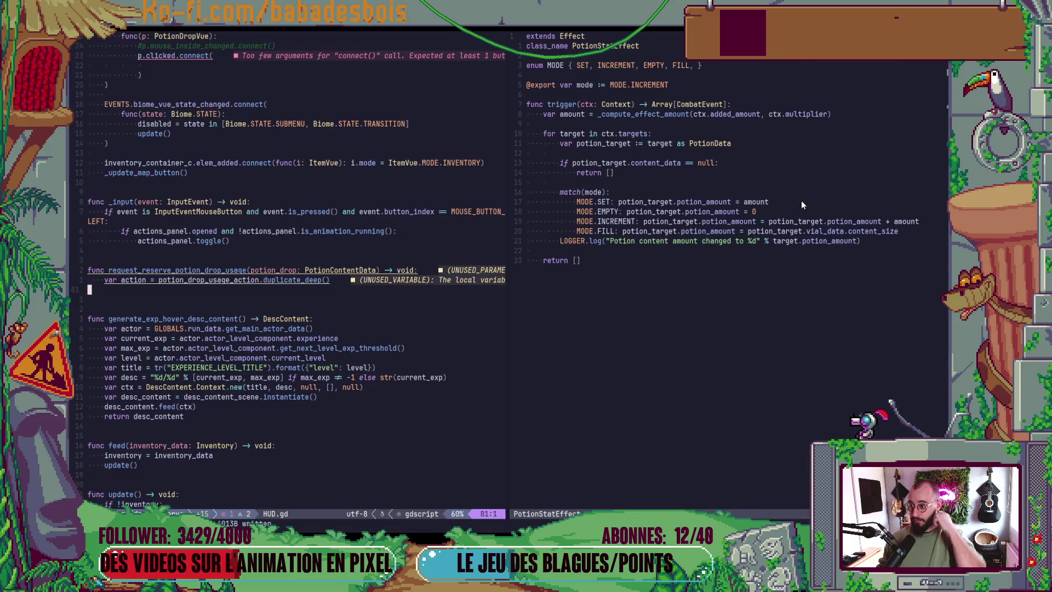
Join the multi-line p.clicked.connect( call into one line and comment it out
scroll(266, 191, "up", 3)
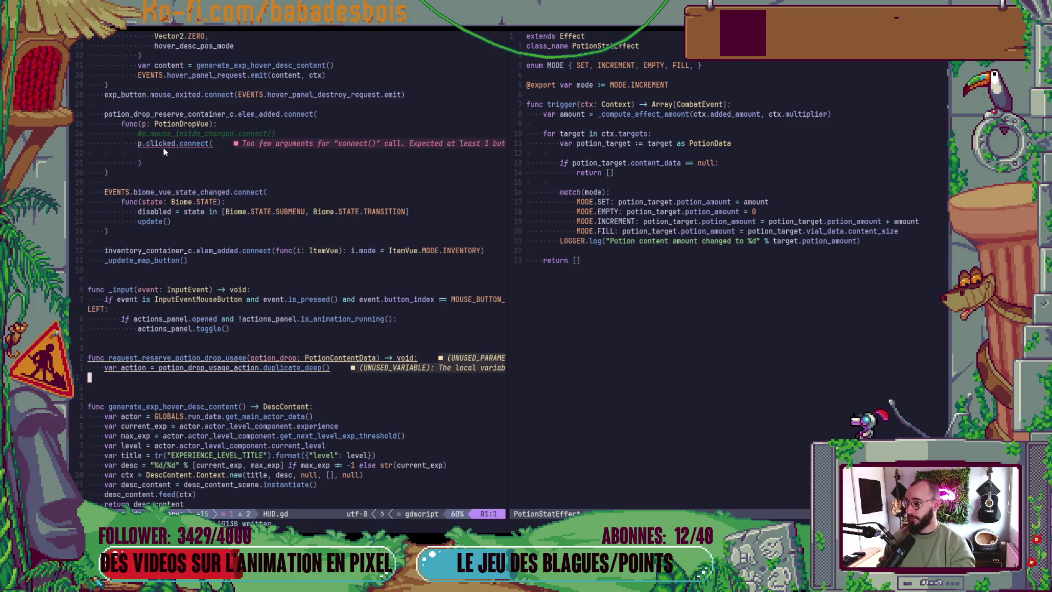
left_click(188, 153)
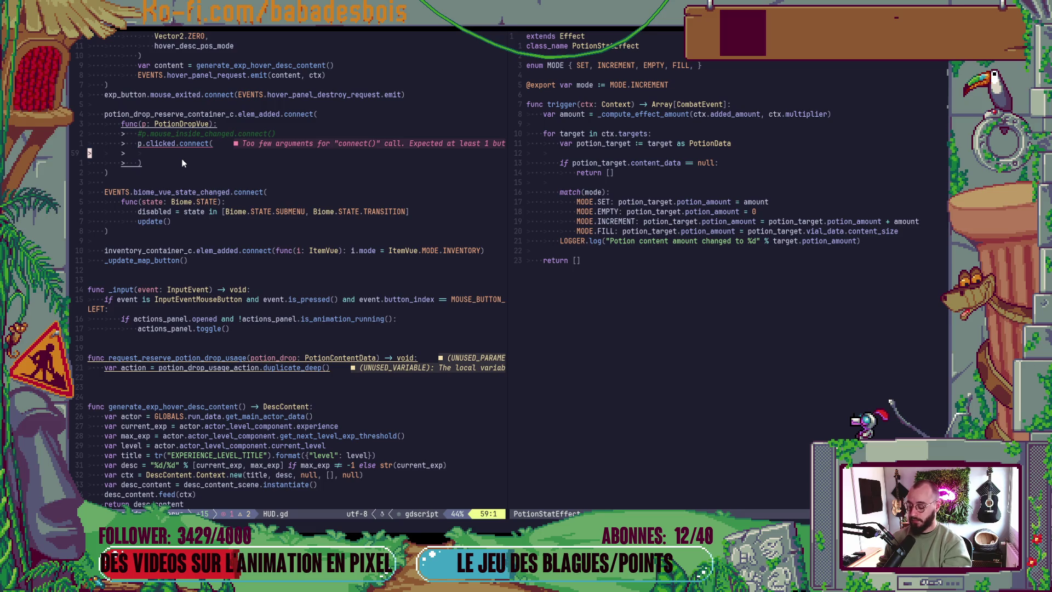
key("k")
key("V")
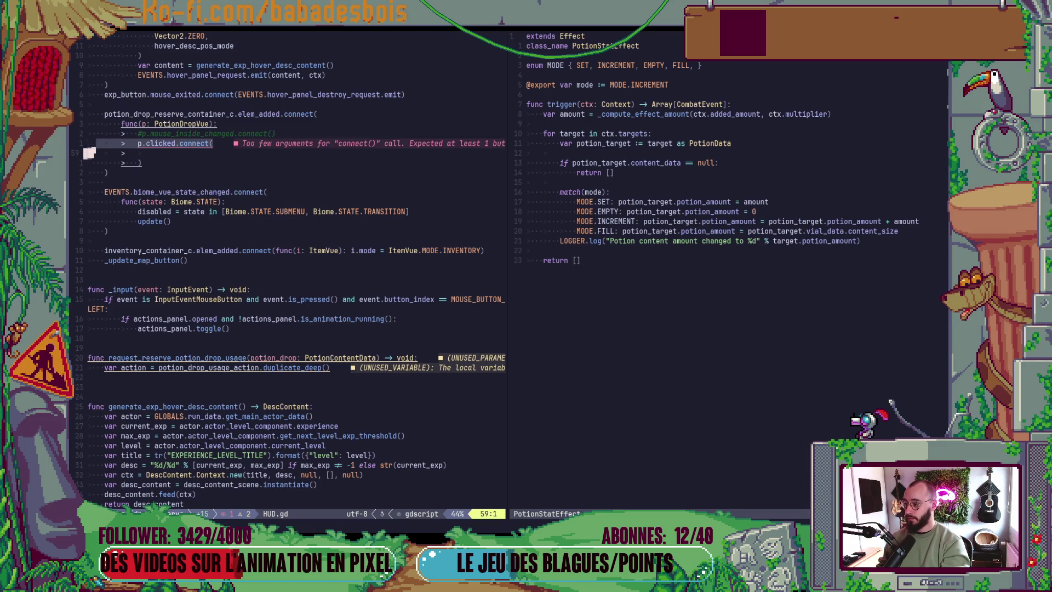
key("j")
key("j")
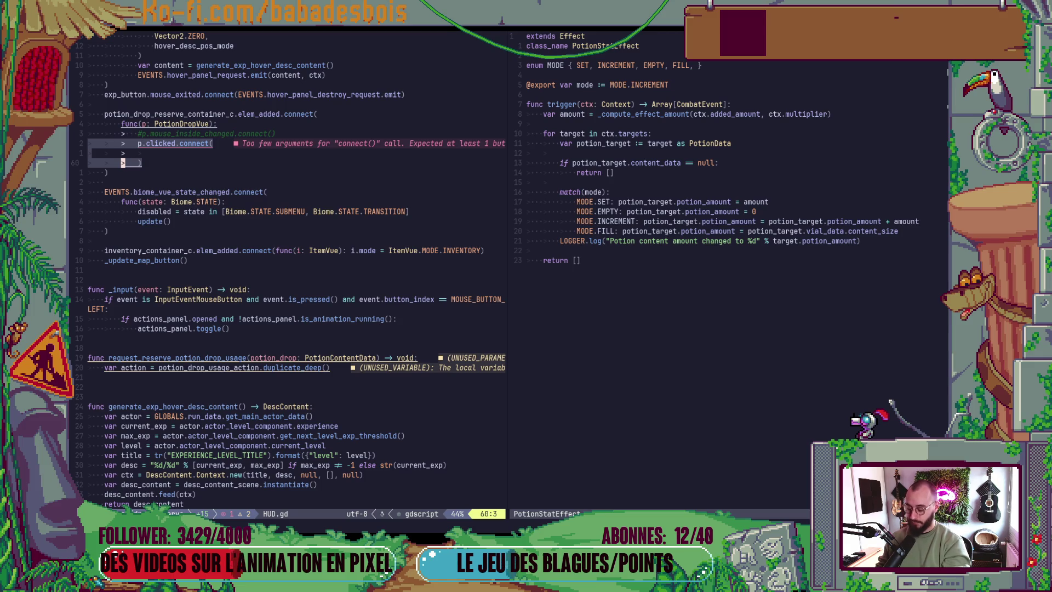
key("J")
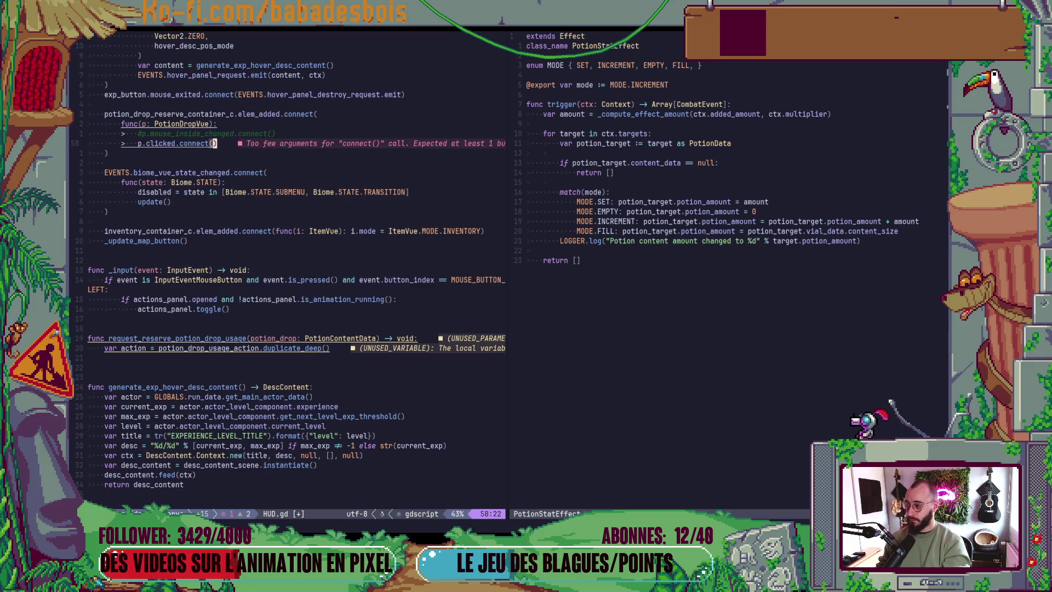
key("g")
key("c")
key("c")
Add a 'pass' line above the commented call and save HUD.gd
key("ctrl+s")
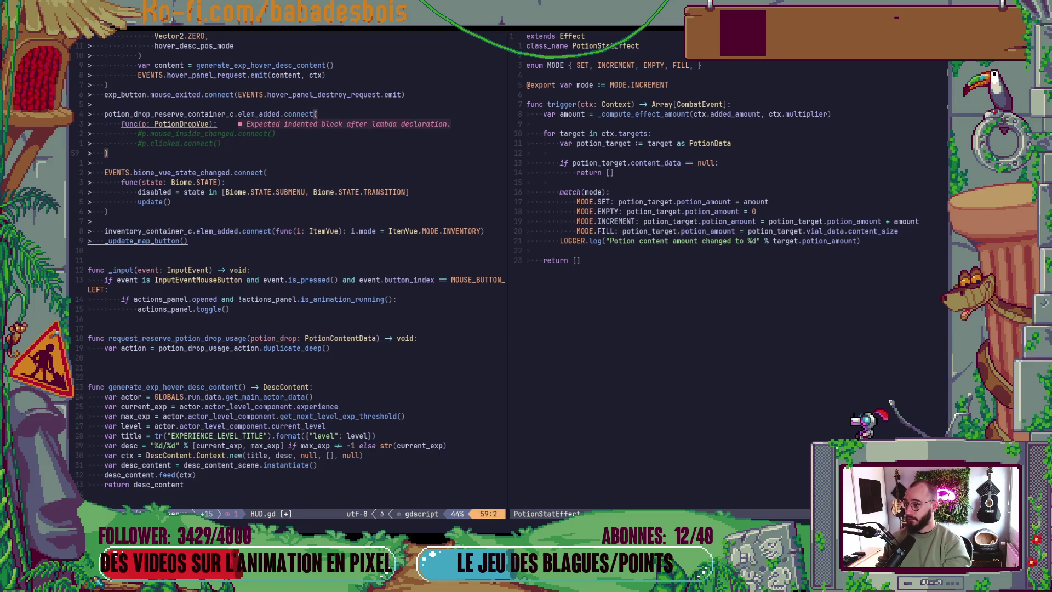
key("k")
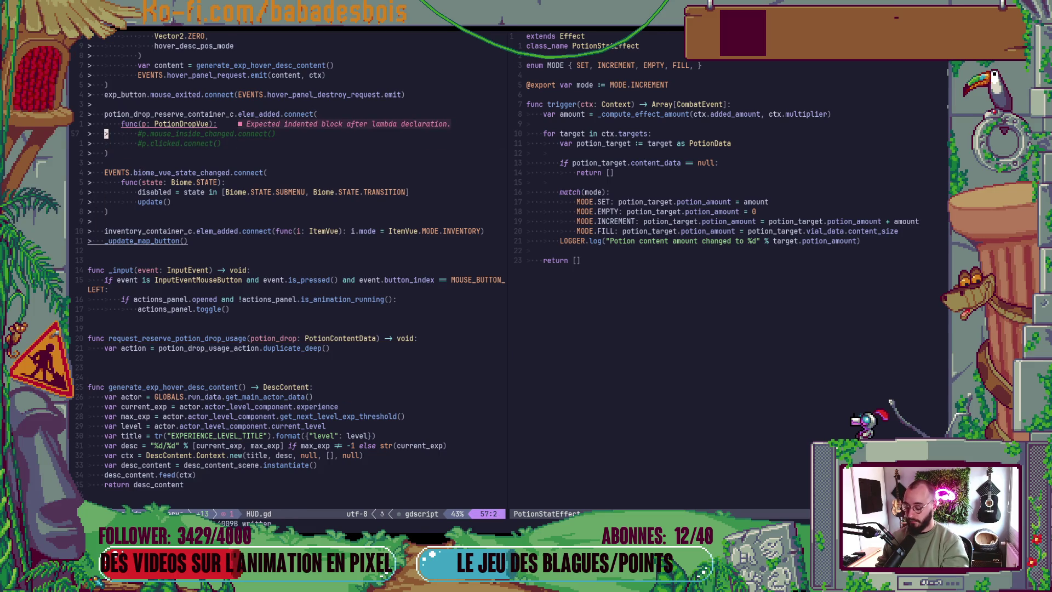
type("Opass")
key("Escape")
key("ctrl+s")
key("alt+Tab")
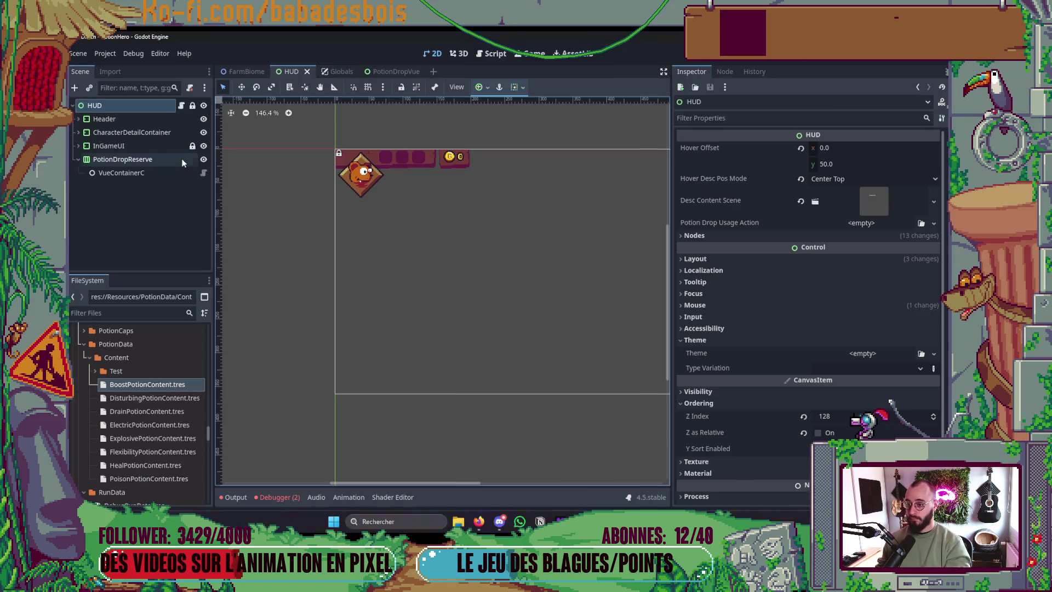
Give the HUD root's Potion Drop Usage Action a new Action resource and expand it
left_click(126, 120)
left_click(125, 109)
left_click(873, 225)
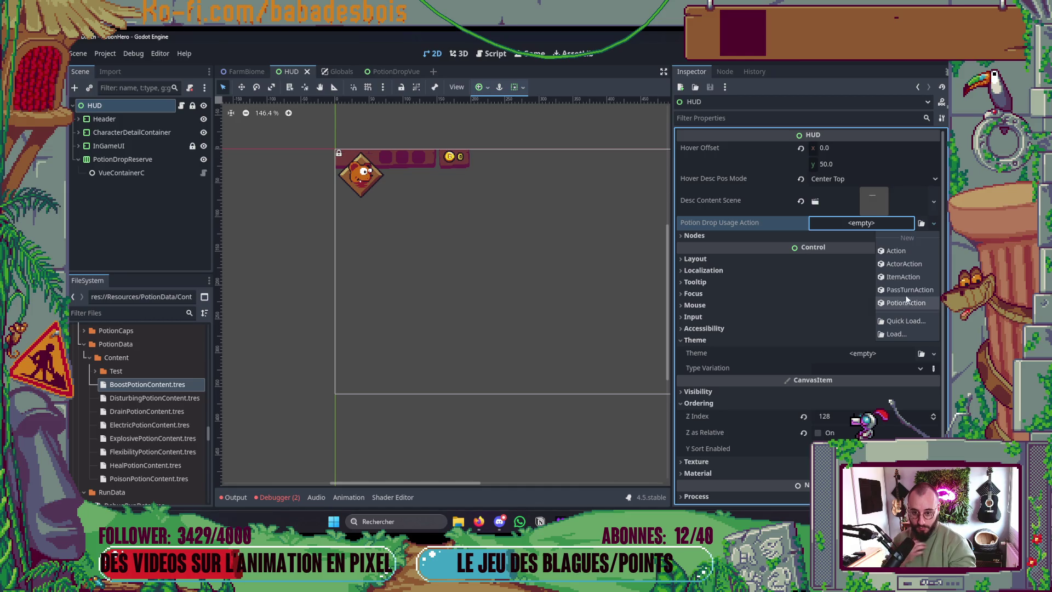
left_click(912, 252)
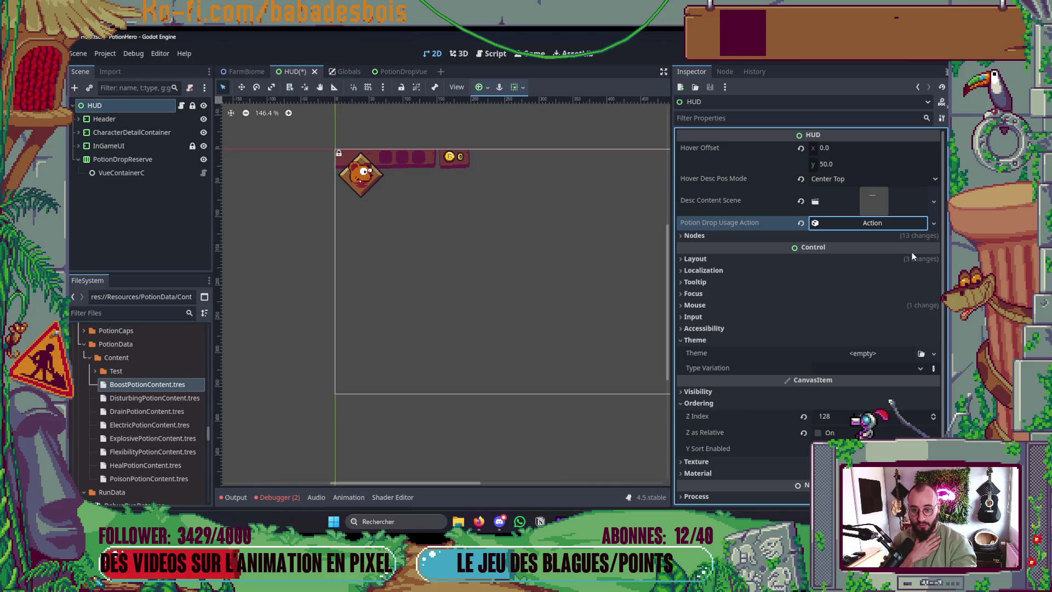
left_click(861, 223)
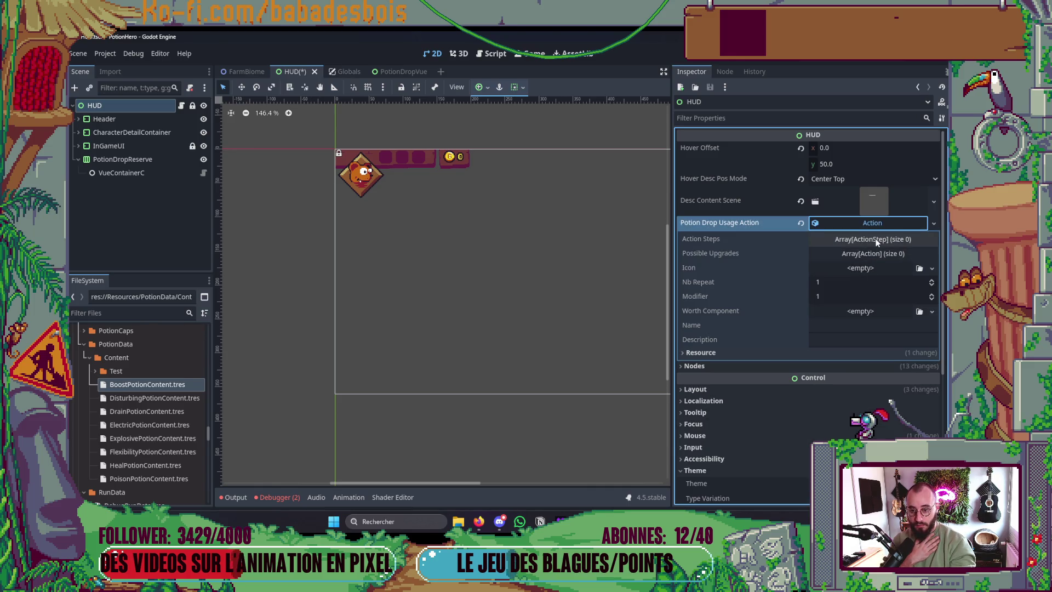
Set Action Steps size to 1 and create a new ActionStep in slot 0
left_click(870, 255)
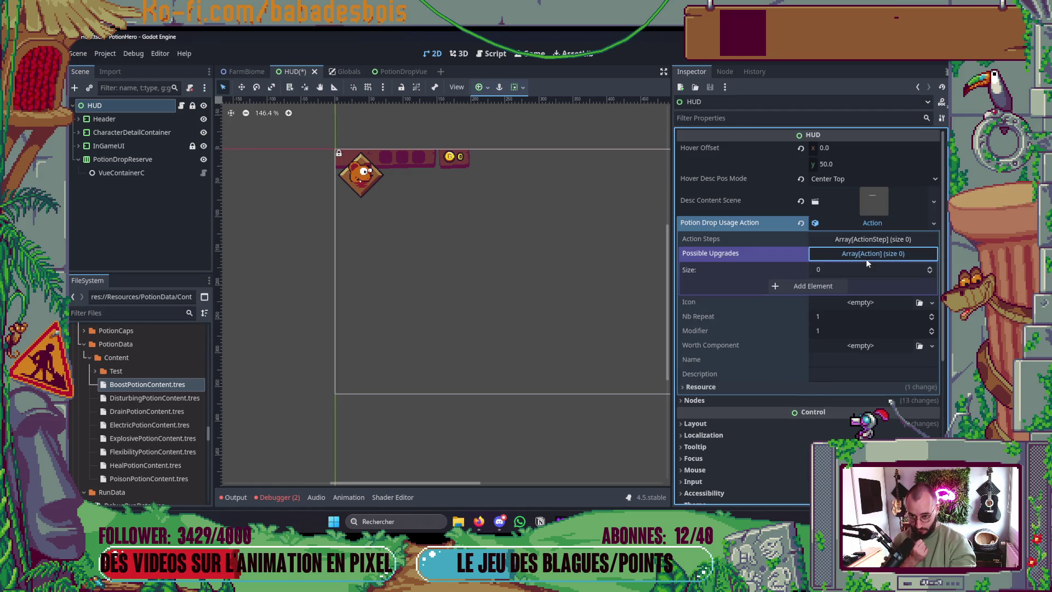
left_click(871, 253)
left_click(878, 240)
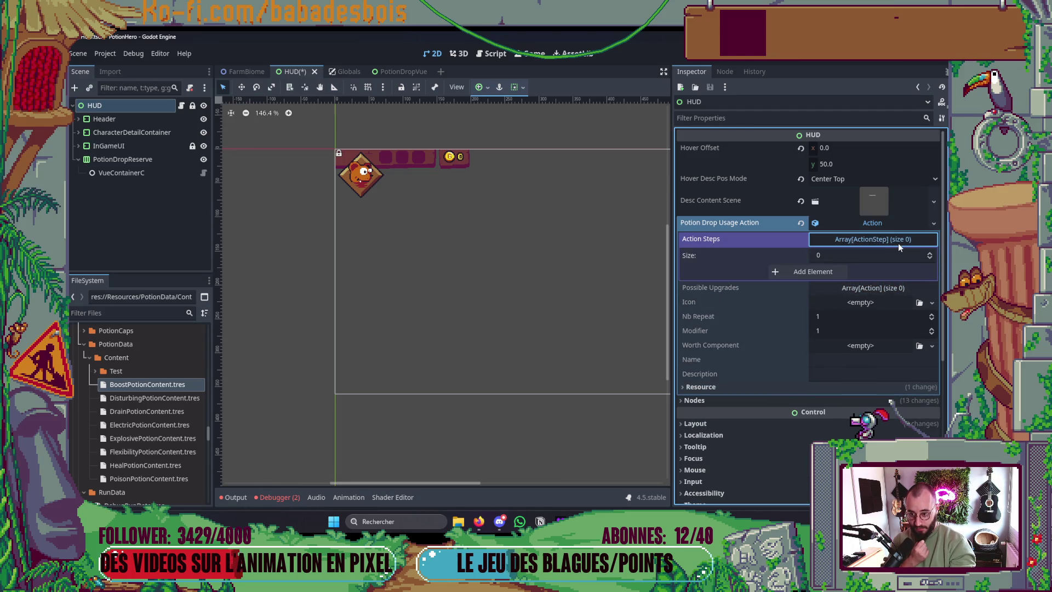
left_click(931, 254)
type("1")
key("Return")
left_click(854, 272)
left_click(870, 300)
Add one effect to the step and make it a PotionStatEffect
left_click(877, 288)
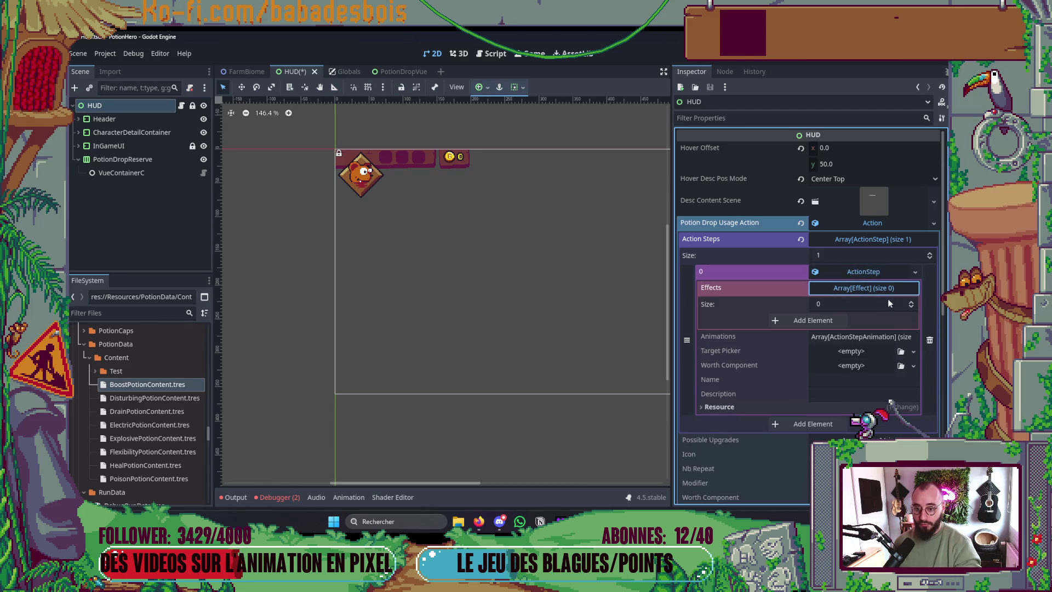
left_click(913, 302)
left_click(855, 321)
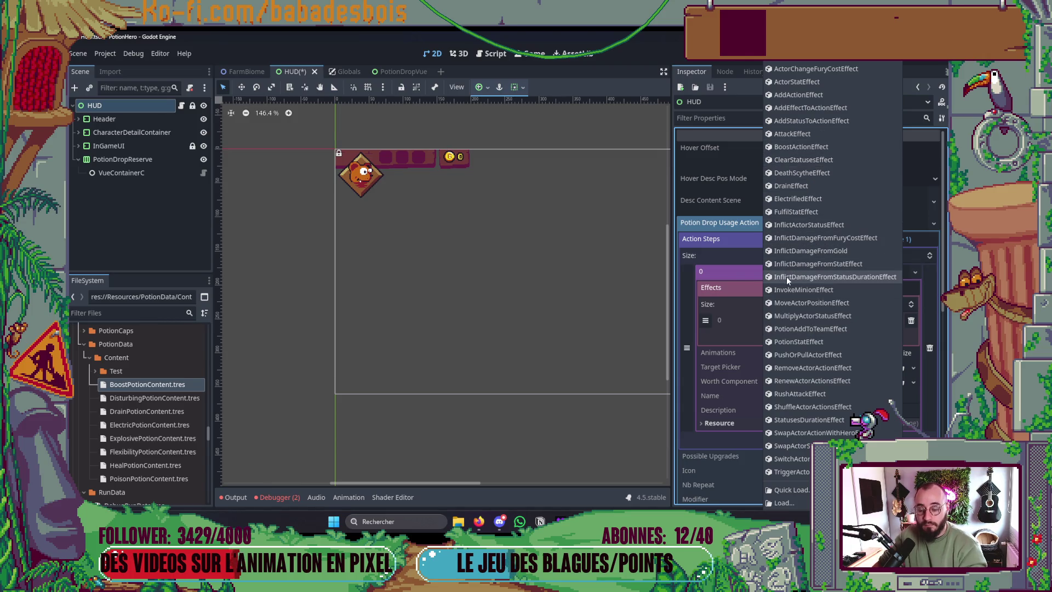
left_click(820, 341)
left_click(851, 320)
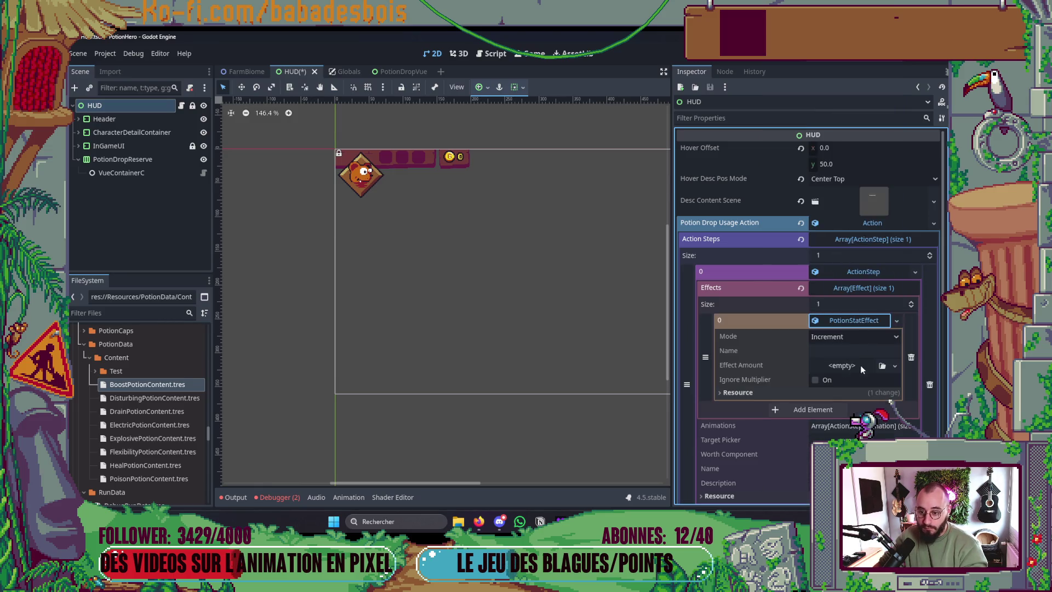
Give the effect a new Amount with value 1, then fold the effect details away
left_click(861, 366)
left_click(856, 378)
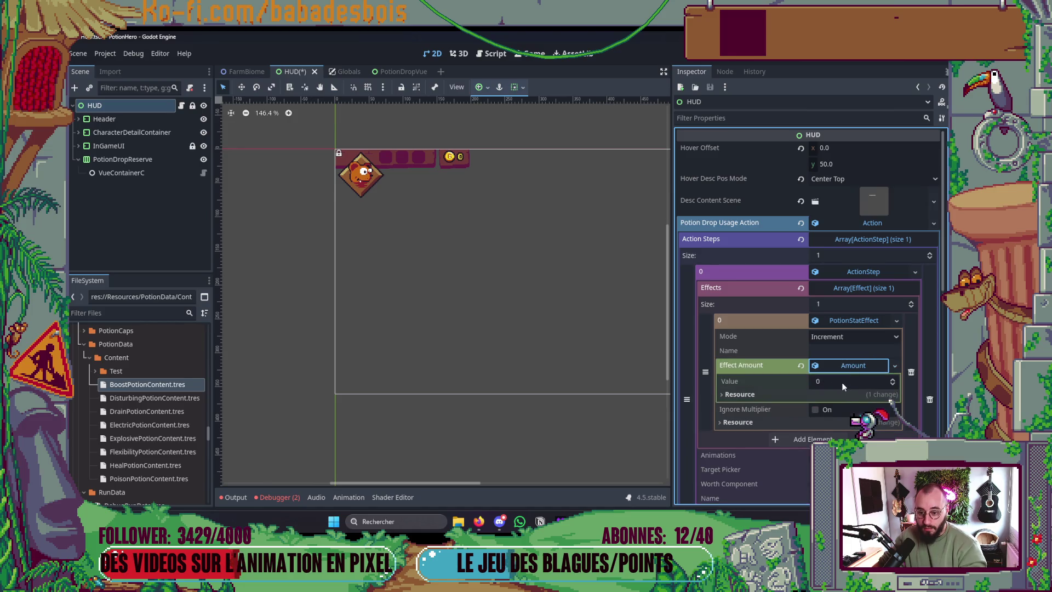
left_click(841, 384)
type("1")
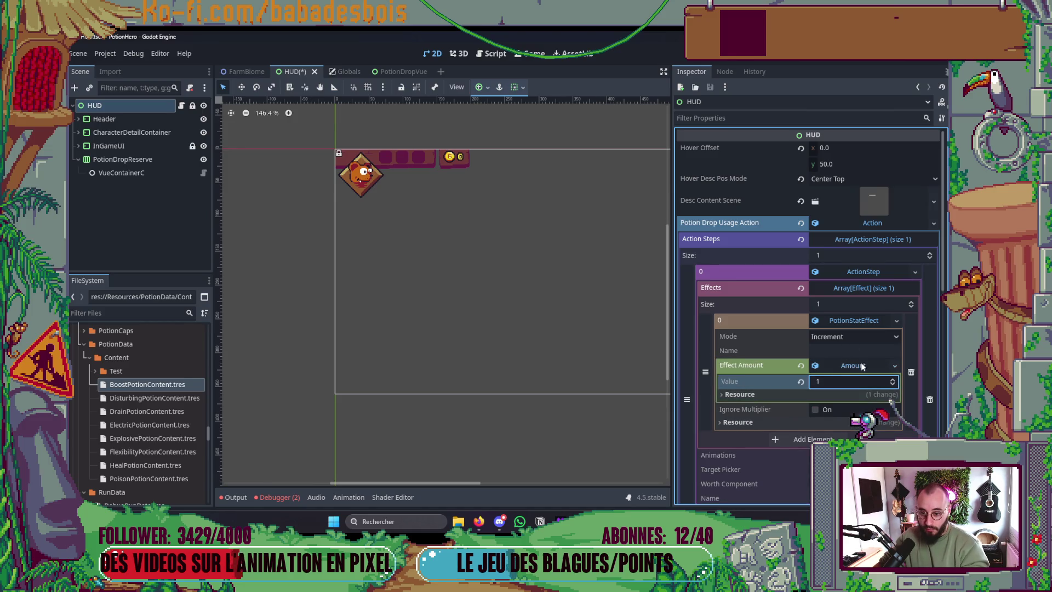
left_click(862, 365)
left_click(866, 322)
left_click(865, 289)
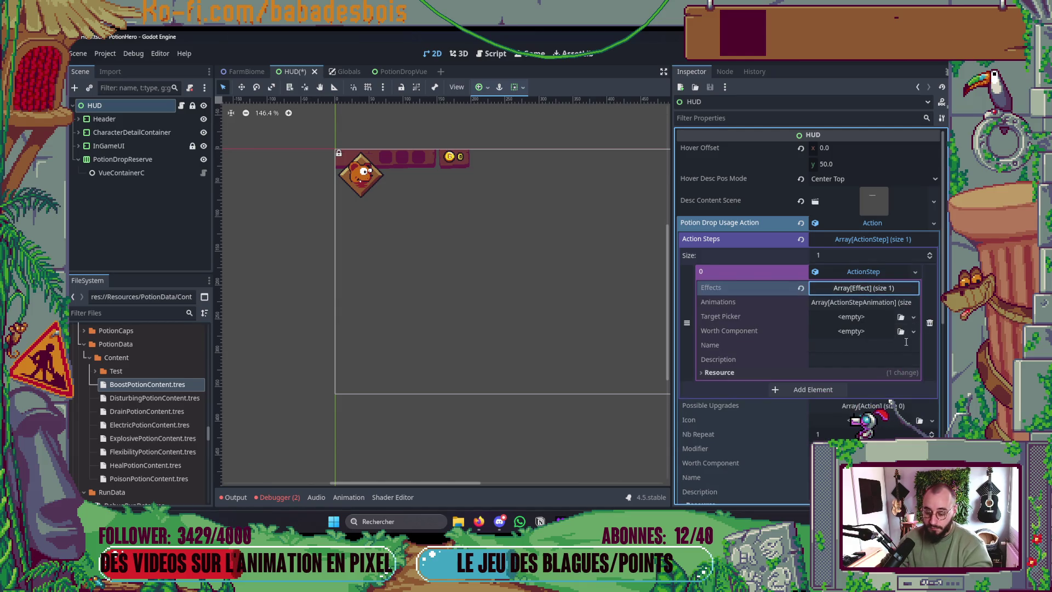
Assign a new PotionTargetPicker to the action step's empty Target Picker field
left_click(865, 321)
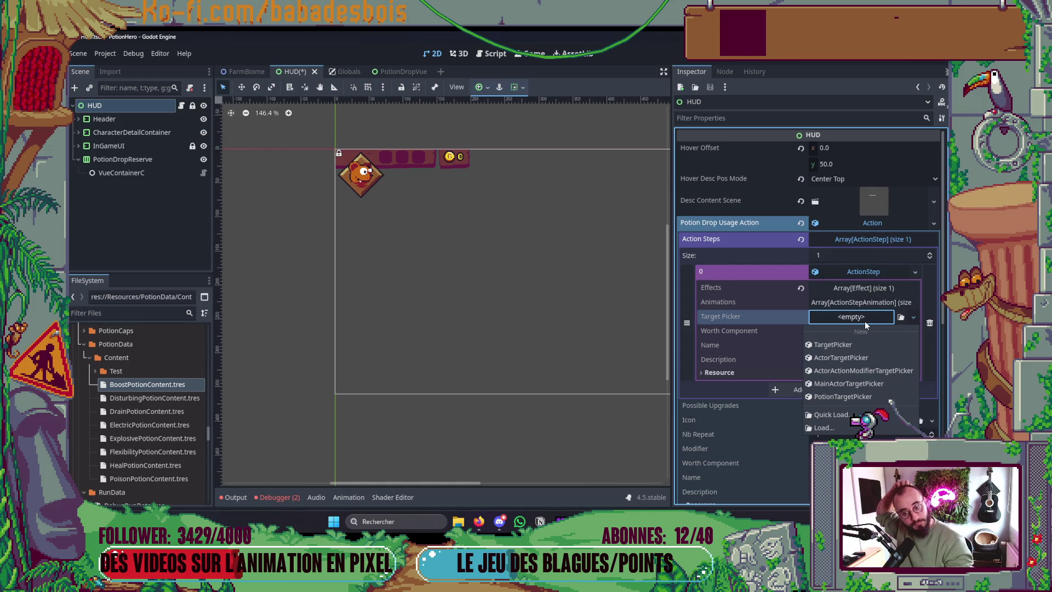
left_click(864, 398)
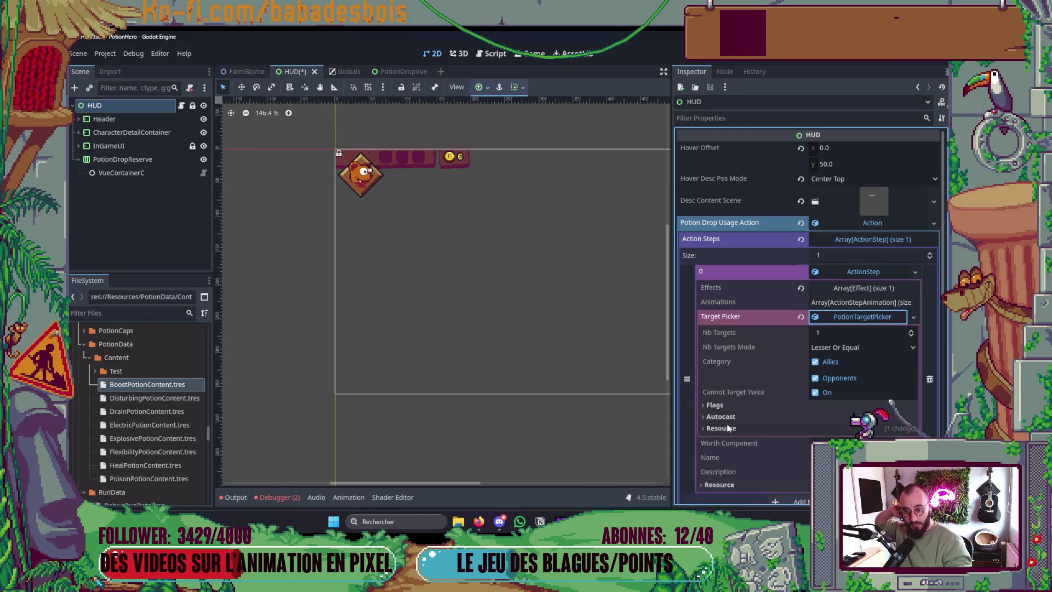
left_click(858, 321)
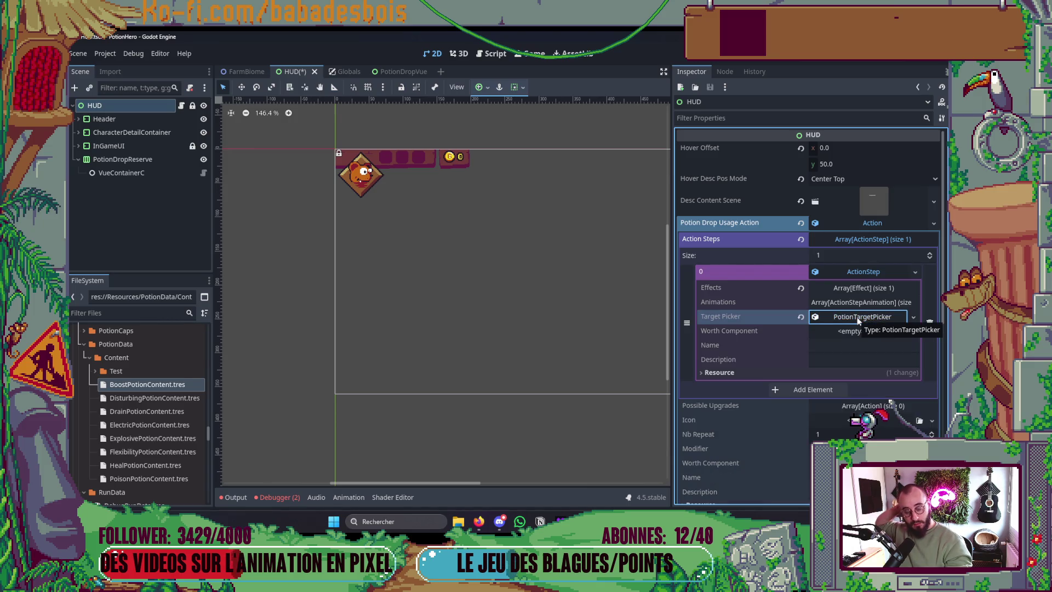
left_click(858, 320)
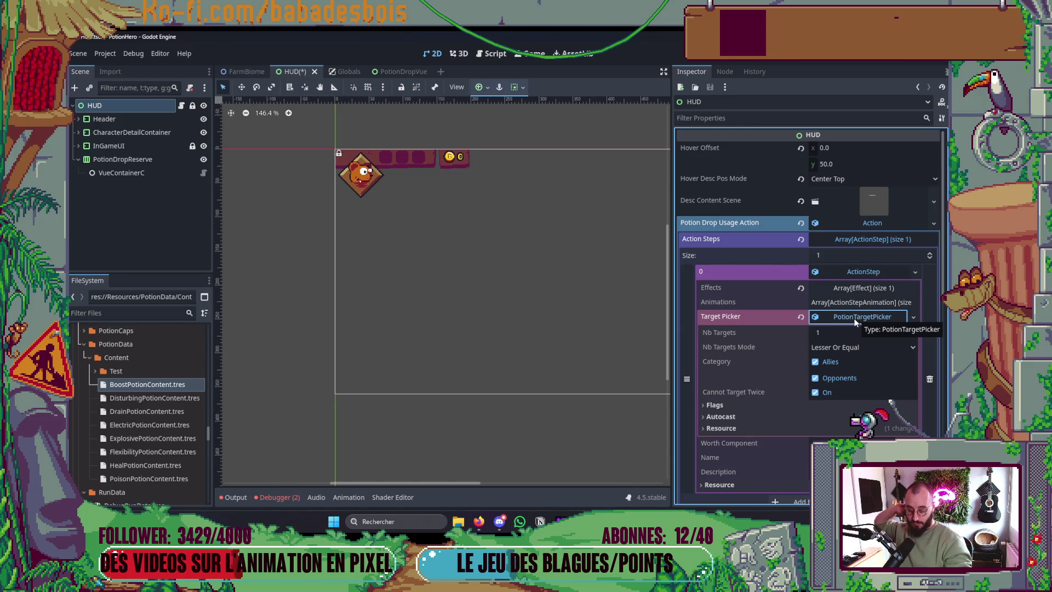
left_click(856, 322)
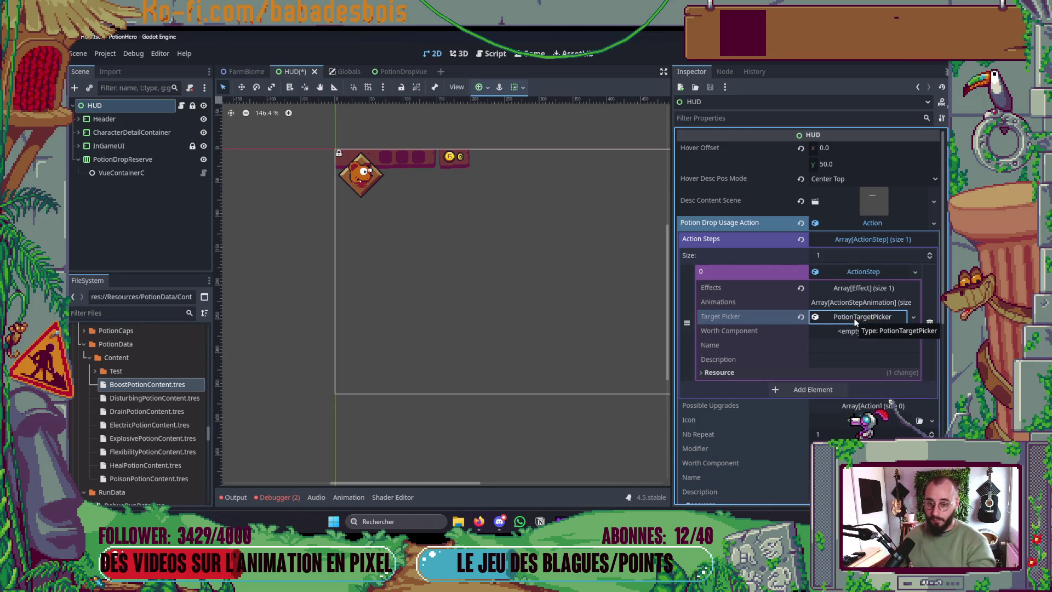
Inspect the picker's Flags and Autocast pick-mode settings, then return to Neovim
mouse_move(764, 451)
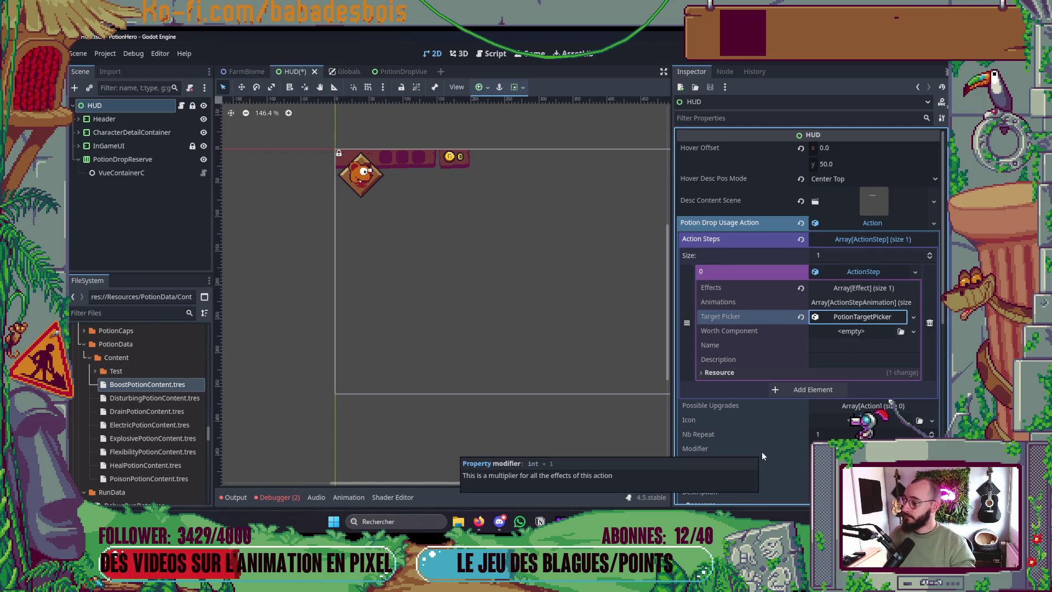
left_click(873, 318)
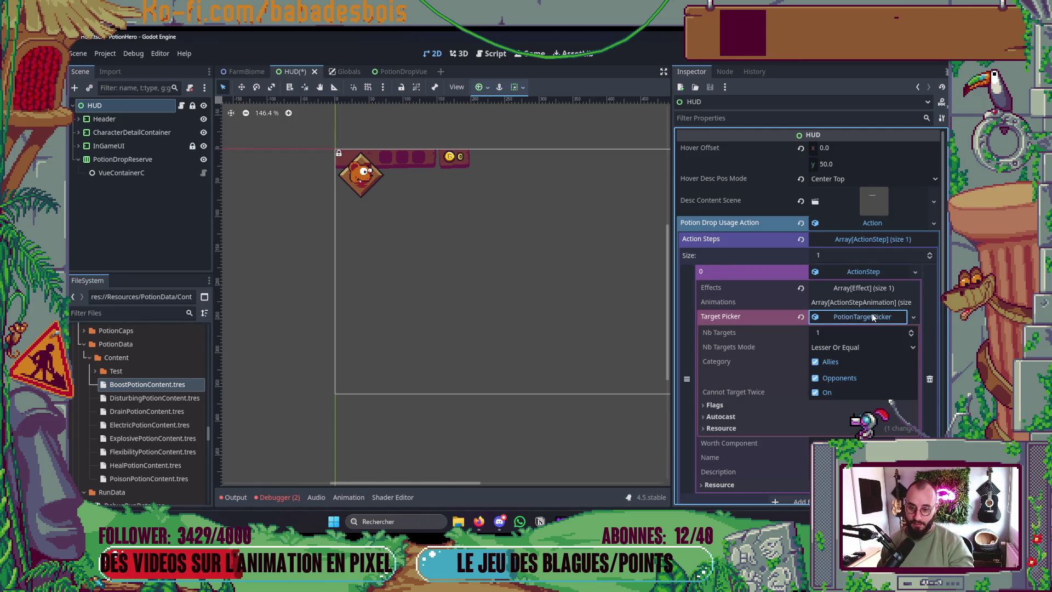
left_click(719, 404)
left_click(719, 404)
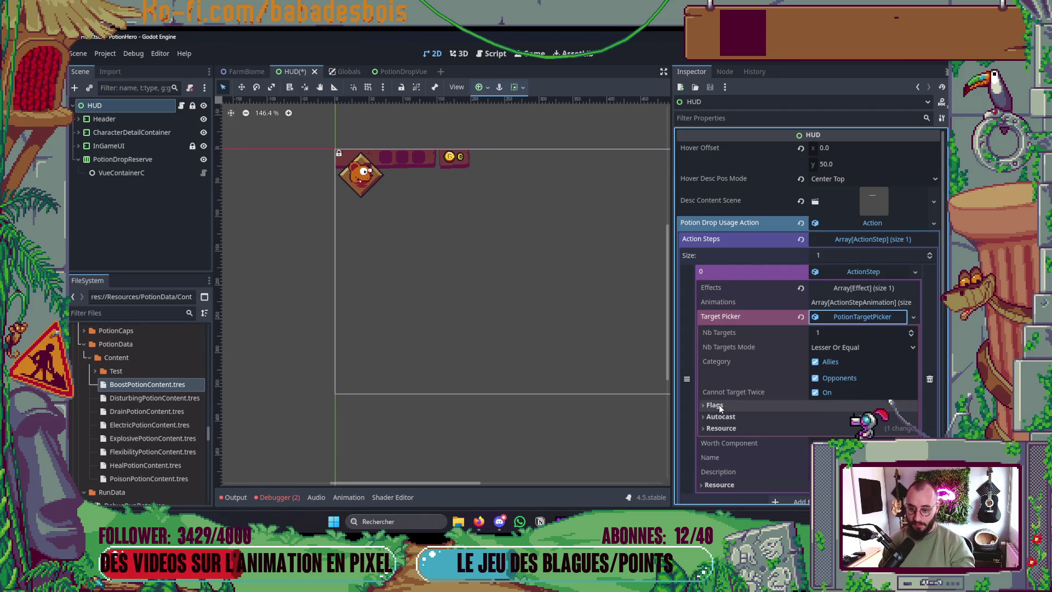
left_click(717, 416)
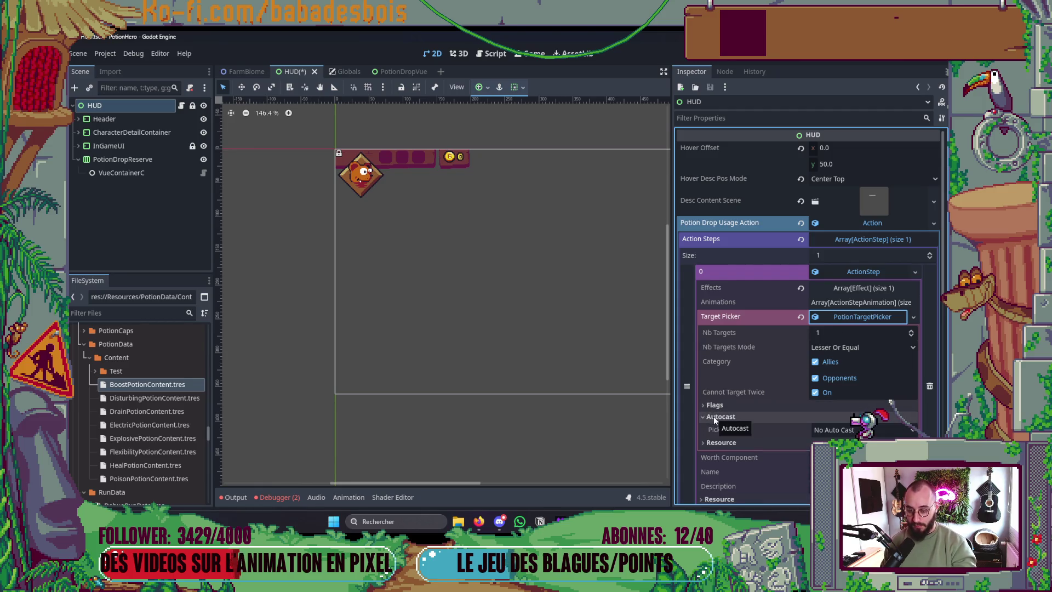
left_click(713, 416)
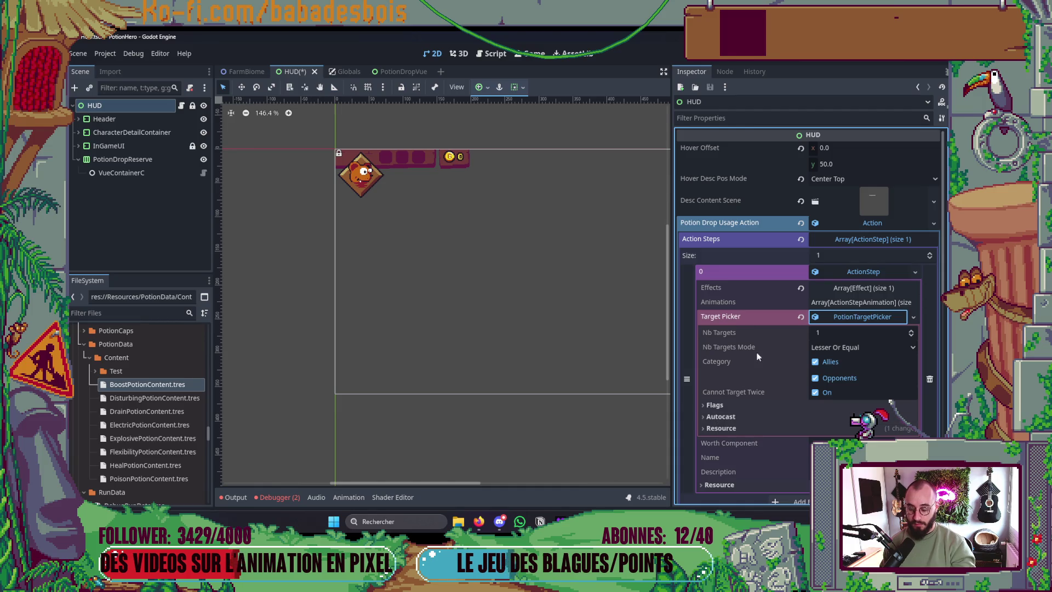
left_click(841, 318)
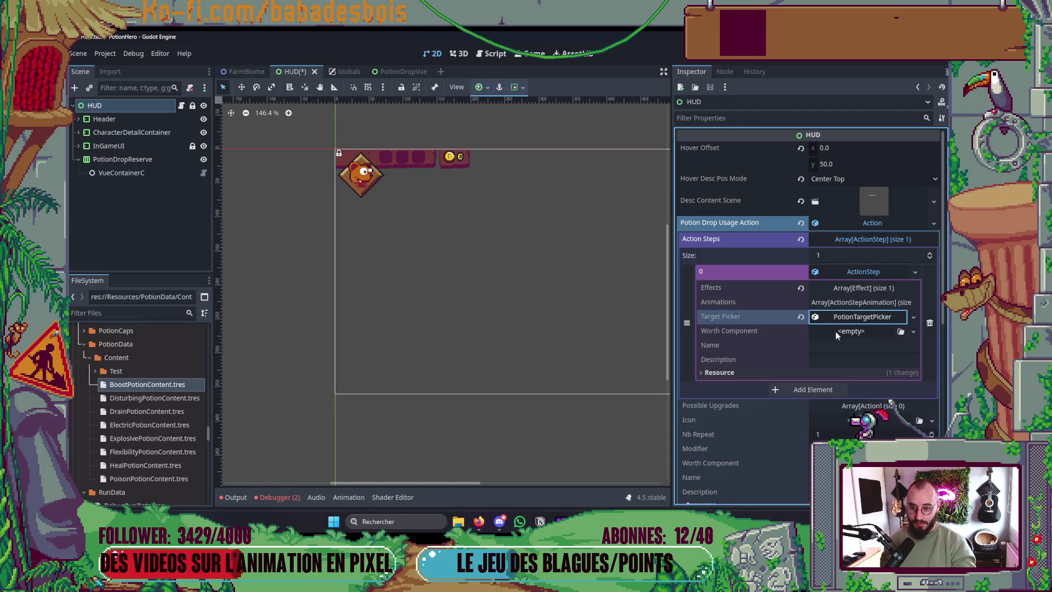
key("alt+Tab")
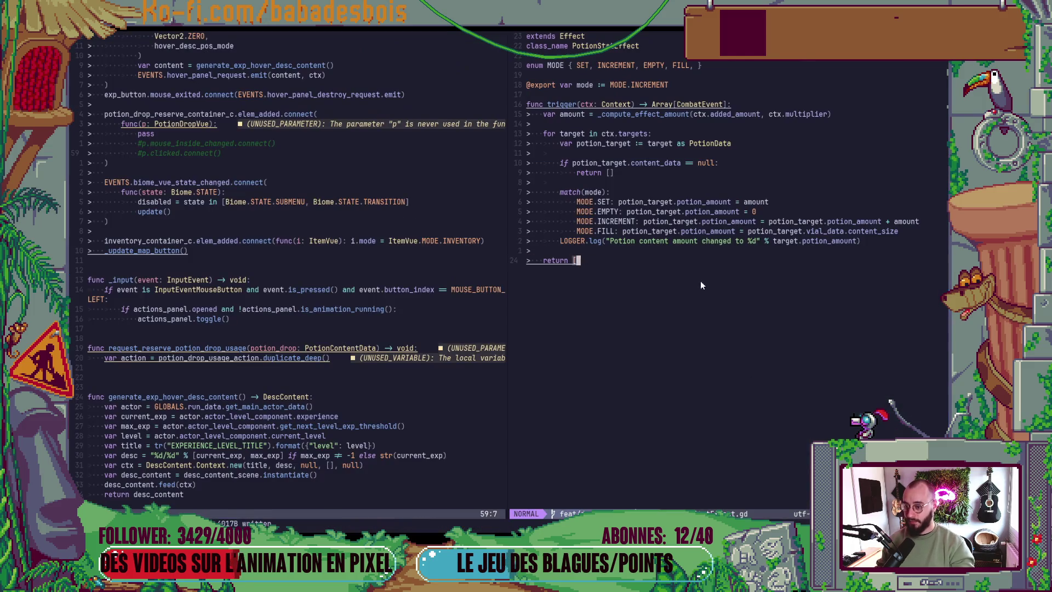
Find and open PotionTargetPicker.gd with a 'PotionT' file search, then go back to Godot
key("space")
key("f")
key("f")
type("Pi")
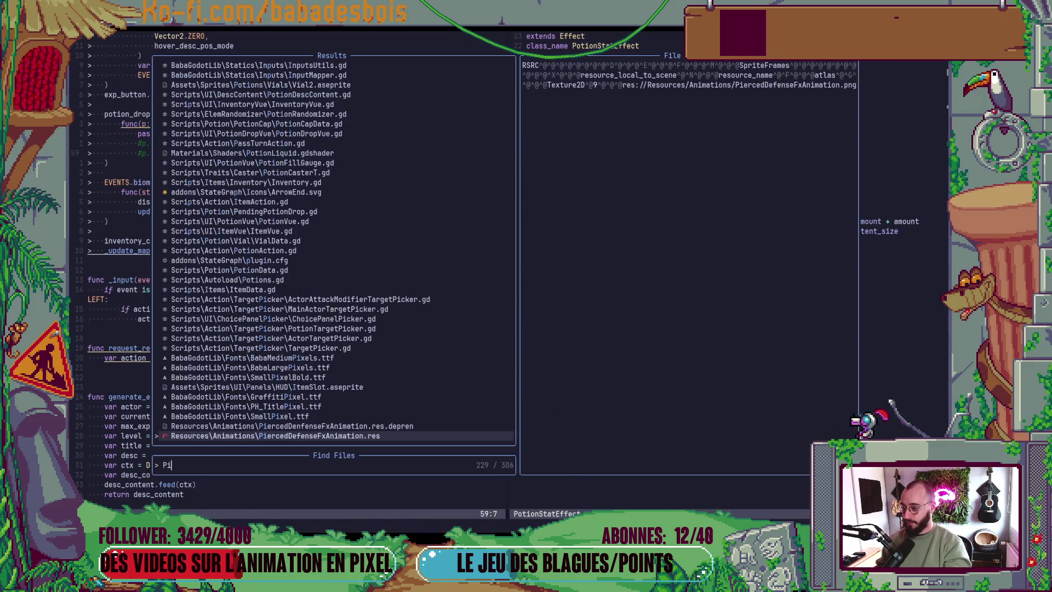
key("BackSpace")
type("otionT")
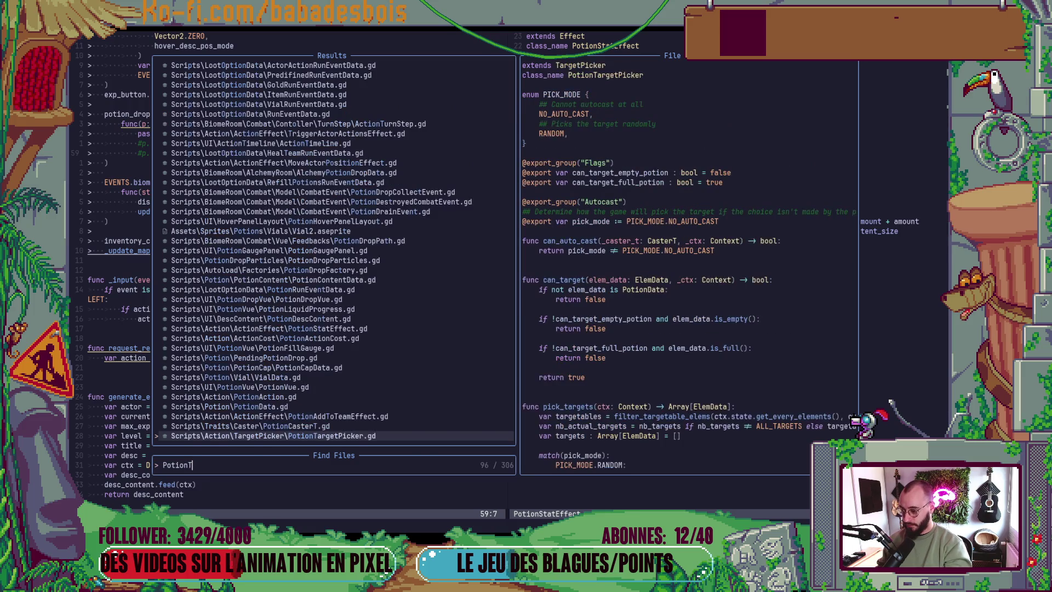
key("Return")
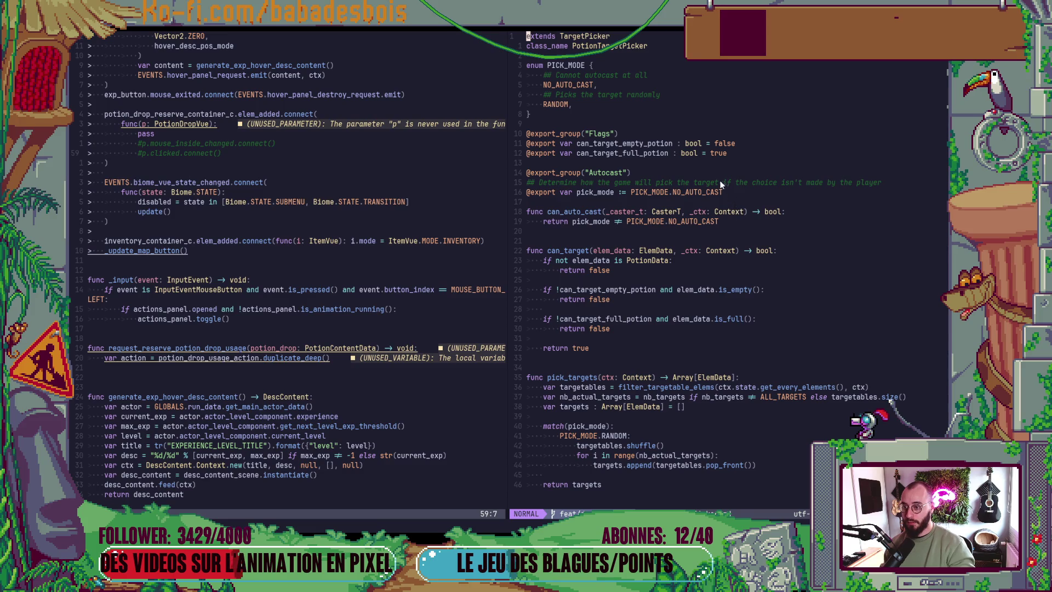
key("alt+Tab")
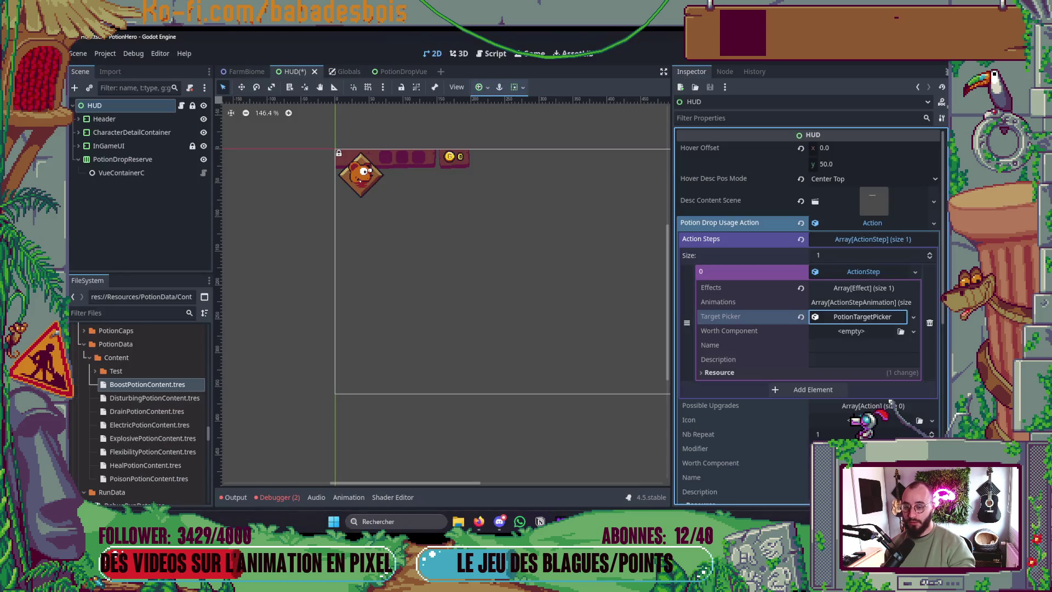
In the picker's Flags, uncheck Can Target Full Potion and check Can Target Empty Potion
left_click(839, 318)
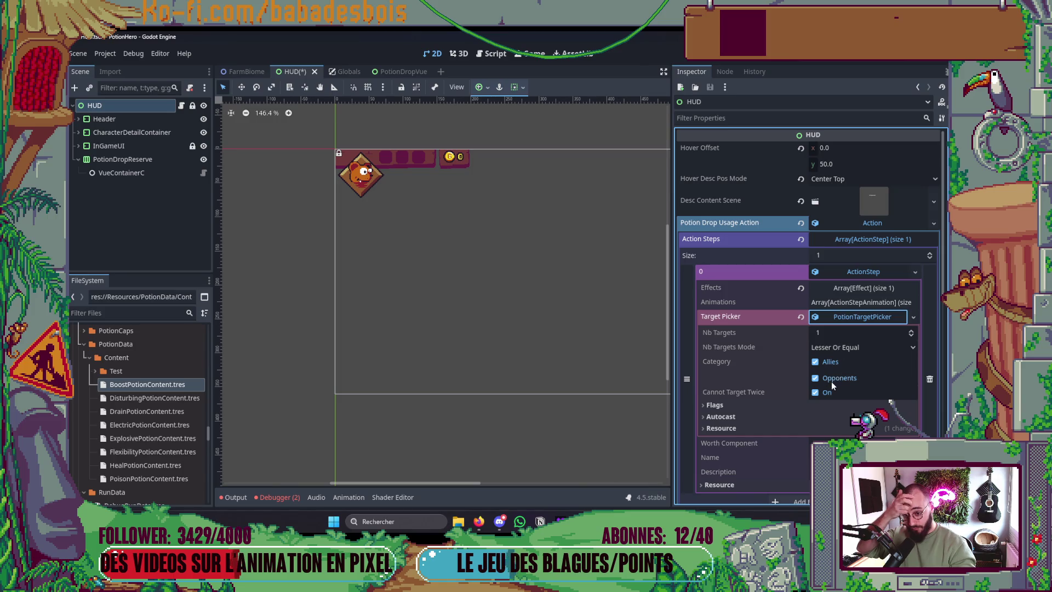
left_click(746, 408)
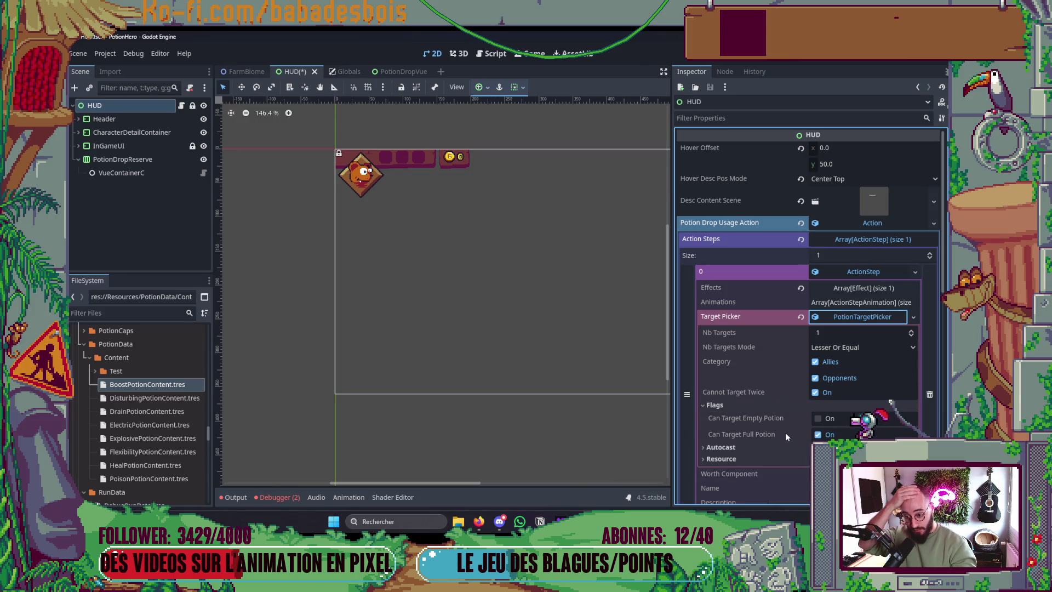
left_click(818, 434)
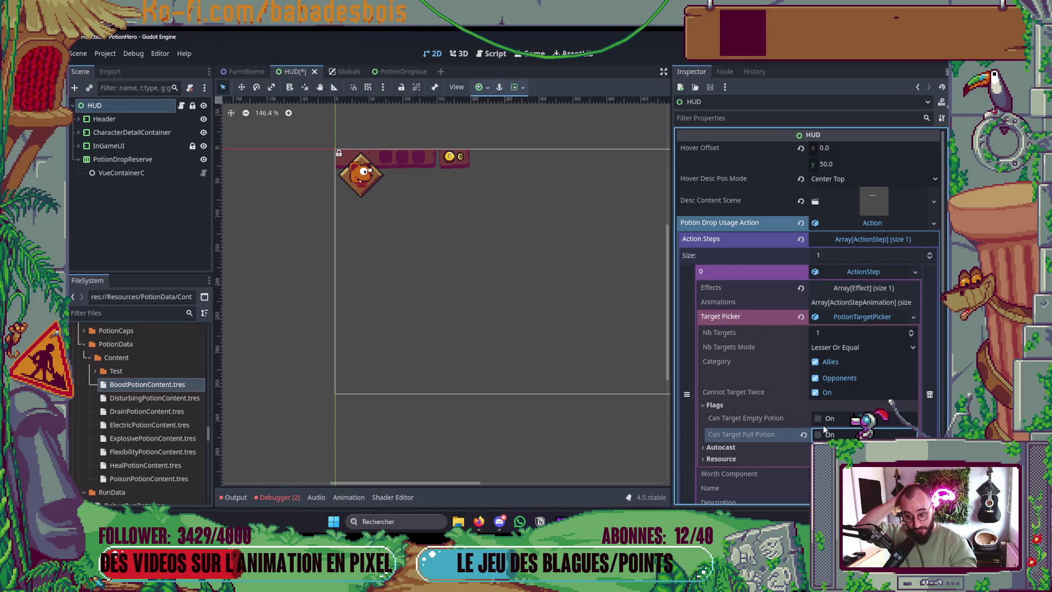
left_click(822, 419)
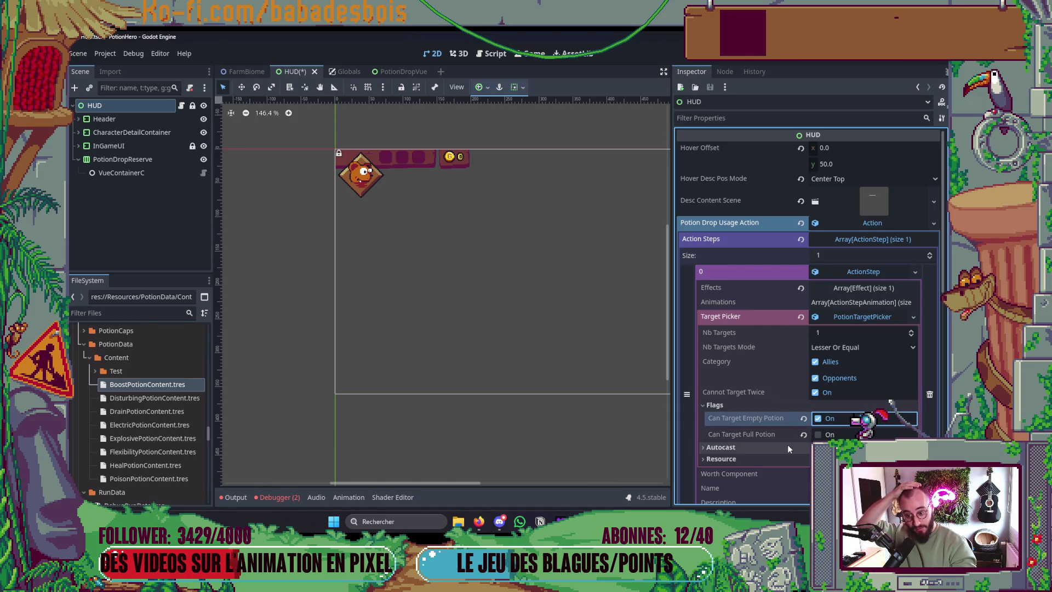
left_click(855, 312)
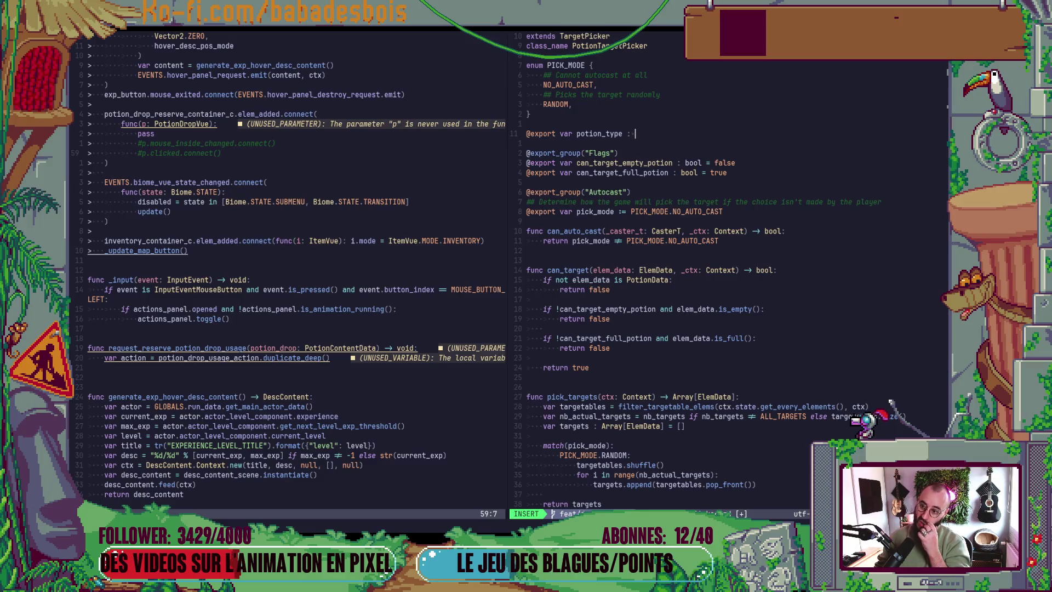
Type the new export as PotionContentData and rename it exact_potion_content
key("Left")
key("Left")
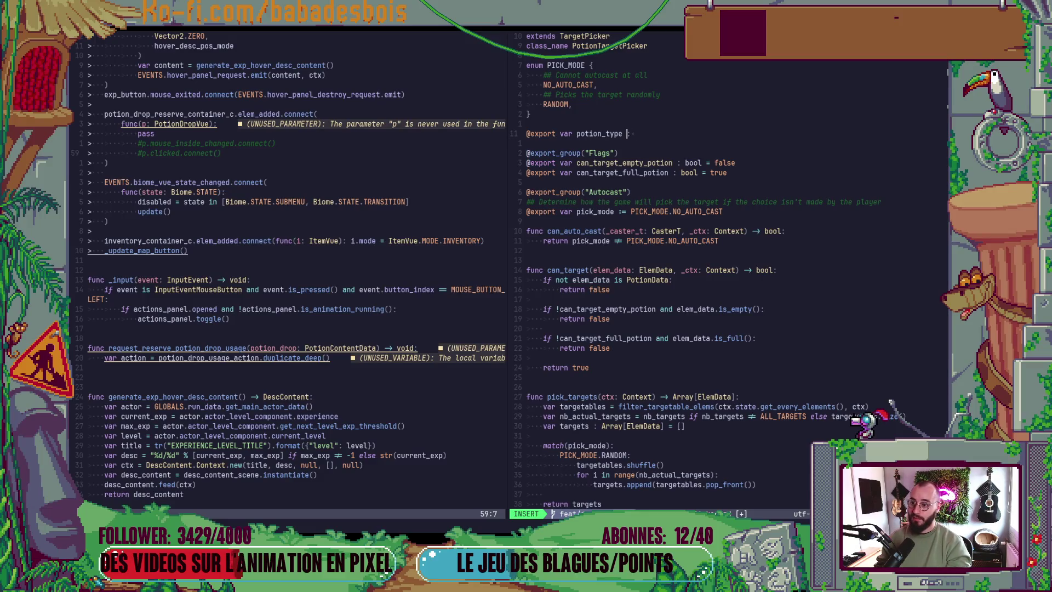
left_click(576, 134)
type("exact")
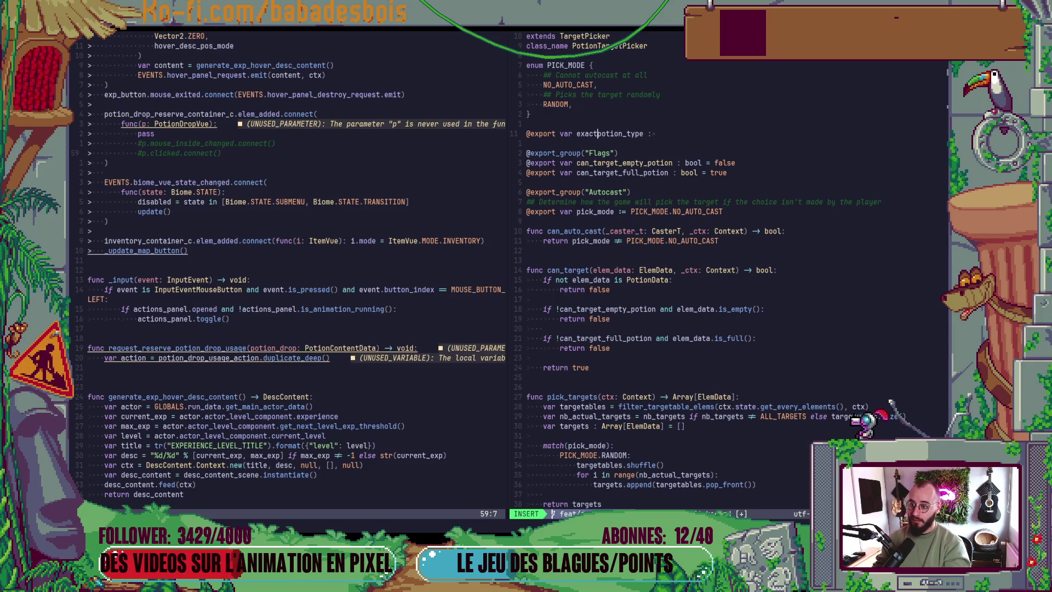
type("_")
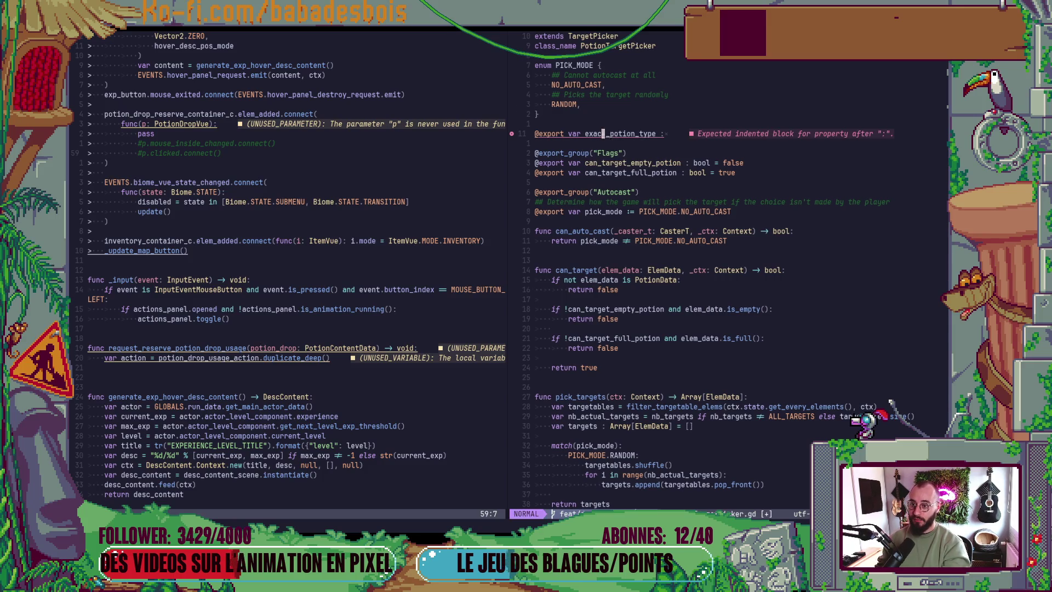
left_click(668, 134)
type("Potio")
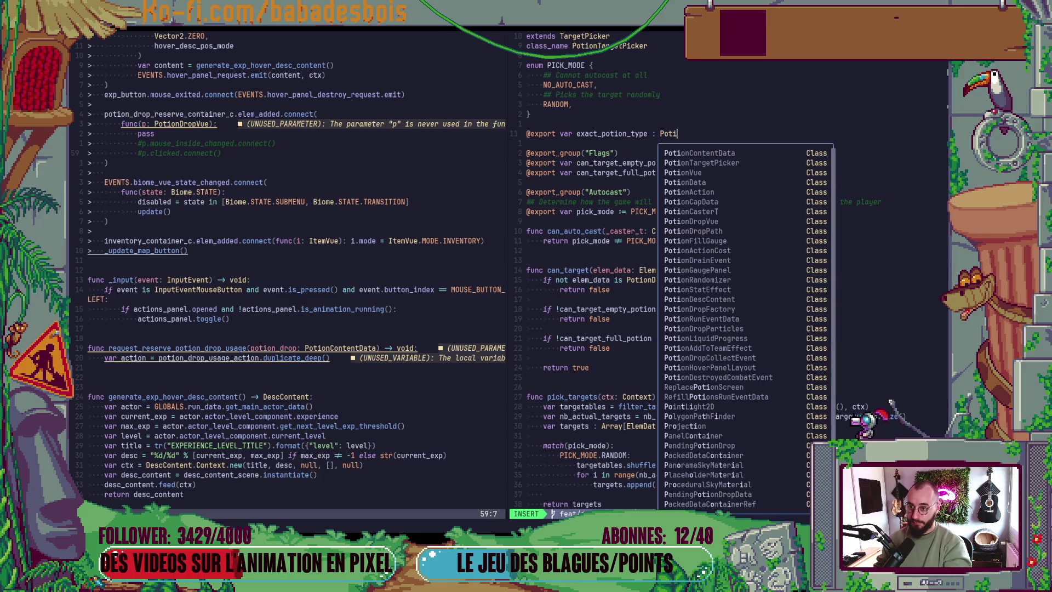
type("nContentData")
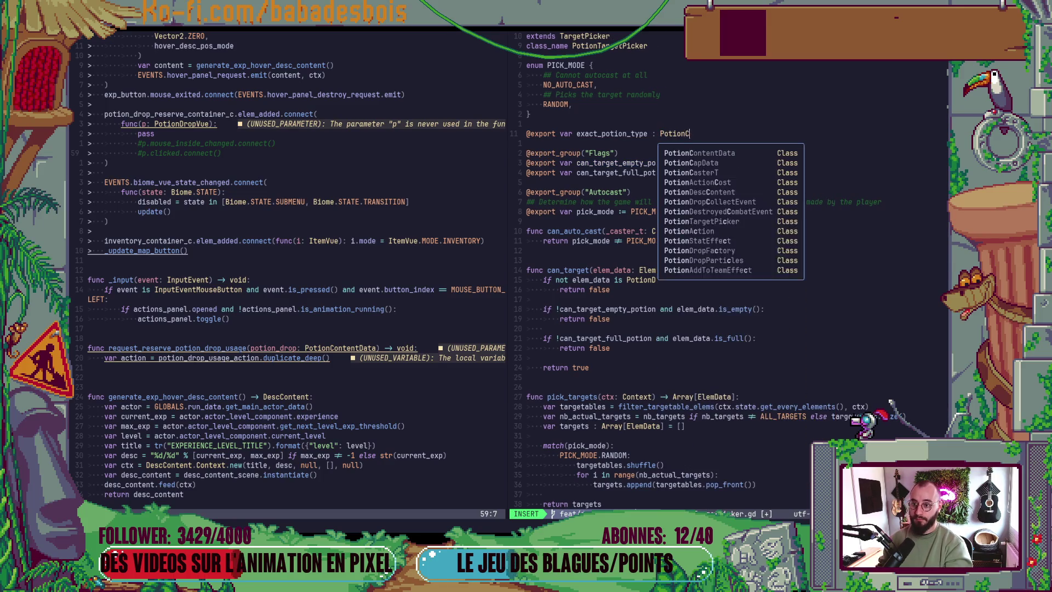
key("Escape")
key("0")
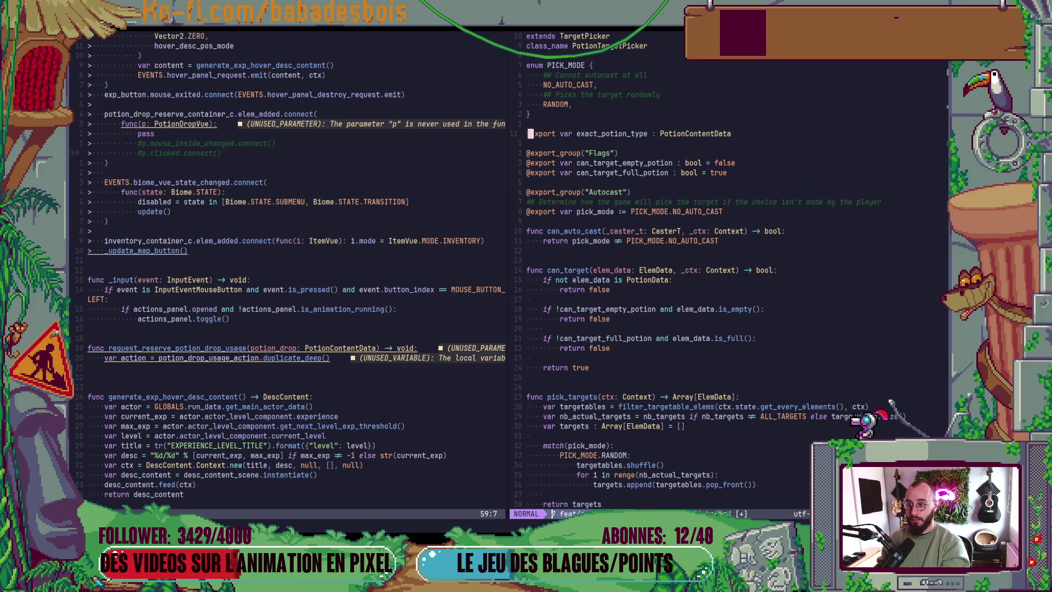
type("2ftf_;lce")
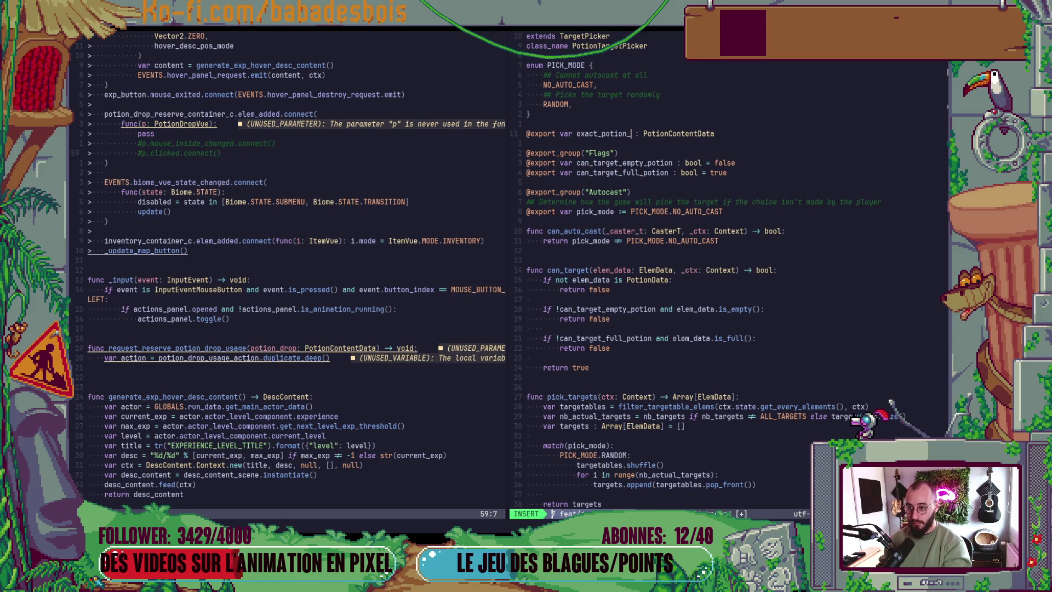
type("content")
key("Escape")
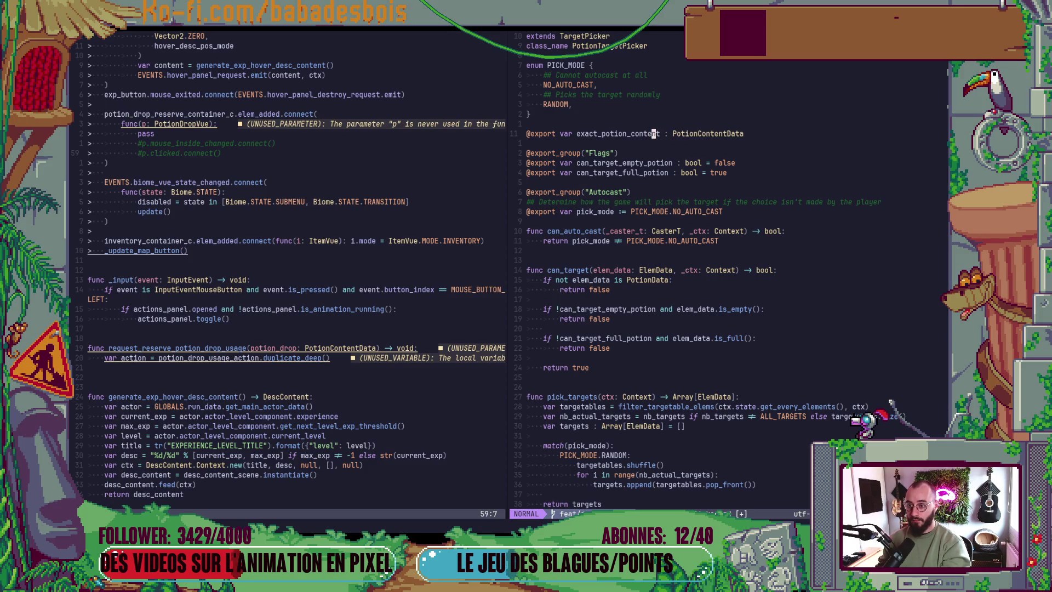
Drop the exact_ prefix to leave potion_content, and begin a ## doc comment above it
key("F")
key("_")
key(";")
key("b")
key("c")
key("f")
key("_")
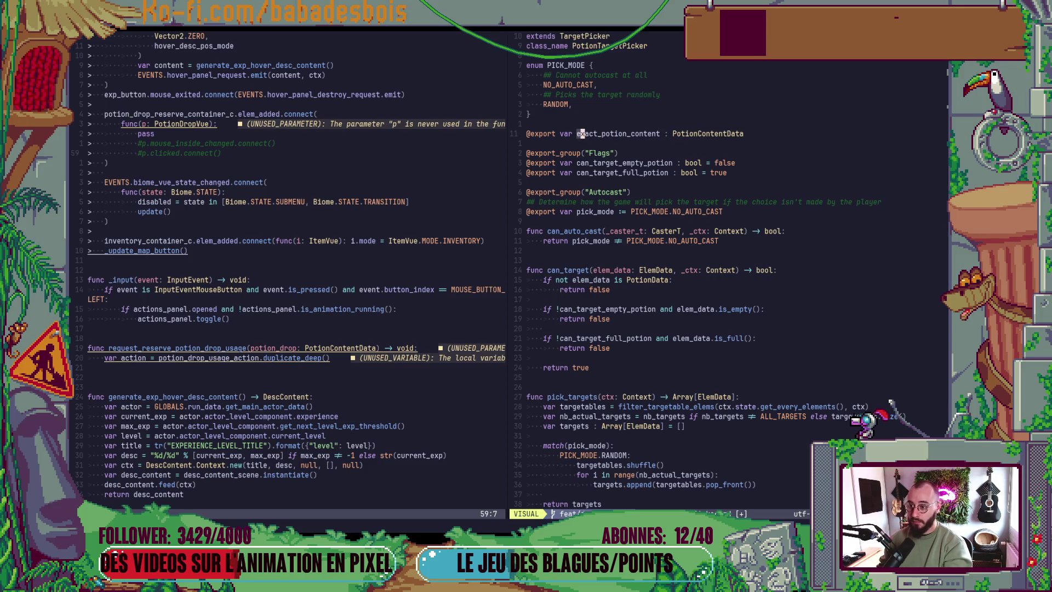
key("Escape")
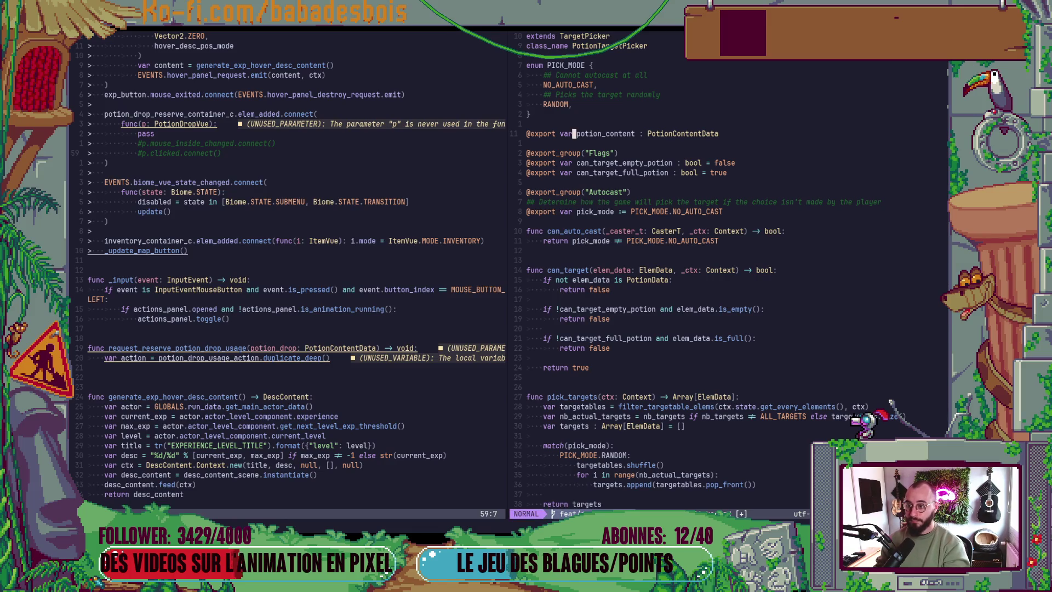
type("O")
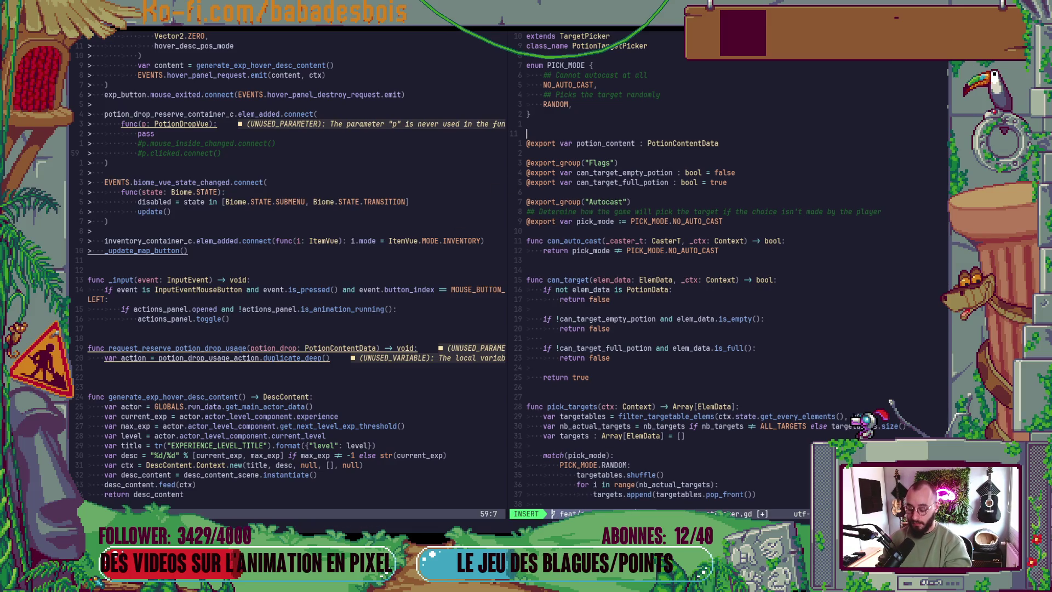
type("## ")
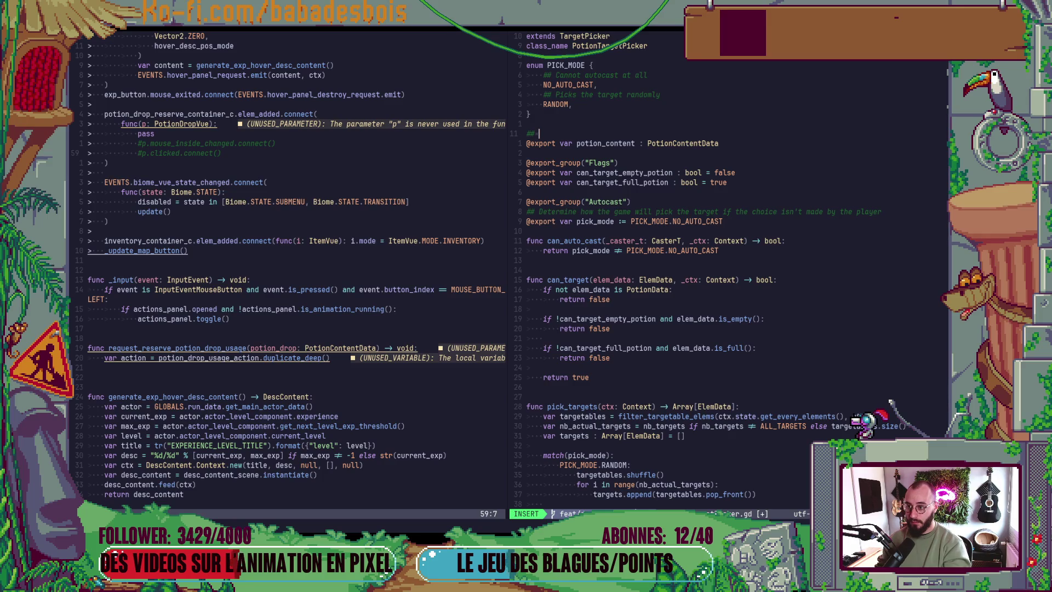
type("If thi")
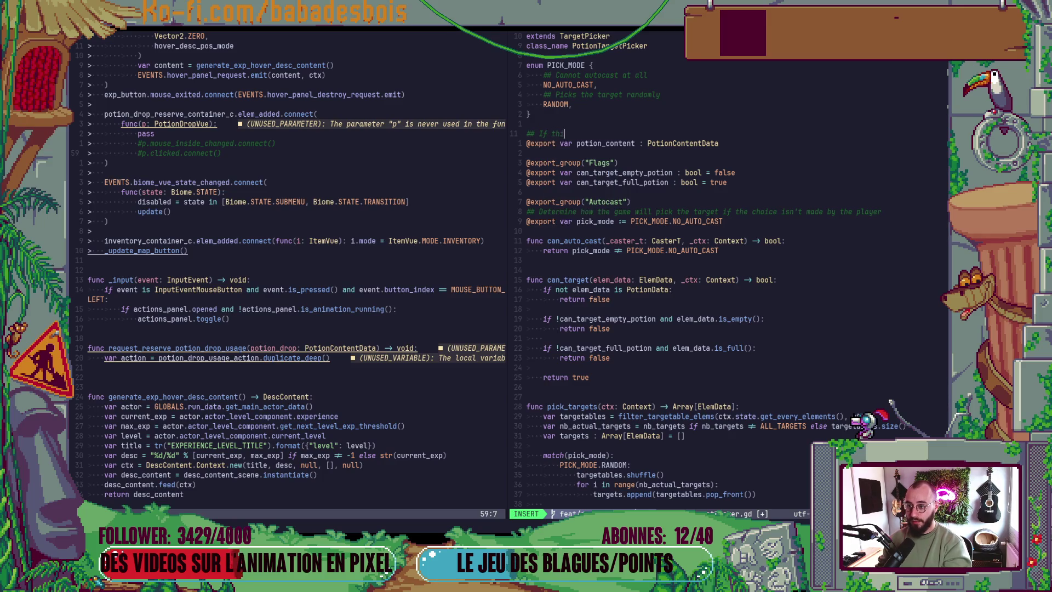
type(" is set")
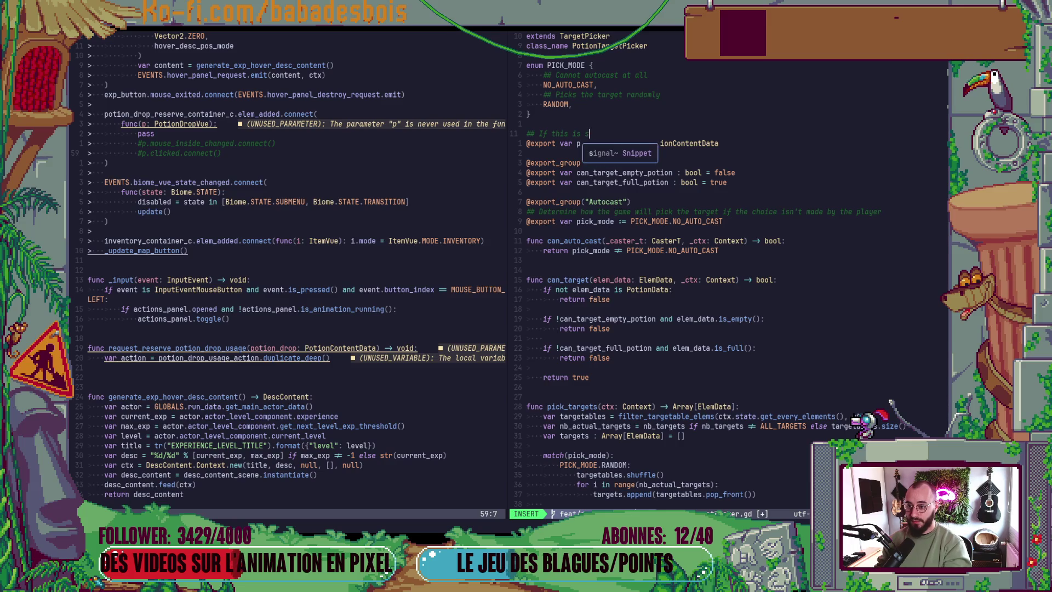
type(" to a poti")
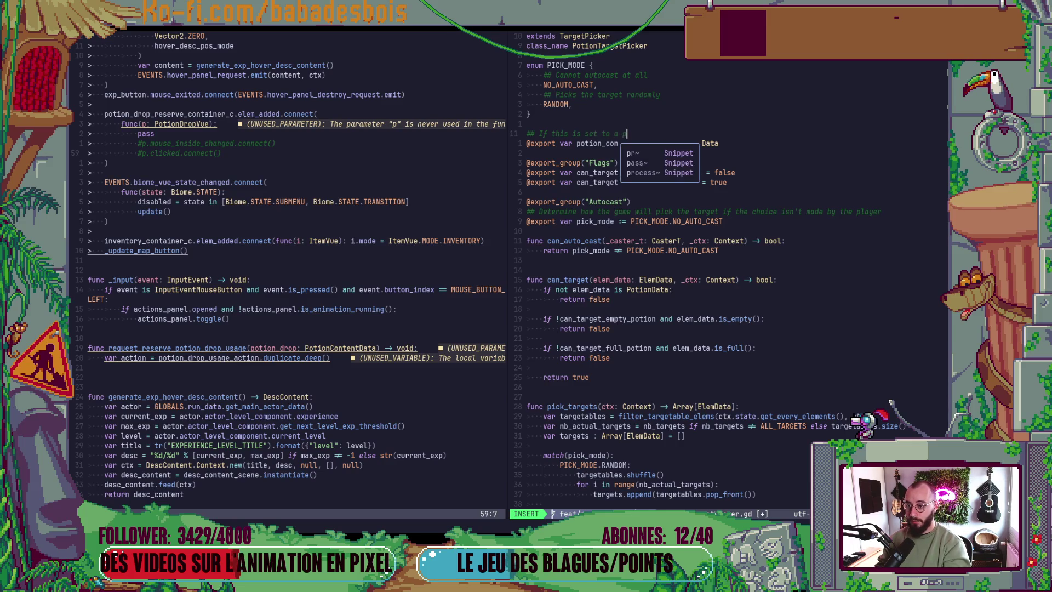
type("on content, t")
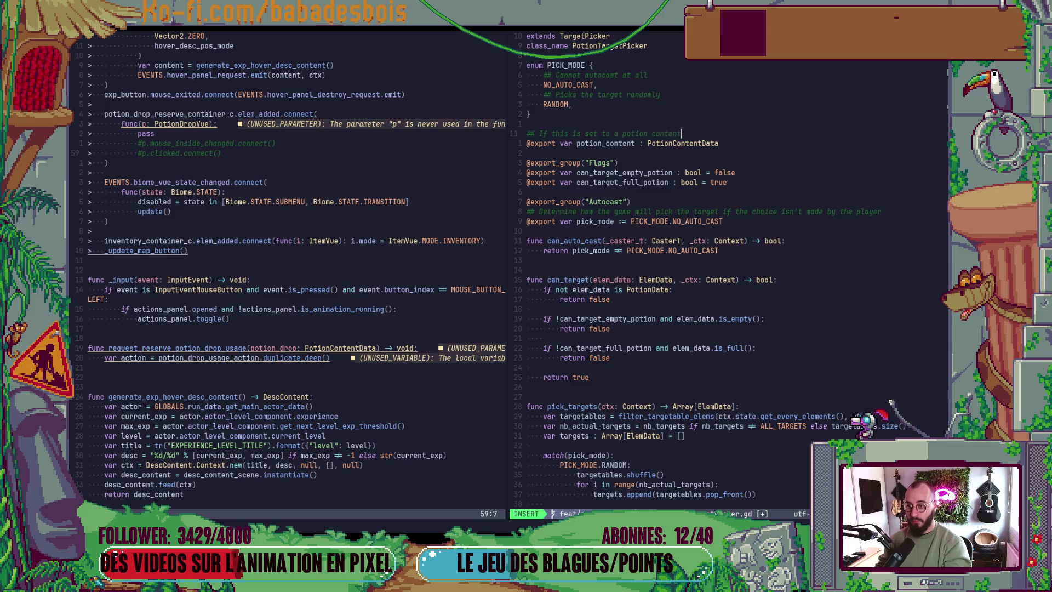
type("his")
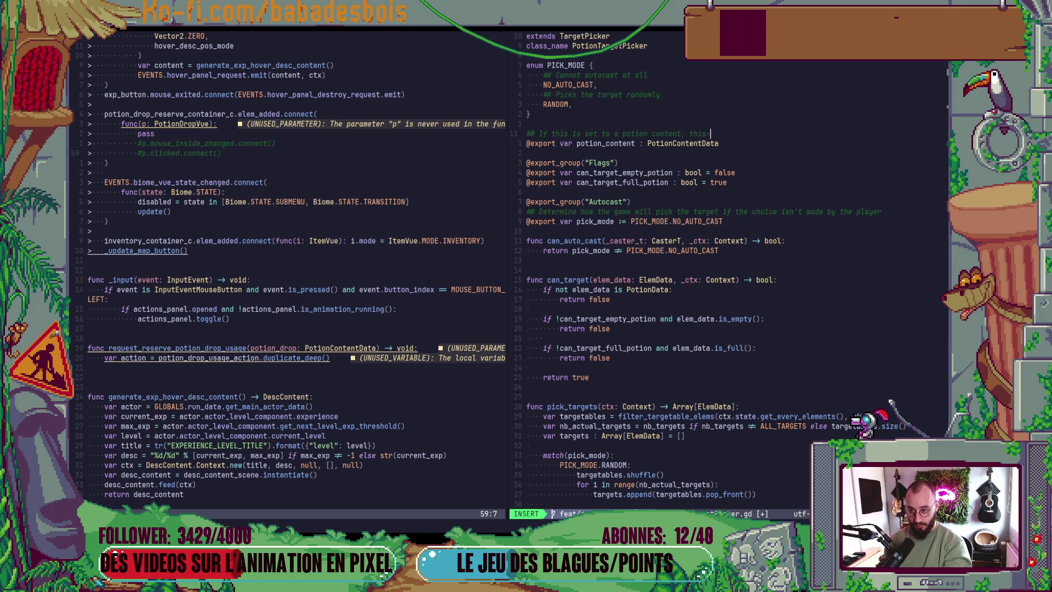
type(" action")
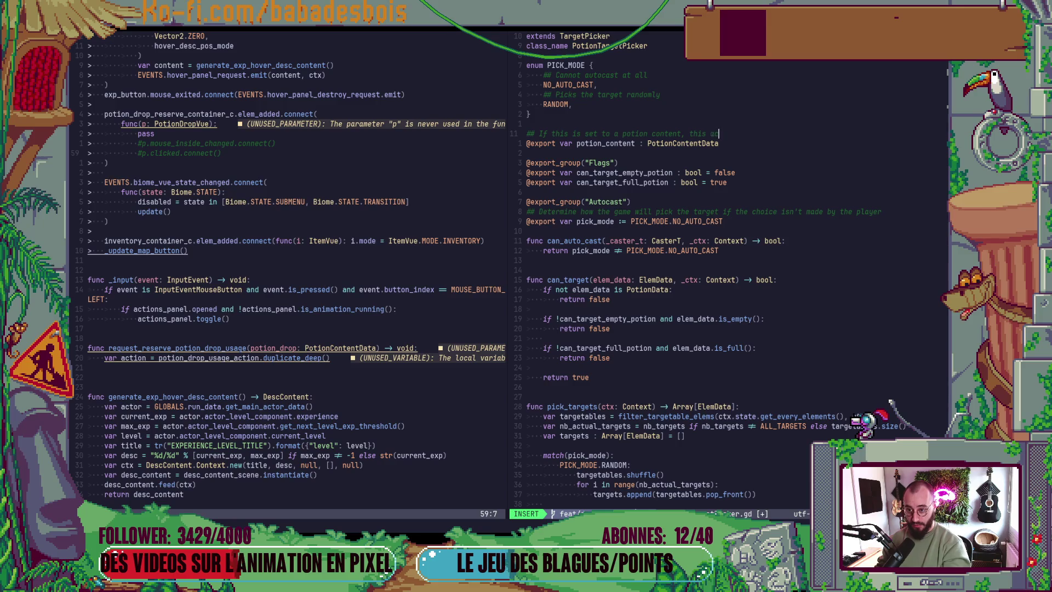
type("can only")
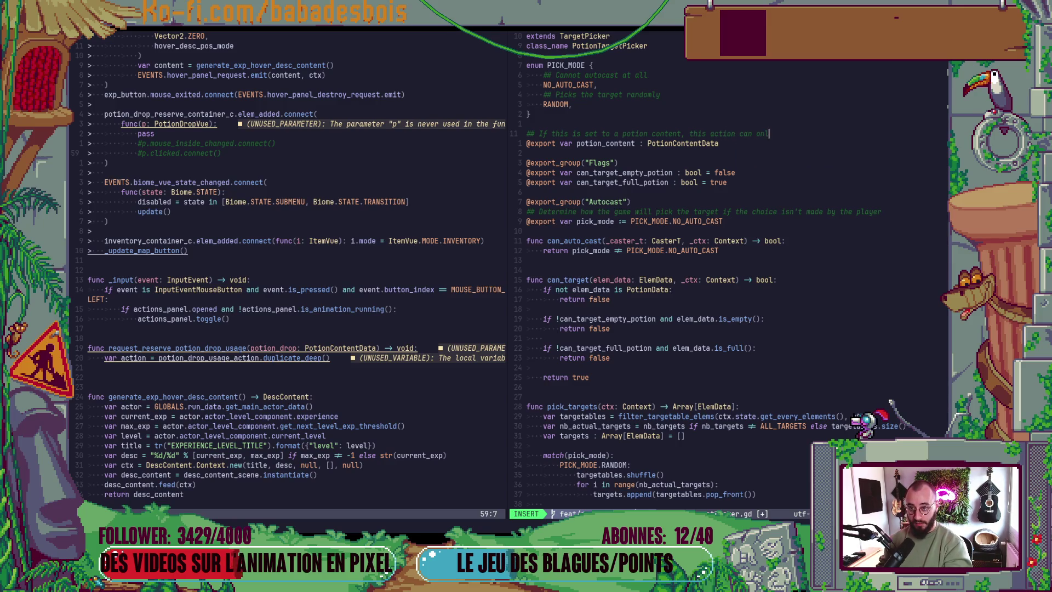
type(" target")
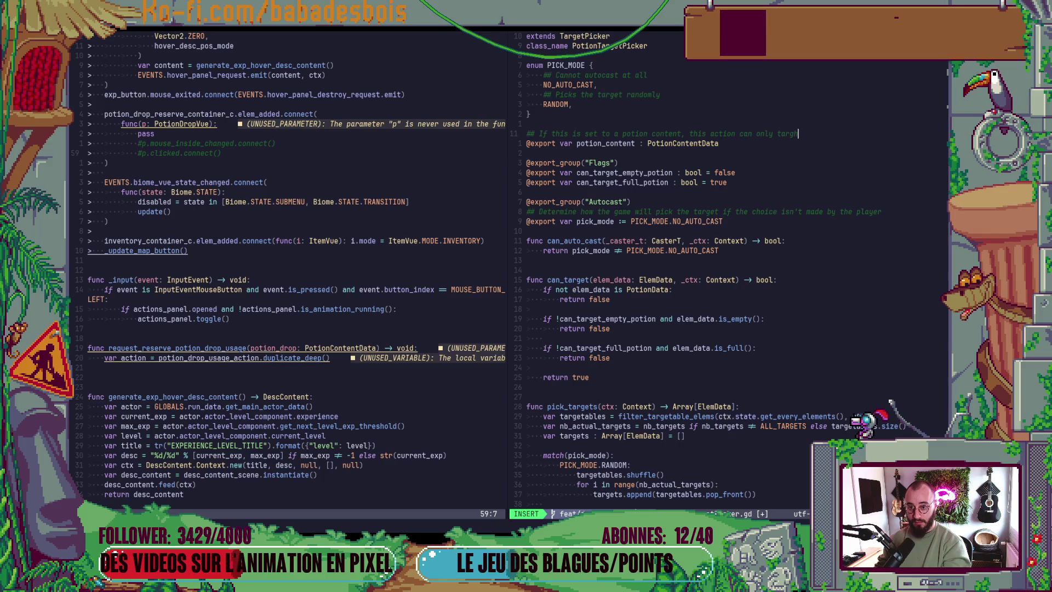
type(" a potion co")
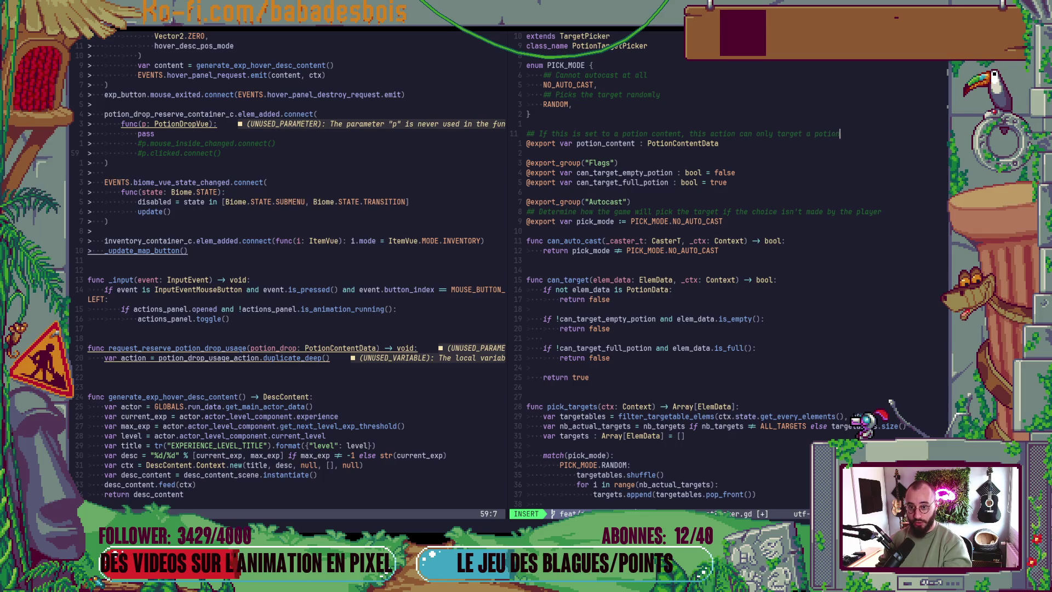
type("ntaining")
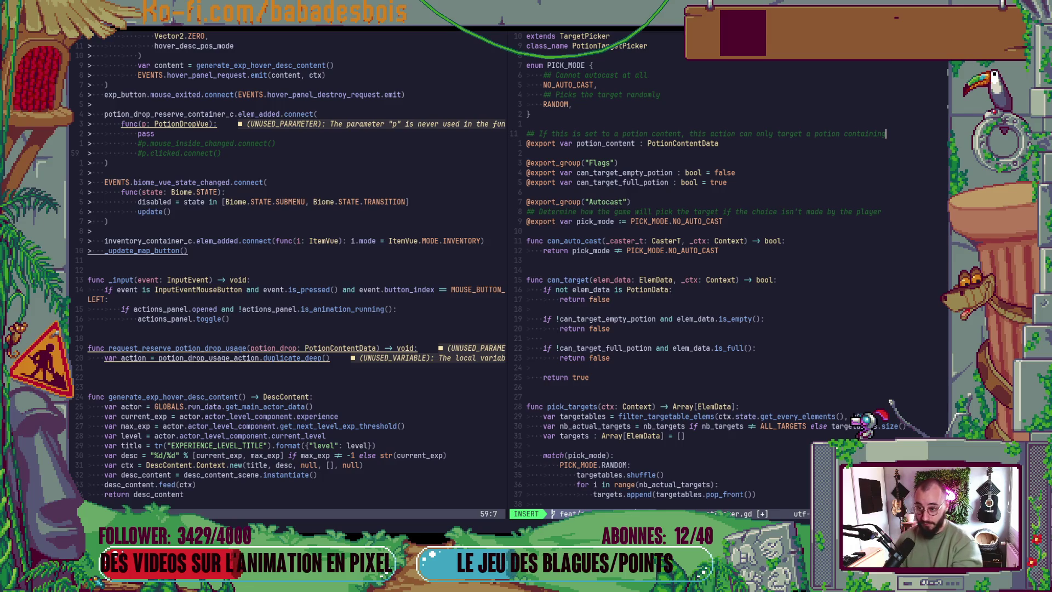
Add a second comment line saying the action expects this exact content, and save
key("Return")
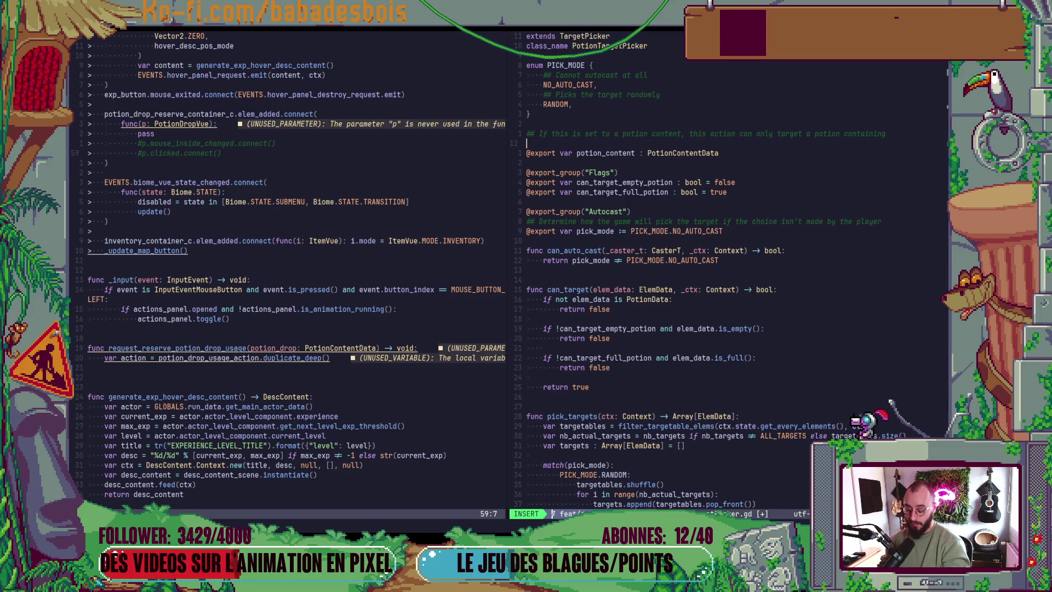
type("## ")
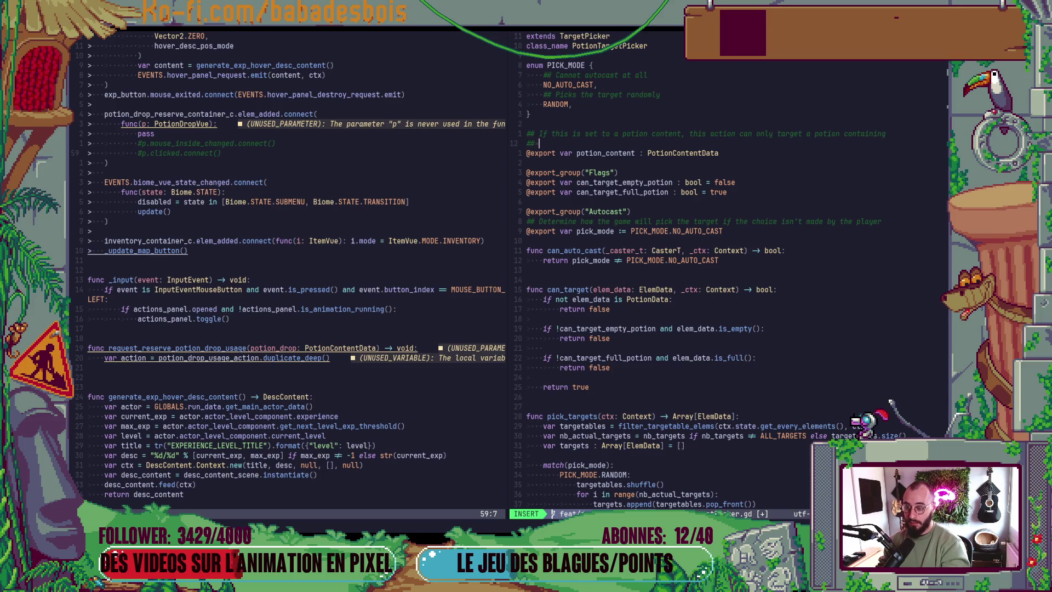
type("this exp")
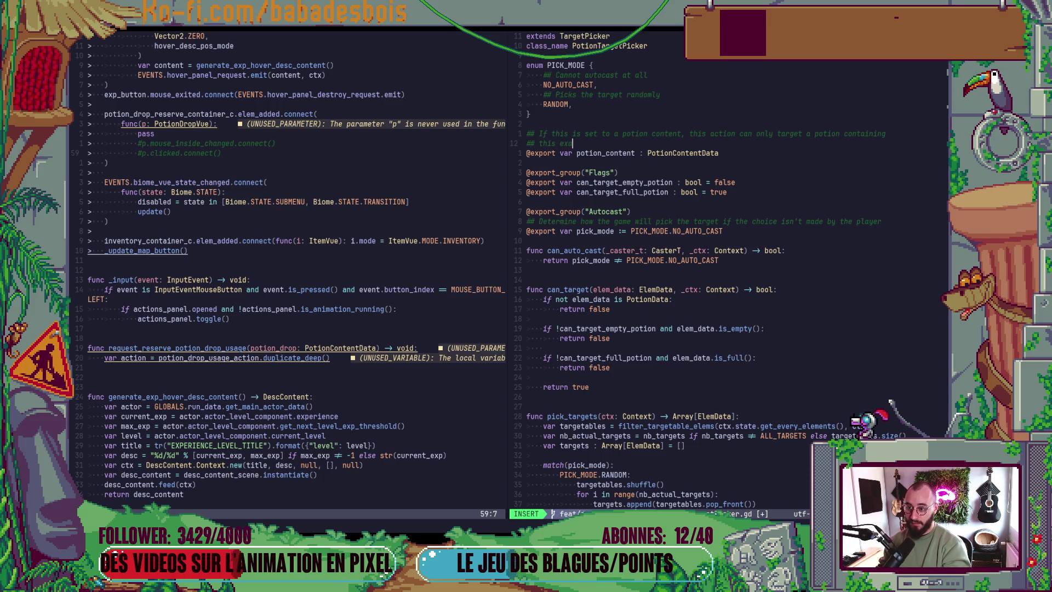
type("ct content ")
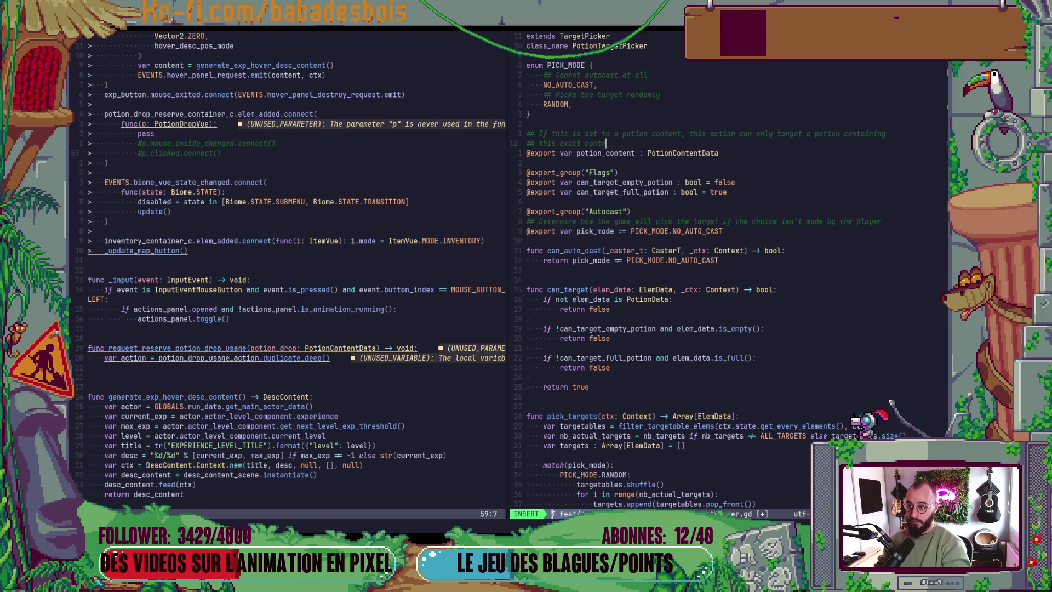
type("if it")
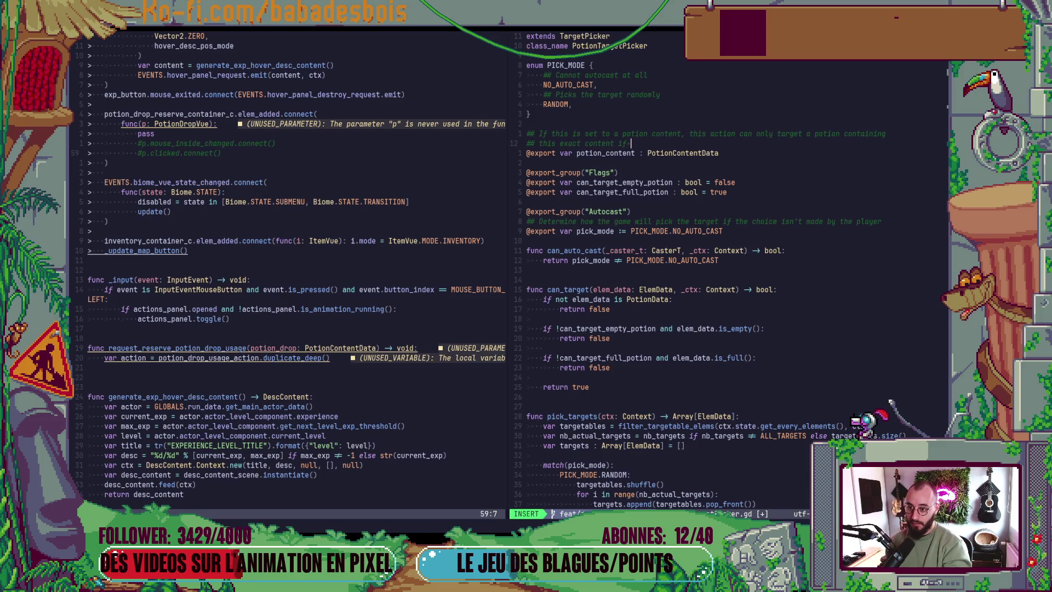
type(" has one")
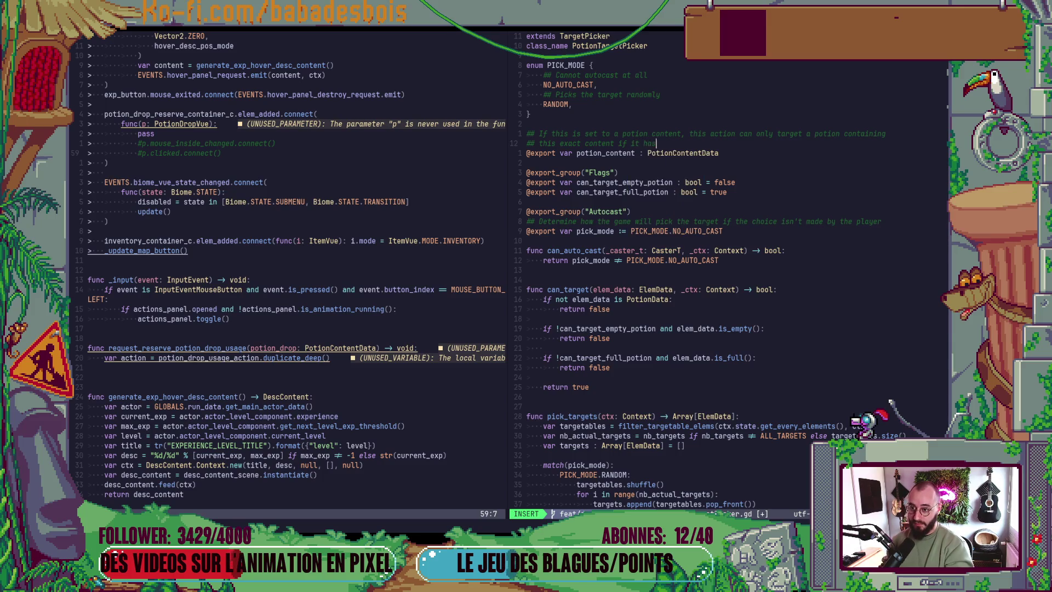
key("Escape")
type(":w")
key("Return")
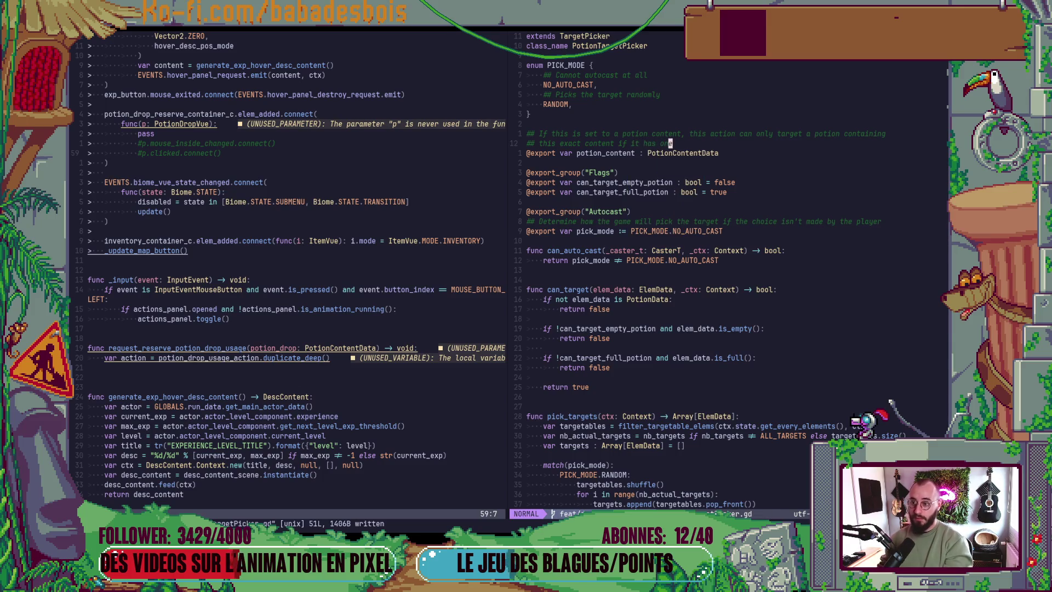
Note that empty potions remain targetable when can_target_empty_potion is on, and save
type("a ()")
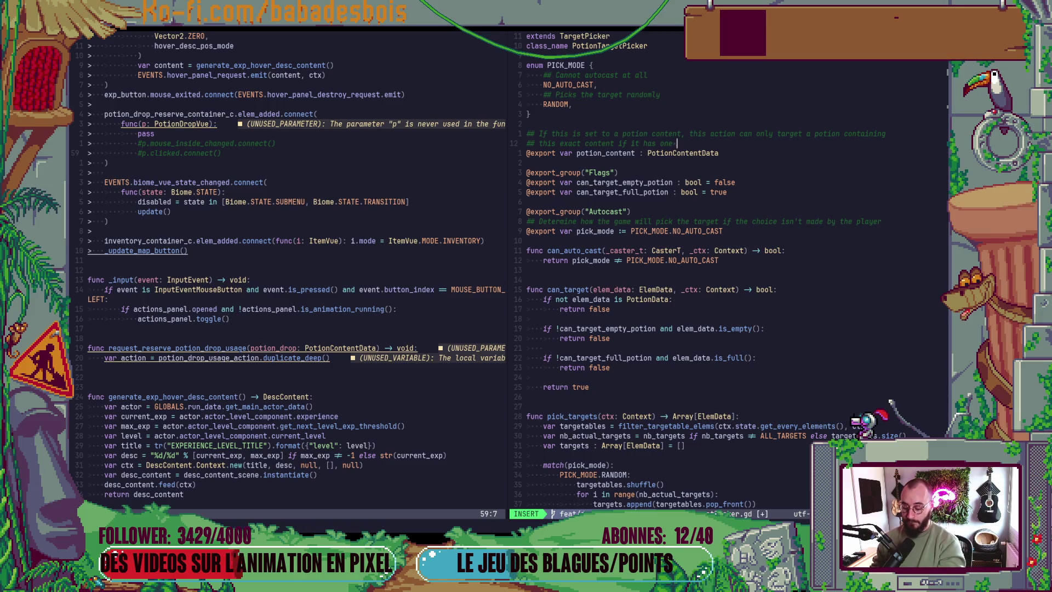
type("Can still")
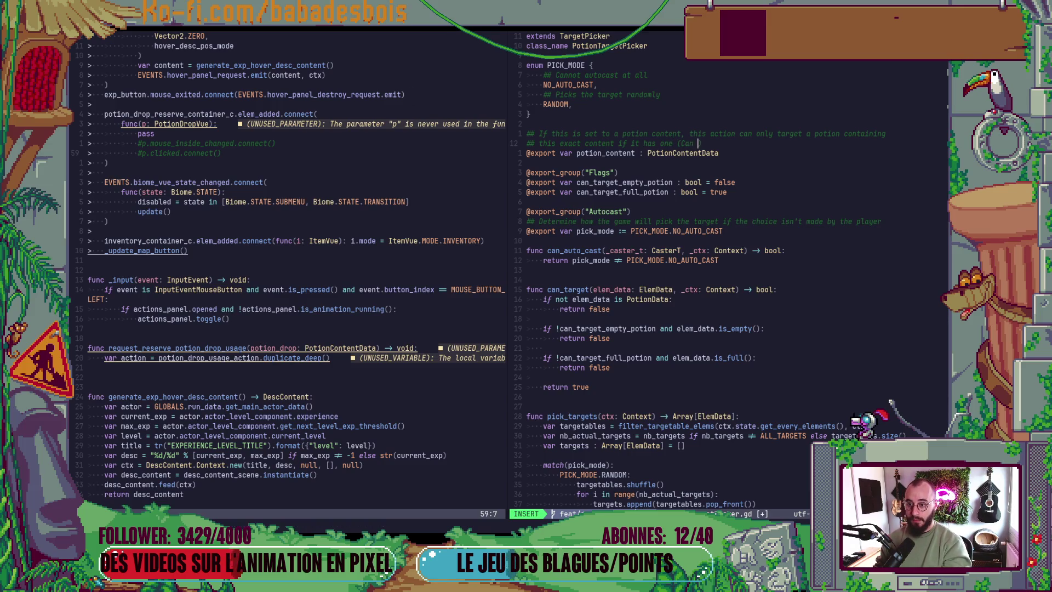
type(" target ")
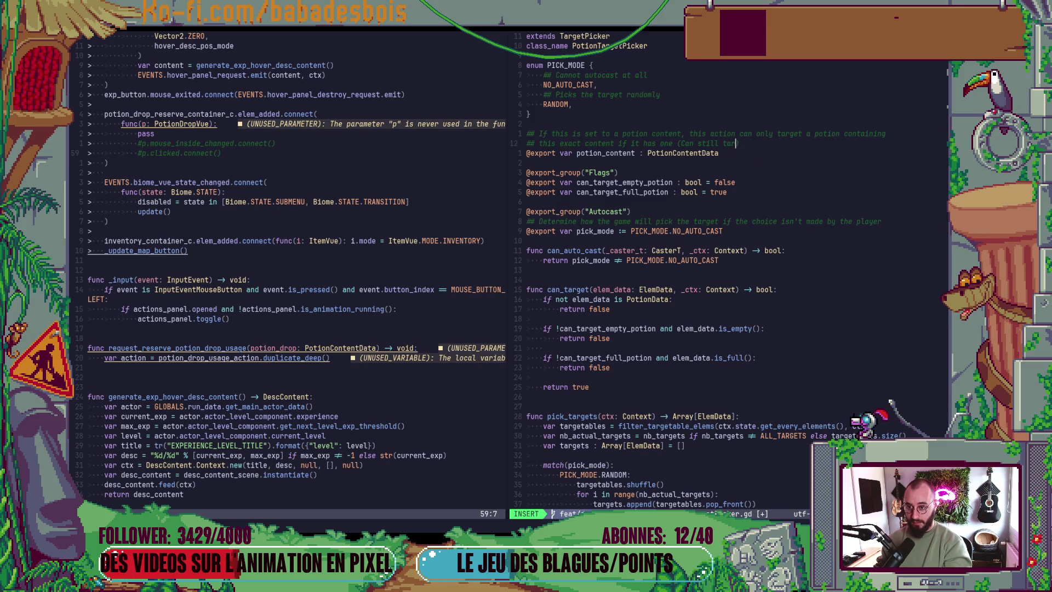
type("emptyu ")
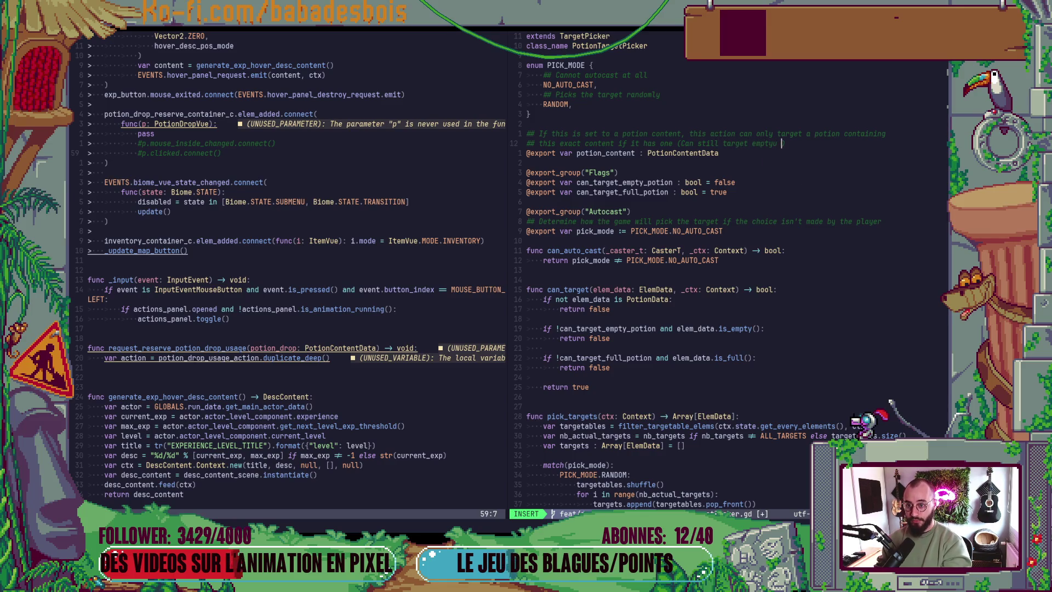
type(" potion if")
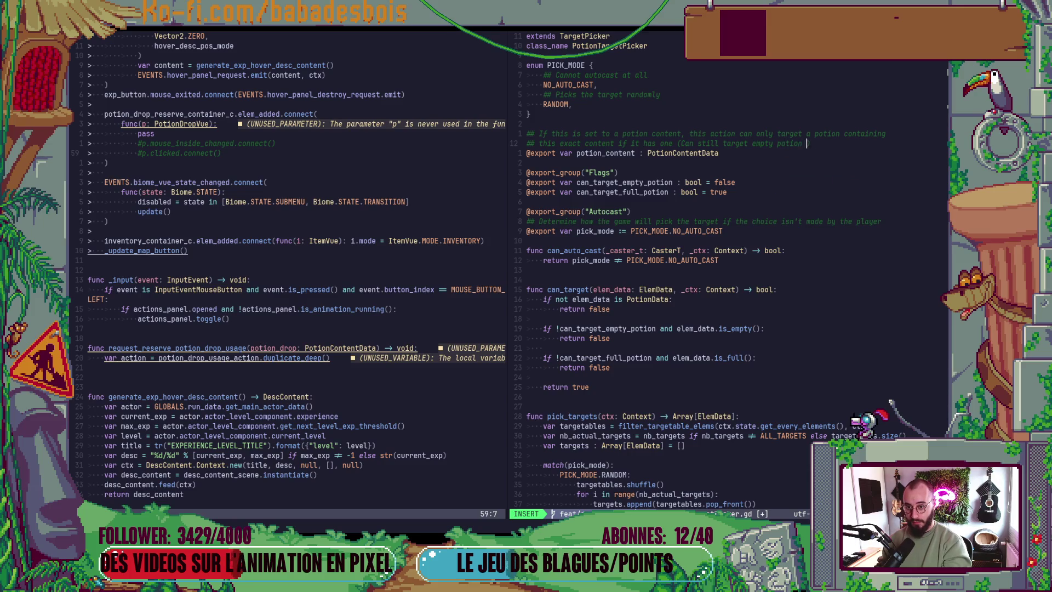
type(" can")
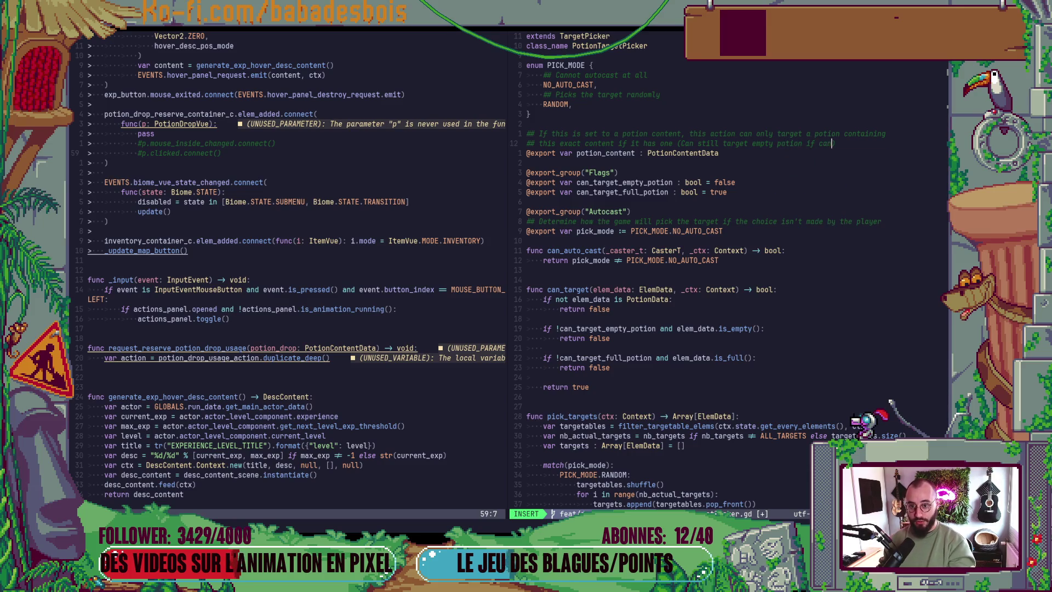
type("_target_")
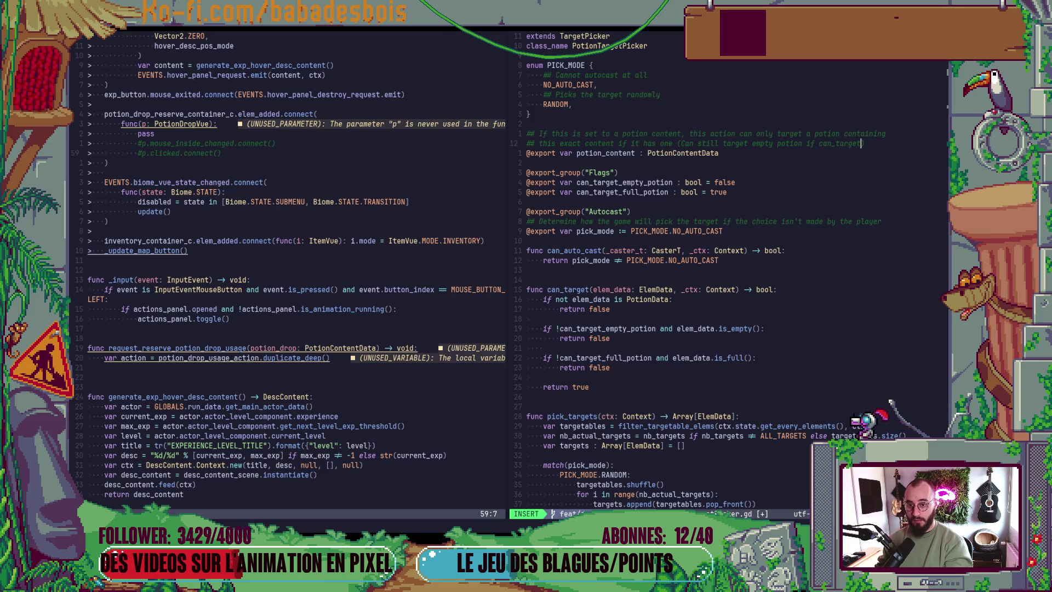
type("empty")
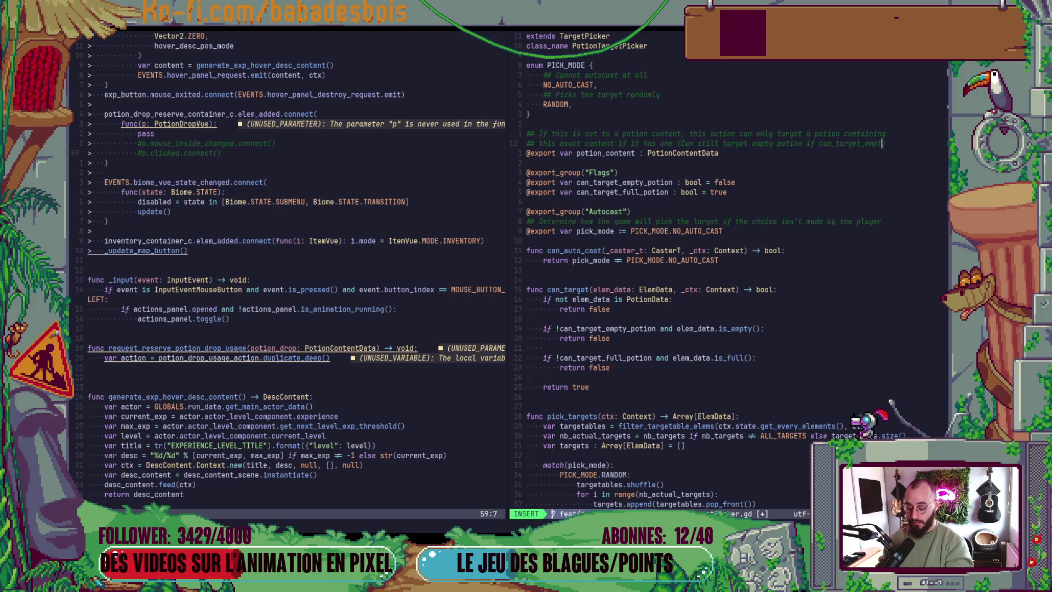
key("BackSpace")
type("_pot")
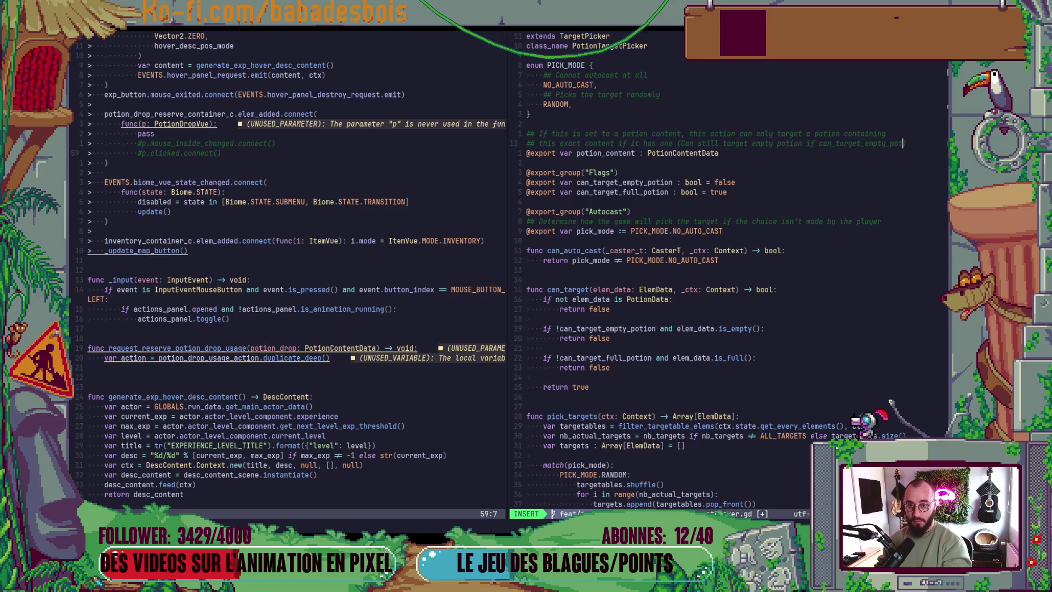
type("tion is on")
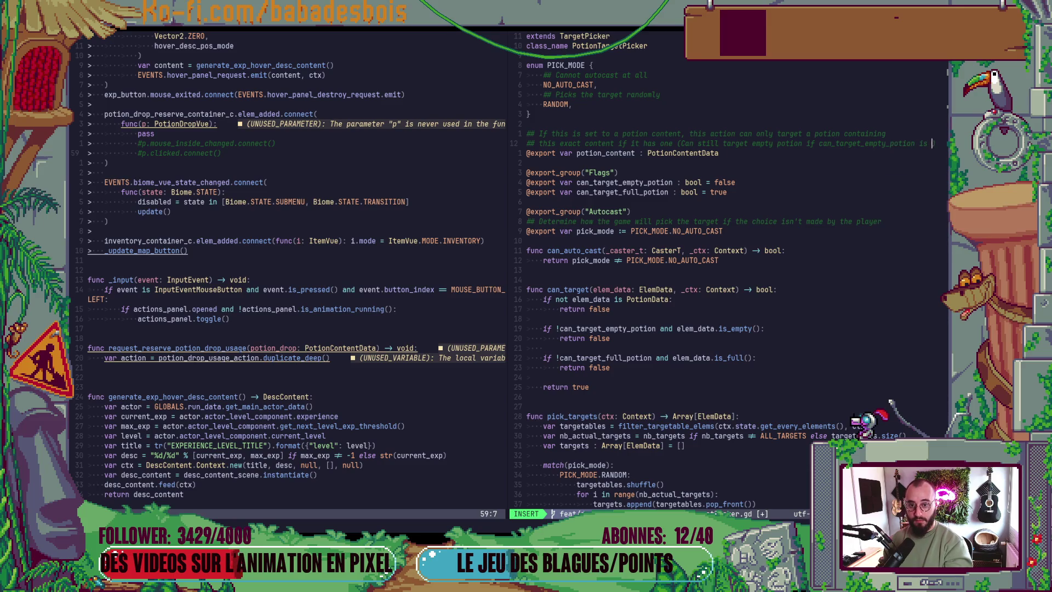
key("Escape")
type(":w")
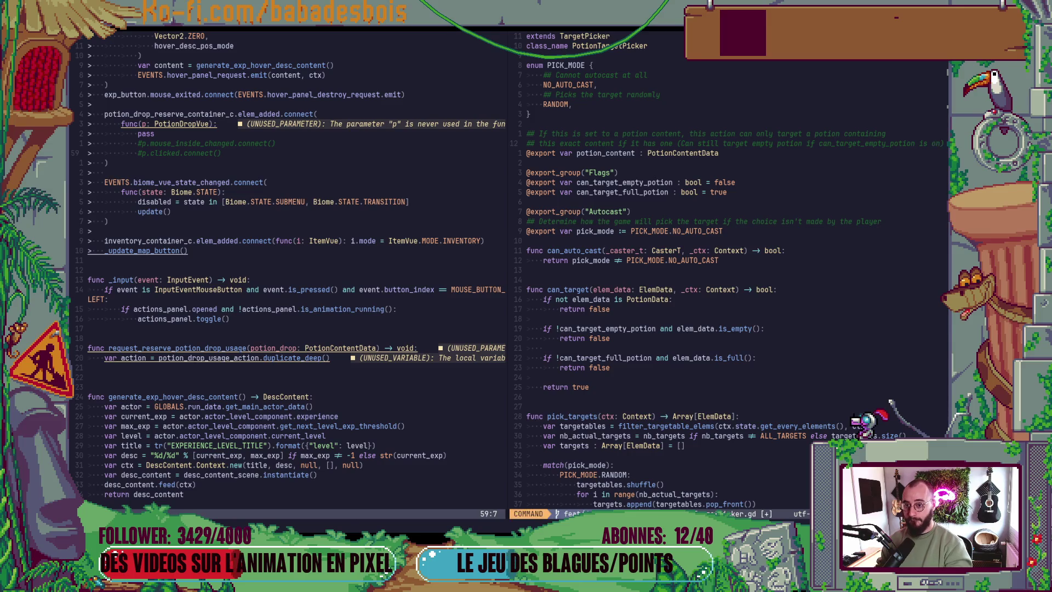
key("Return")
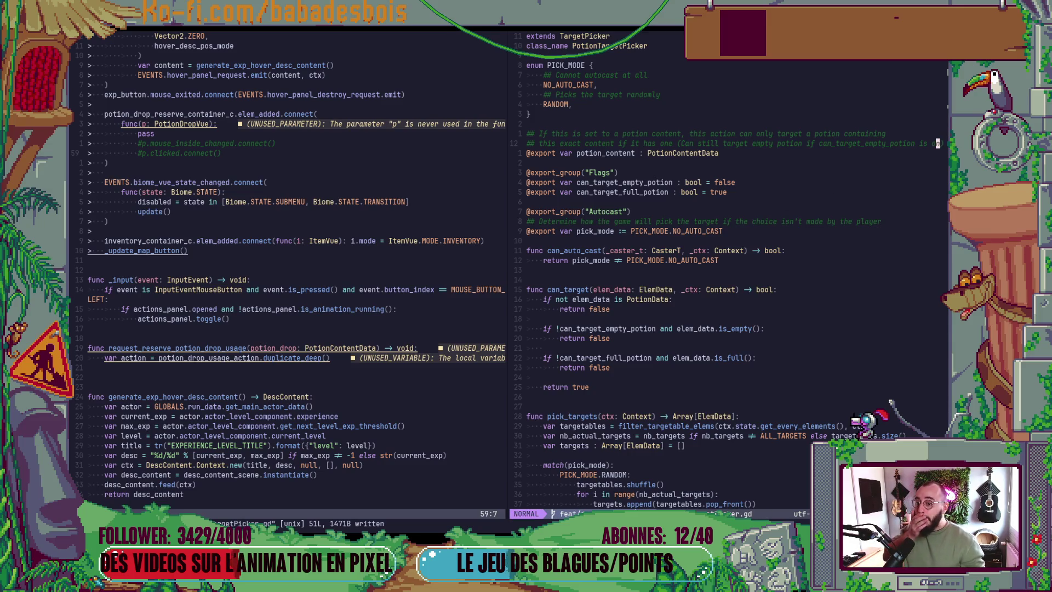
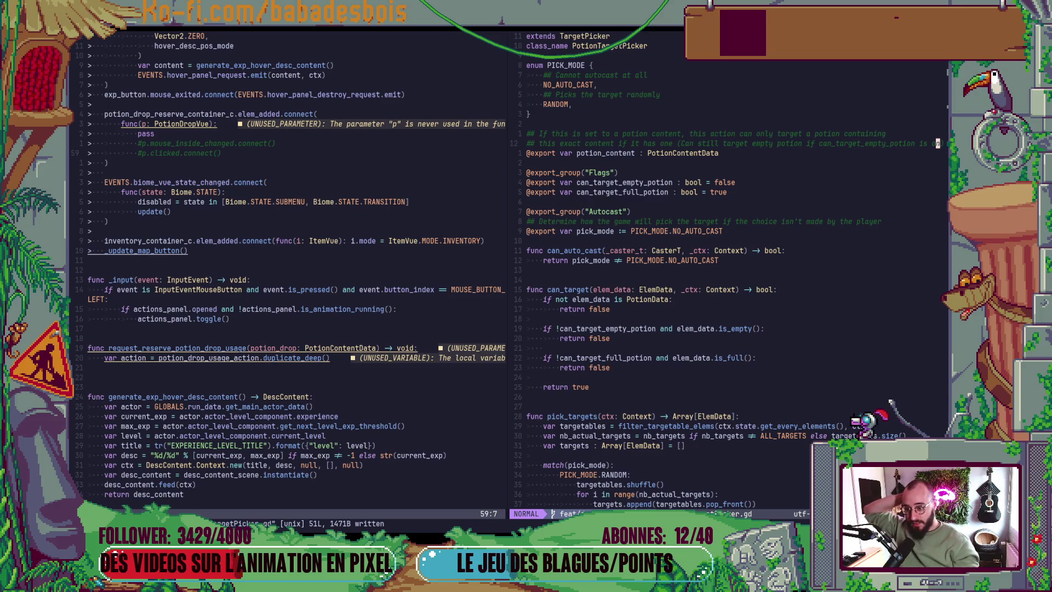
Add an 'if potion_content:' block before can_target's final return true
scroll(597, 279, "down", 2)
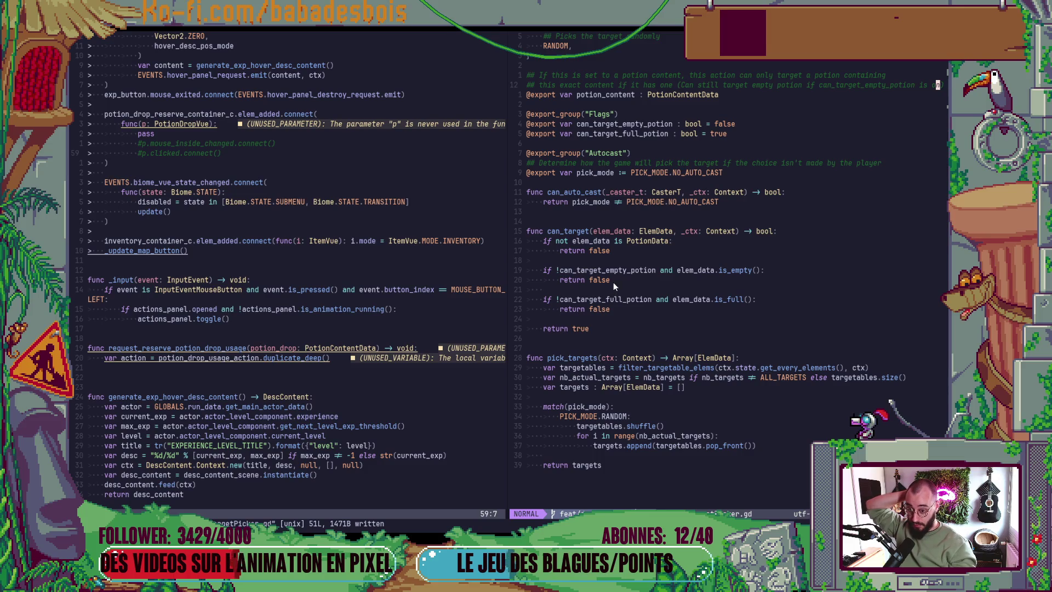
left_click(606, 317)
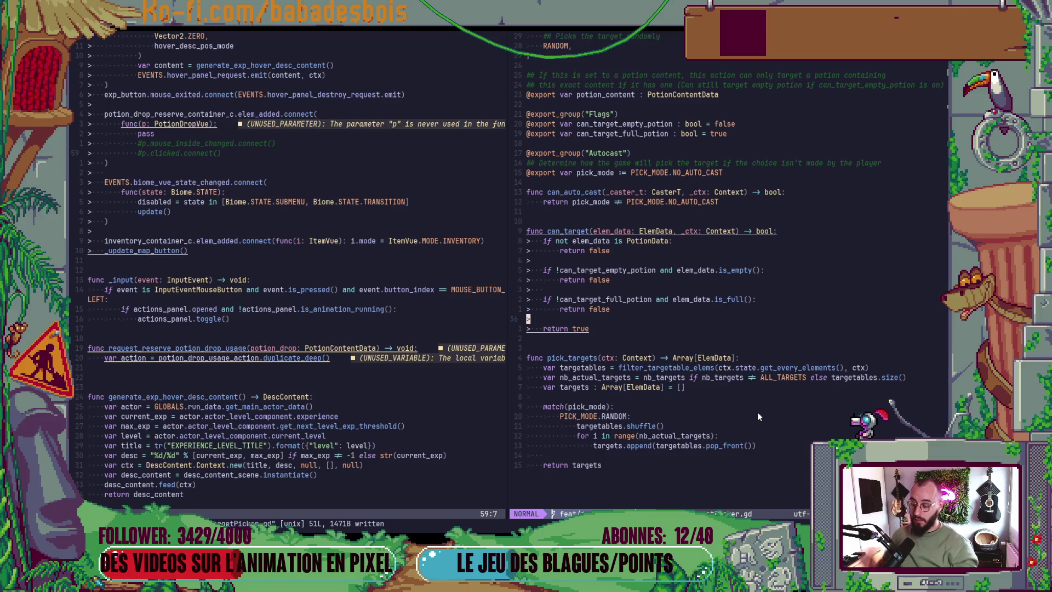
key("i")
key("Tab")
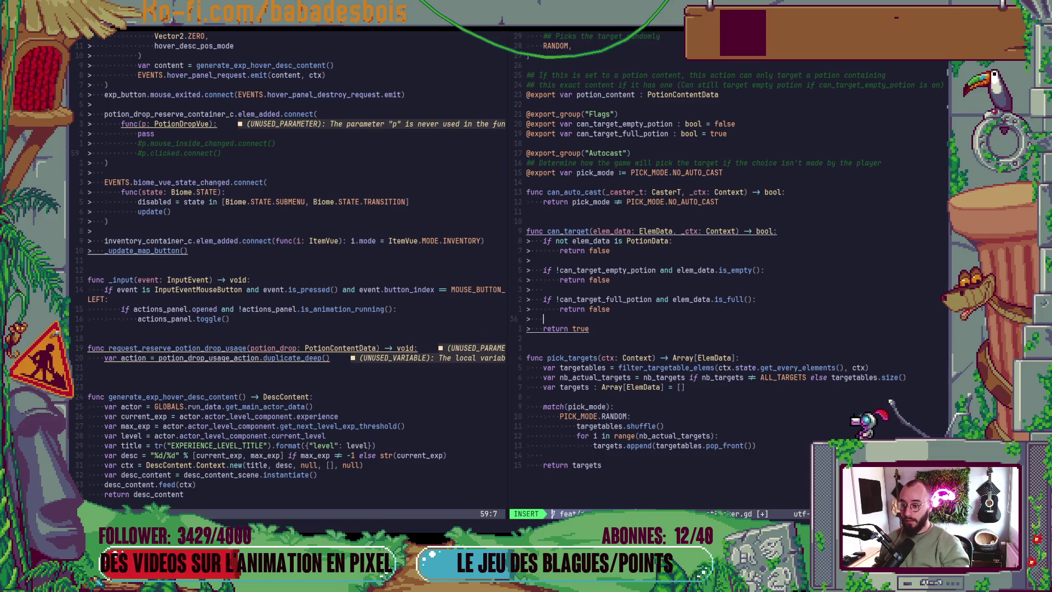
key("Return")
key("Return")
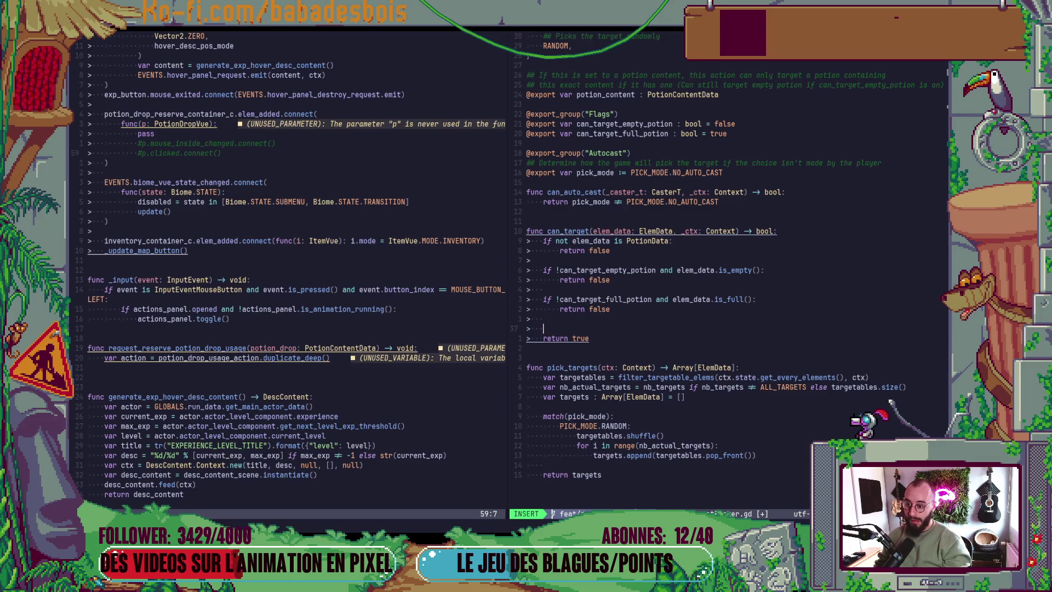
key("Up")
type("if ")
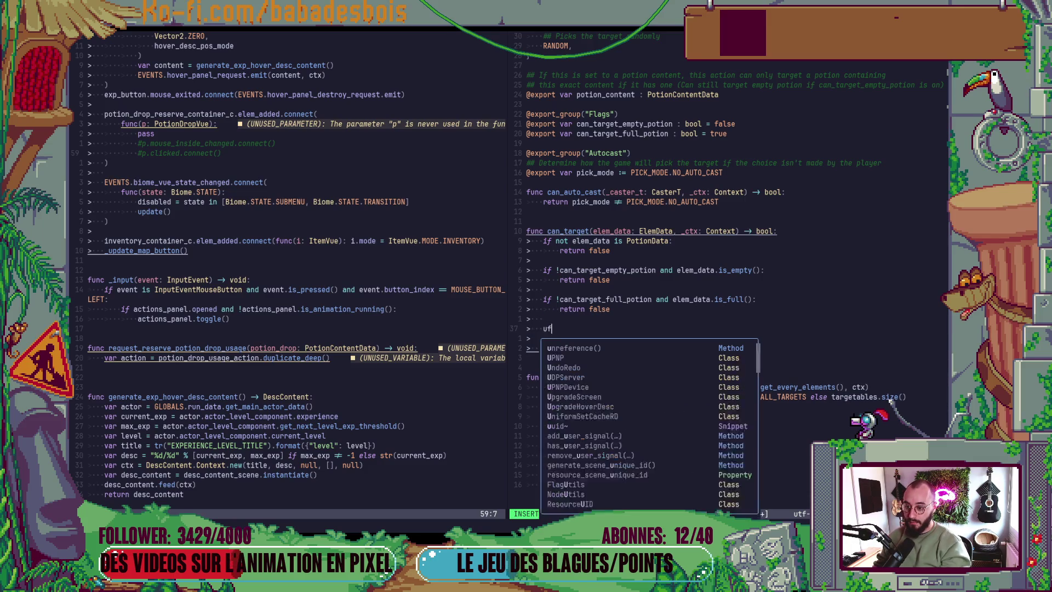
type("potion_content:")
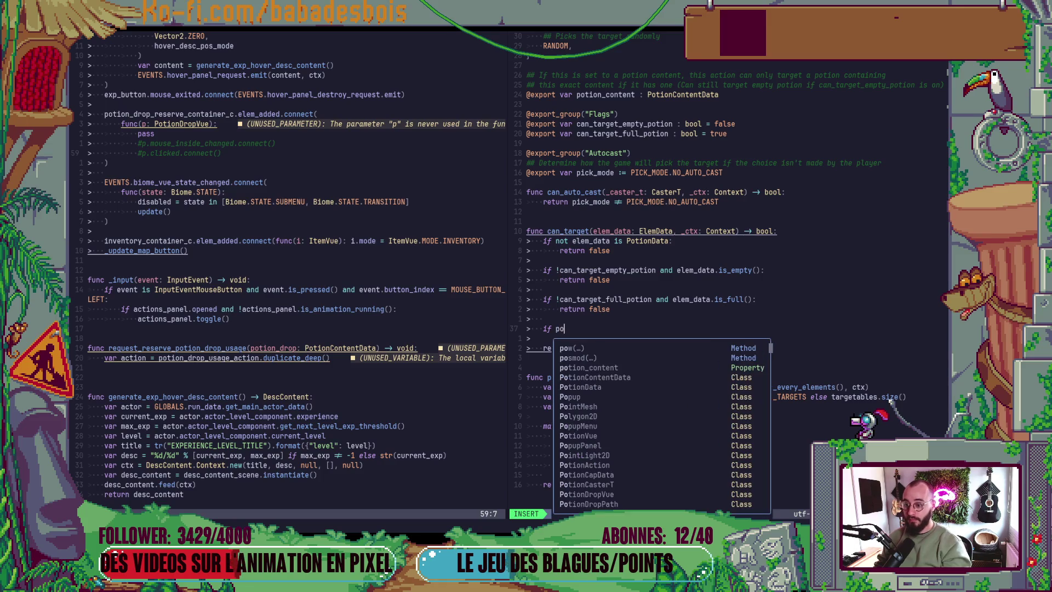
key("Return")
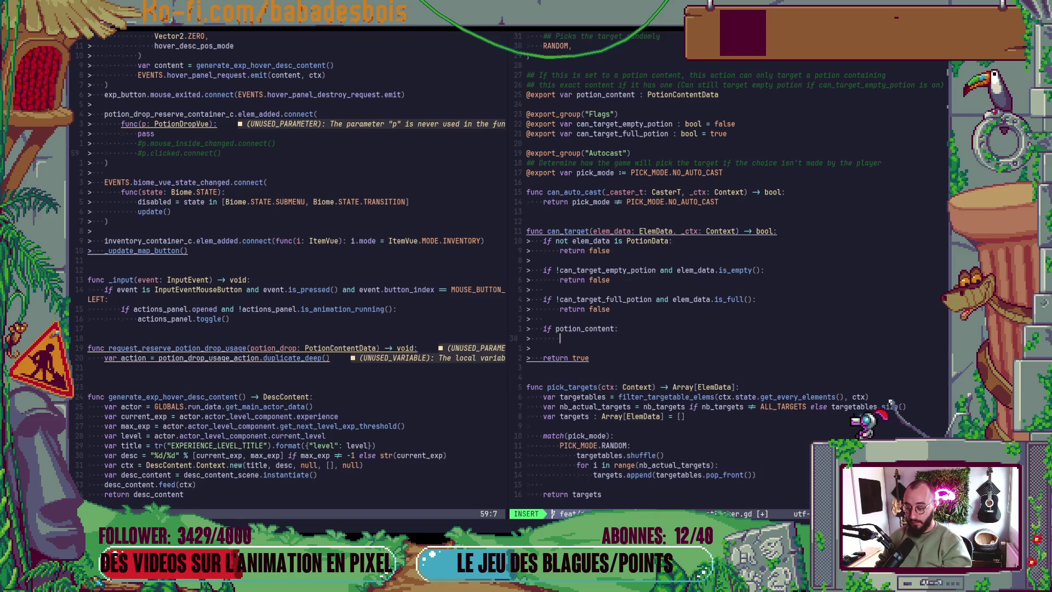
Inside it, return true when can_target_empty_potion and elem_data.is_empty() both hold
type("if can_target_empty_potion ")
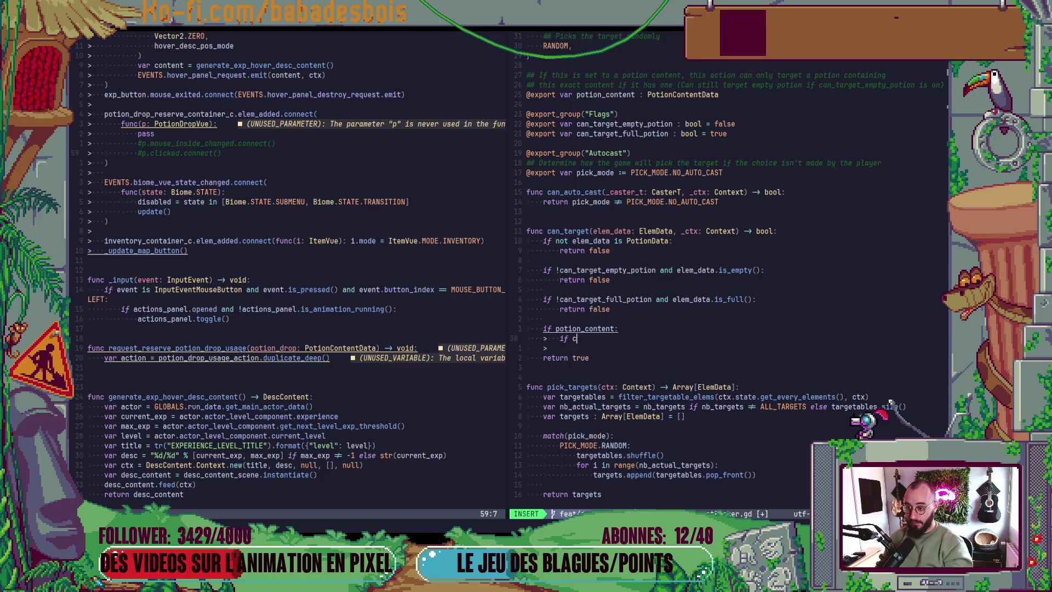
type("== ele")
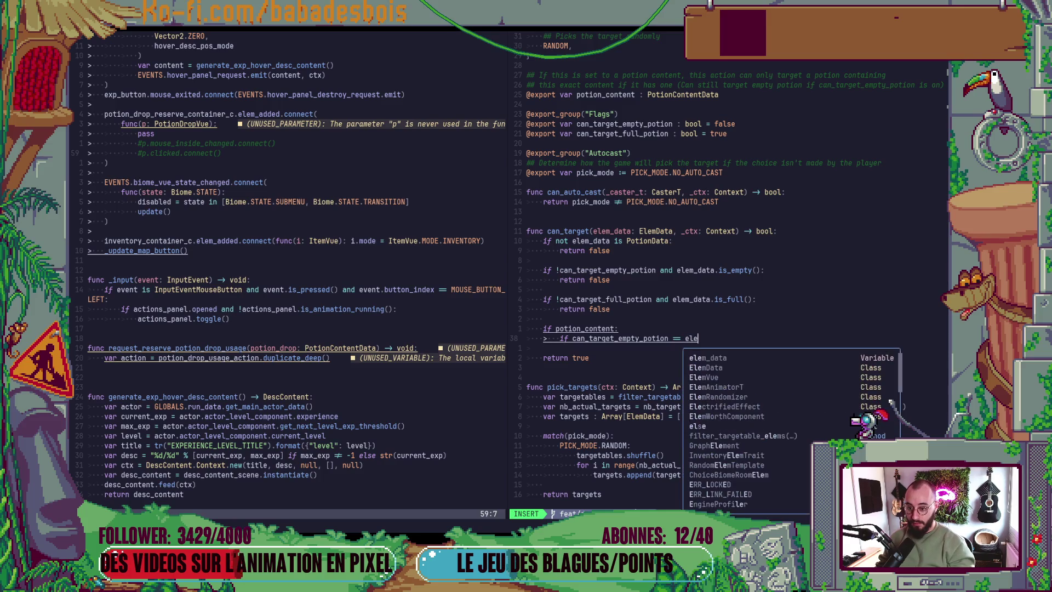
key("BackSpace")
key("BackSpace")
key("BackSpace")
type("and ")
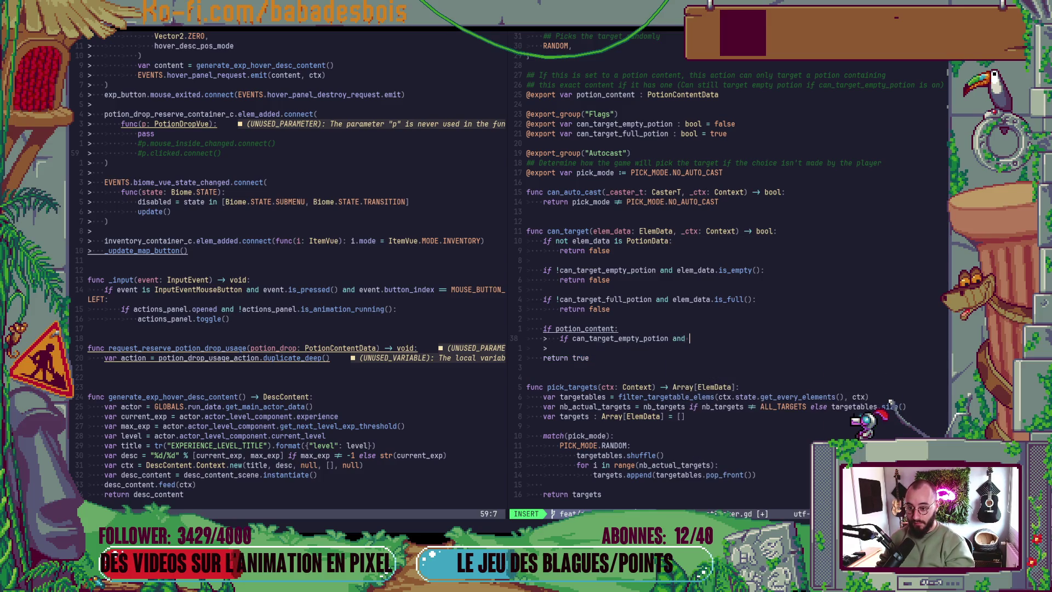
type("elem_data.is")
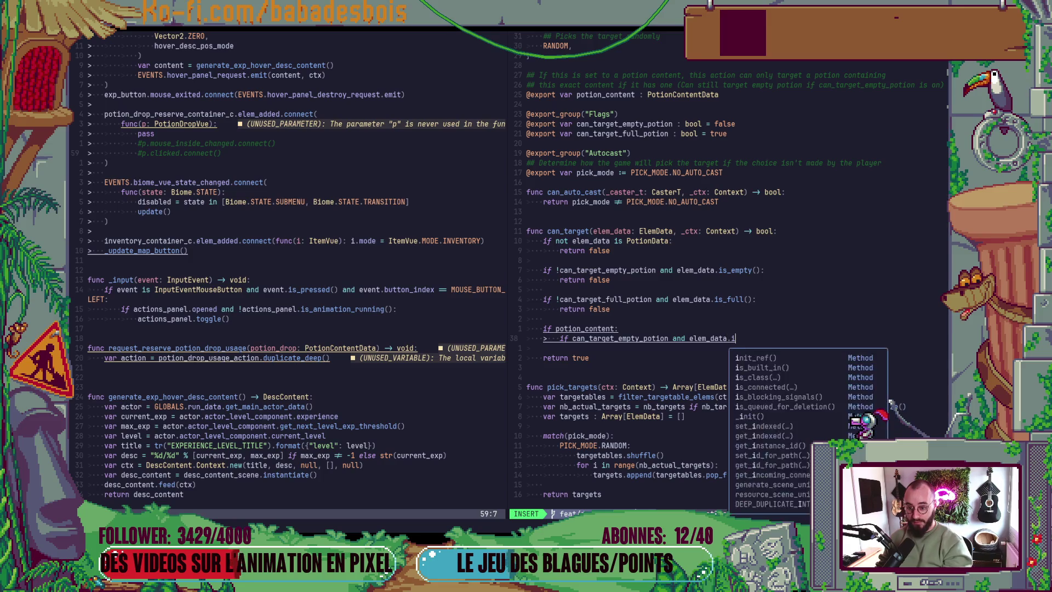
key("Down")
type("_emptu")
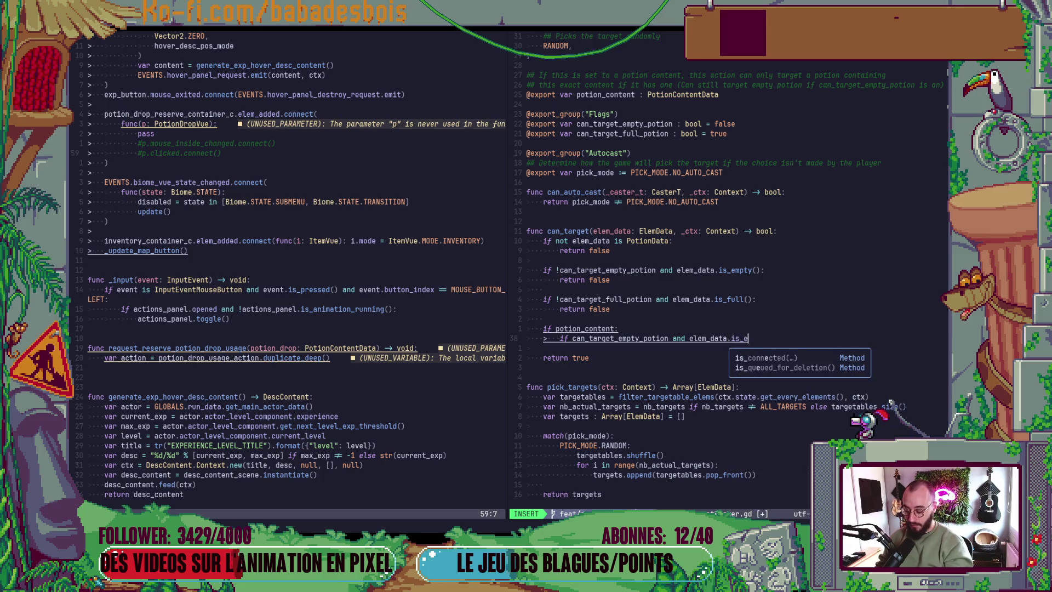
key("BackSpace")
type("y():")
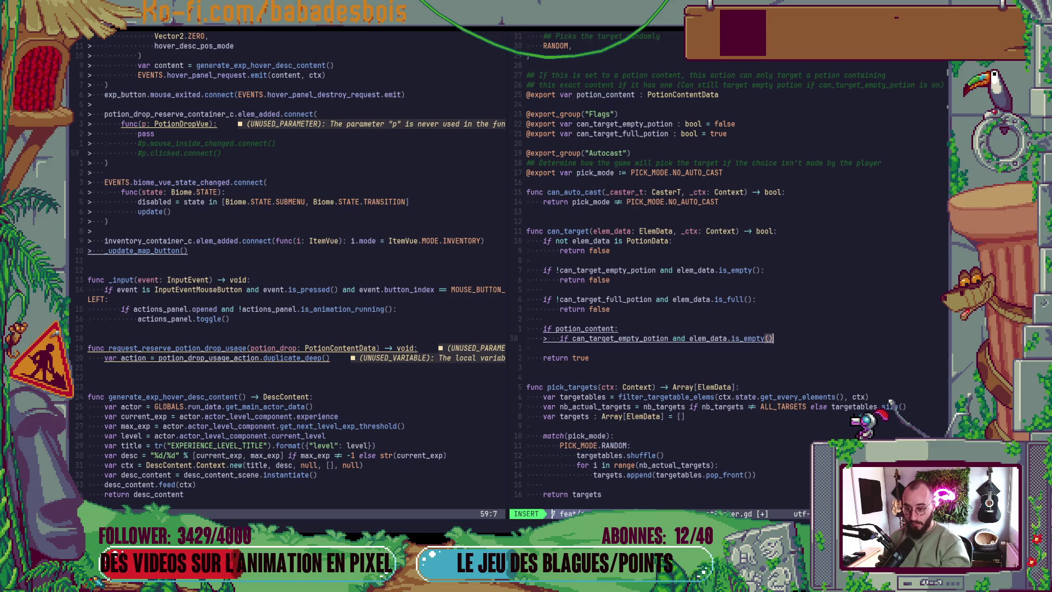
key("Return")
type("return ")
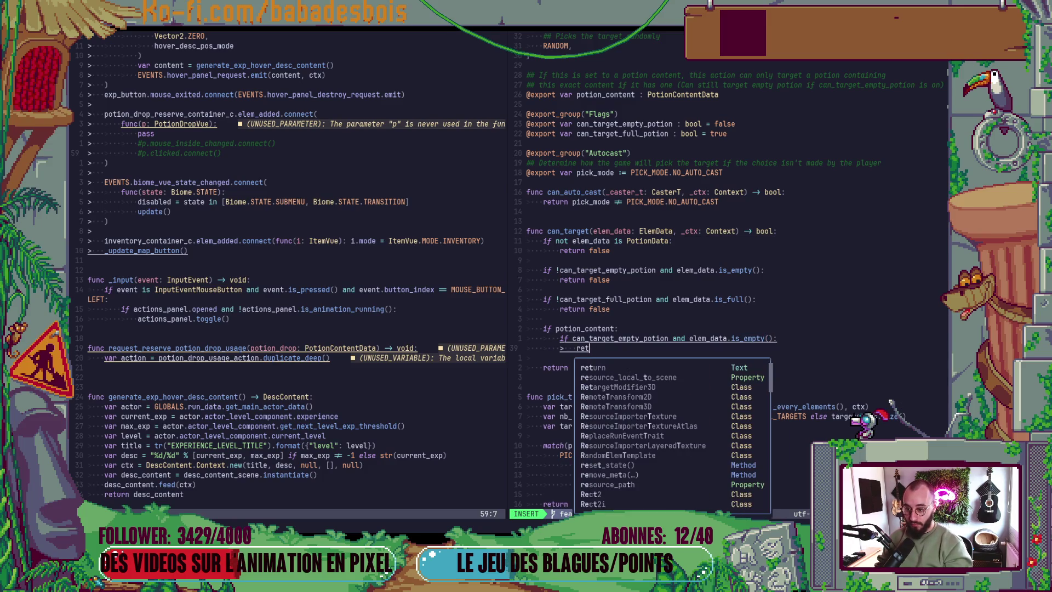
type("true")
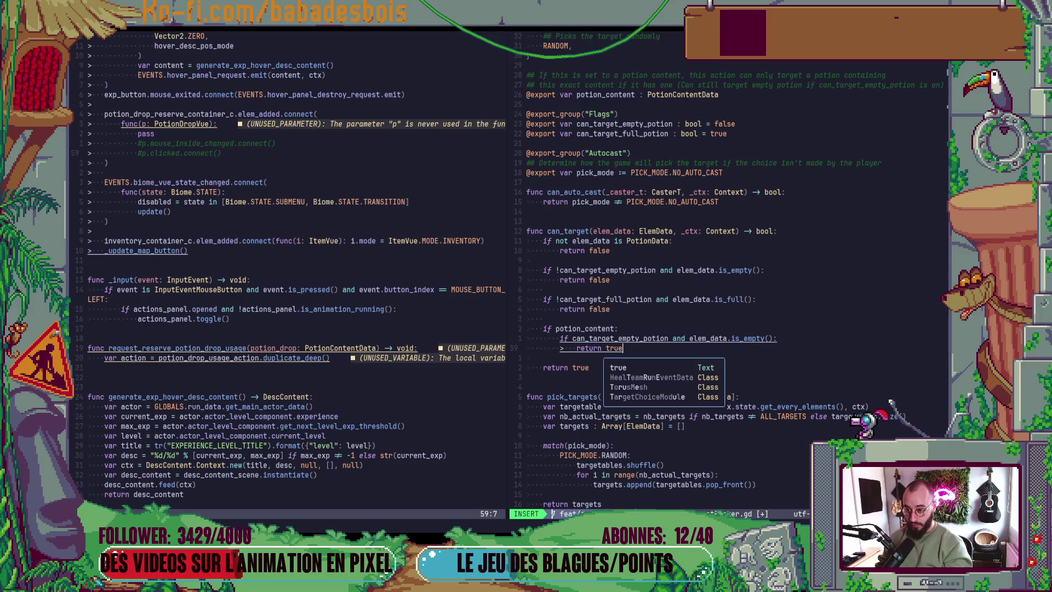
Otherwise return whether potion_content.name equals elem_data's potion name
key("Return")
key("Return")
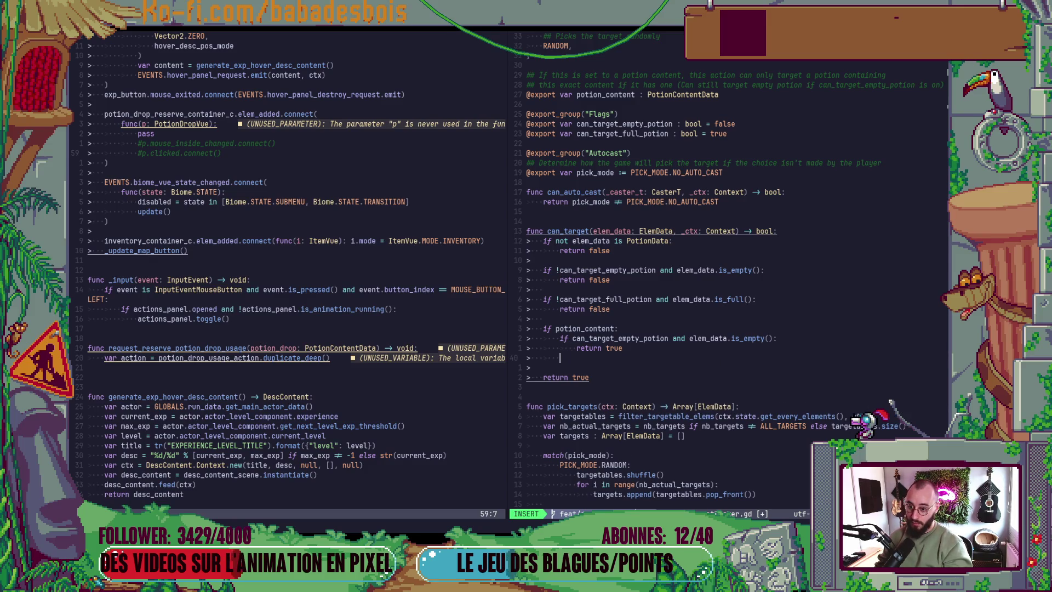
type("elid")
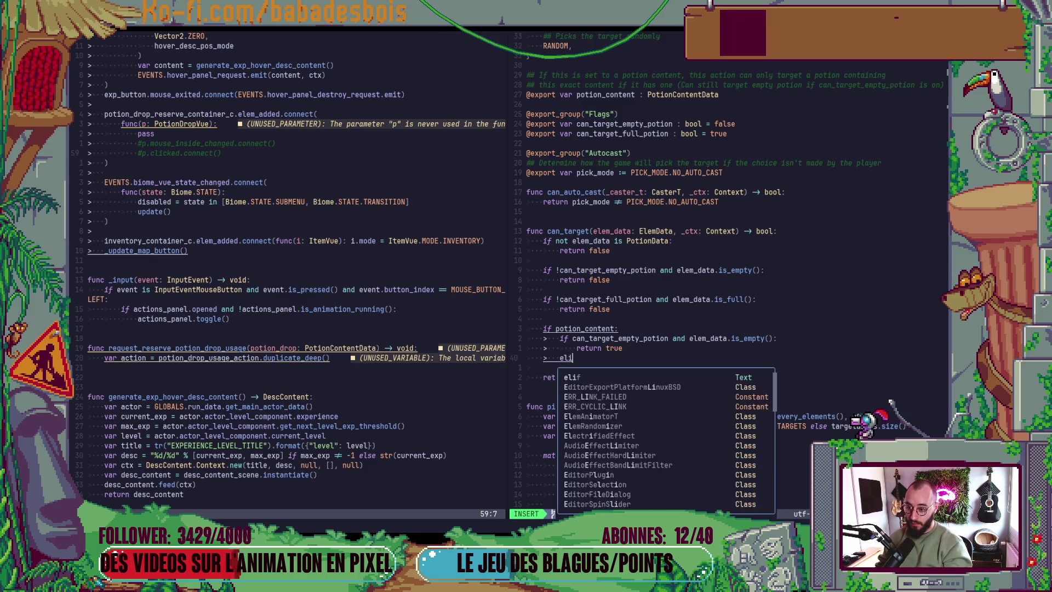
key("BackSpace")
key("BackSpace")
key("BackSpace")
key("Return")
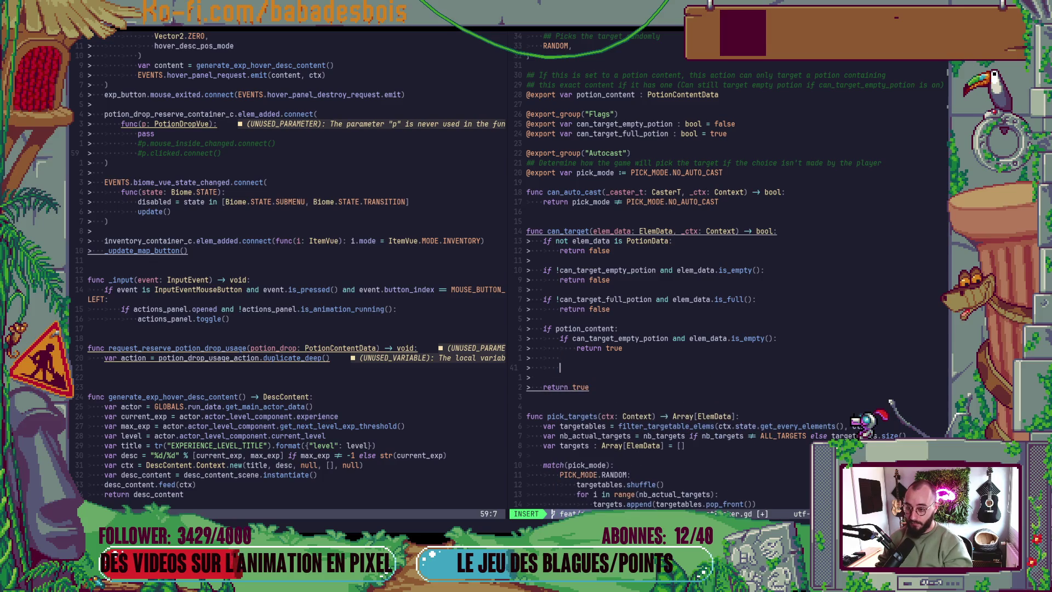
type("return ")
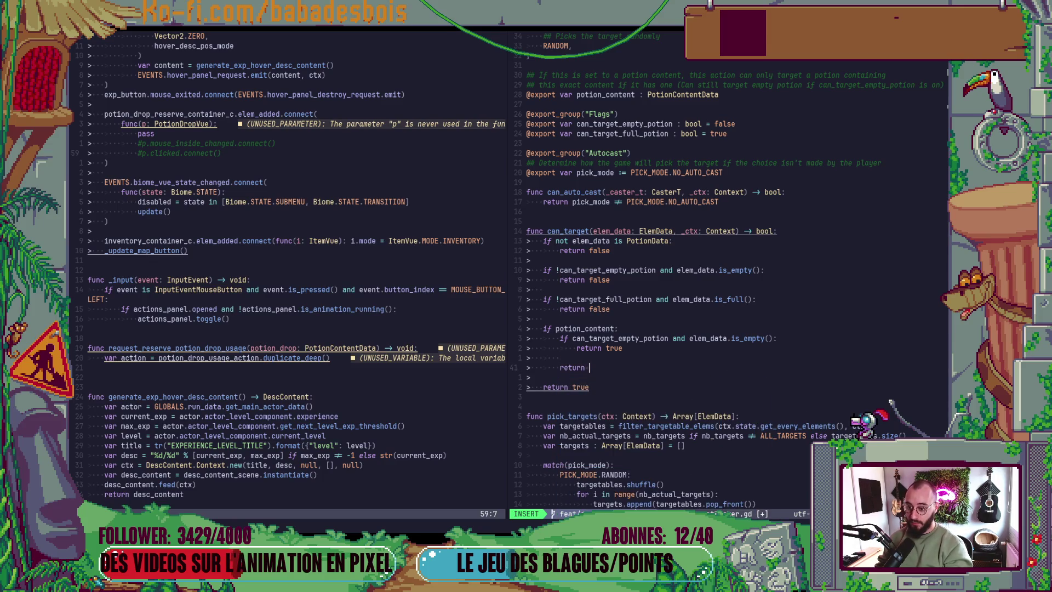
type("ele")
key("BackSpace")
key("BackSpace")
key("BackSpace")
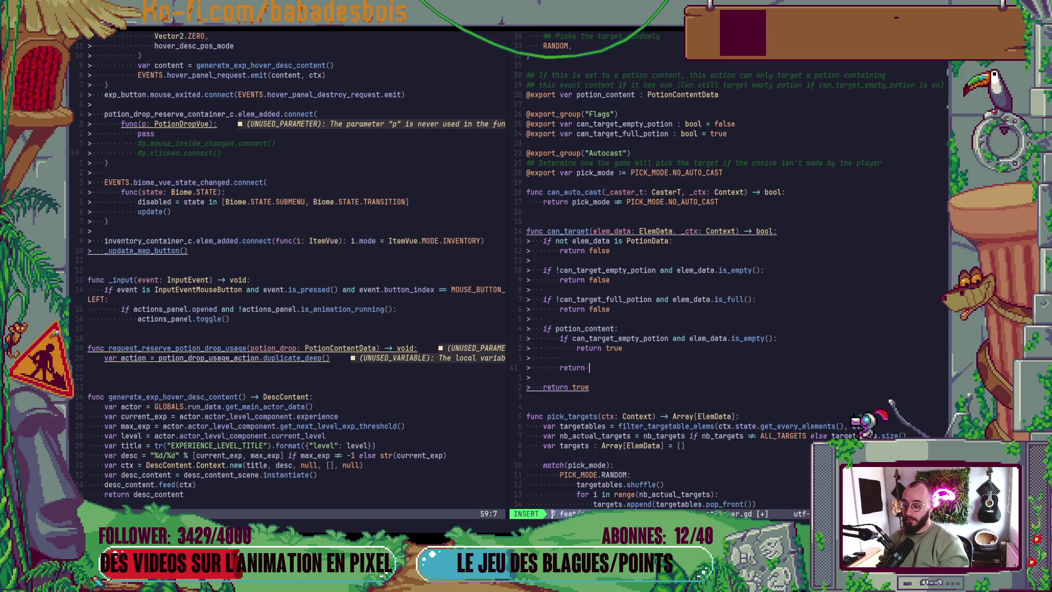
type("potion_content.")
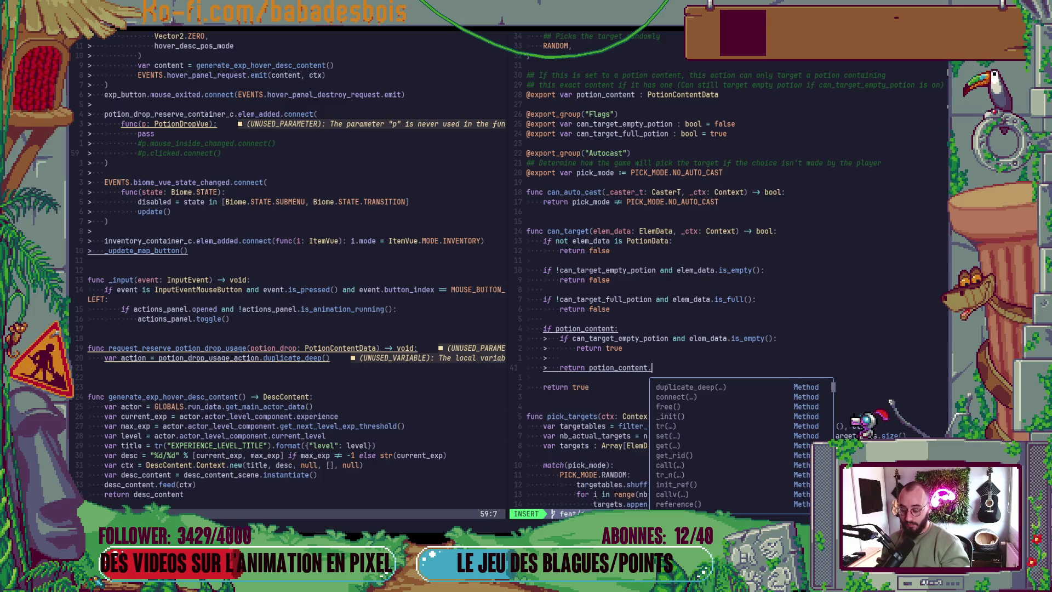
type("name == ")
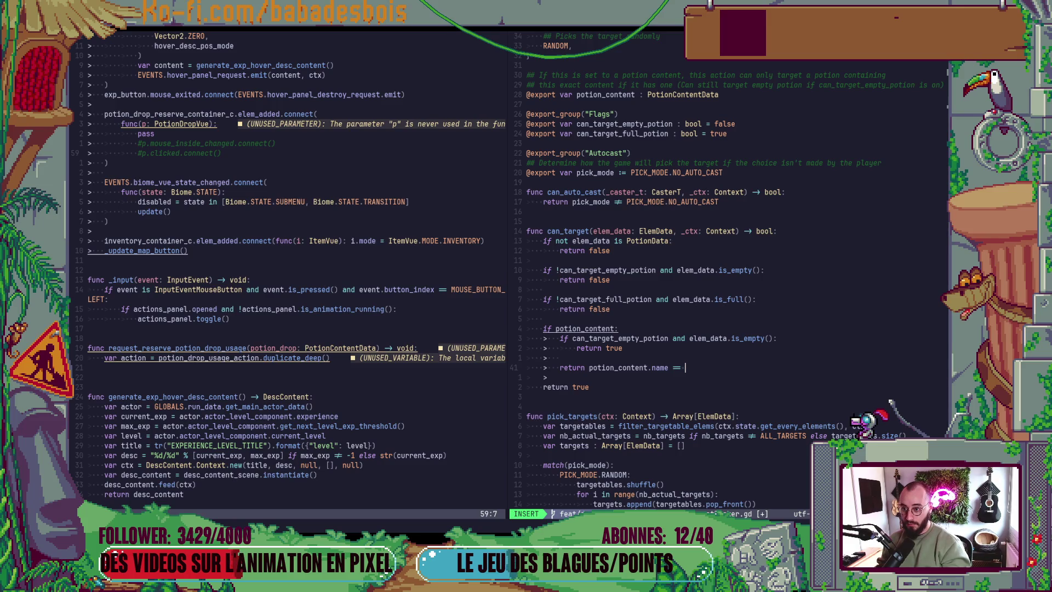
type("elem_data.")
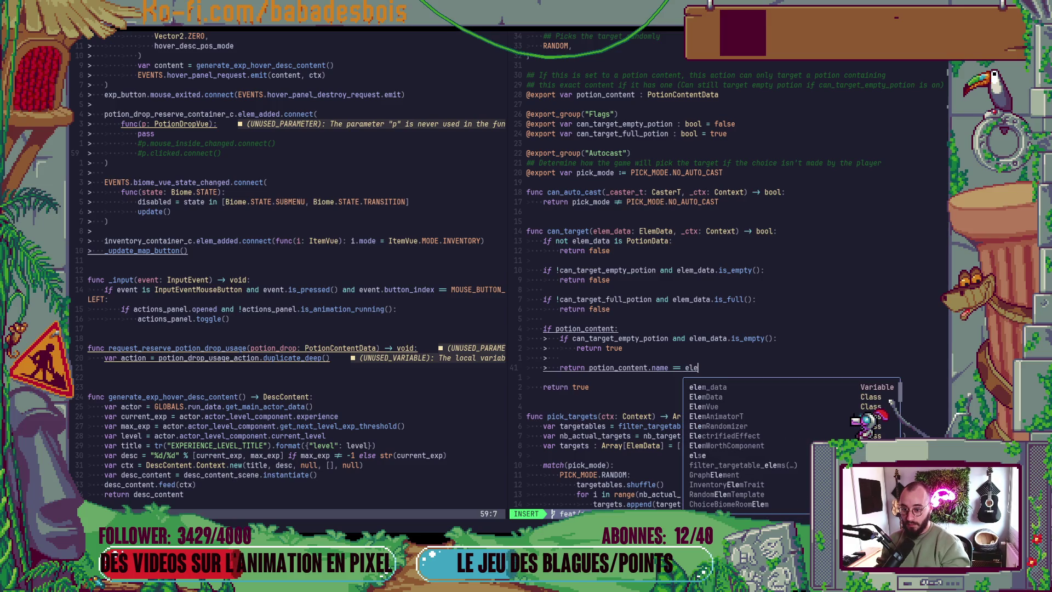
type("potion_c")
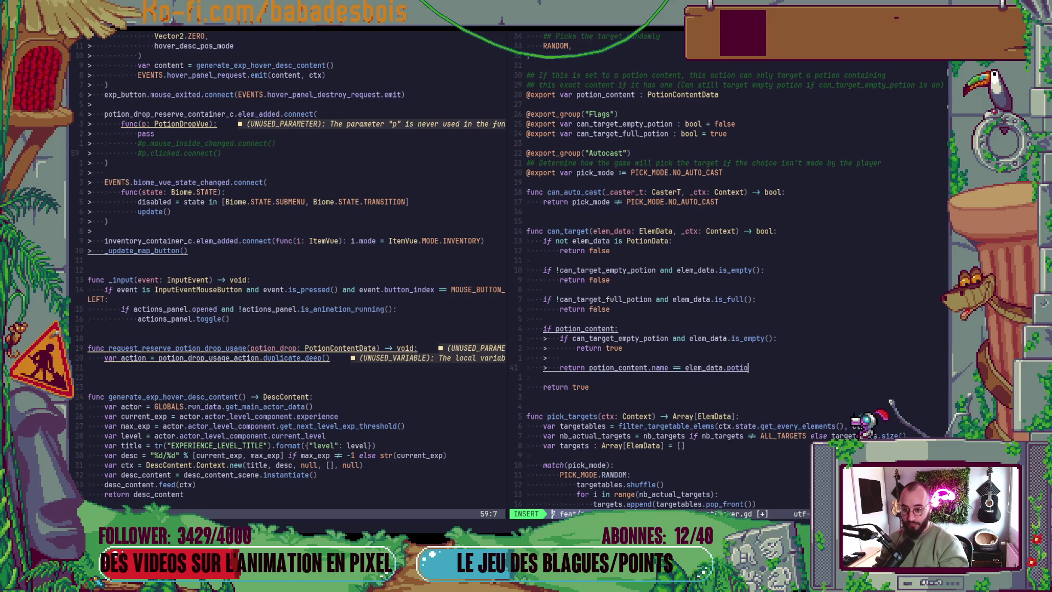
type("otent")
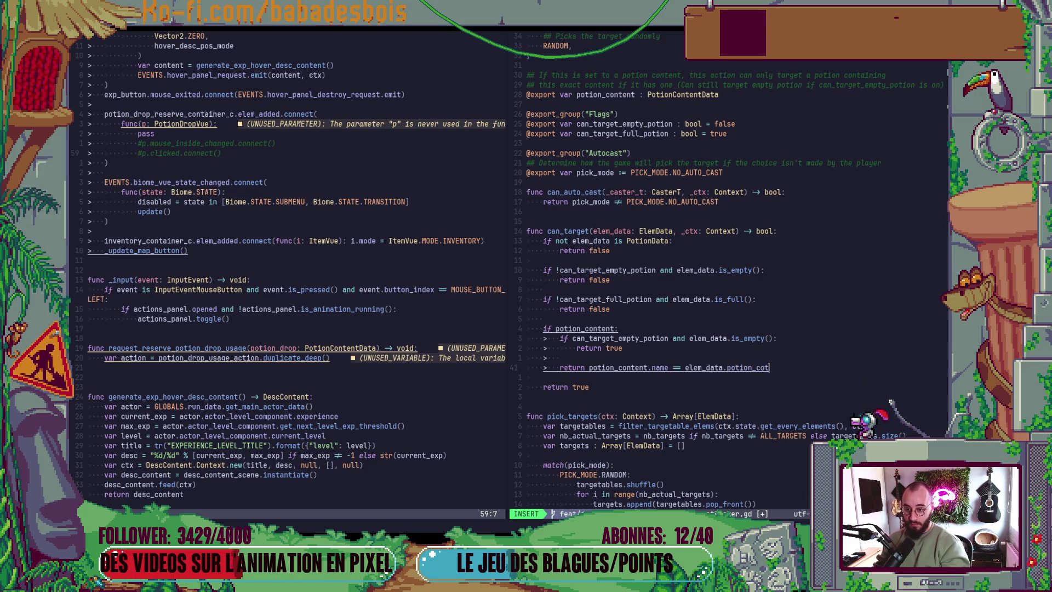
type(".name")
Save the PotionTargetPicker script with :w
key("Escape")
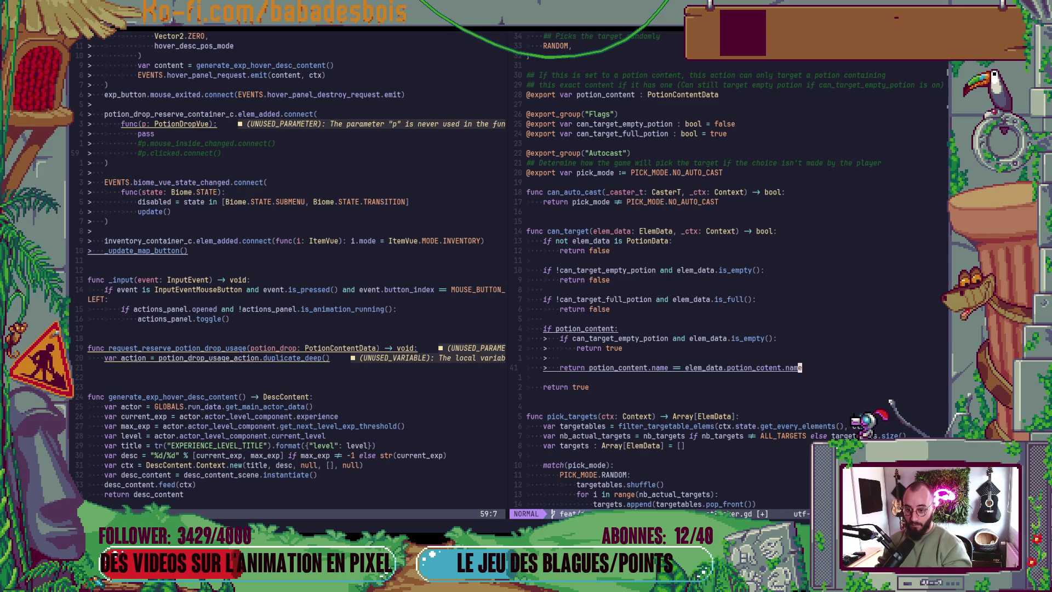
type(":w")
key("Return")
key("ctrl+w")
Open PotionData.gd in the left split through the project file finder
key("h")
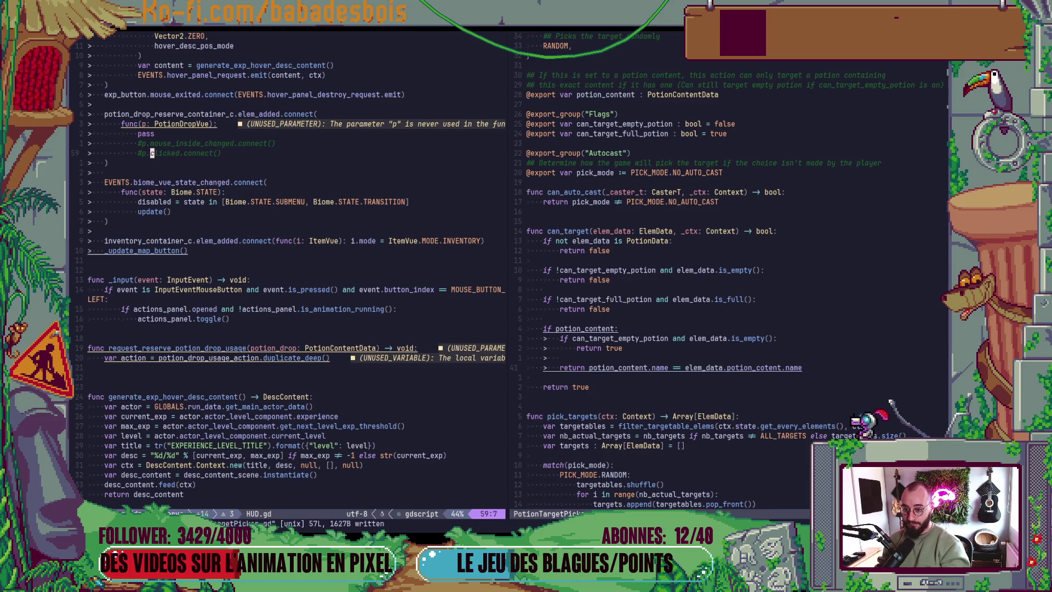
key("ctrl+w")
key("l")
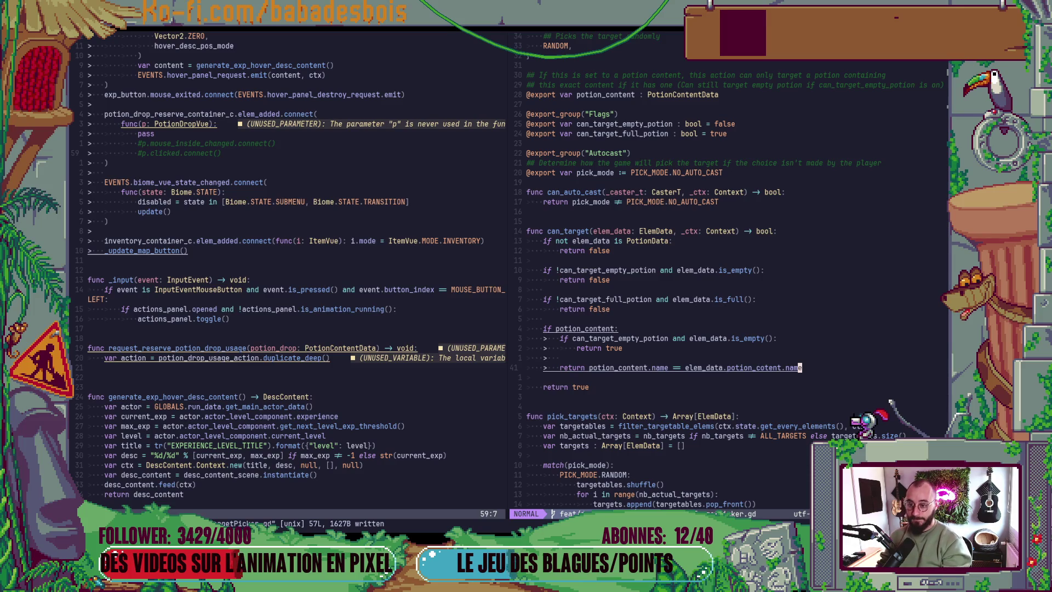
key("ctrl+w")
key("h")
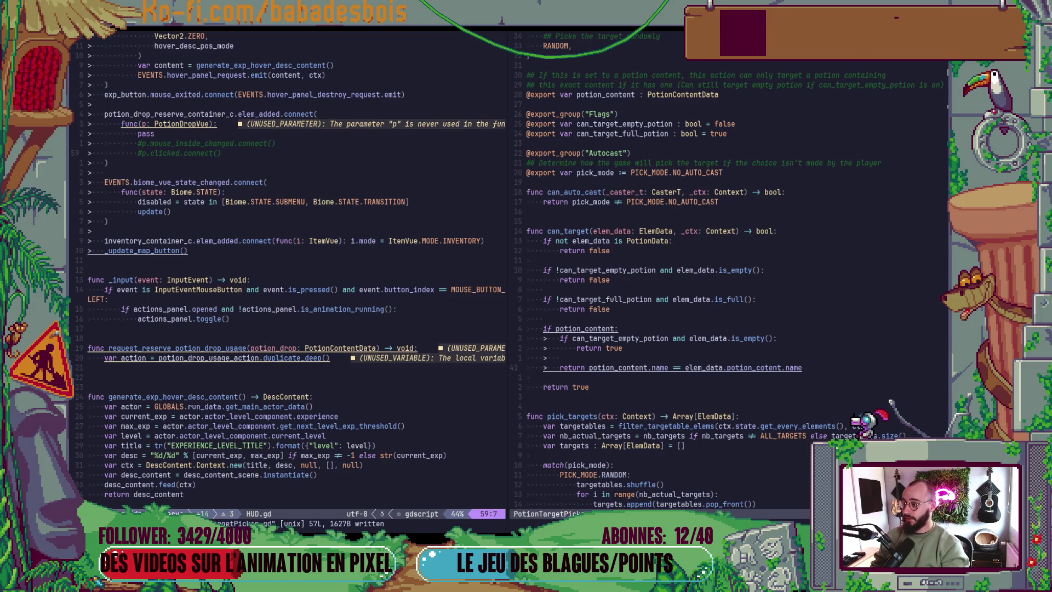
key("space")
key("f")
key("f")
type("Potion")
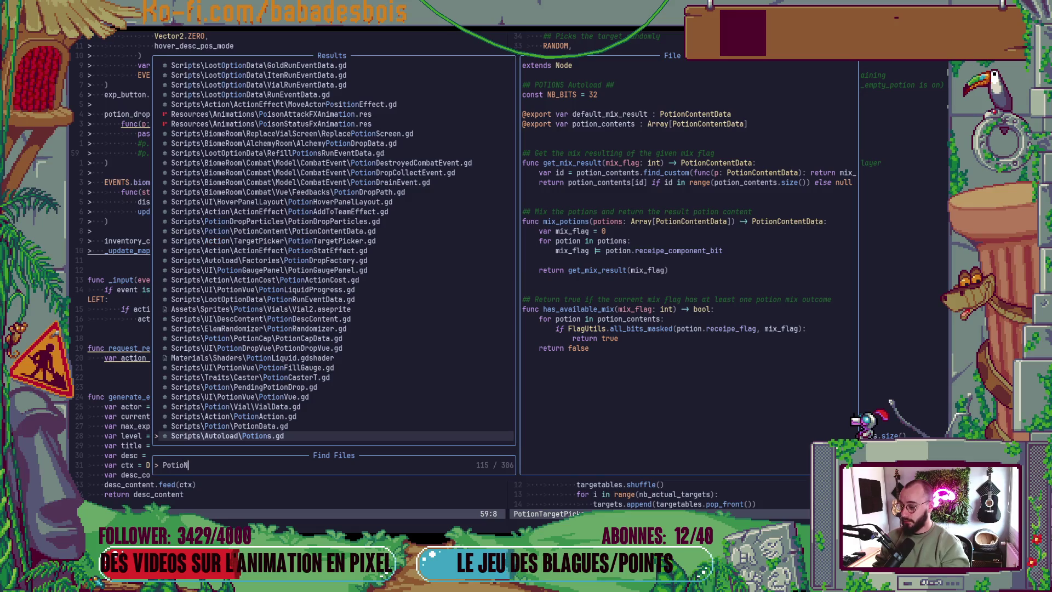
type("Data")
key("Return")
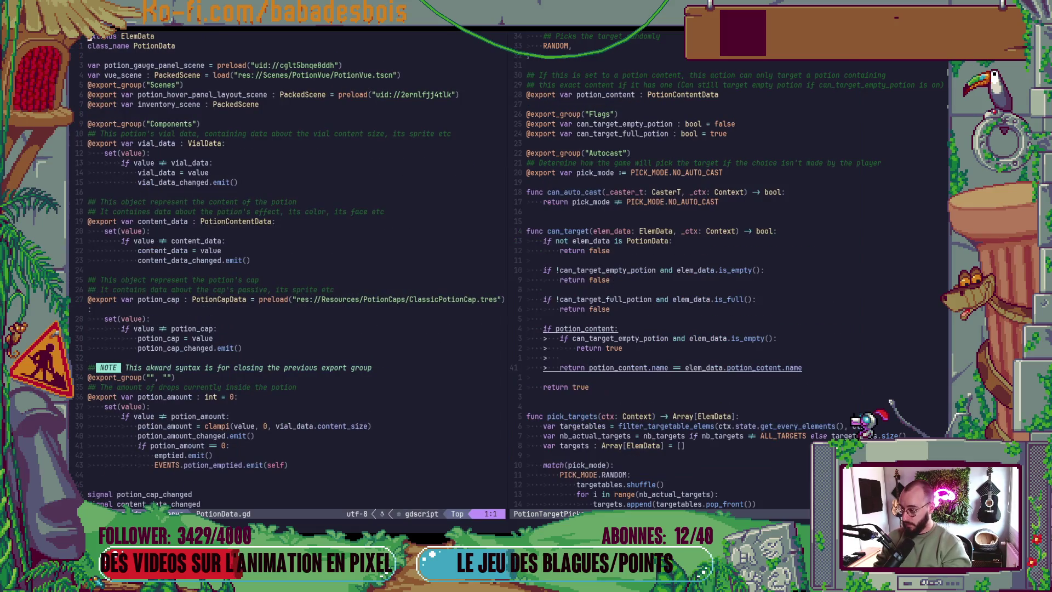
Compare the target-picker script's line 40 against PotionData.gd, leaving the blank line unchanged
key("ctrl+w")
key("l")
key("k")
key("A")
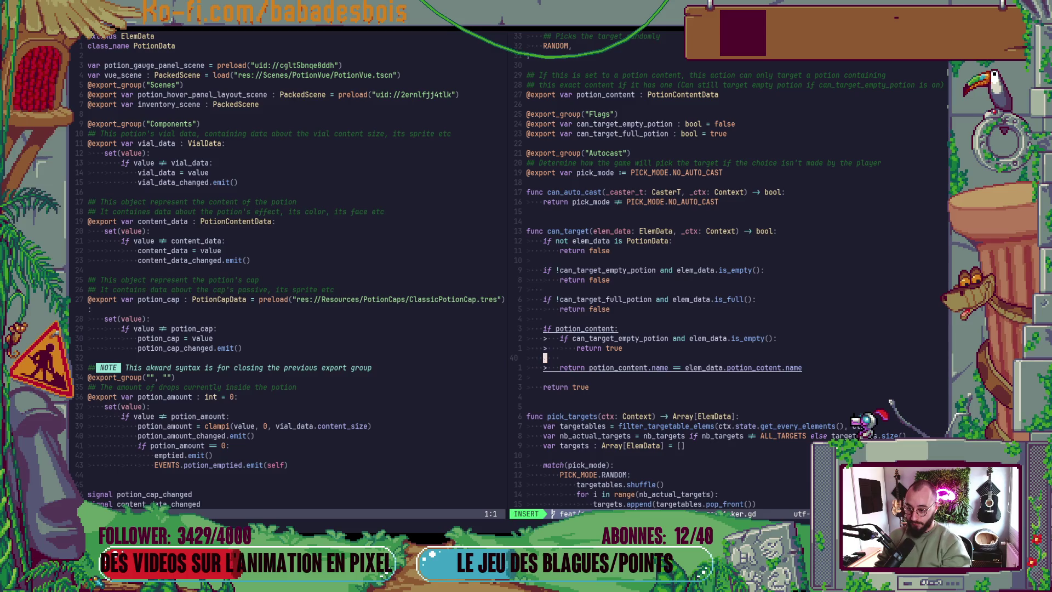
key("Tab")
key("Escape")
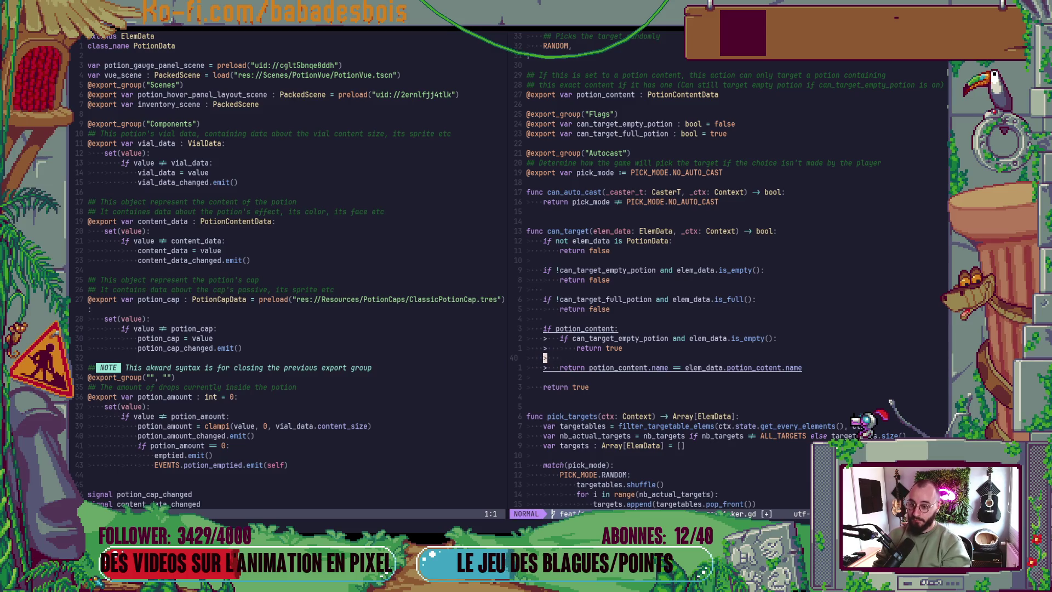
key("ctrl+w")
key("h")
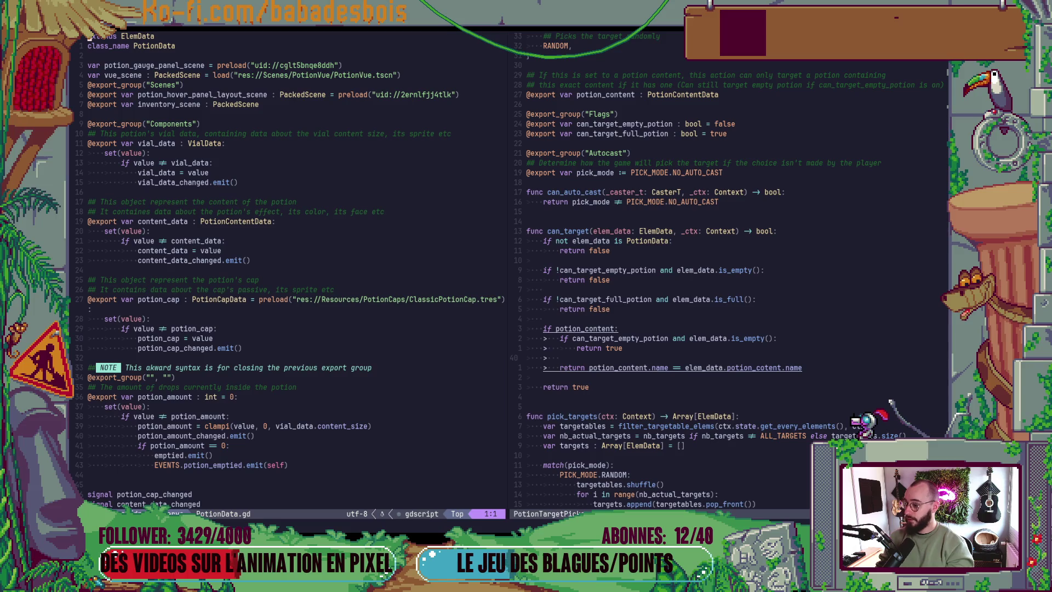
key("ctrl+w")
key("l")
Rename potion_cotent to content_data on line 41 and save the target-picker script
key("j")
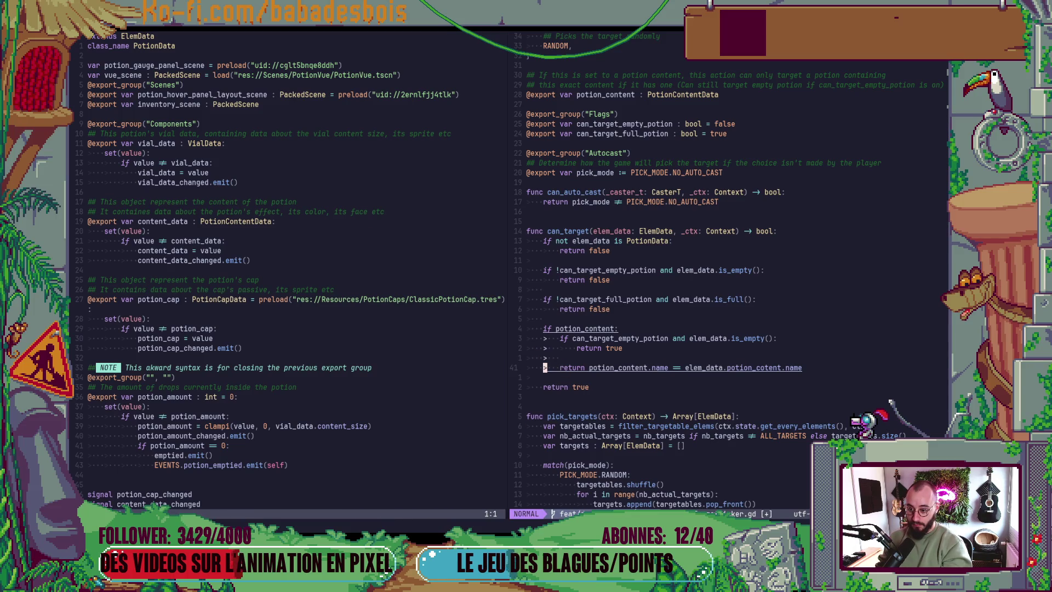
key("$")
key("b")
key("b")
key("b")
type("ciw")
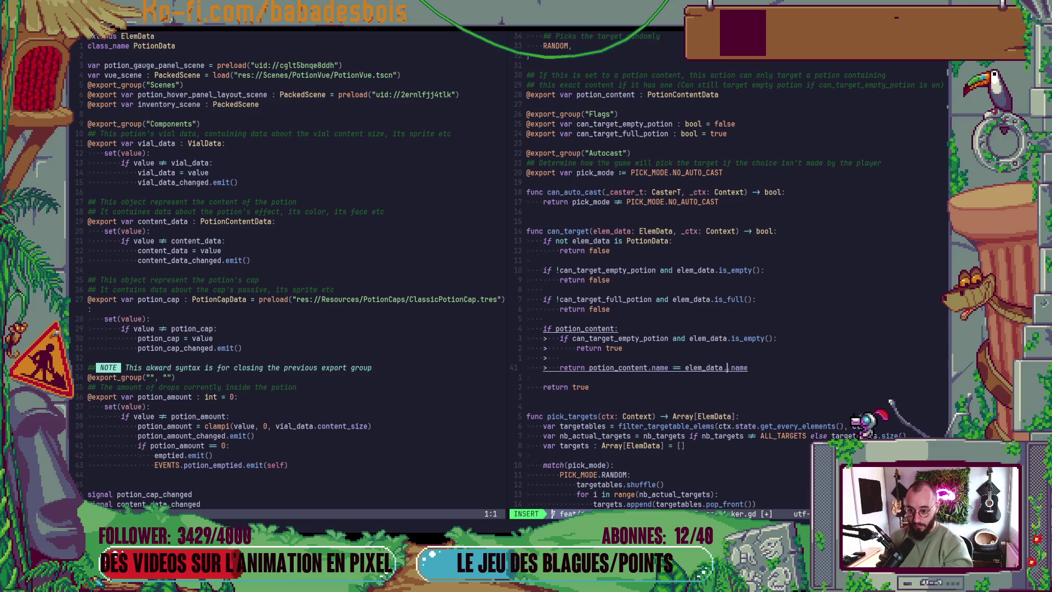
type("content")
type("_data.")
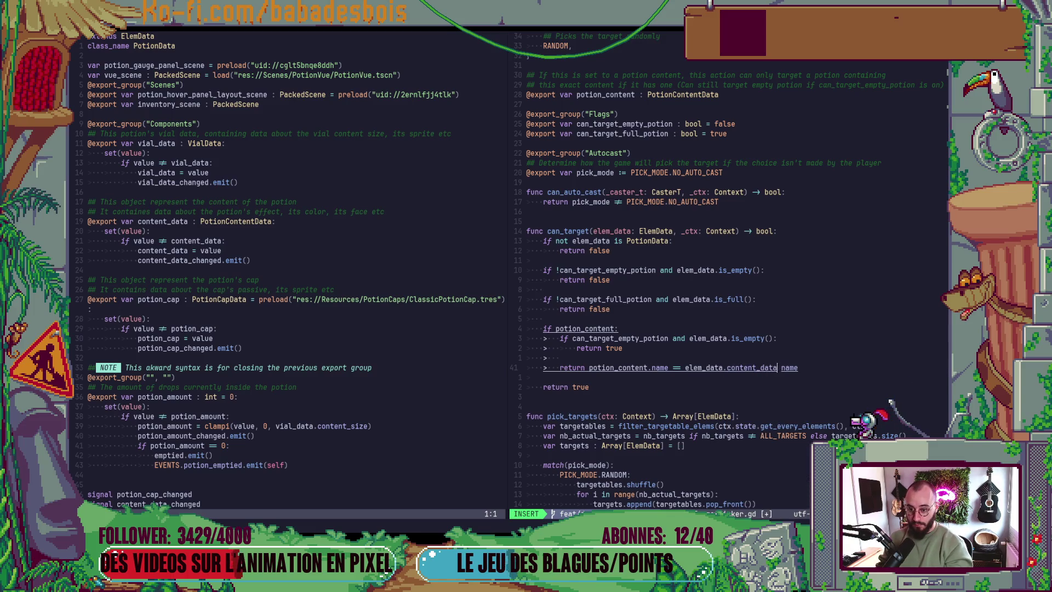
key("Escape")
key("colon")
type("w")
key("Return")
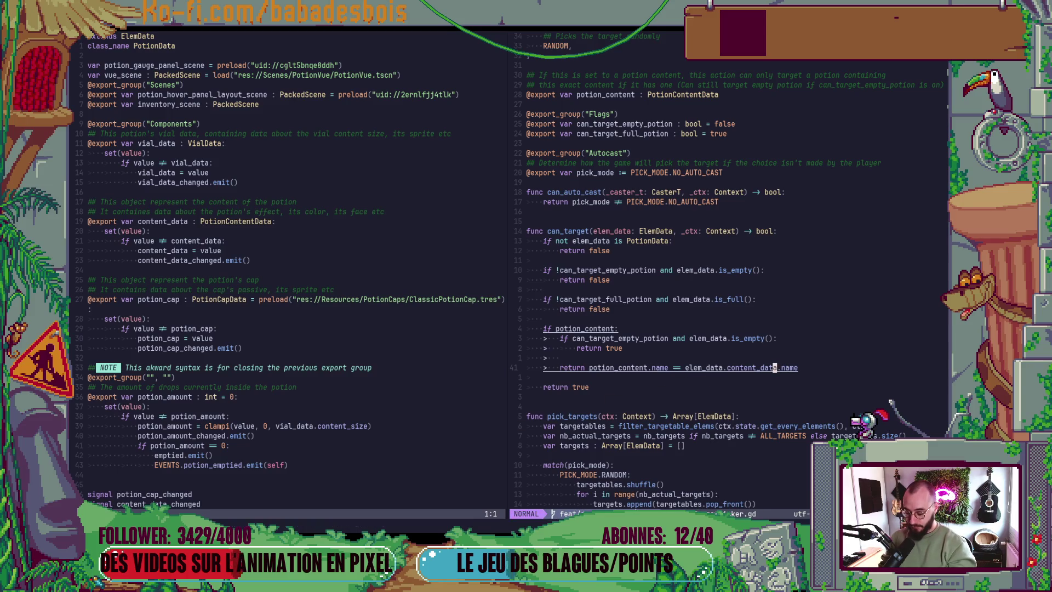
Switch the left split back to HUD.gd
key("ctrl+w")
key("h")
key("ctrl+o")
key("ctrl+o")
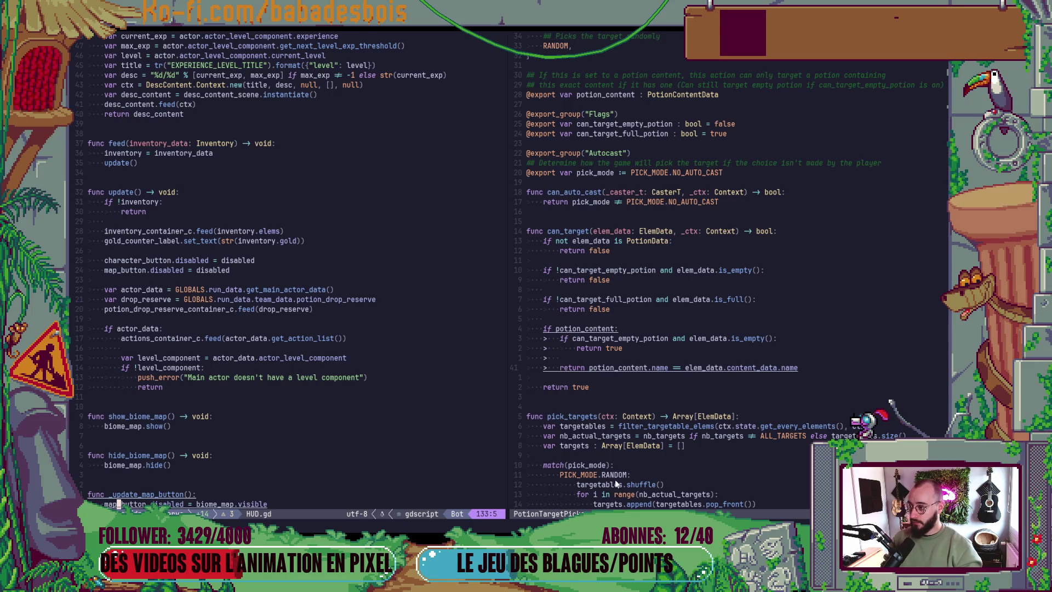
Add an 'action.target_picker' line after the duplicated drop-usage action on line 79
scroll(458, 254, "down", 1)
key("ctrl+o")
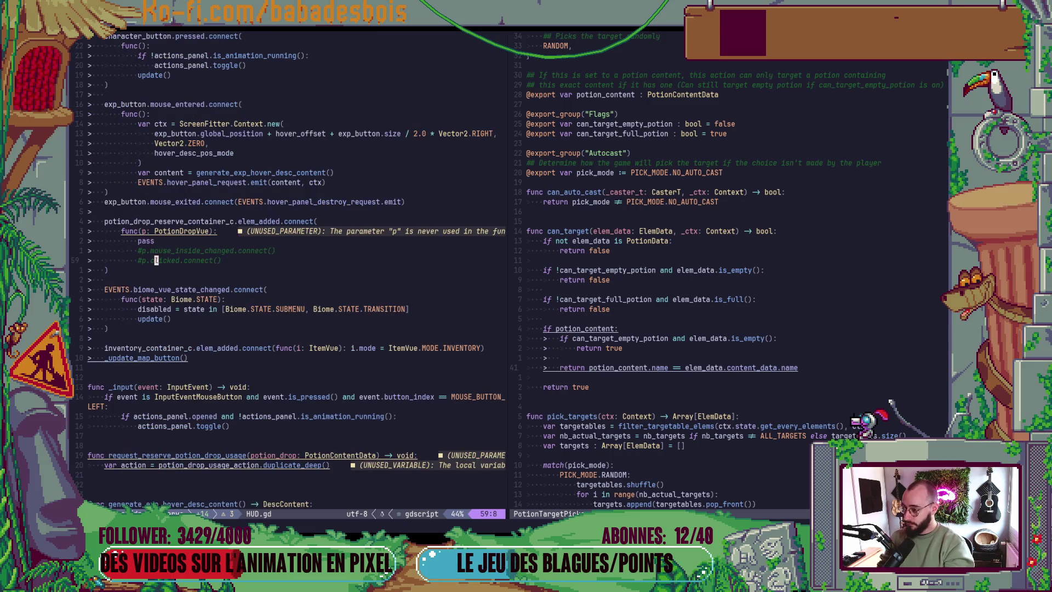
key("j")
key("j")
key("j")
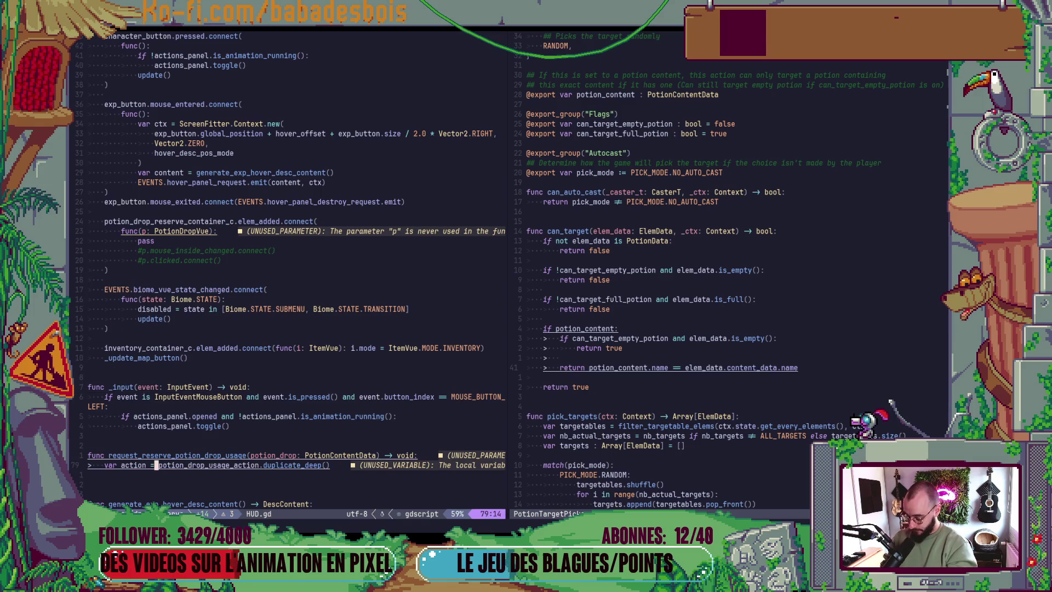
key("o")
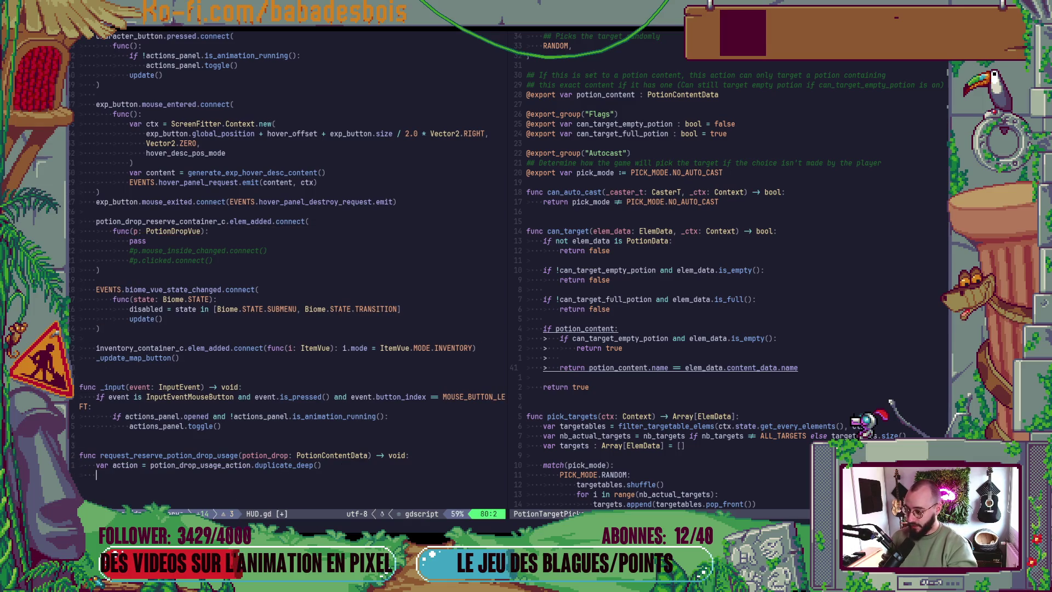
type("va")
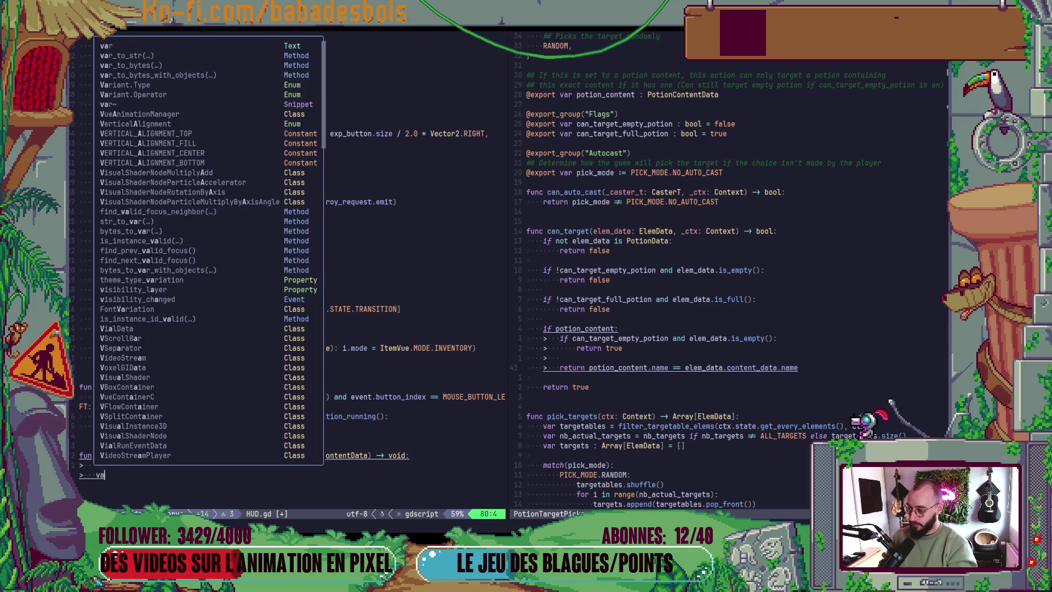
key("BackSpace")
key("BackSpace")
type("actr")
key("BackSpace")
type("ion.t")
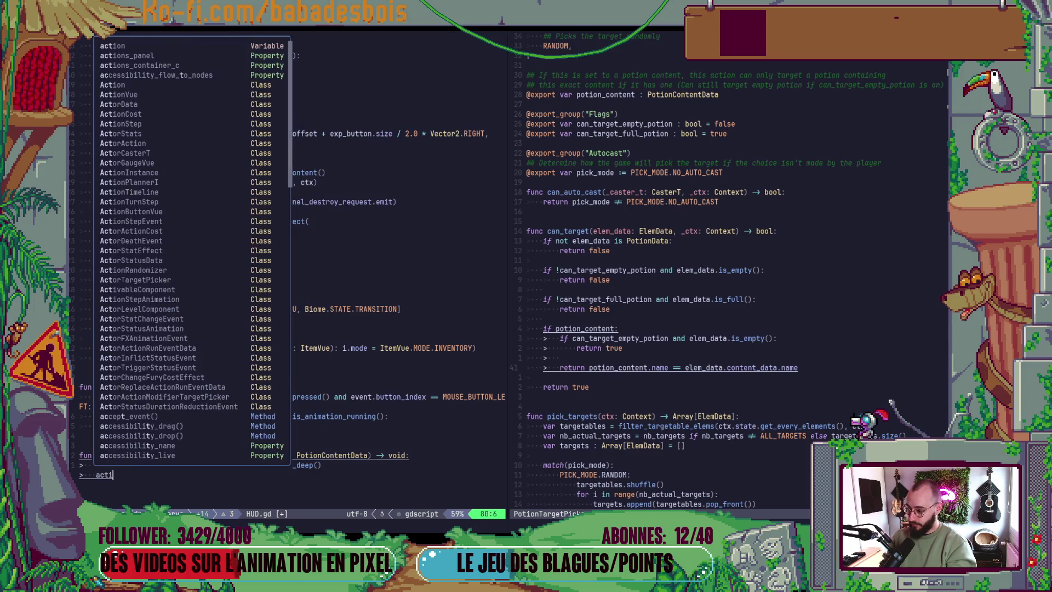
type("ar")
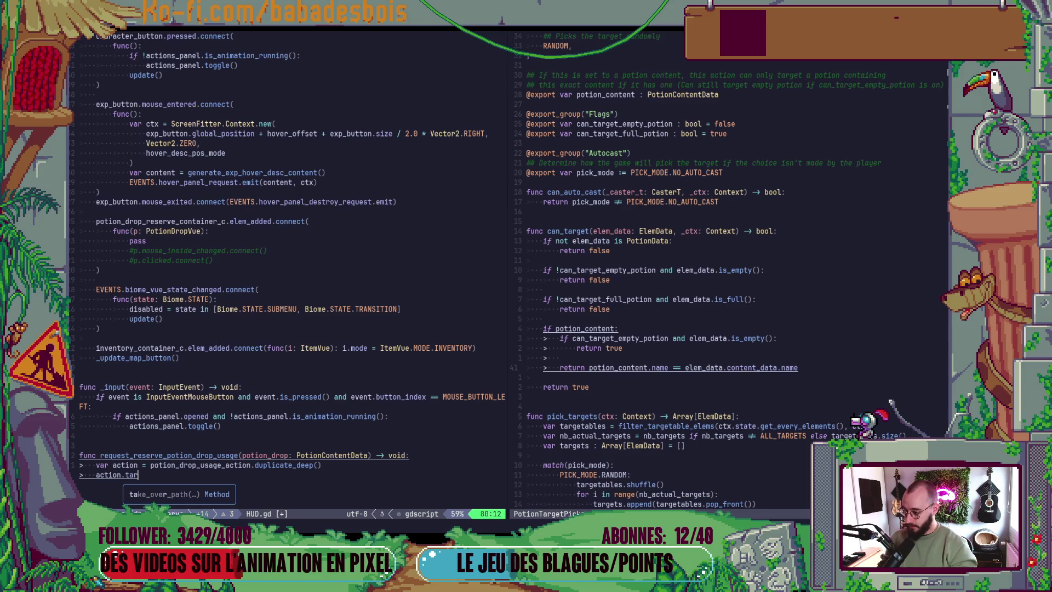
type("get_pick")
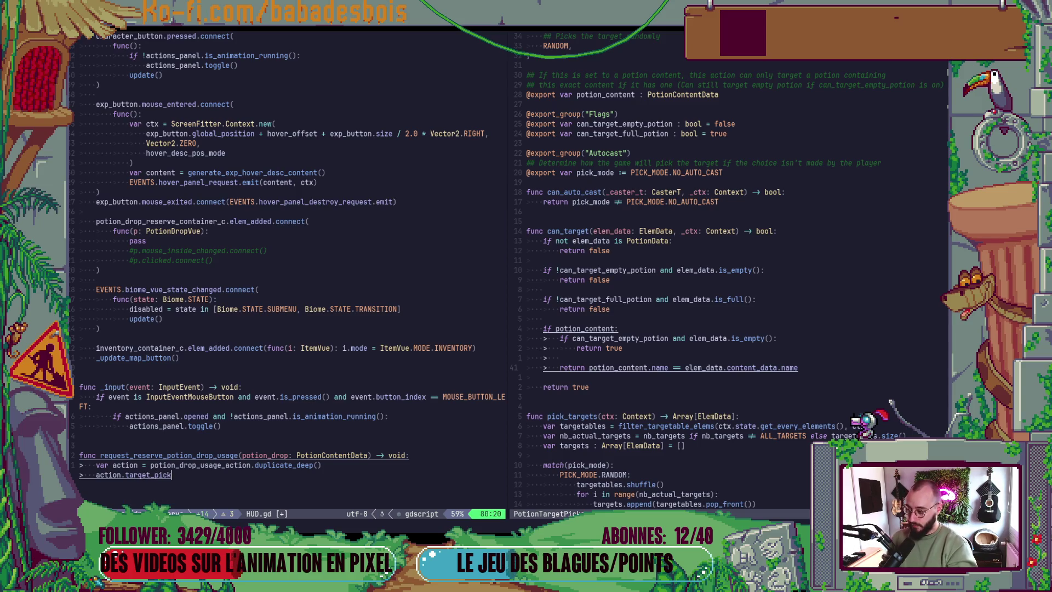
type("er")
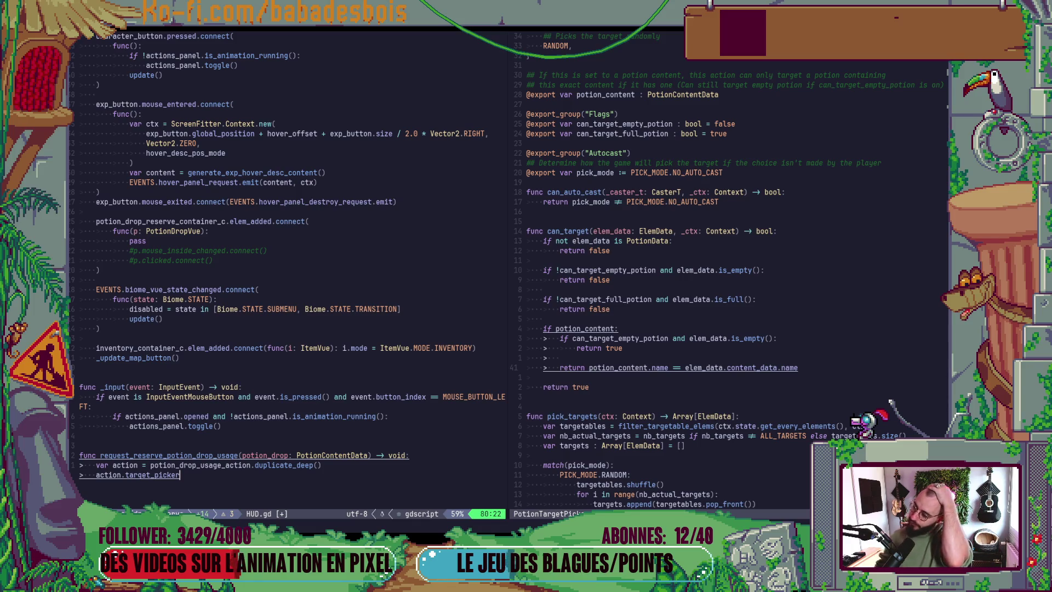
Check the drop-usage action in Godot, then start prefixing the line with 'var target_pick'
key("alt+Tab")
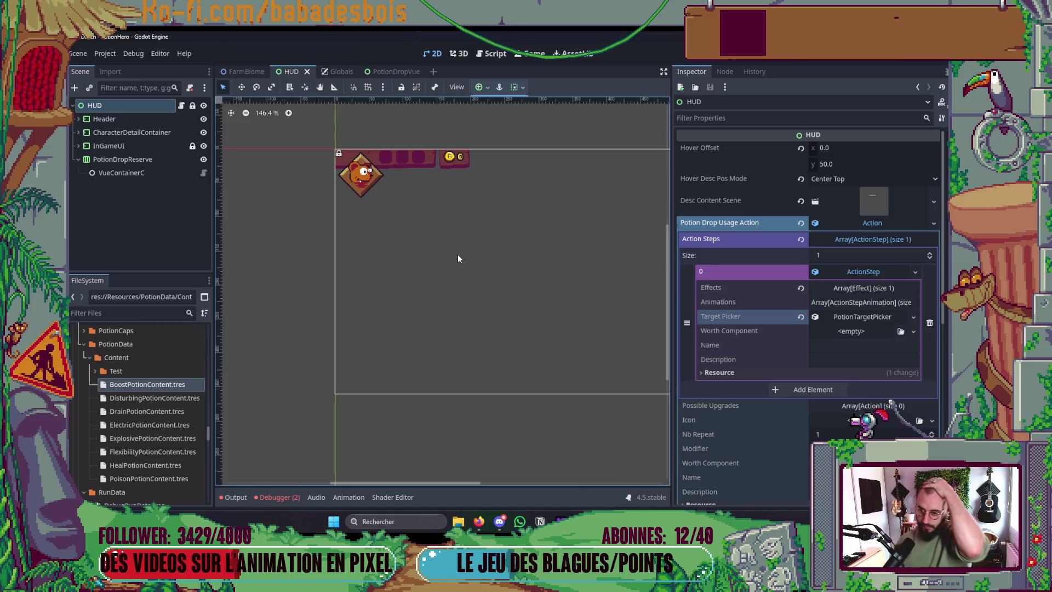
key("alt+Tab")
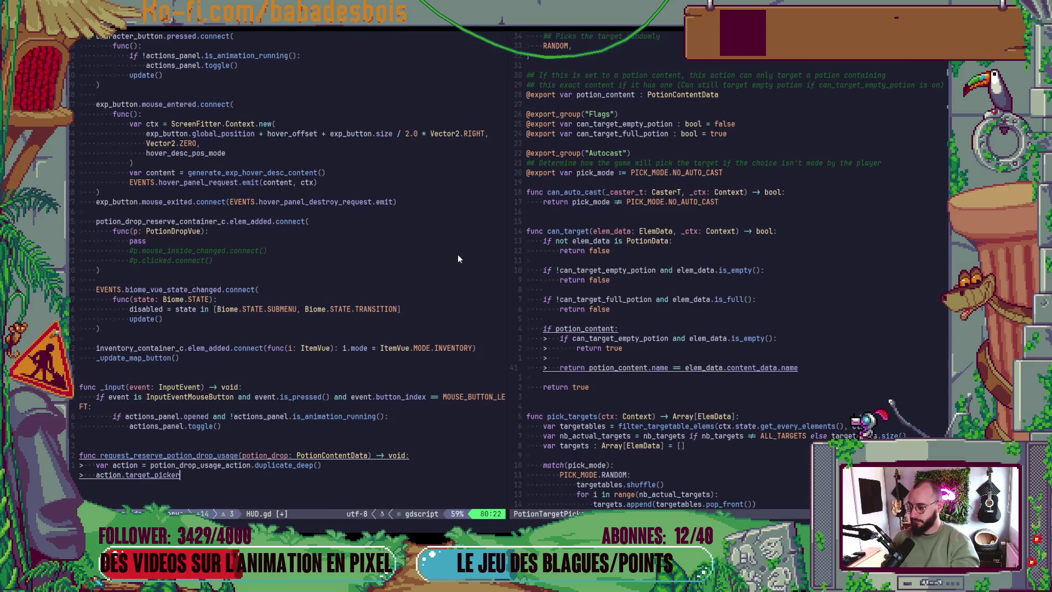
key("Escape")
key("b")
key("b")
key("b")
type("iv")
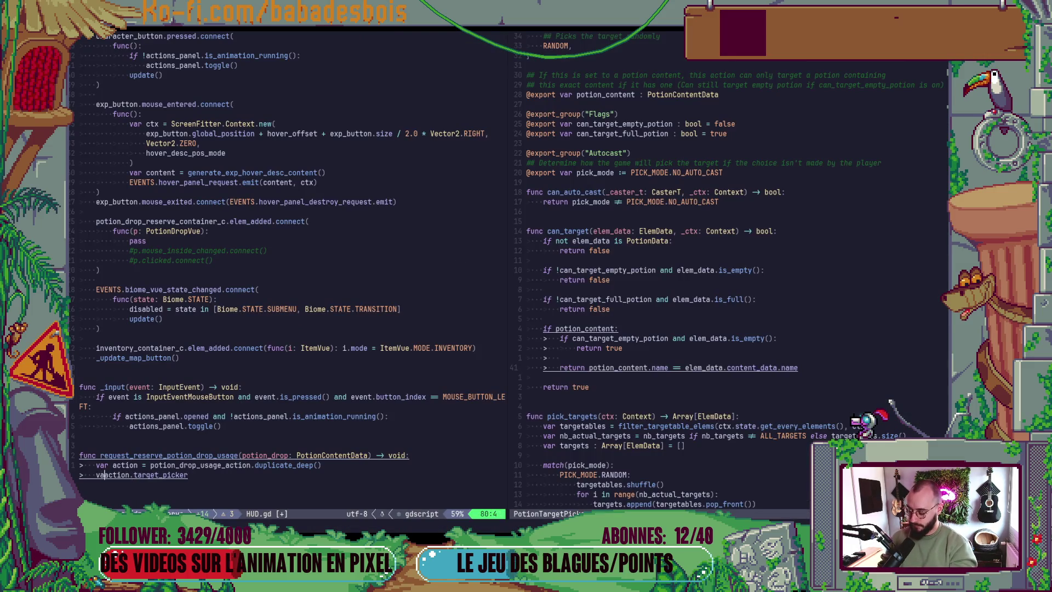
type("ar targ")
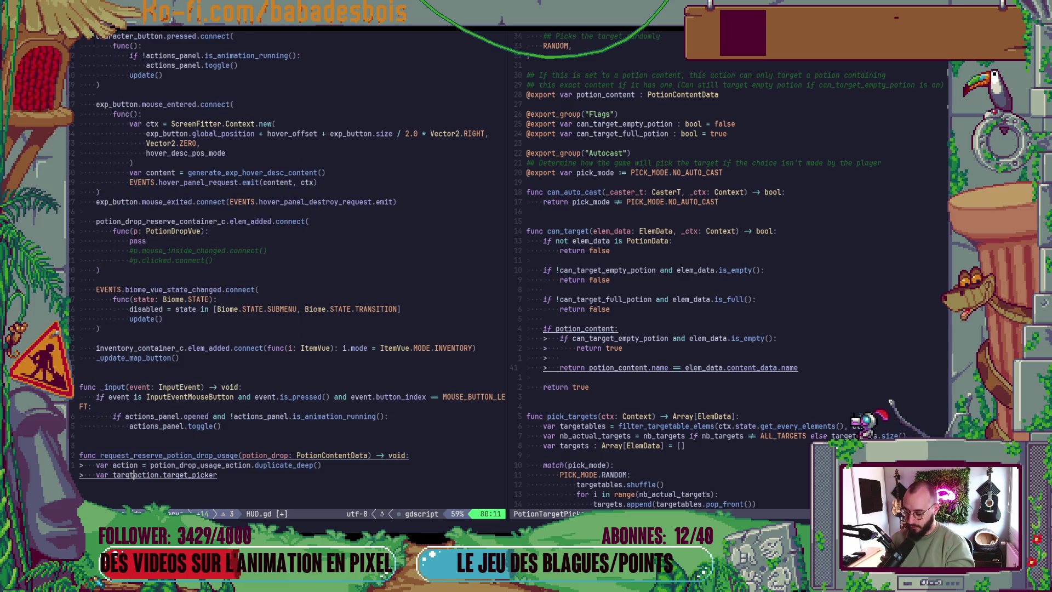
type("et_pick")
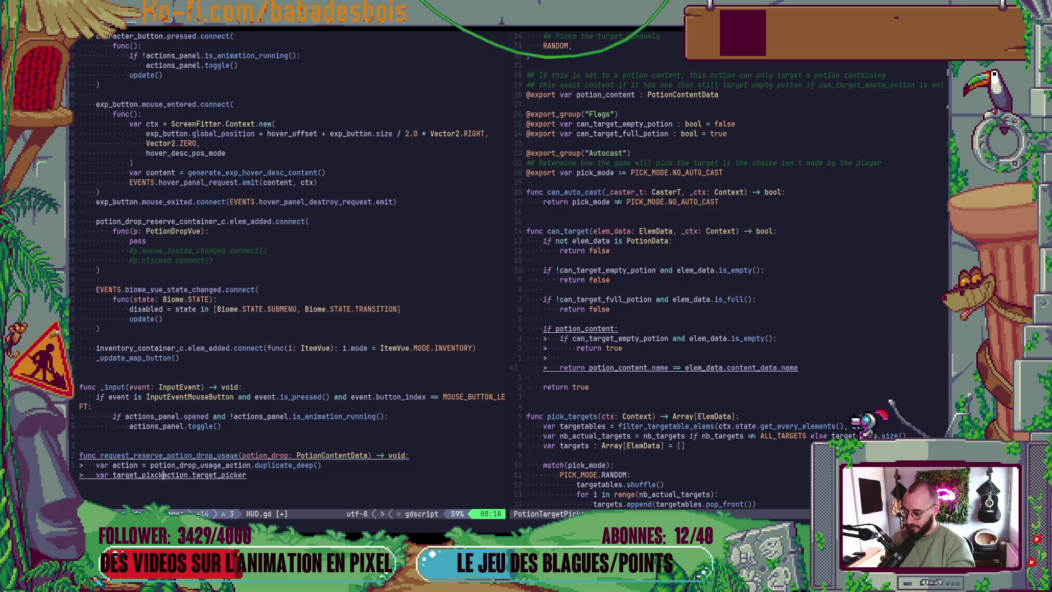
Make line 80 read 'var target_picker : PotionTargetPicker = action.target_picker'
key("BackSpace")
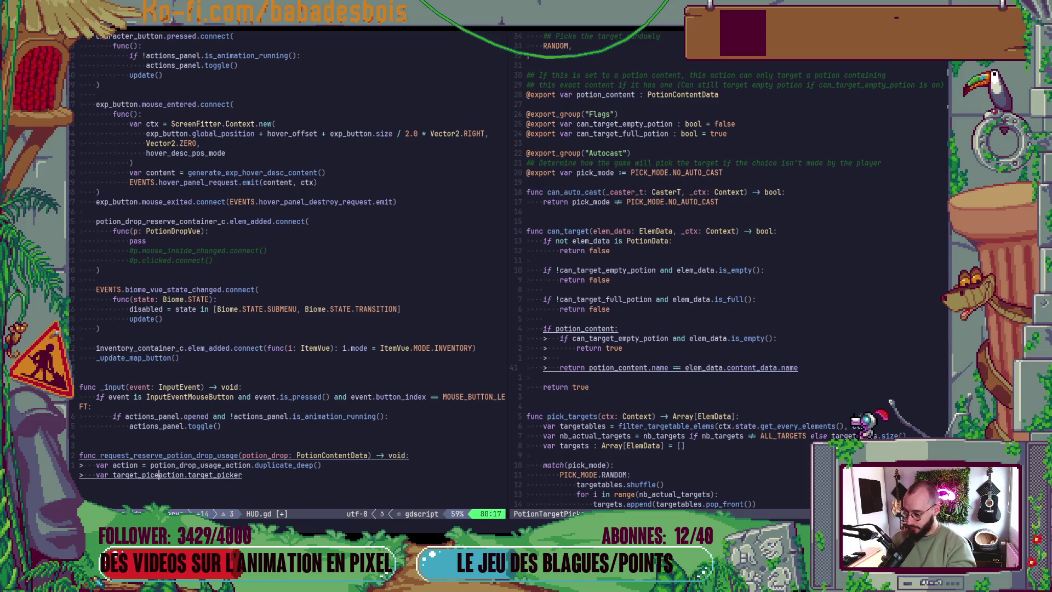
type("ker =")
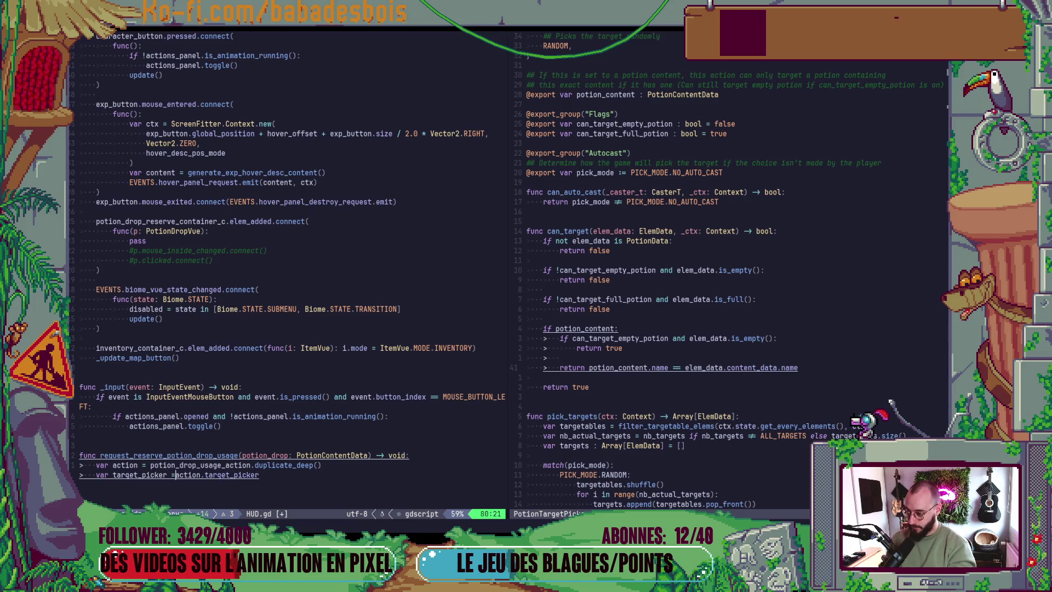
key("BackSpace")
type(": Potui")
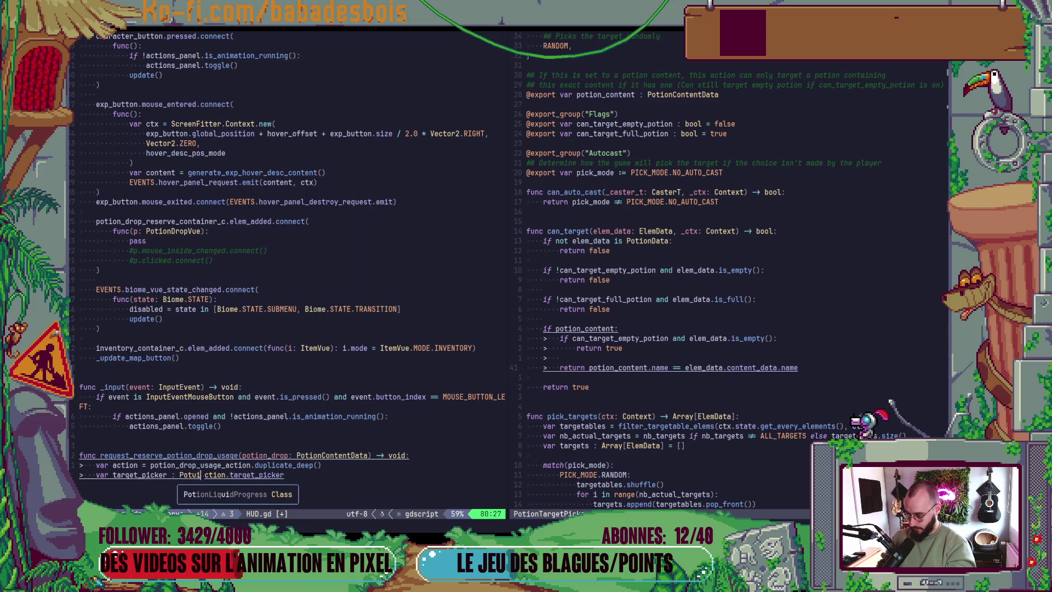
key("BackSpace")
key("BackSpace")
type("ionTar")
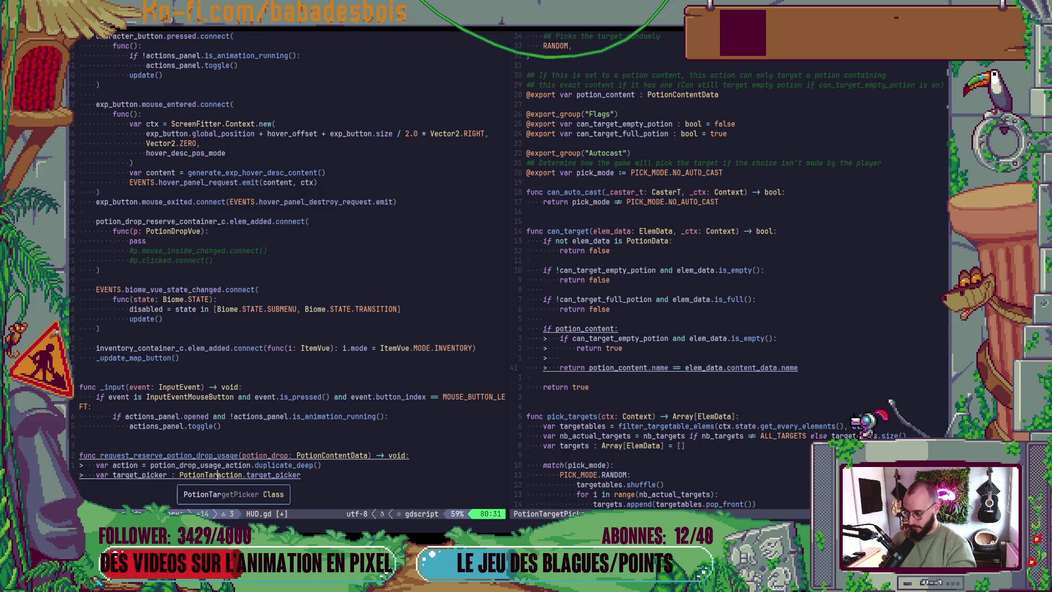
key("Tab")
type("=")
key("End")
key("Escape")
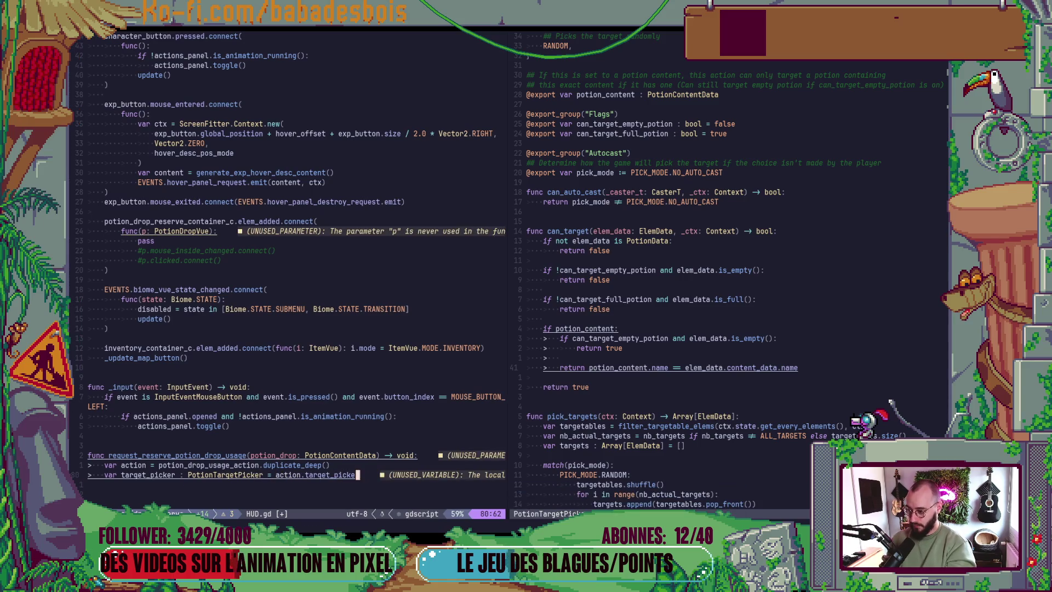
Begin replacing the member access after 'action.' with a get_main_step call
key("asciicircum")
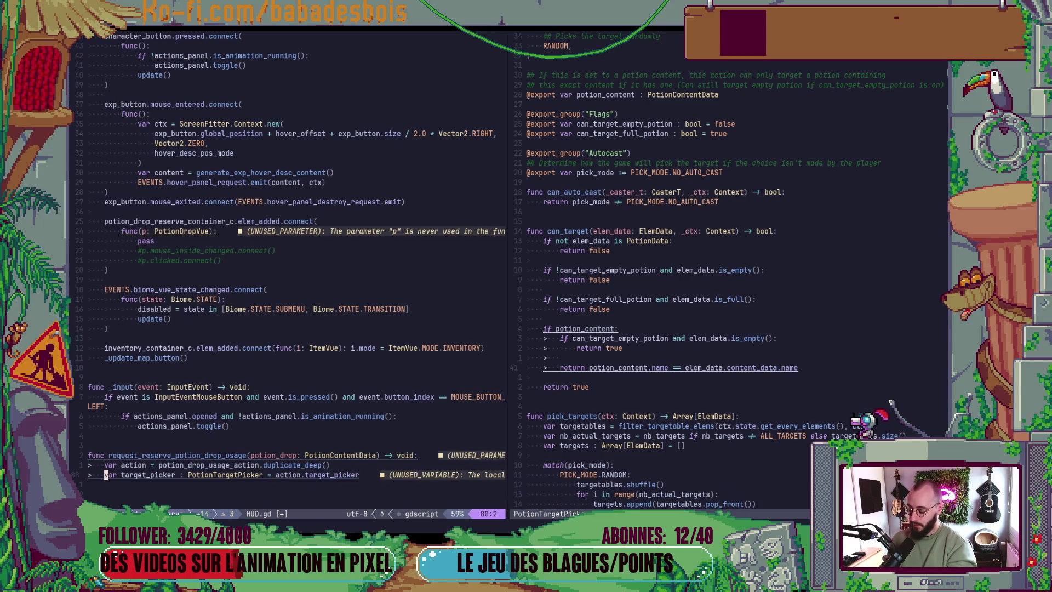
key("w")
key("w")
key("w")
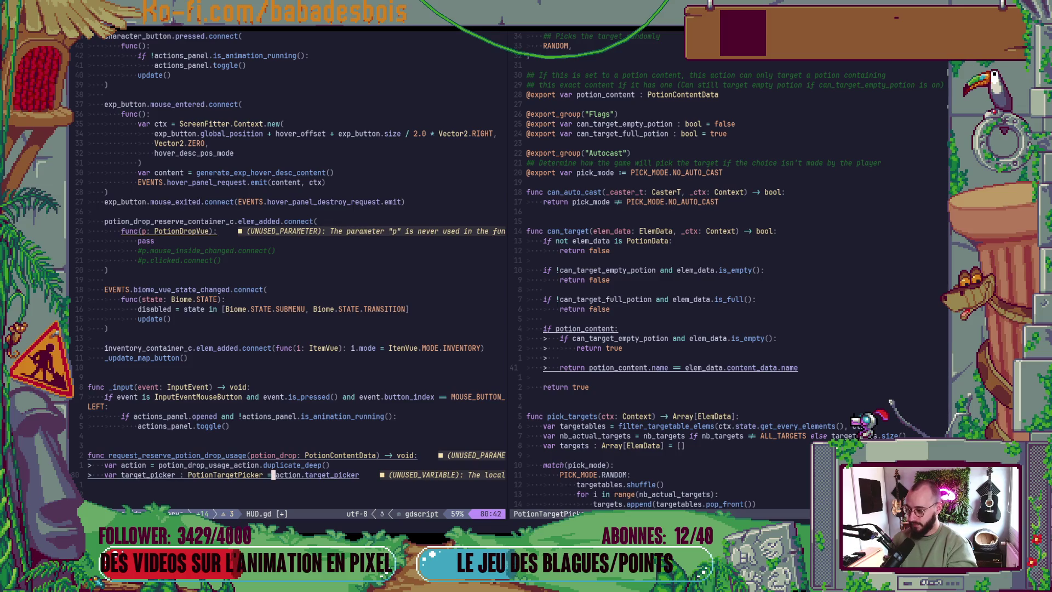
key("w")
key("w")
type("C")
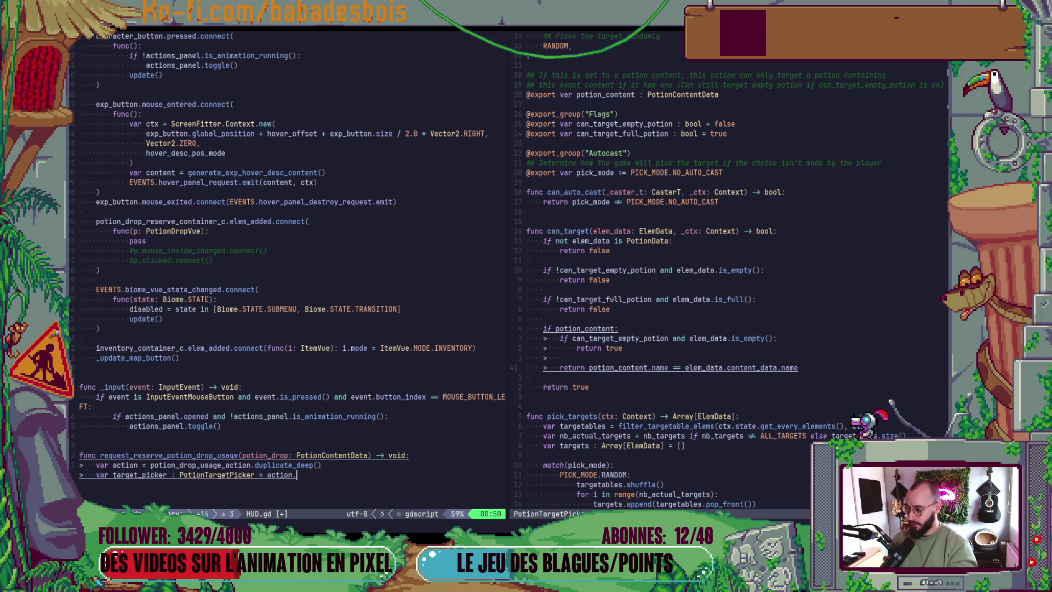
type("get_mai")
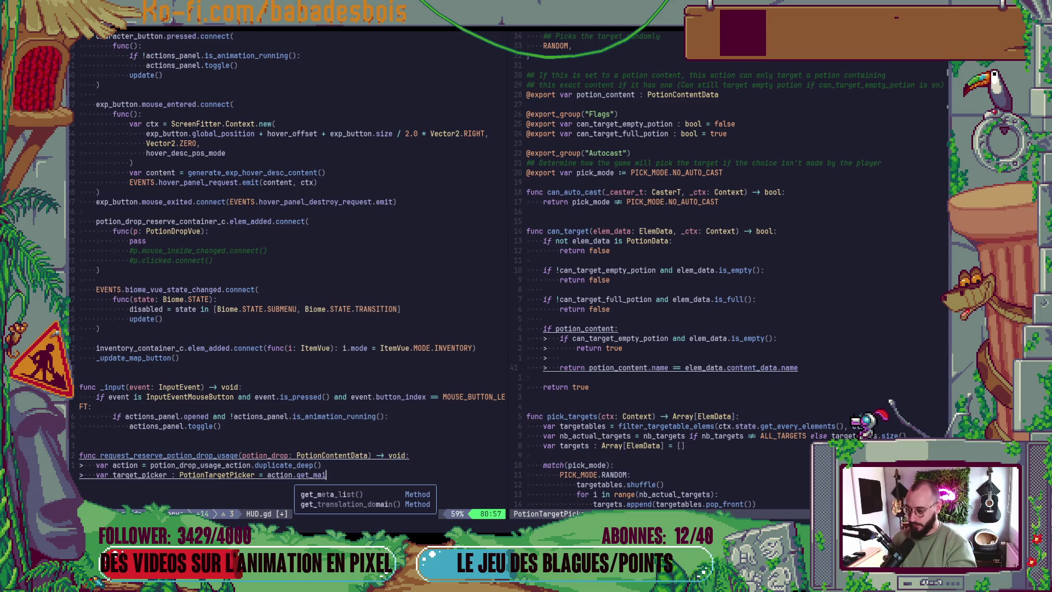
key("BackSpace")
key("BackSpace")
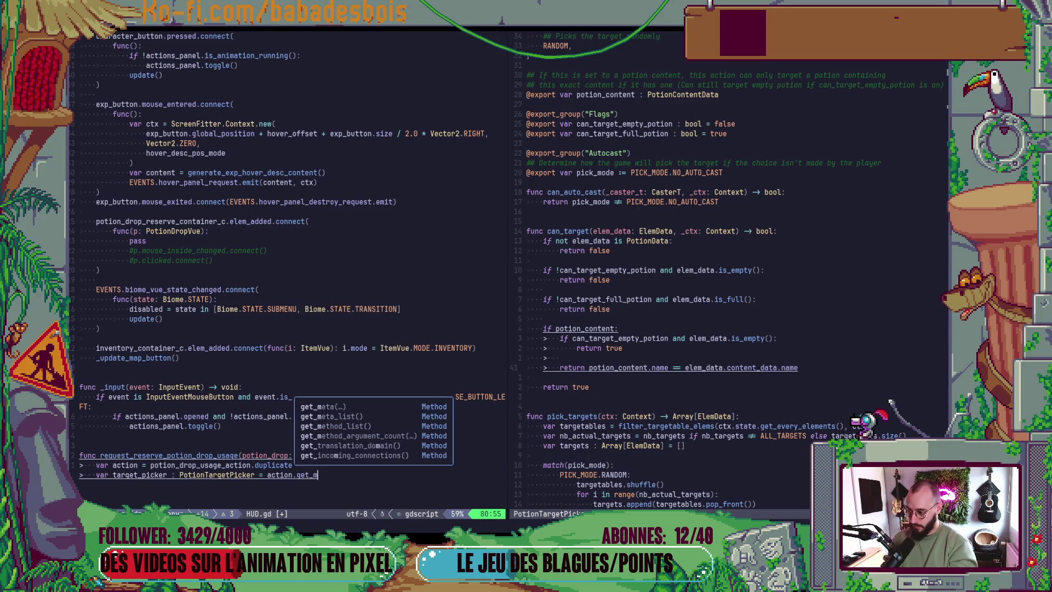
key("BackSpace")
key("BackSpace")
key("BackSpace")
type("s")
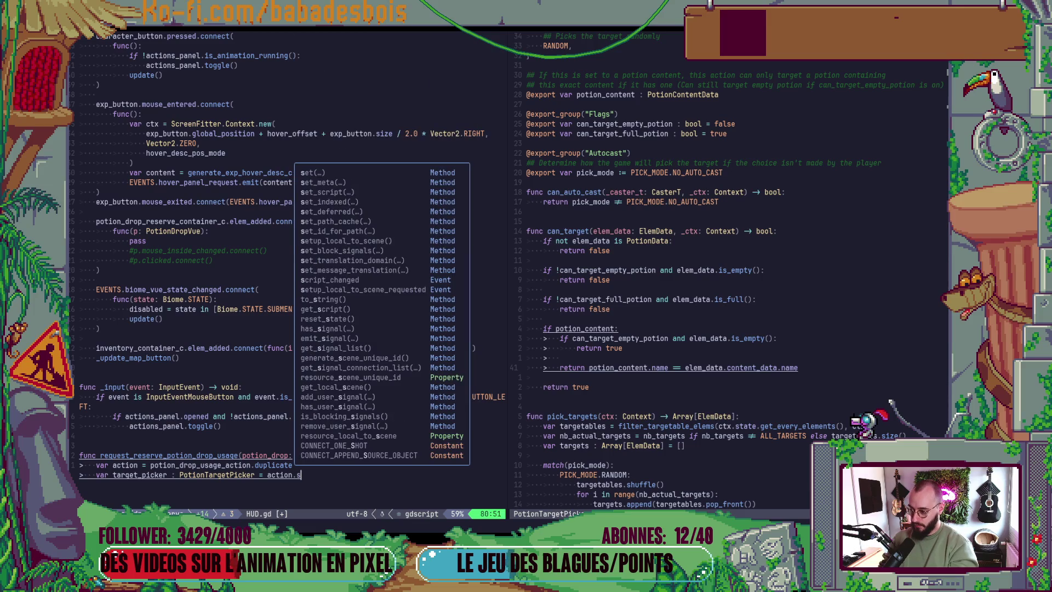
type("te")
key("BackSpace")
key("BackSpace")
key("BackSpace")
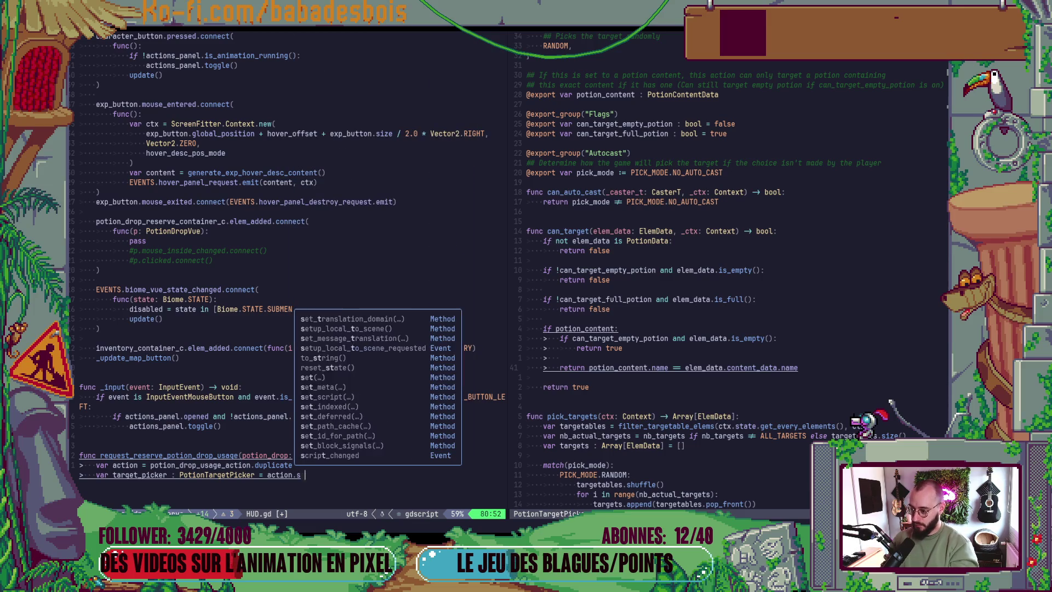
key("Escape")
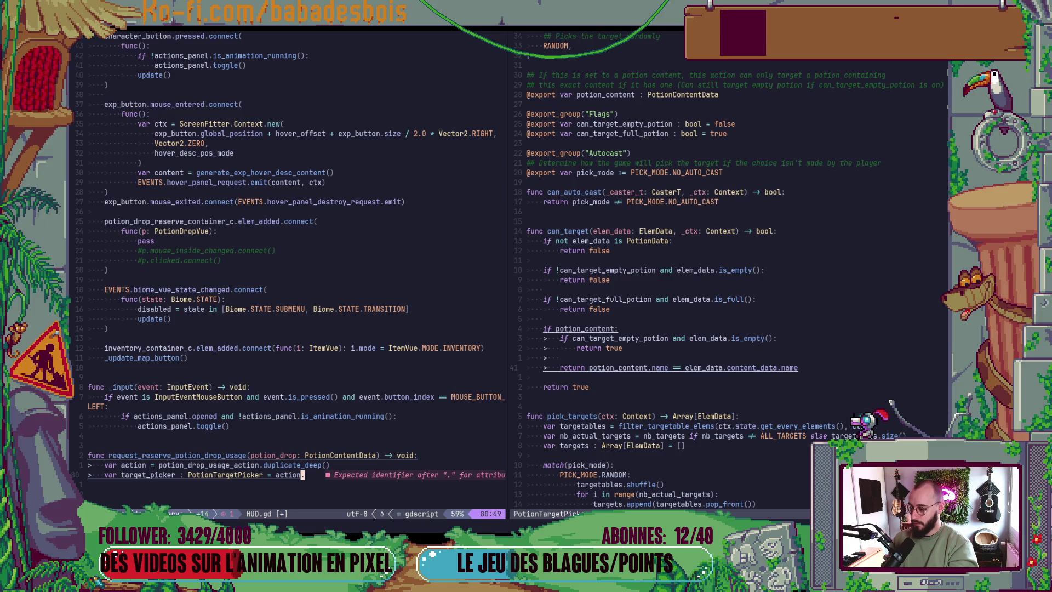
Type line 79's action as Action and complete action.get_main_step().target_picker on line 80
key("k")
key("b")
key("b")
key("b")
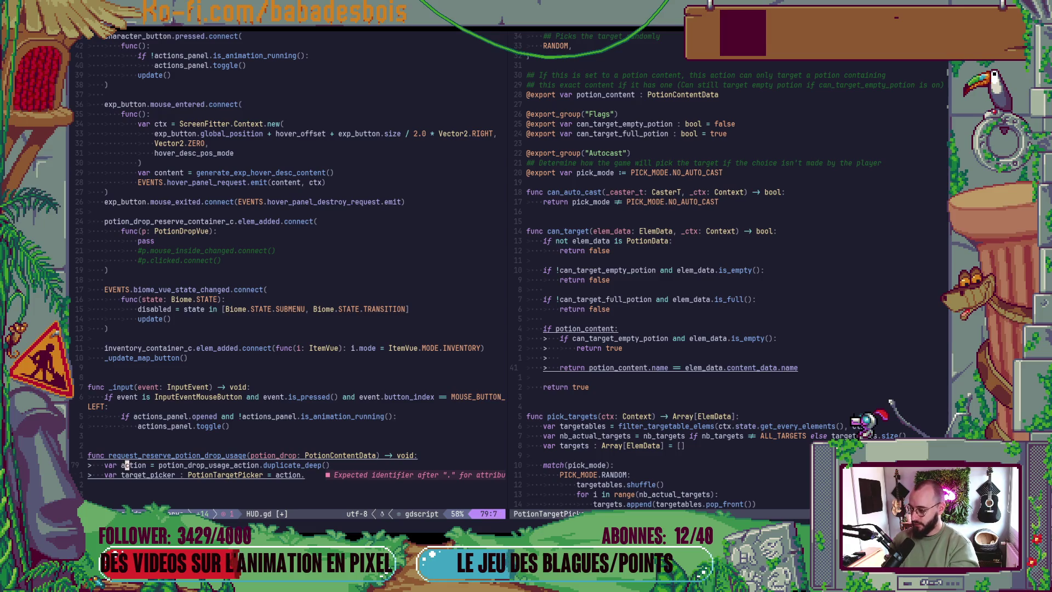
type("wi: ")
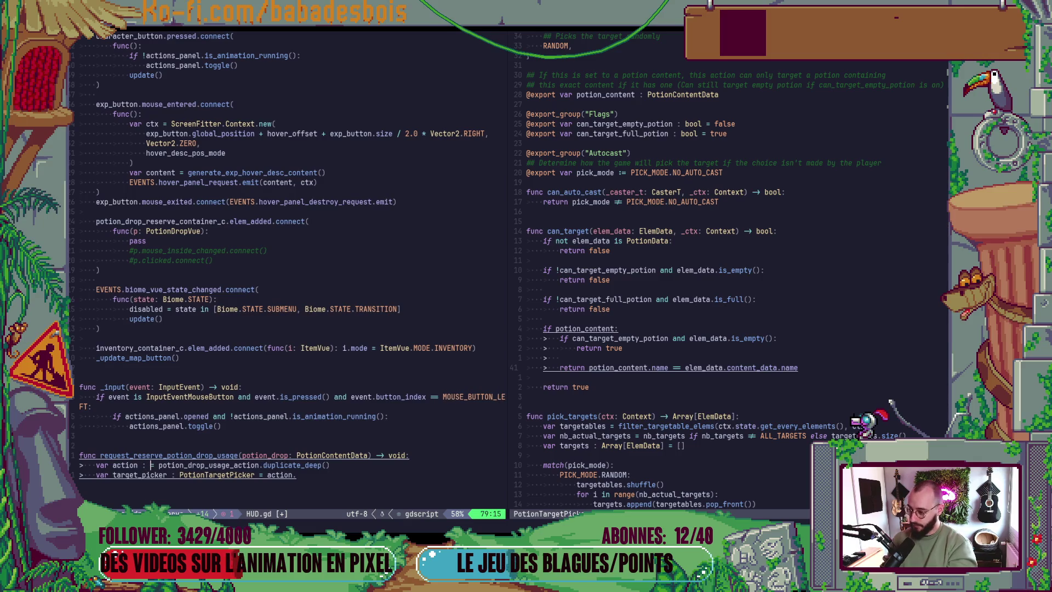
type("Action")
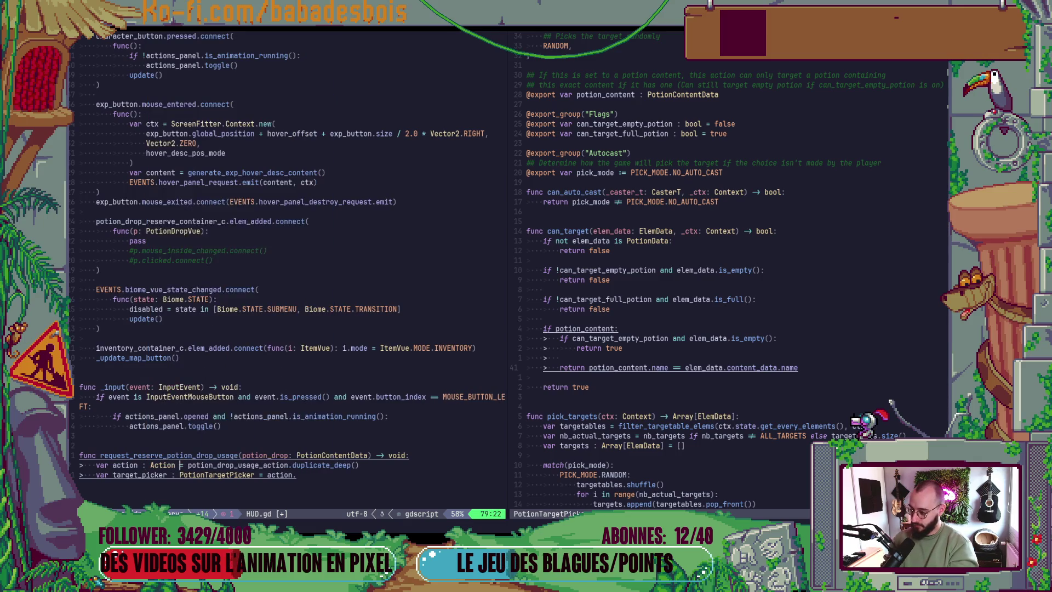
type("jA")
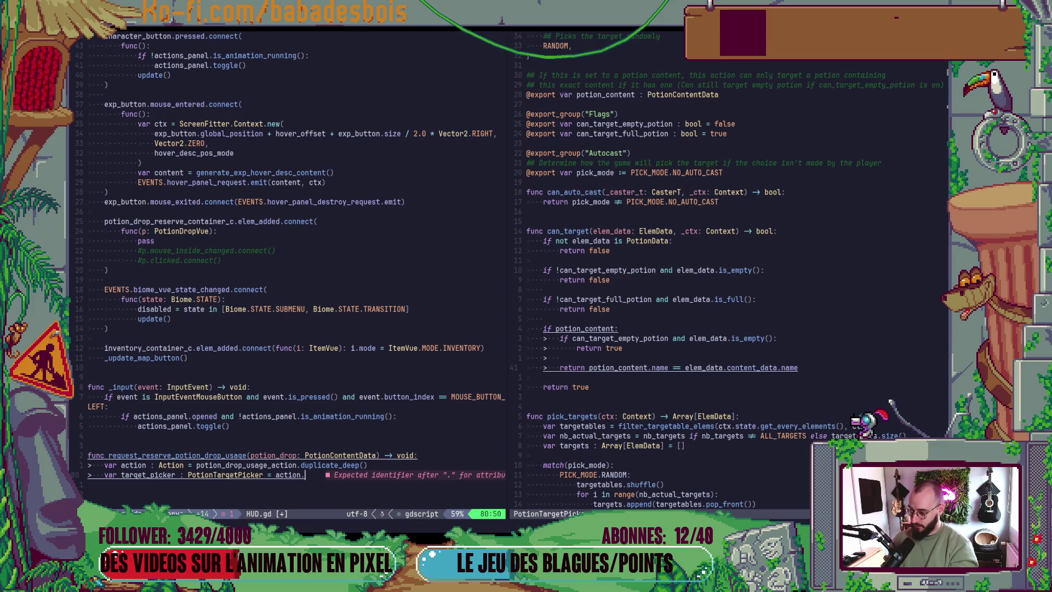
type("det_mai")
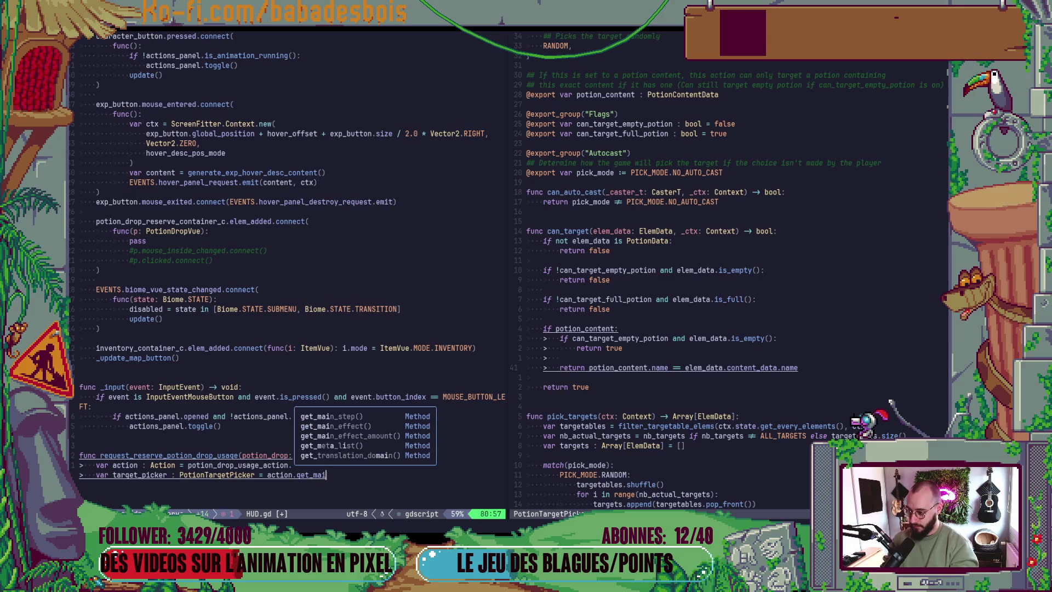
key("Return")
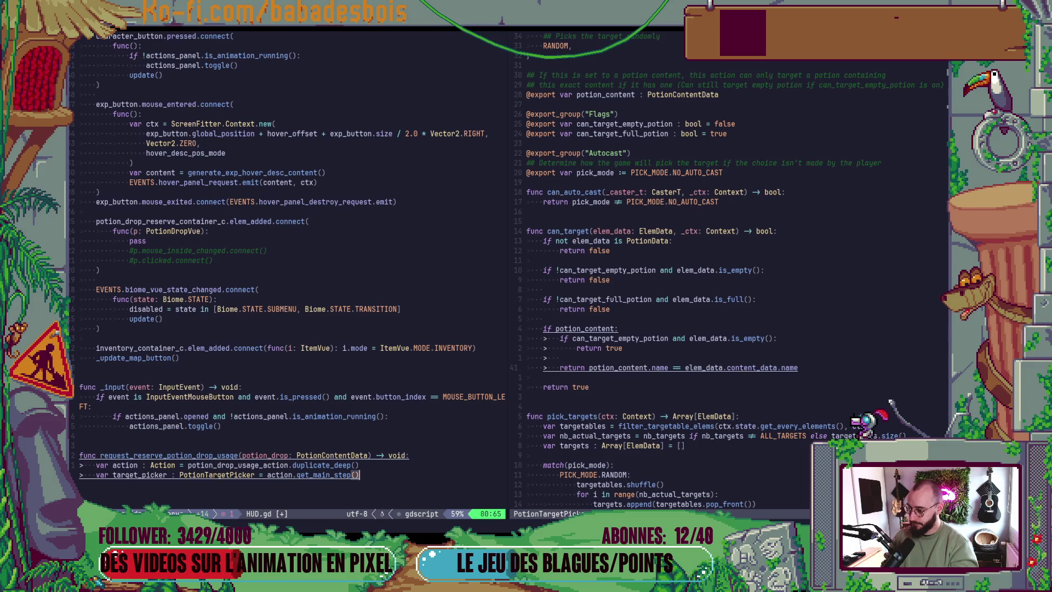
type(".tar")
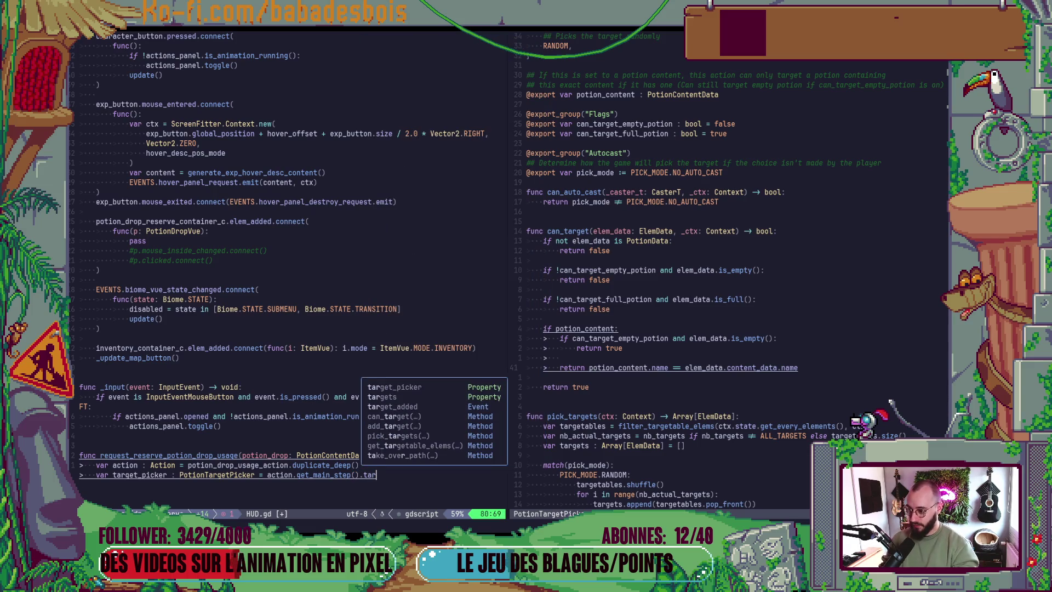
key("Return")
key("Escape")
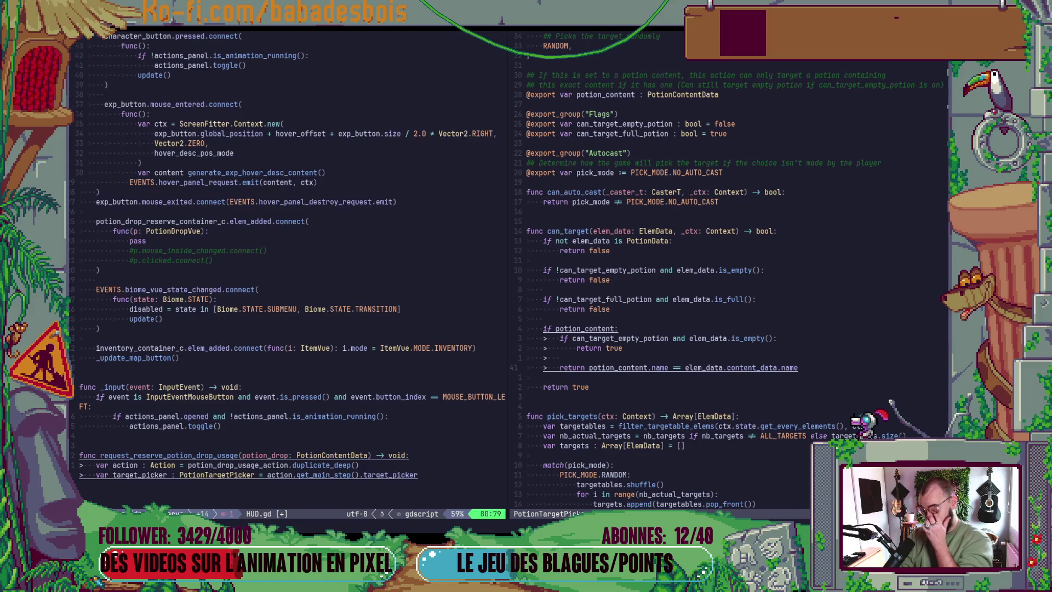
Save HUD.gd with :w
type(":w")
key("Return")
key("o")
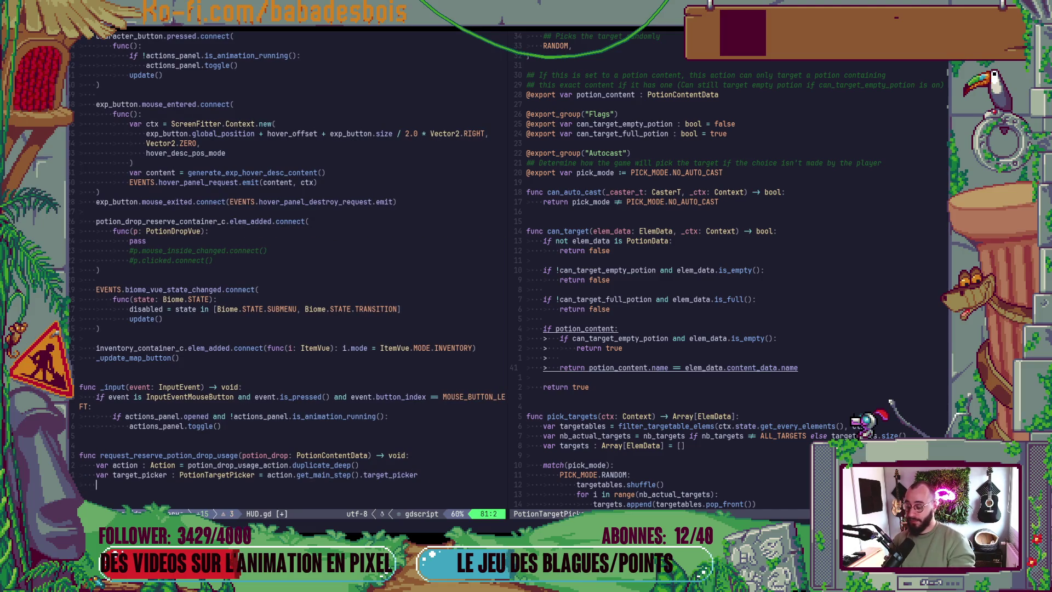
Assign target_picker.potion_content = potion_drop and save HUD.gd
type("target_picker.")
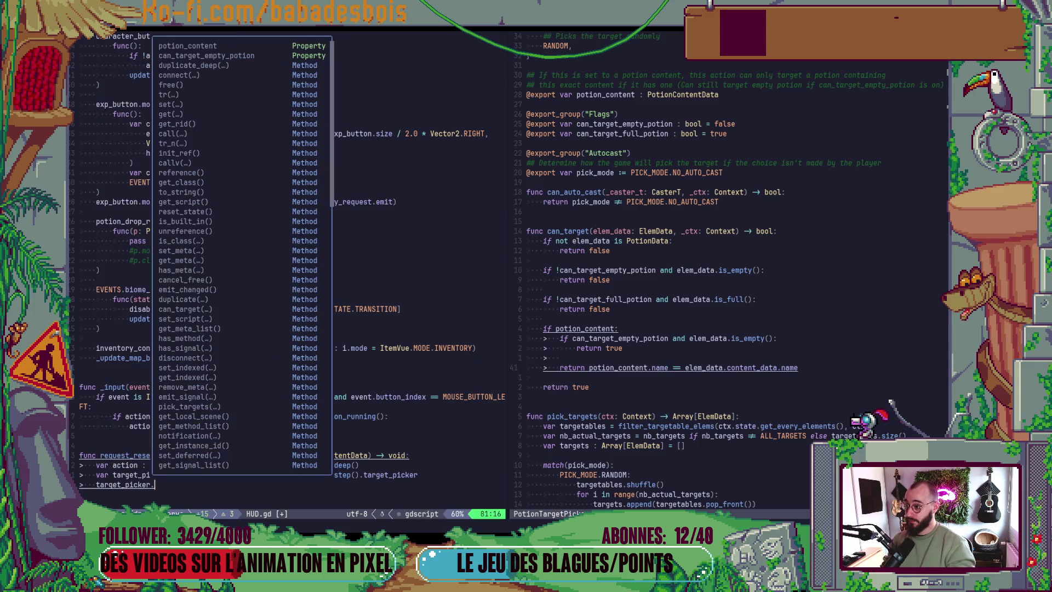
key("Tab")
type("= ")
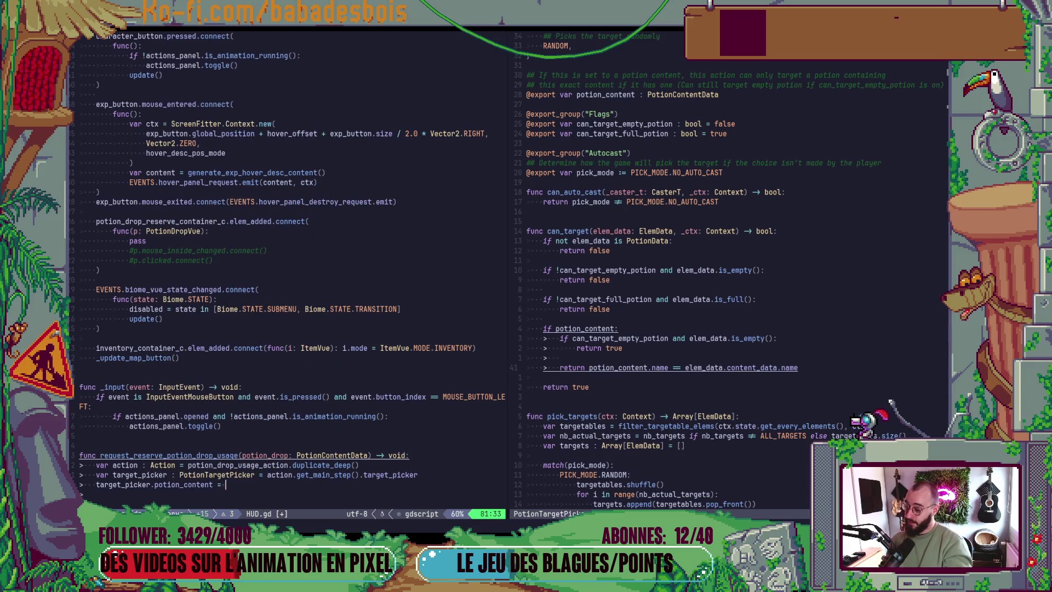
type("potr")
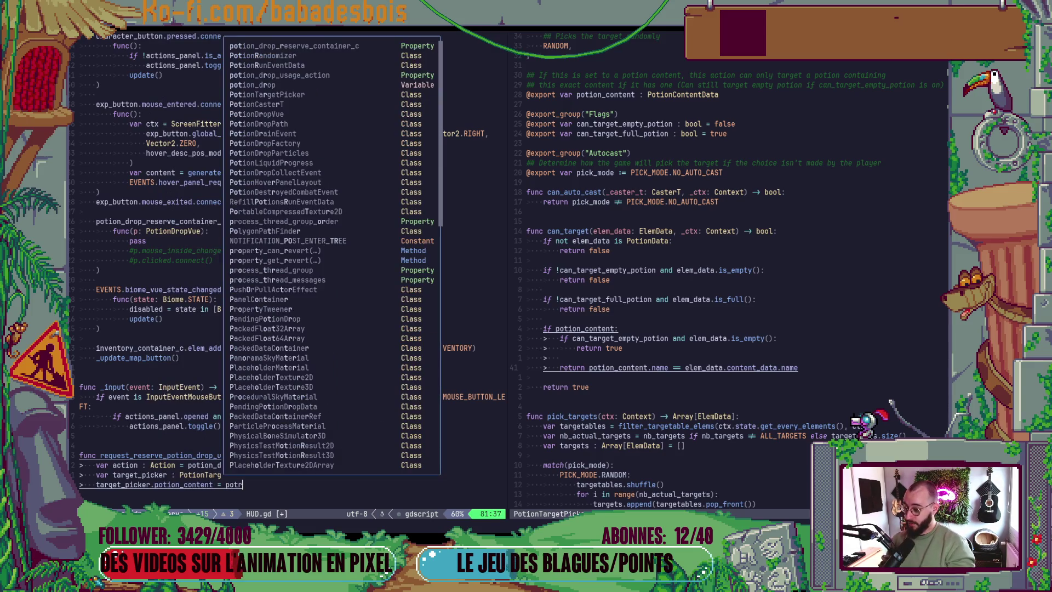
key("Tab")
key("Tab")
key("Escape")
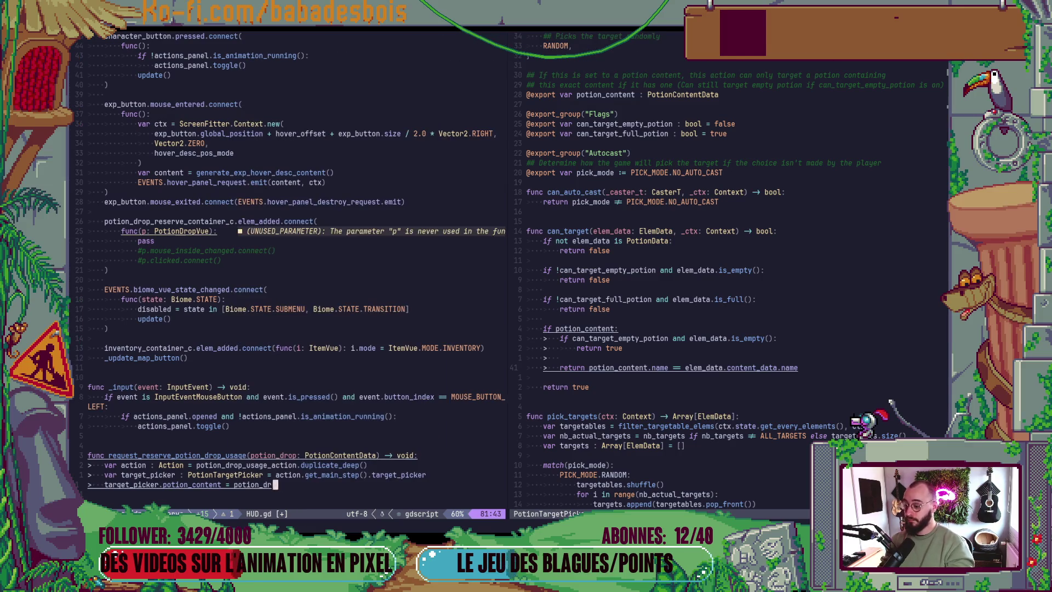
key("ctrl+s")
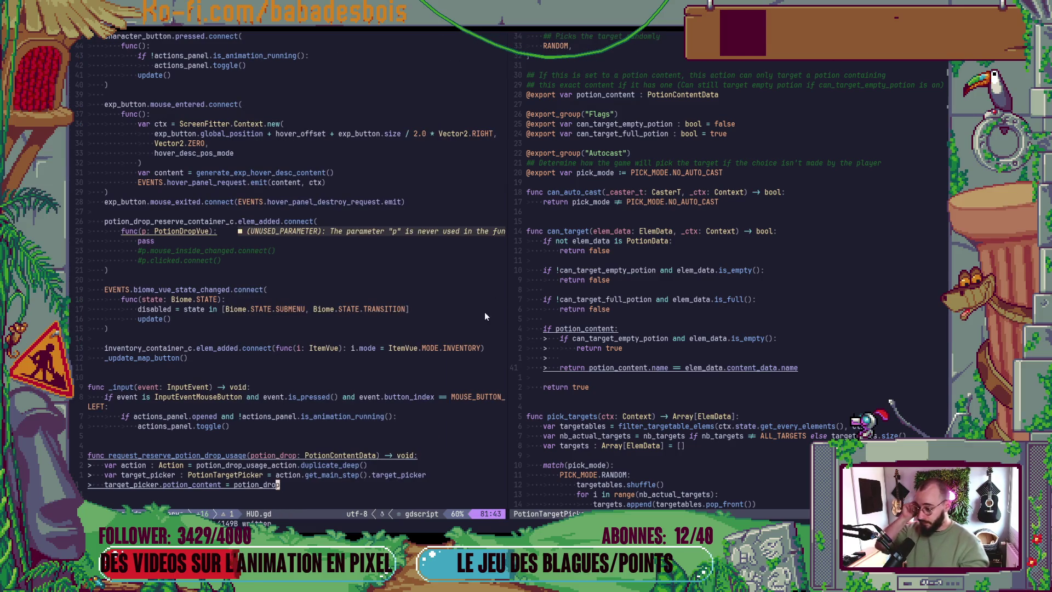
Open two blank lines below line 81 for new code
scroll(484, 316, "down", 4)
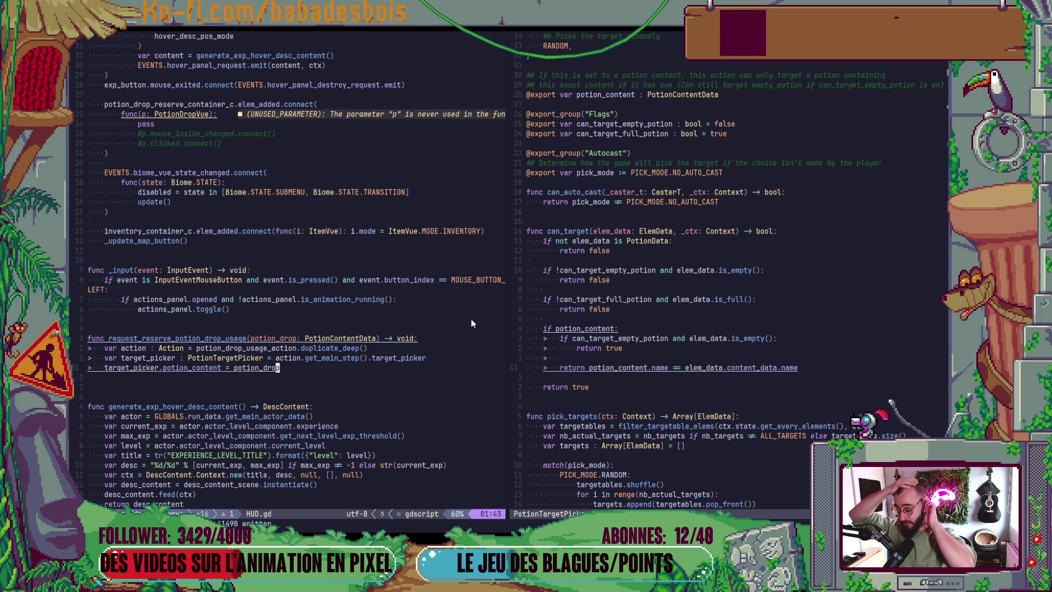
key("o")
key("Return")
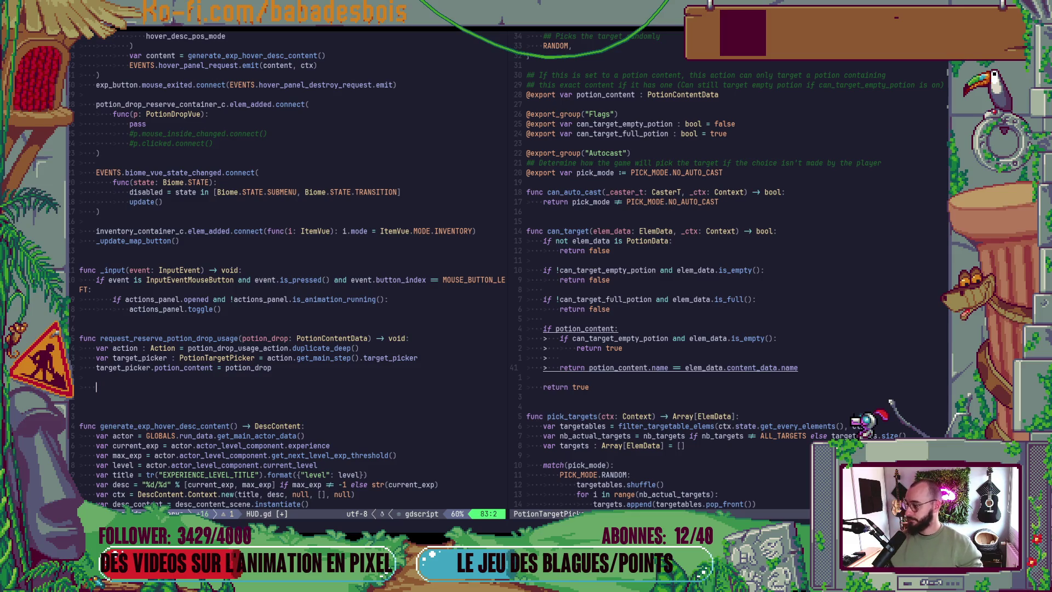
Write EVENTS.action_request(action) in HUD.gd using the action_request completion
type("EVENTS.a")
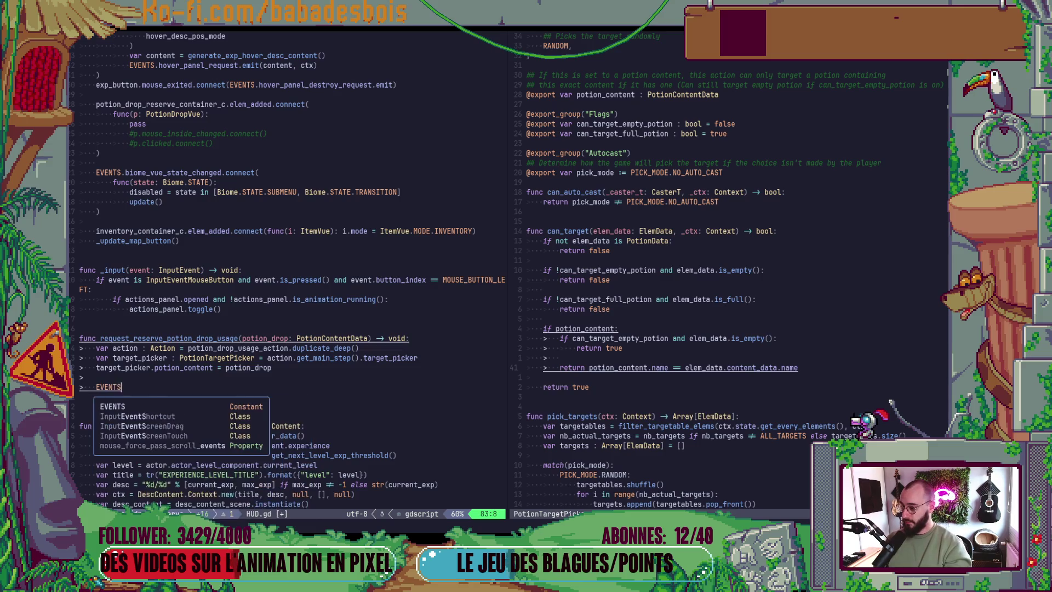
type("ctrion")
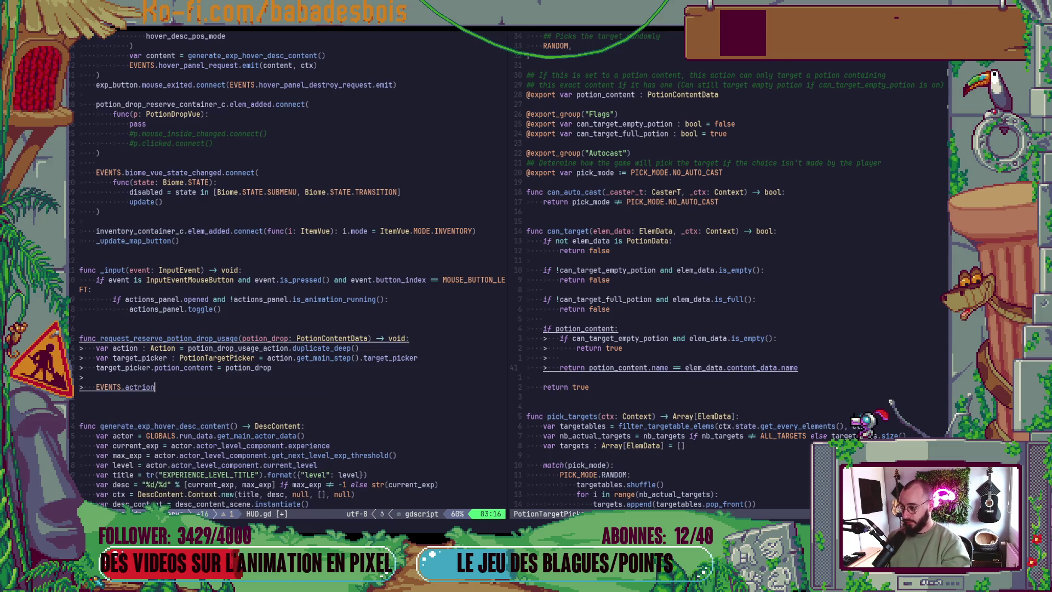
key("Down")
key("Down")
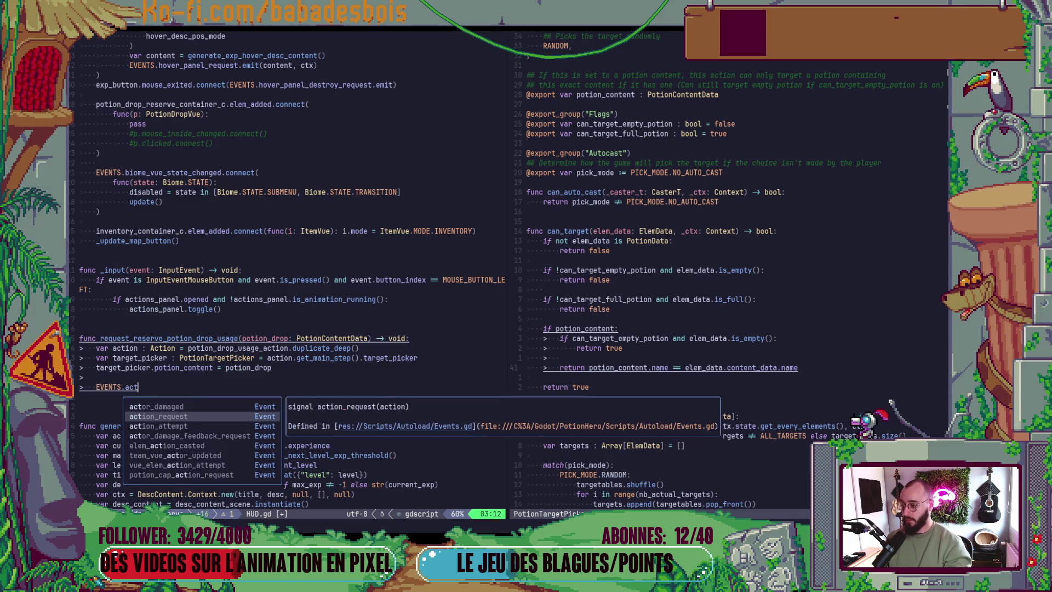
key("Return")
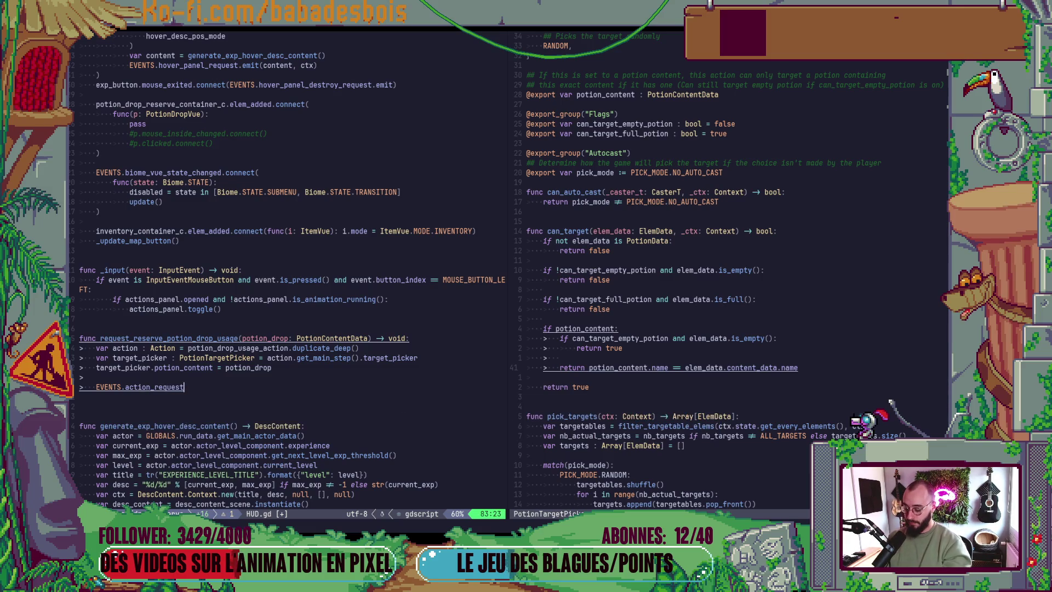
type("(action")
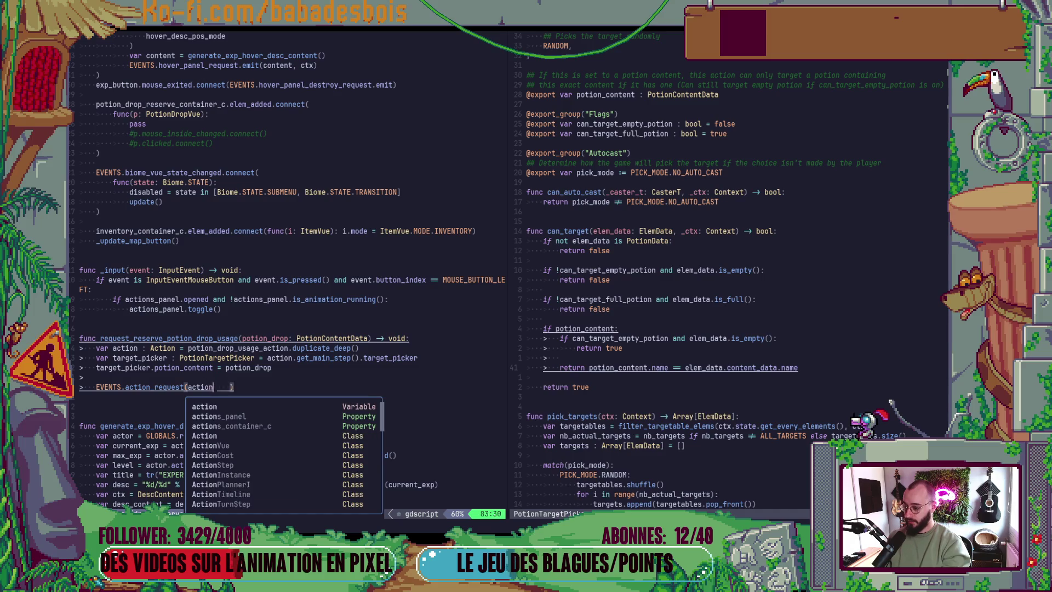
Try an action.caster line above via completion, then remove it and save HUD.gd
key("Up")
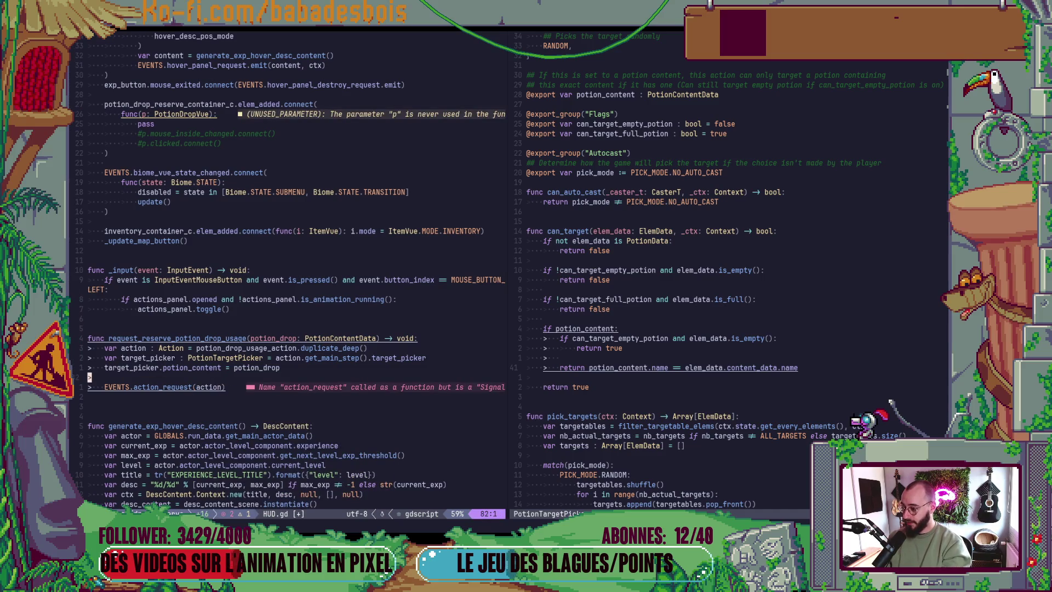
type("Sactui")
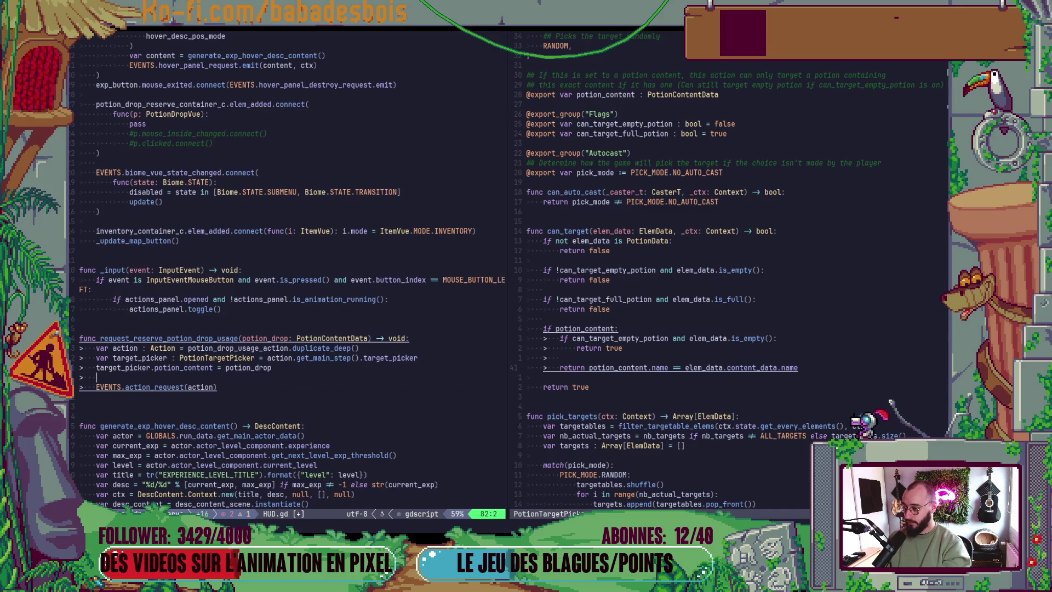
key("BackSpace")
key("BackSpace")
type("ion.")
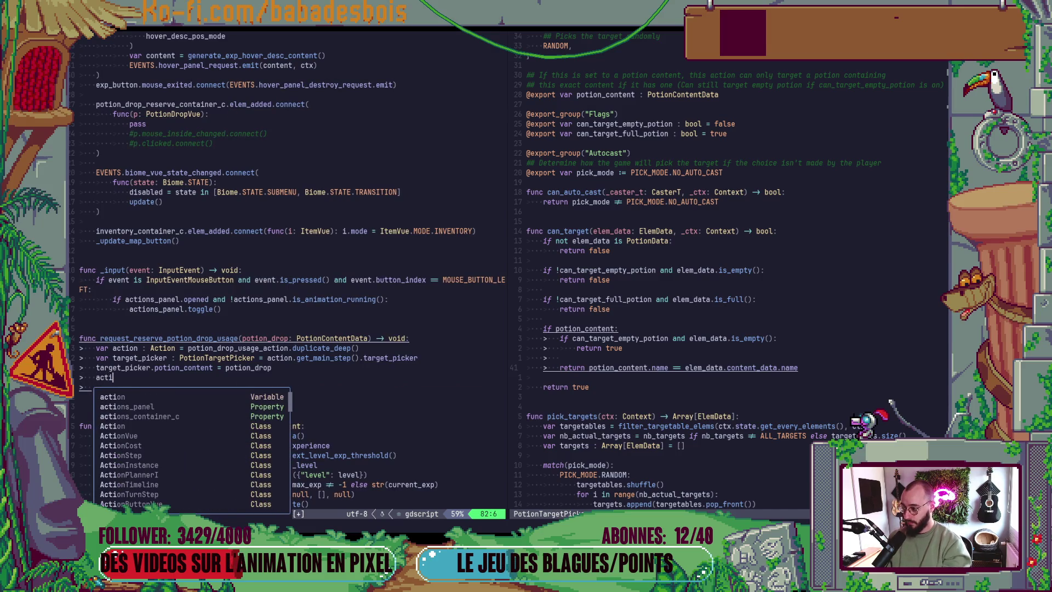
type("cas")
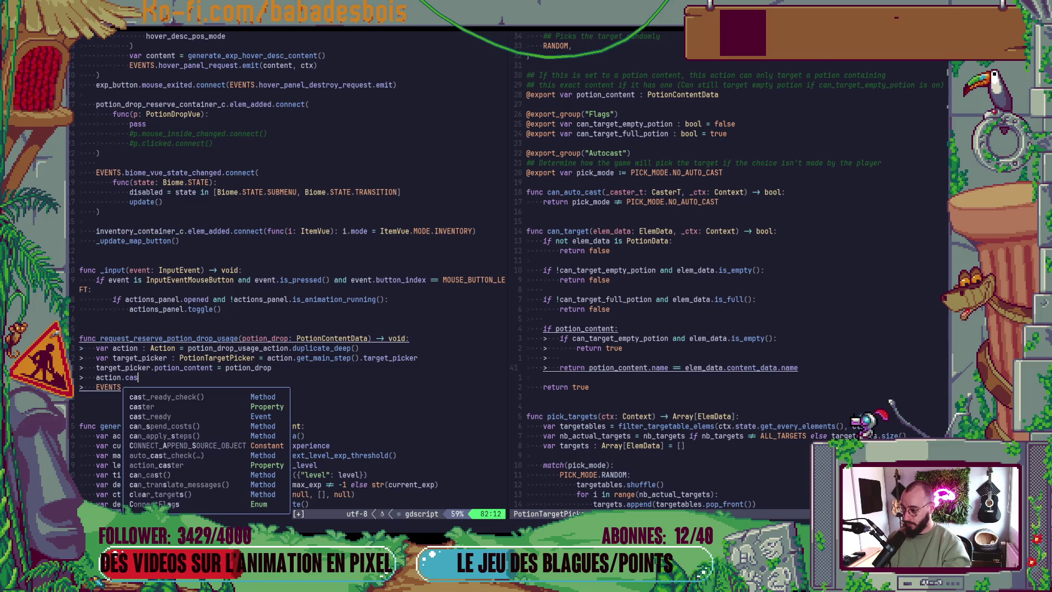
key("Down")
key("Down")
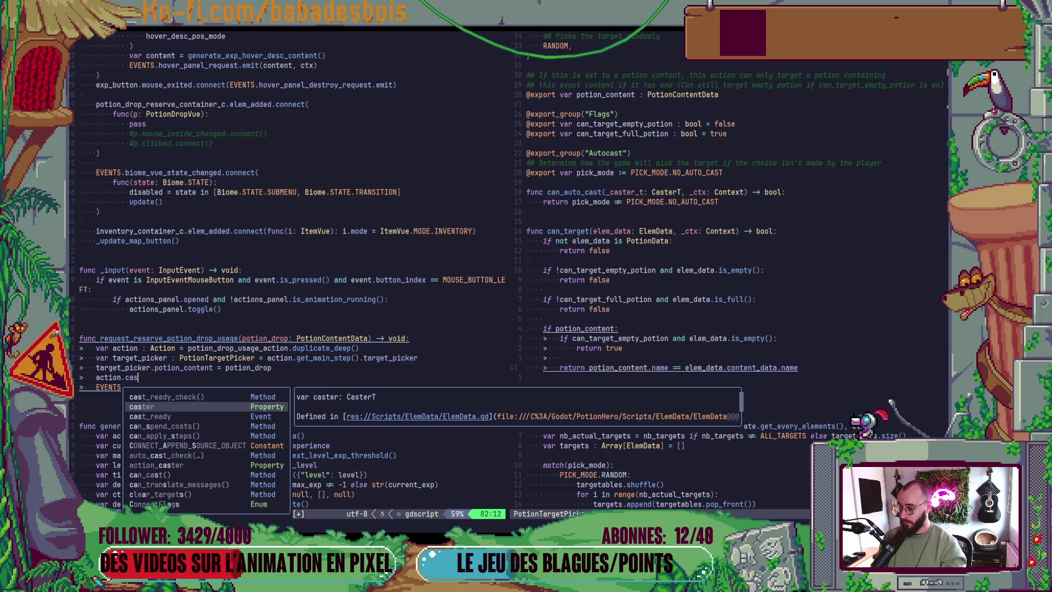
key("Down")
key("Down")
key("Down")
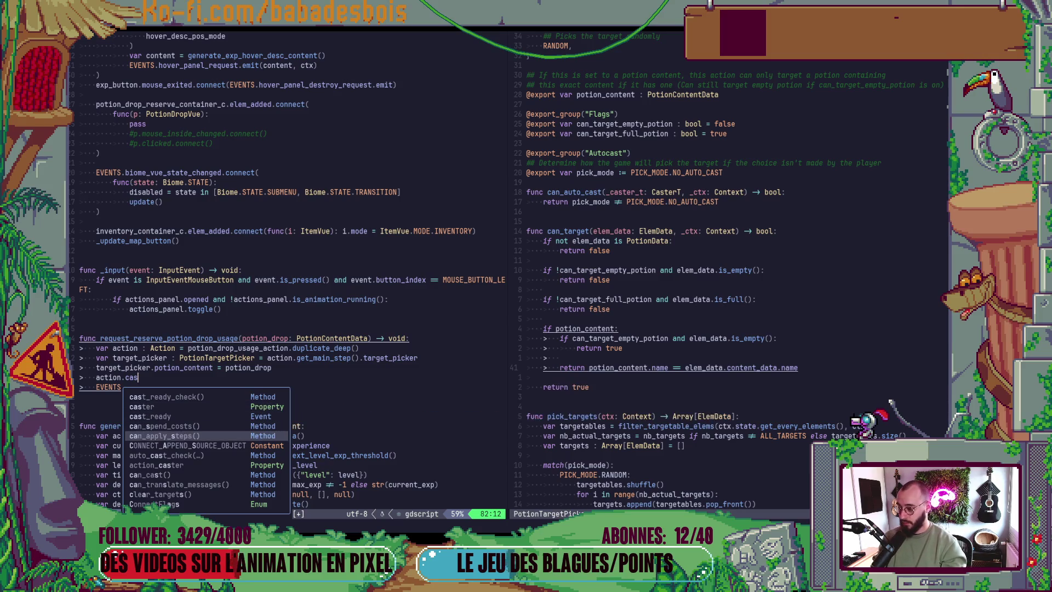
key("Down")
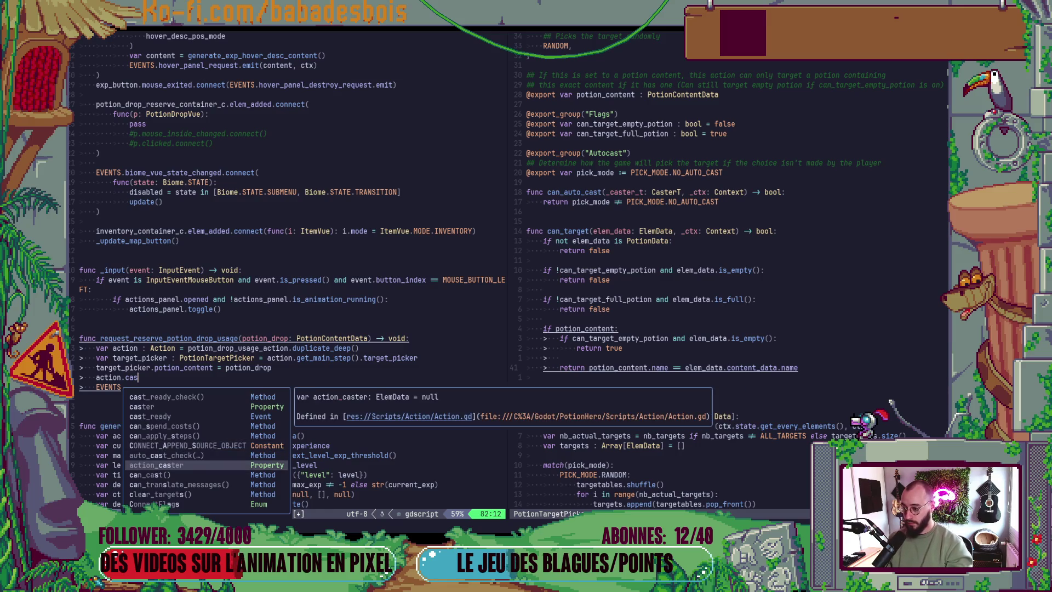
key("Up")
key("Up")
key("Up")
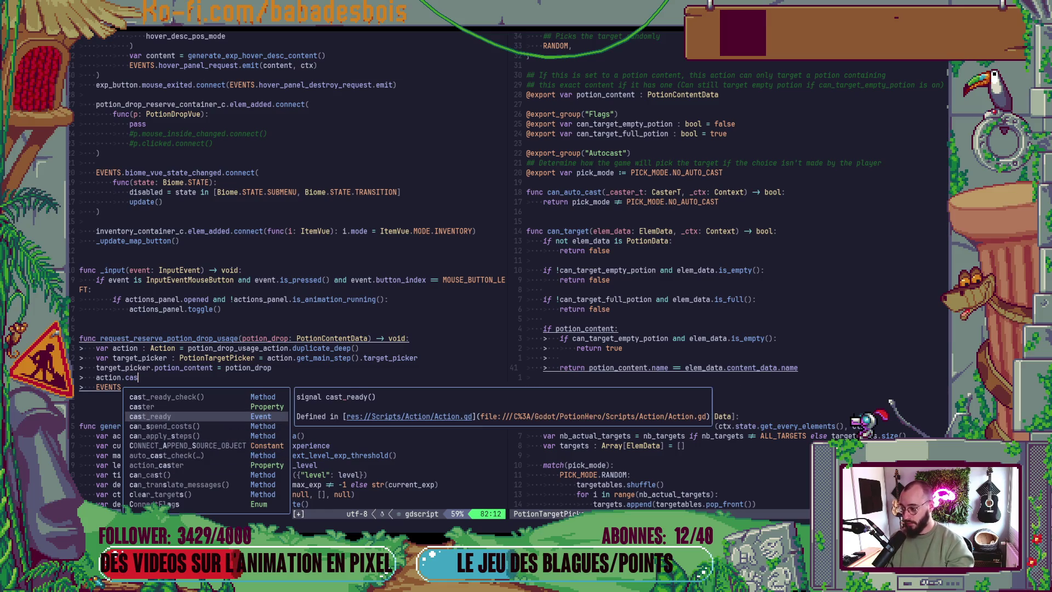
key("Up")
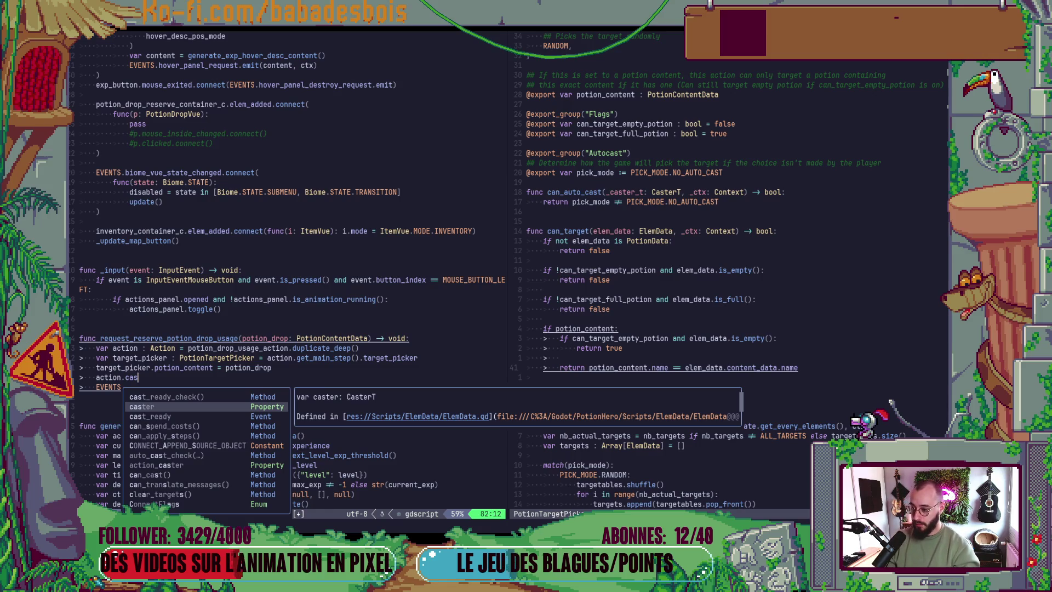
key("Return")
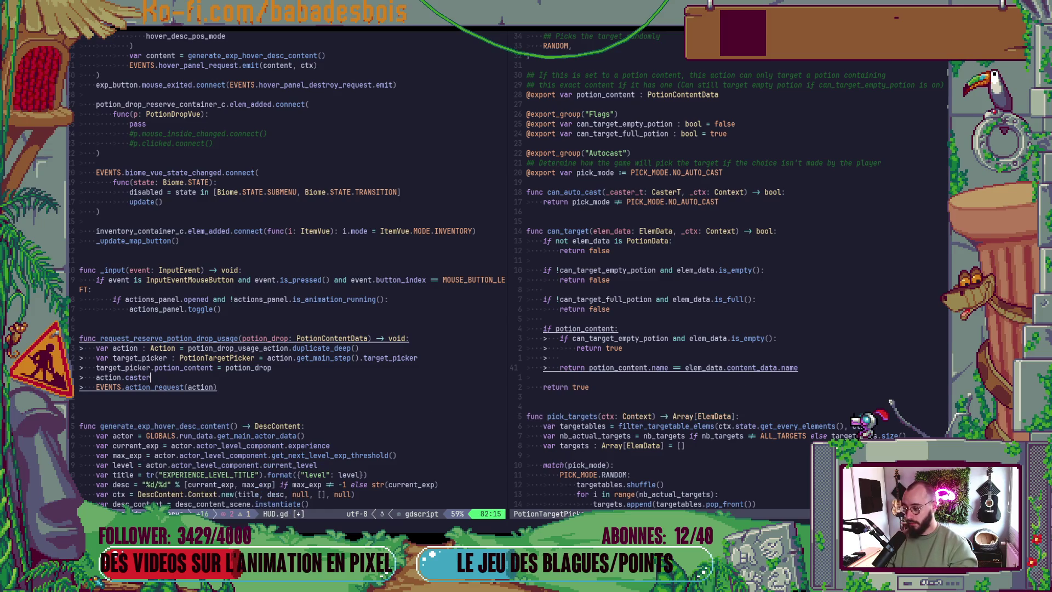
key("ctrl+w")
key("ctrl+w")
key("ctrl+w")
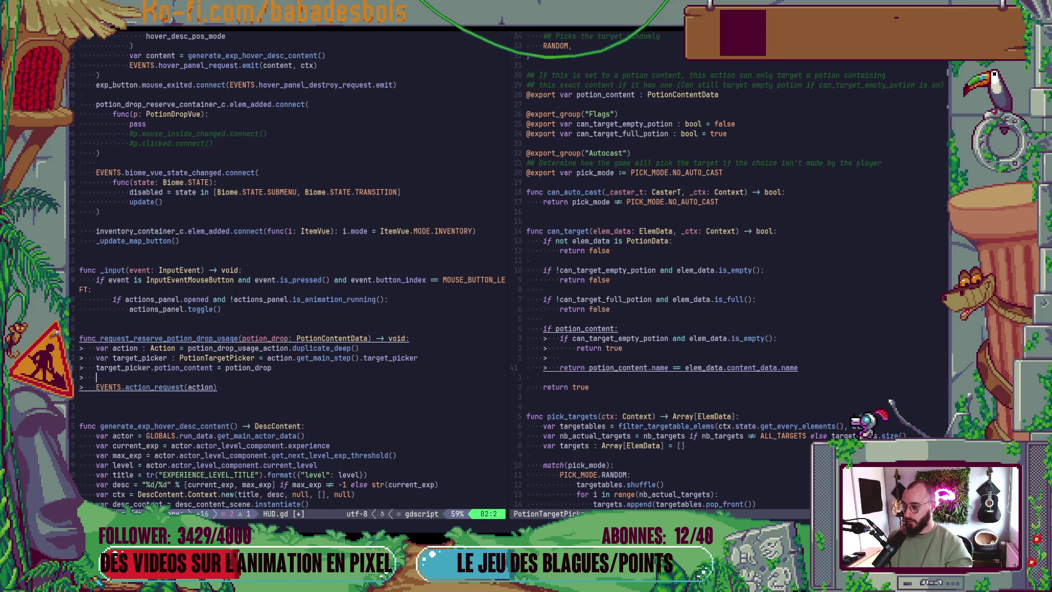
key("Escape")
type(":w")
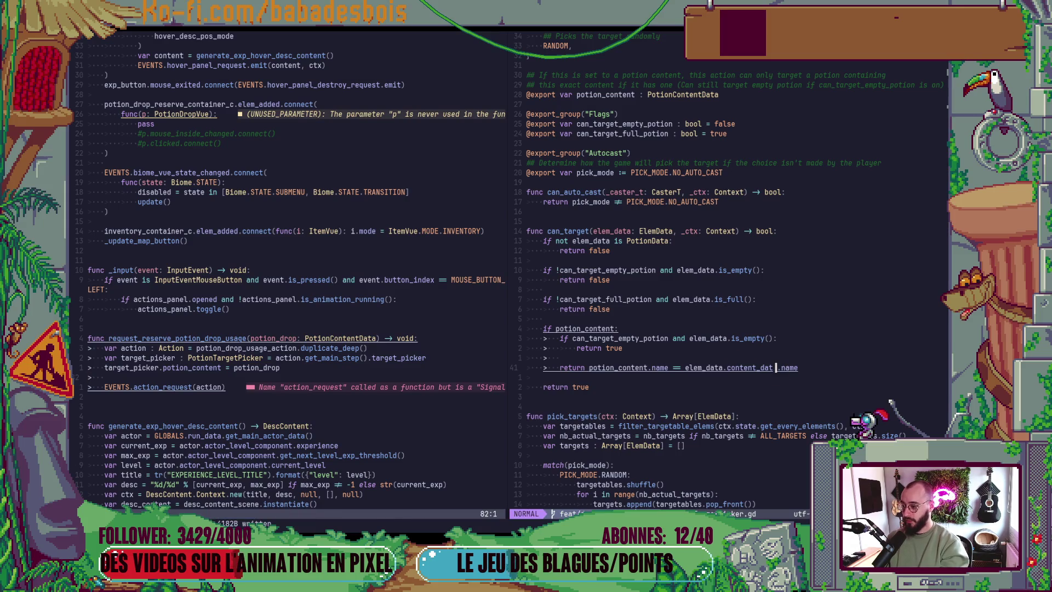
key("Return")
Insert emit into the EVENTS.action_request call on line 83 and save HUD.gd
key("j")
key("dollar")
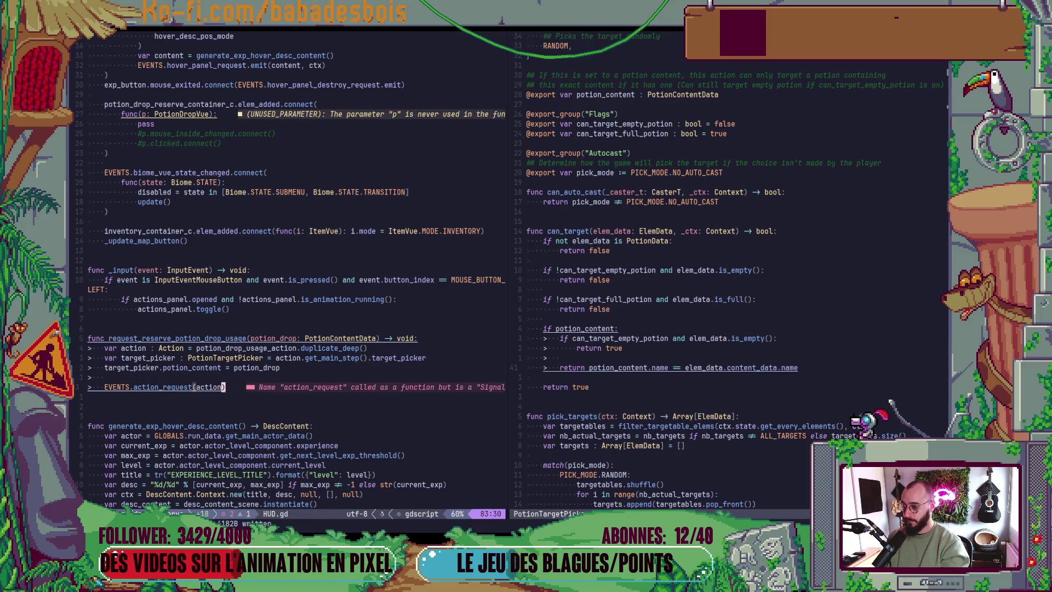
key("h")
key("b")
key("b")
key("b")
key("0")
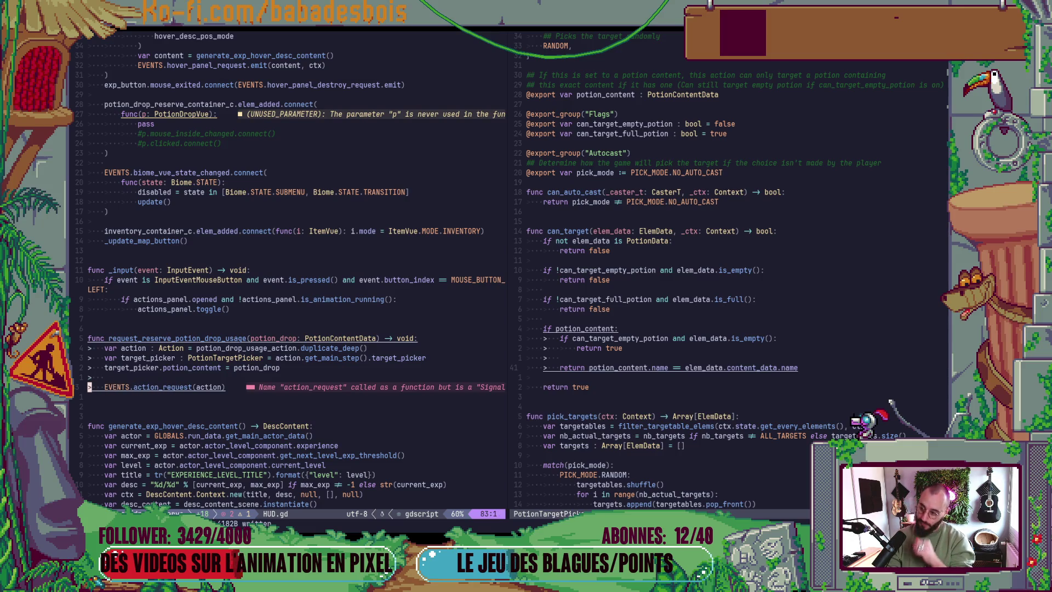
key("k")
key("k")
key("k")
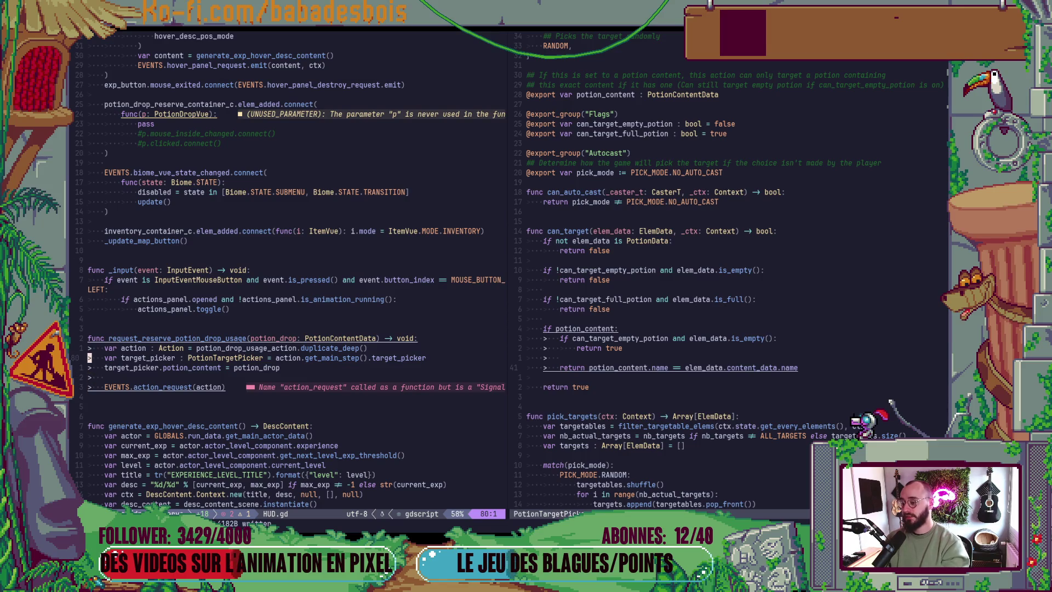
key("k")
key("j")
key("j")
key("j")
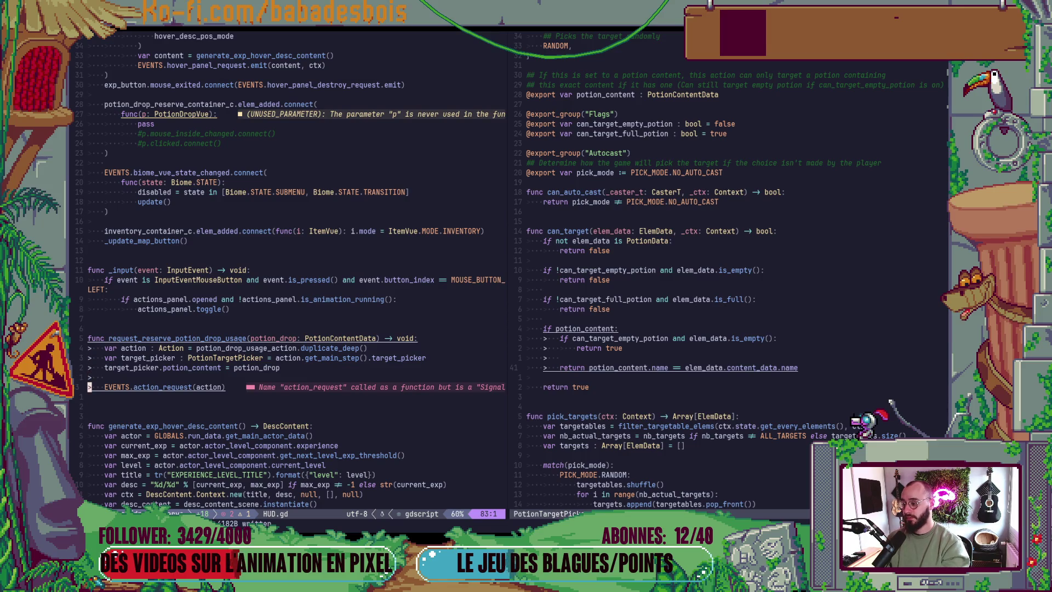
key("w")
key("$")
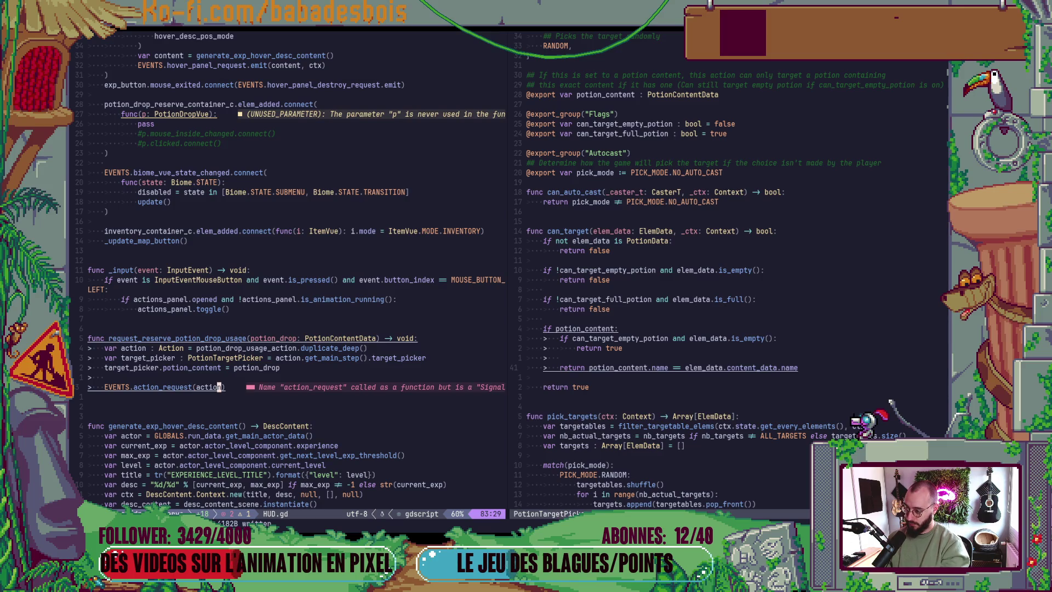
key("percent")
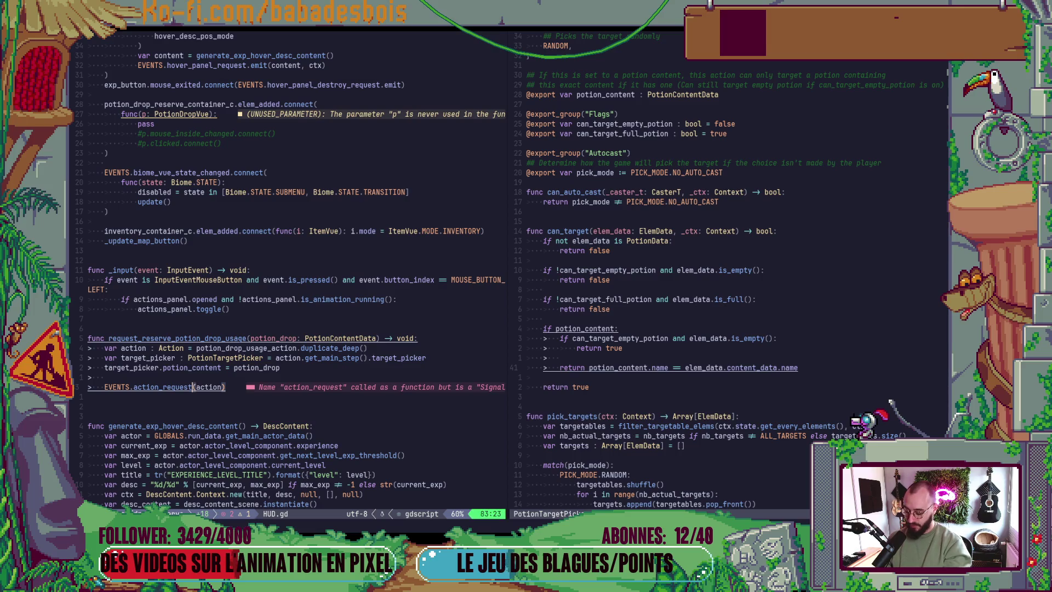
type("iemit")
key("Escape")
key("h")
key("h")
key("h")
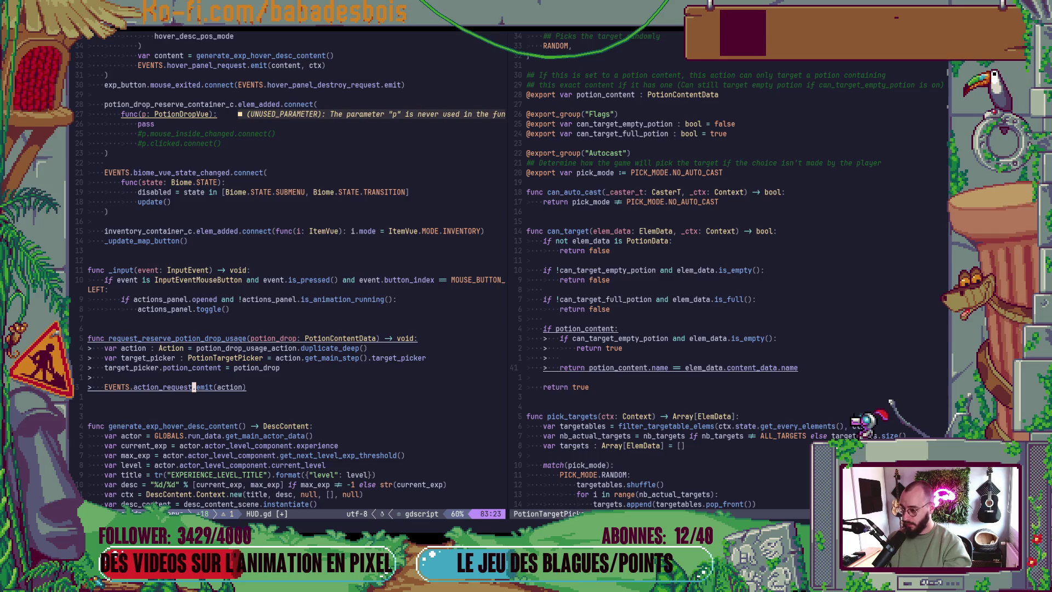
type(":w")
key("Return")
Open Action.gd in the right split beside HUD.gd
key("ctrl+l")
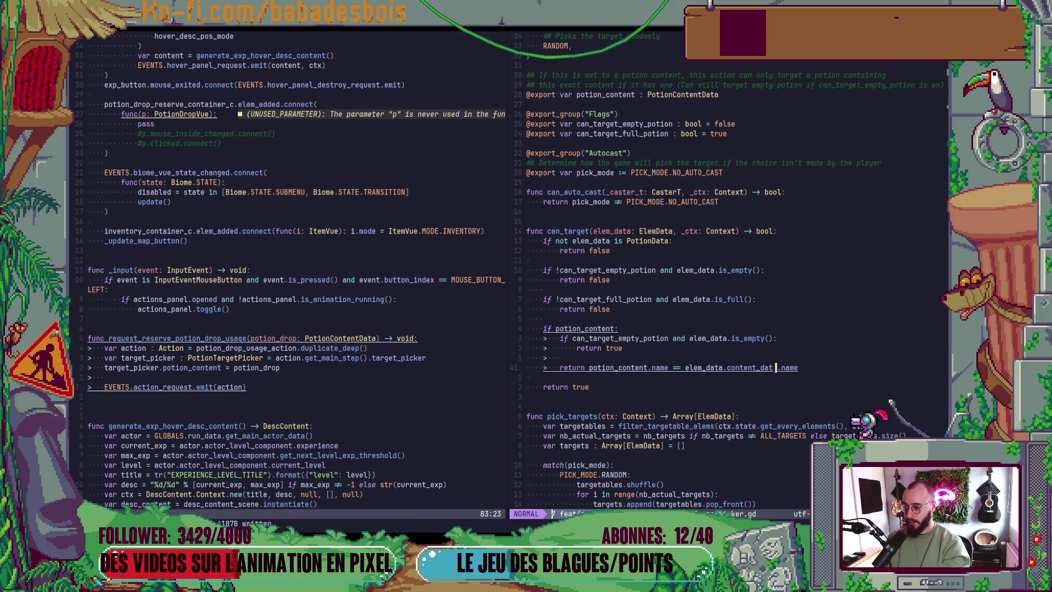
key("ctrl+p")
key("Return")
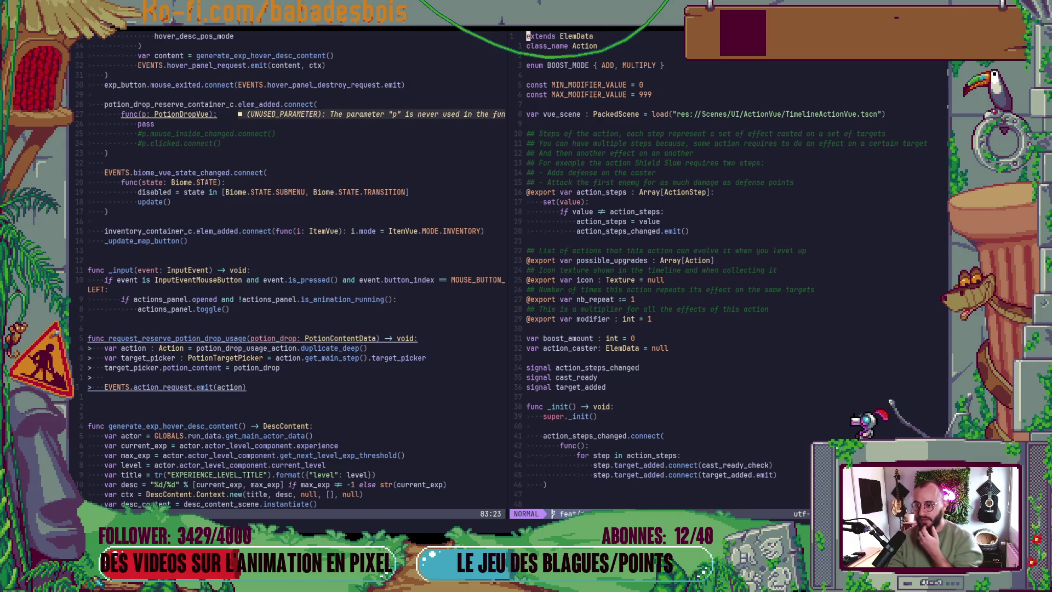
Open TargetManager.gd via the file finder and view its signal connections in _ready
key("ctrl+p")
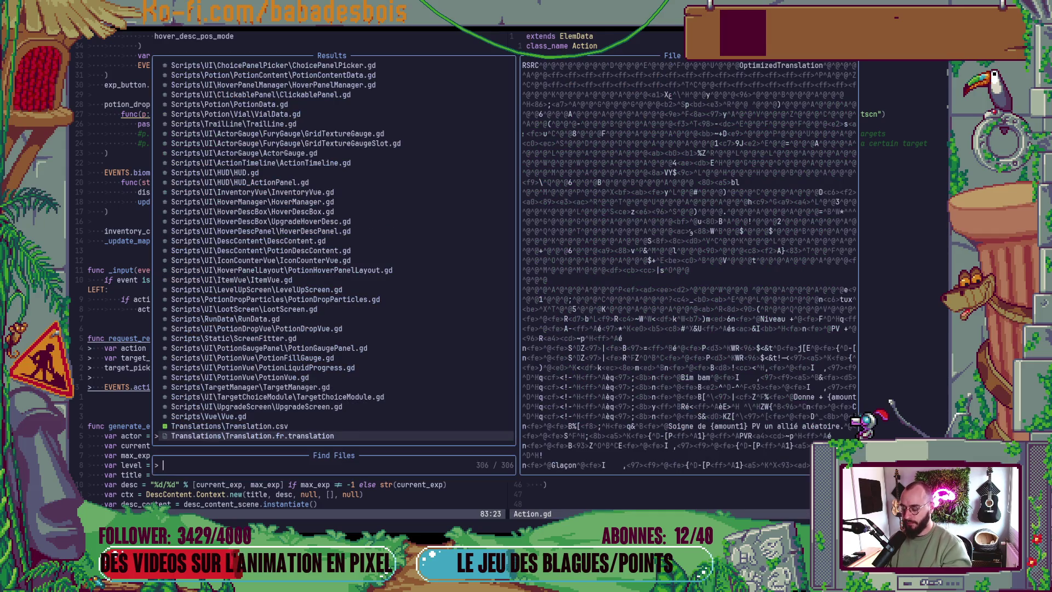
type("TargetMan")
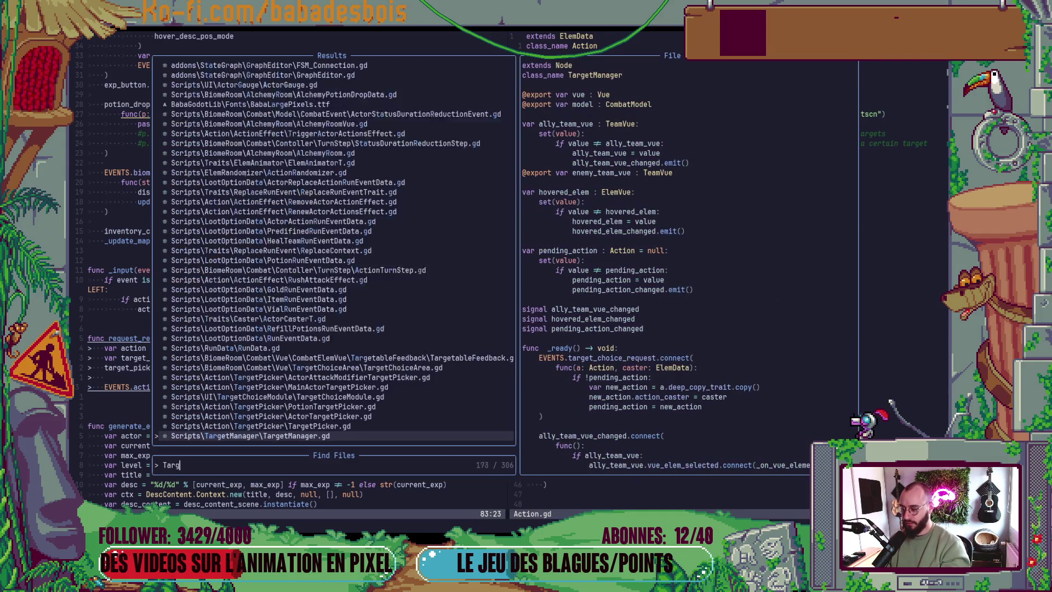
key("Return")
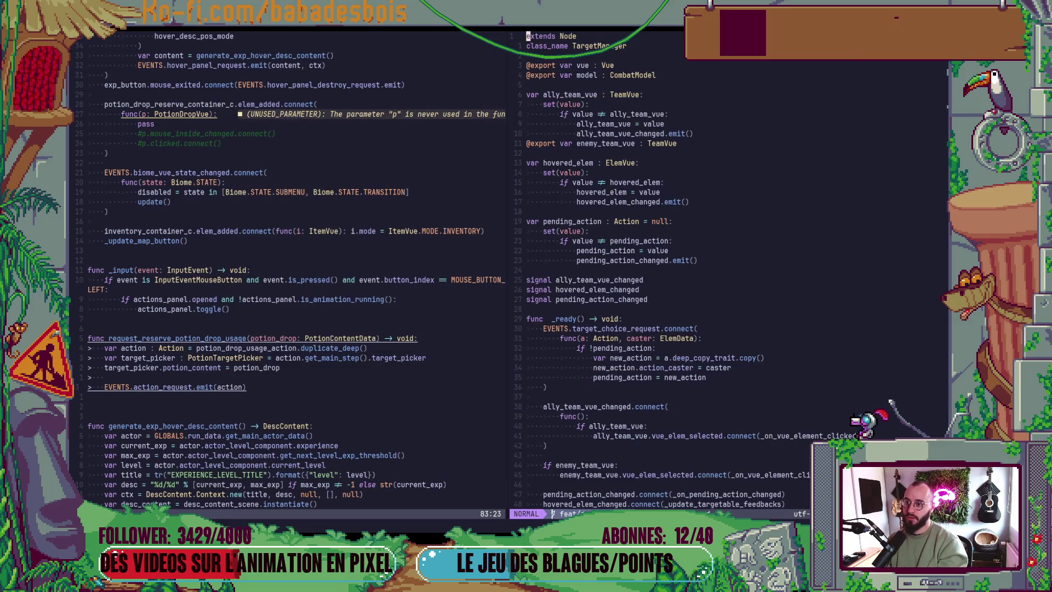
key("ctrl+d")
key("ctrl+d")
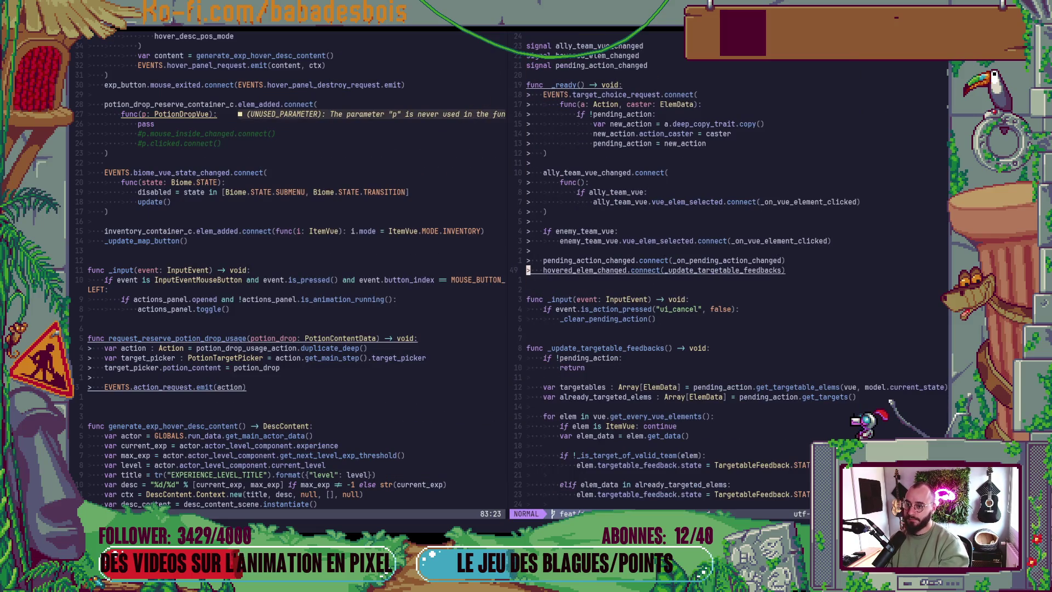
key("k")
key("k")
key("k")
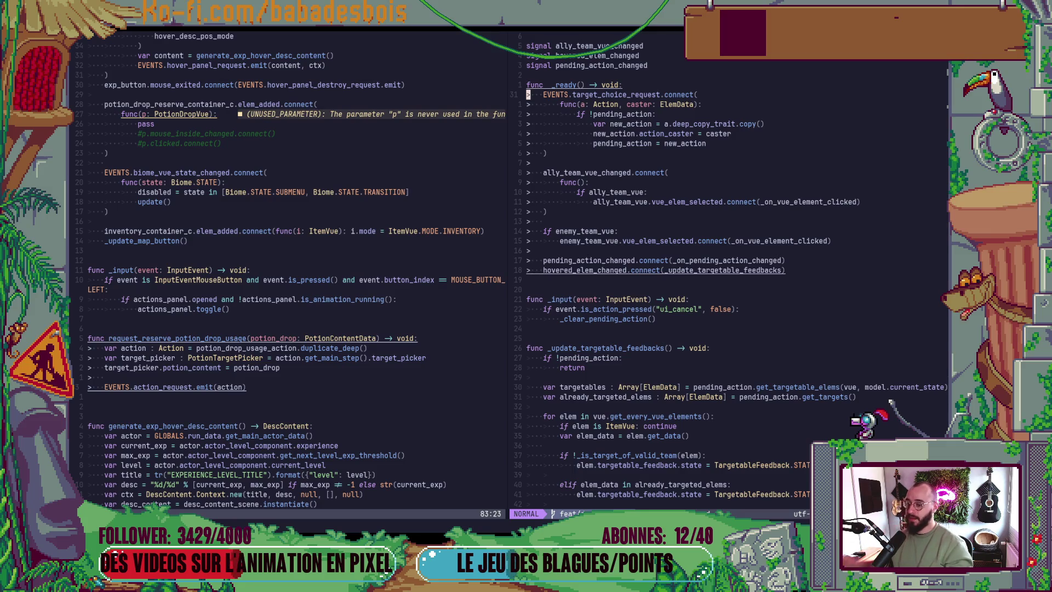
Scroll through _update_targetable_feedbacks and _is_target_of_valid_team, landing on the vue element loop
scroll(683, 275, "down", 10)
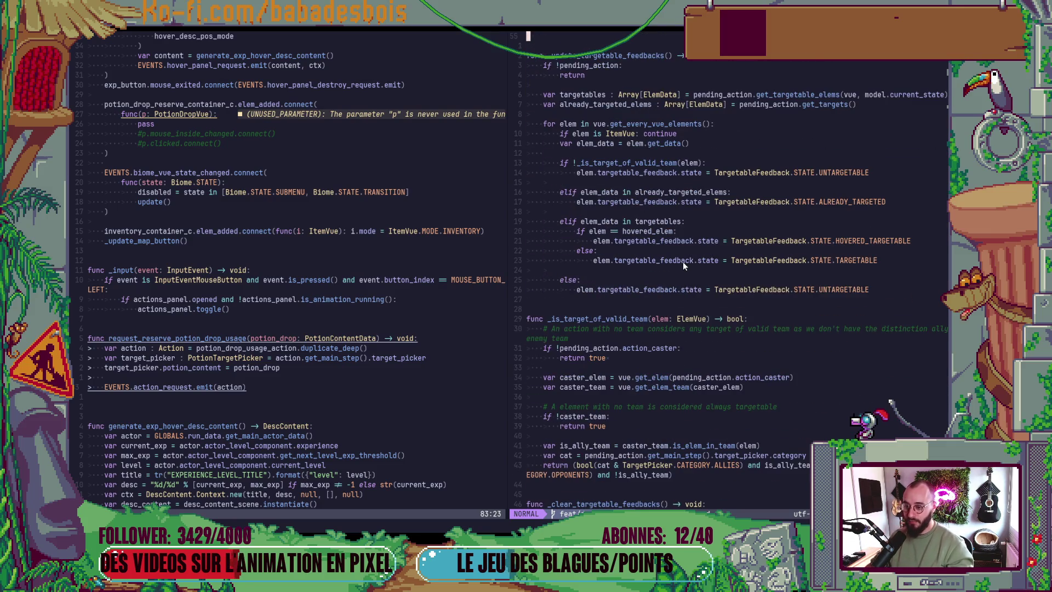
scroll(682, 261, "down", 5)
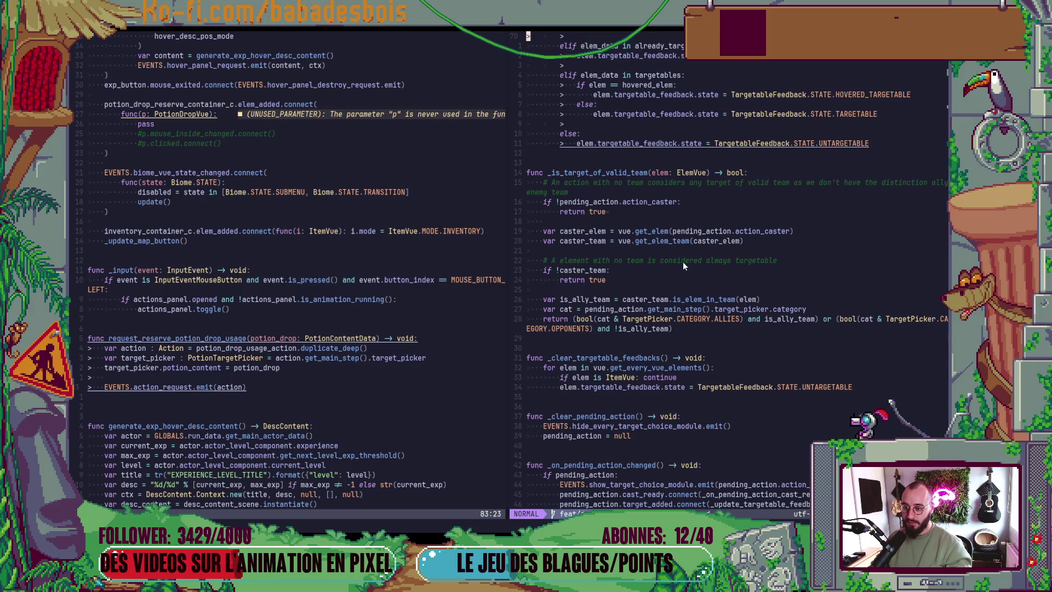
scroll(683, 266, "down", 5)
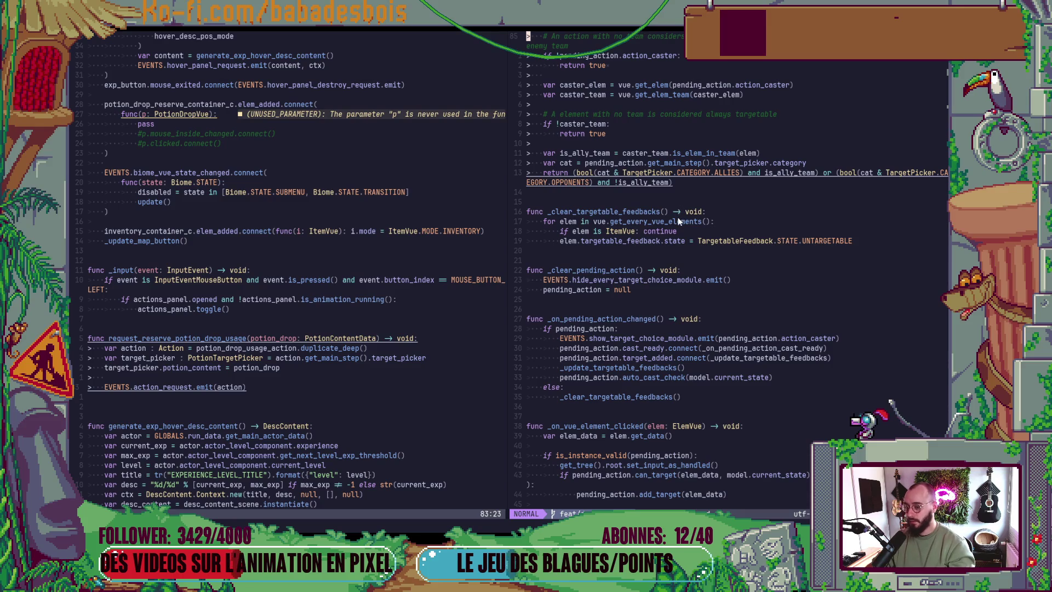
scroll(660, 294, "down", 4)
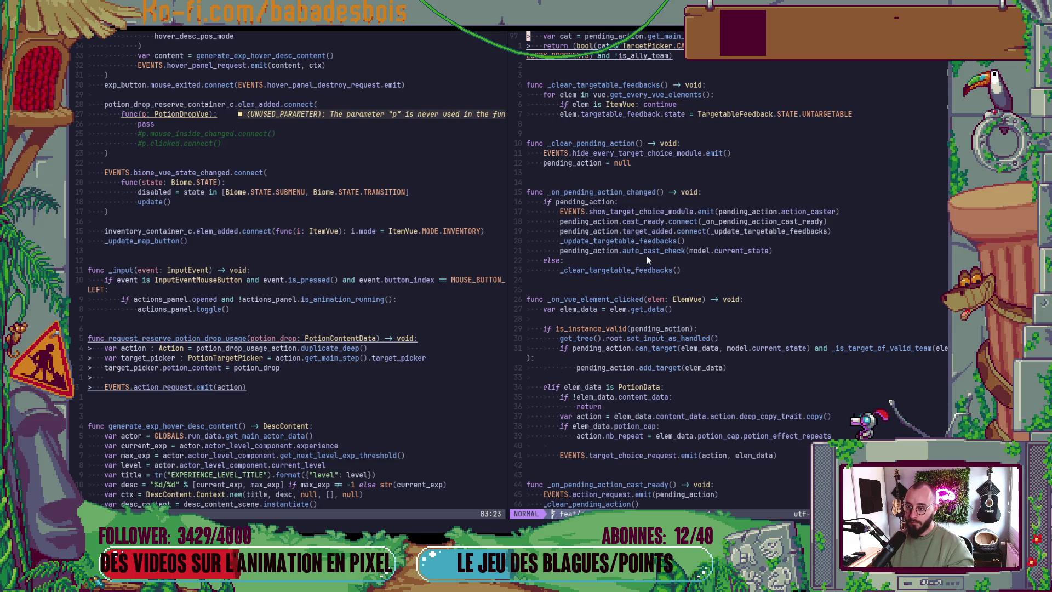
scroll(647, 249, "down", 5)
scroll(647, 245, "up", 10)
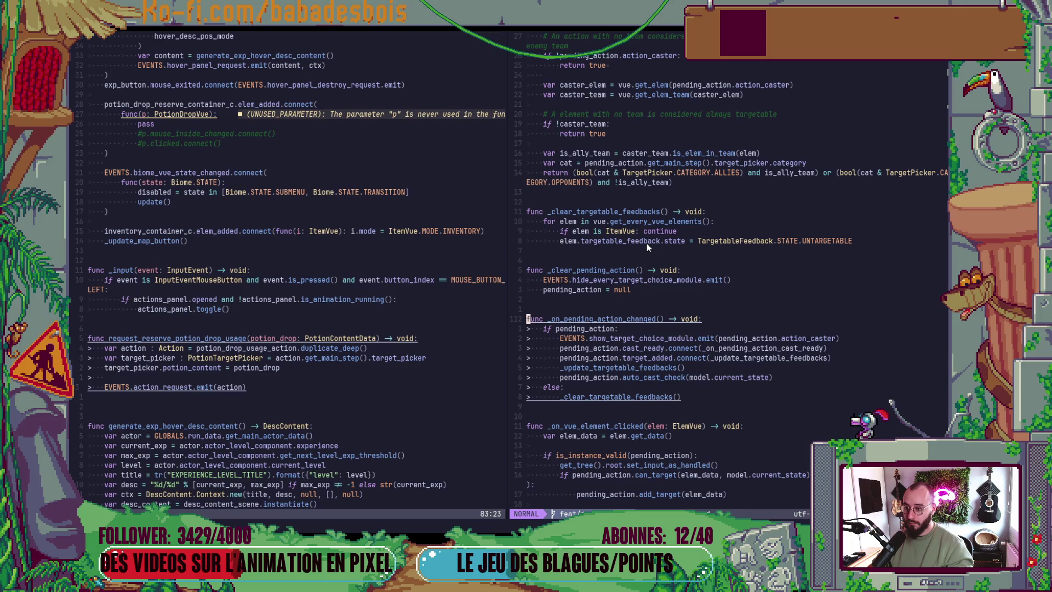
scroll(647, 245, "up", 7)
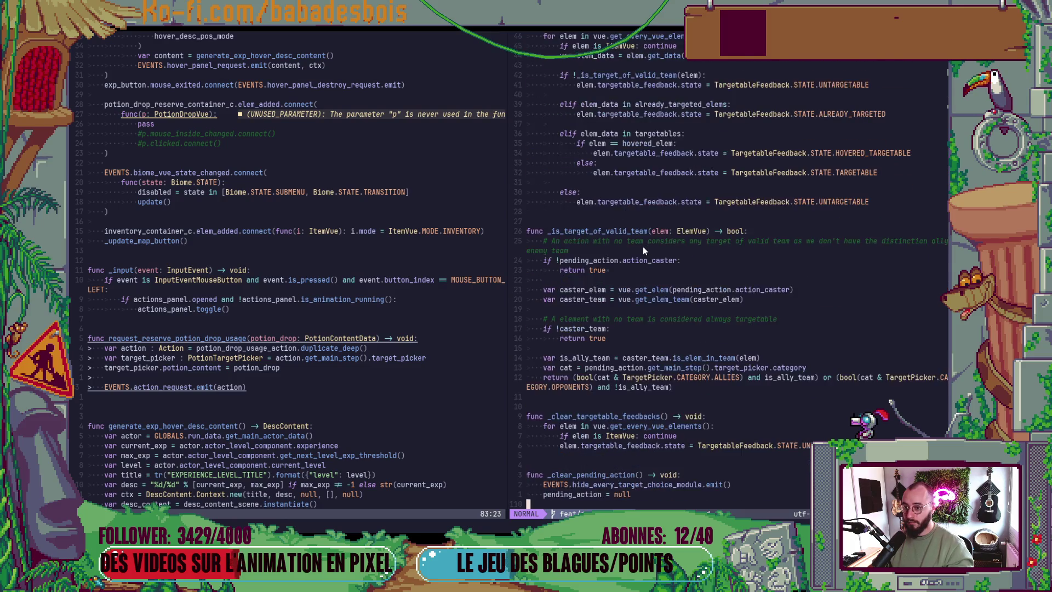
scroll(643, 247, "up", 5)
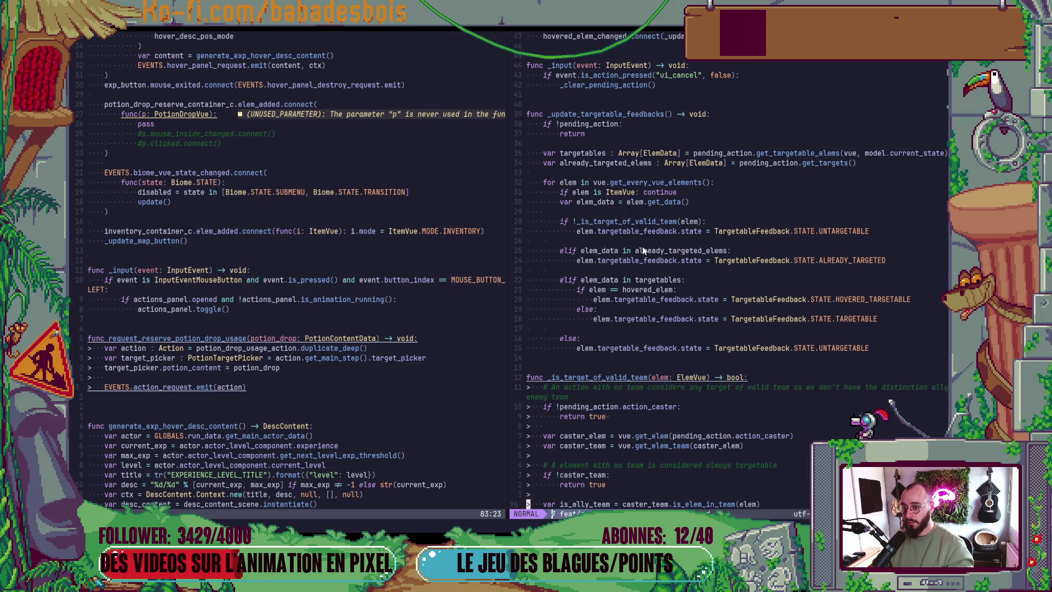
left_click(784, 182)
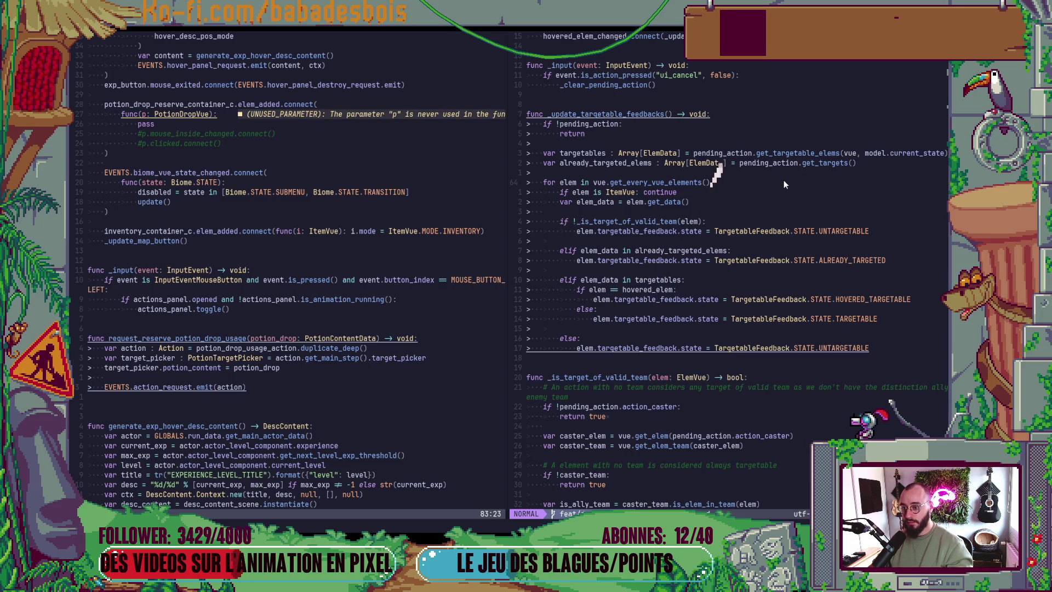
Search TargetManager.gd for 'caster' and review the first matches
key("colon")
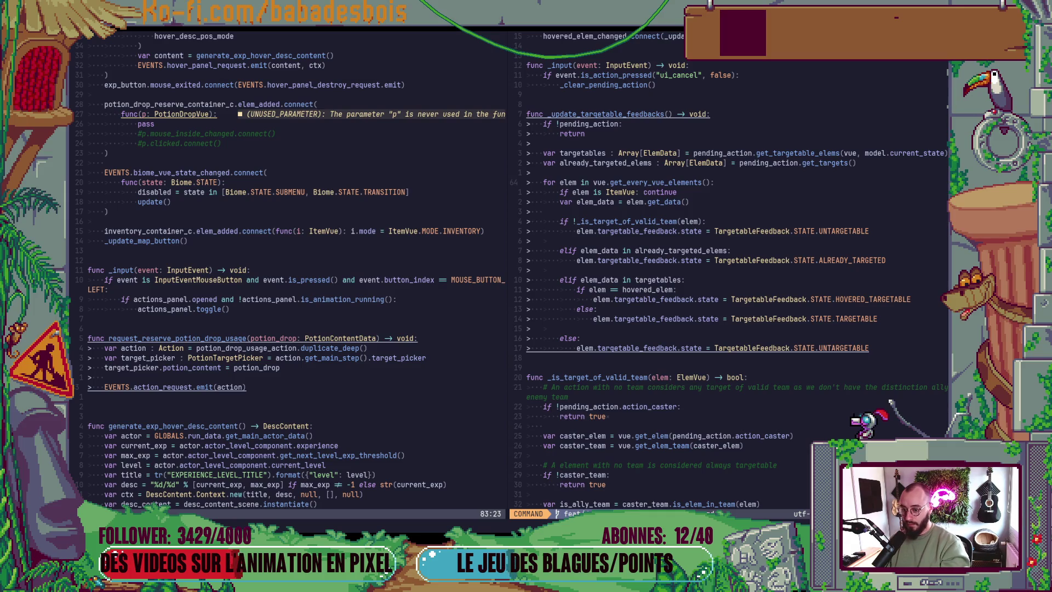
type("caster")
key("Return")
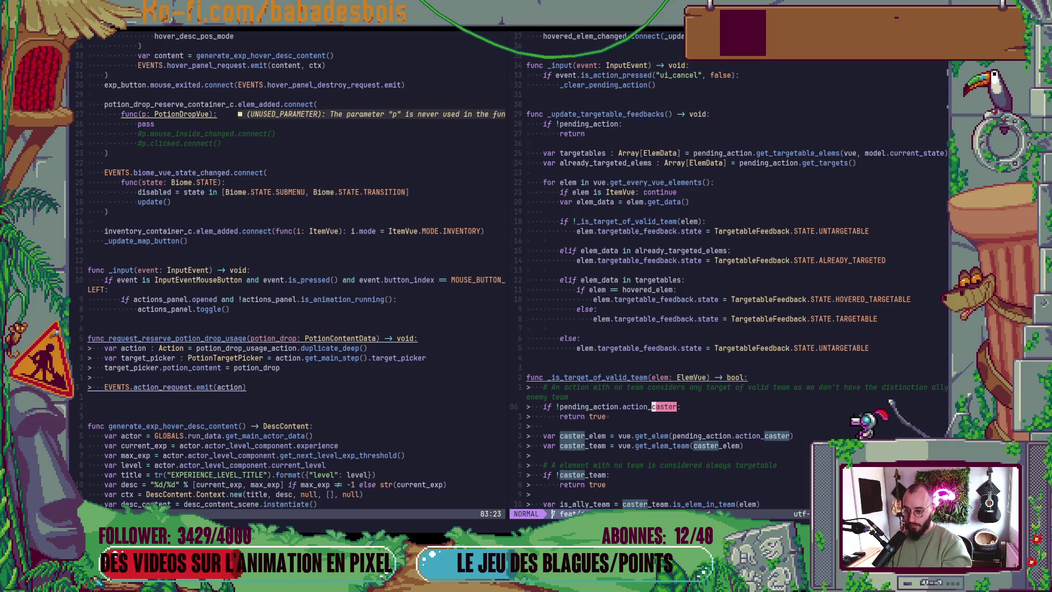
scroll(764, 206, "down", 2)
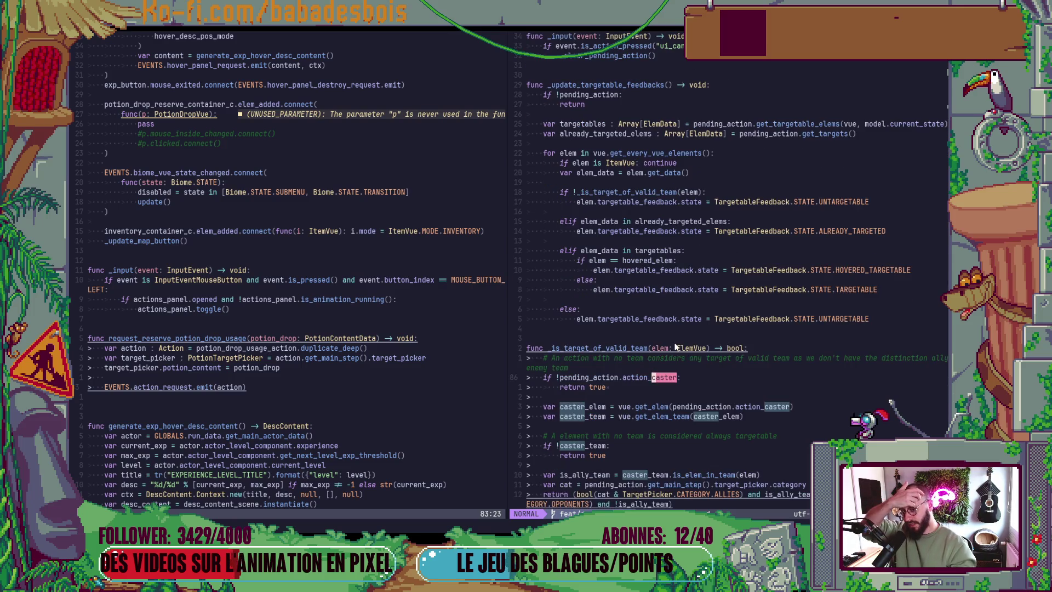
key("j")
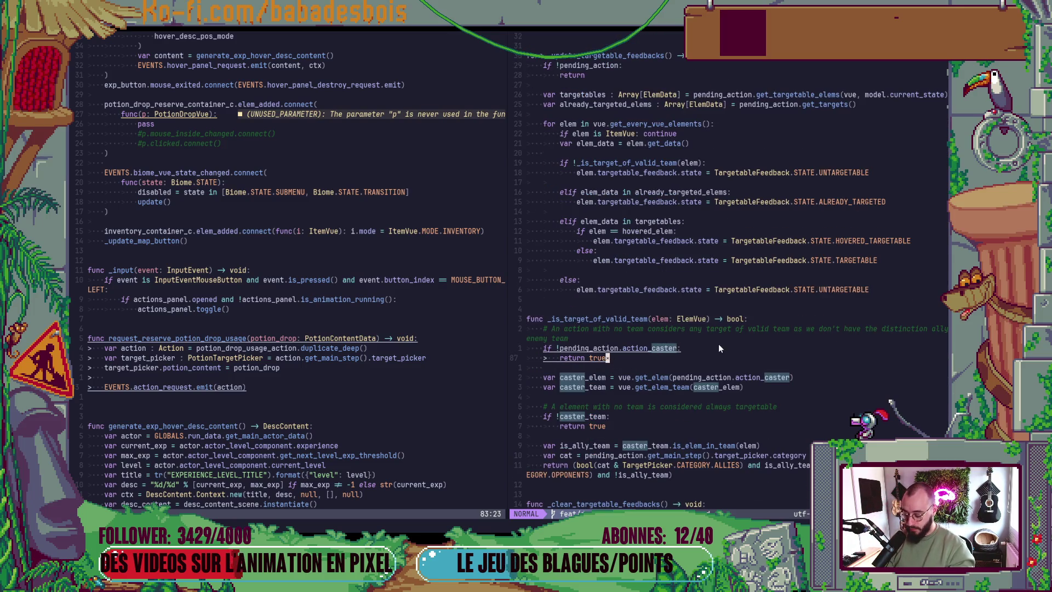
scroll(719, 348, "down", 1)
scroll(717, 340, "down", 1)
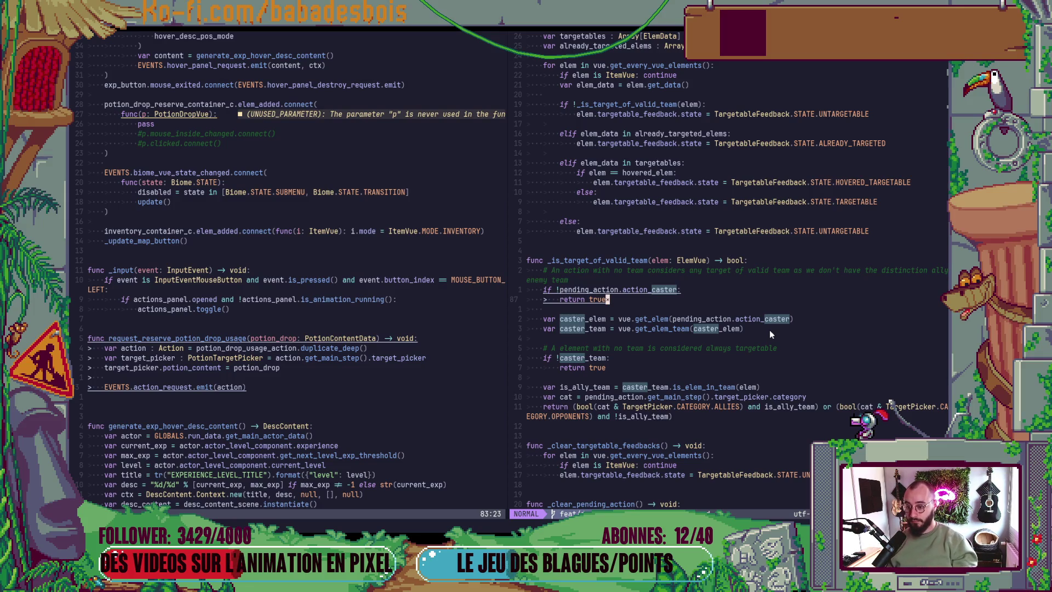
scroll(761, 334, "down", 2)
Step to the caster match on line 114 and put the cursor on show_target_choice_module
key("n")
key("n")
key("n")
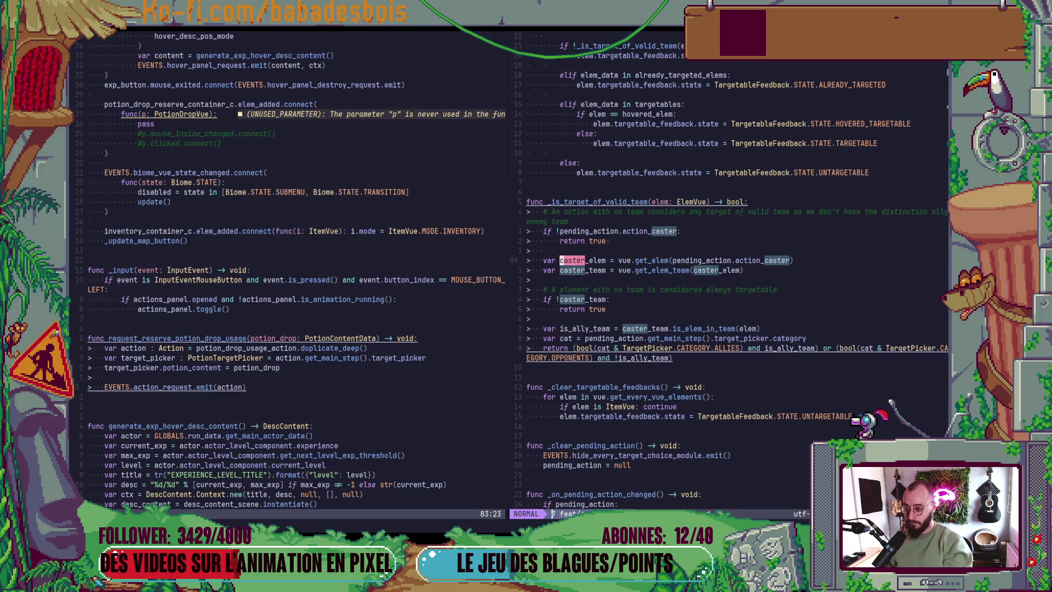
key("n")
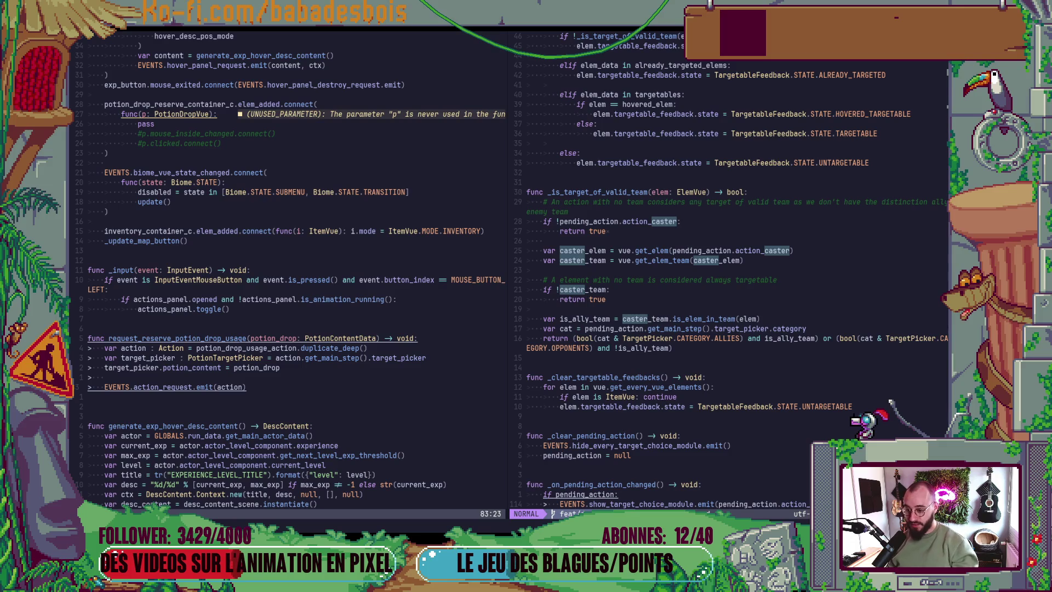
scroll(734, 334, "down", 4)
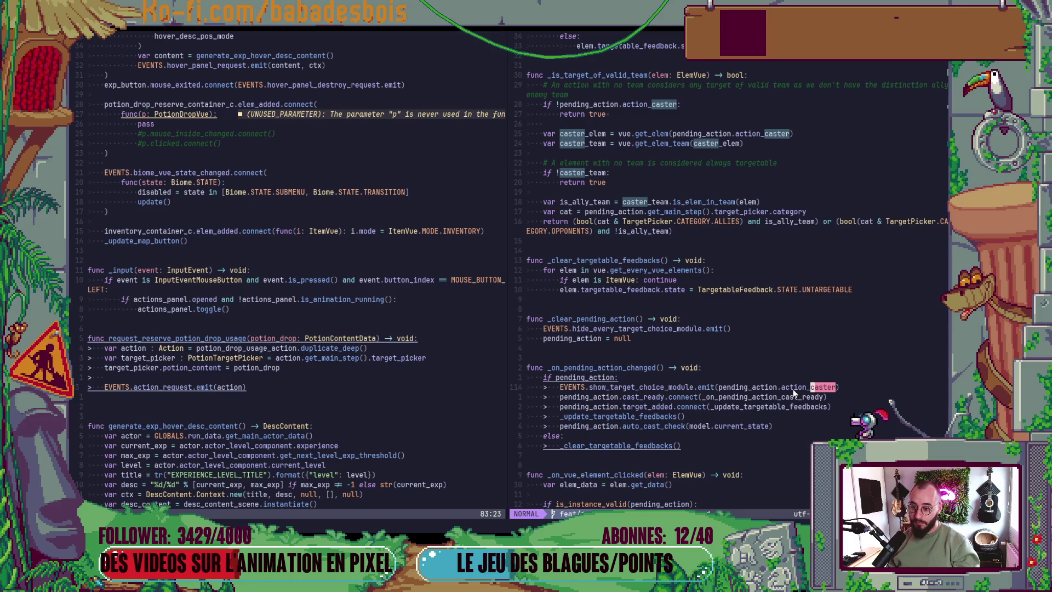
left_click(632, 388)
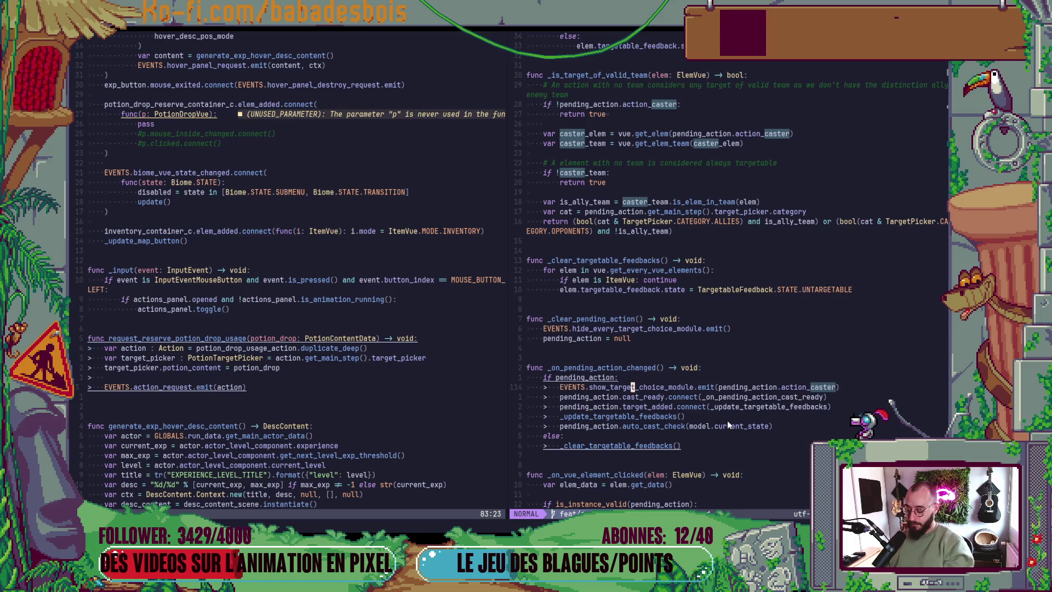
key("space")
Grep the project for show_target_choice_module and open the TargetManager.gd match at line 114
key("s")
key("w")
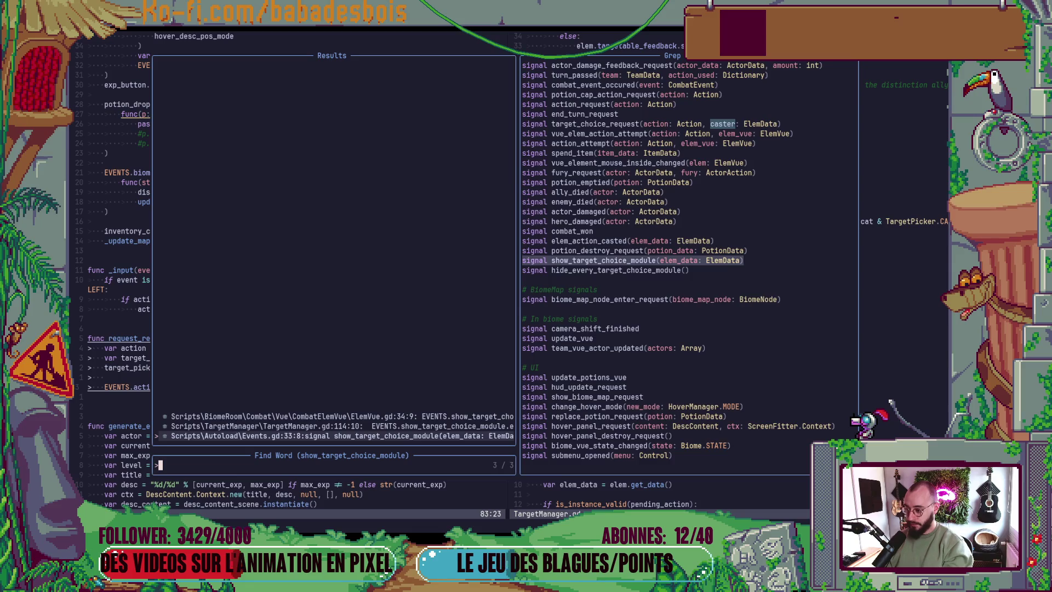
key("Up")
key("Up")
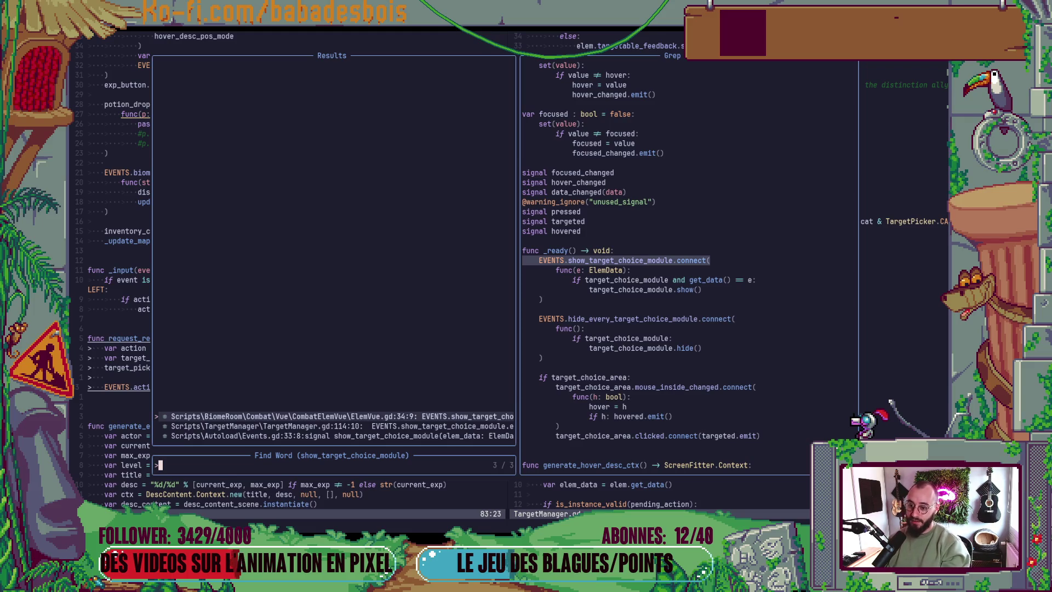
key("Down")
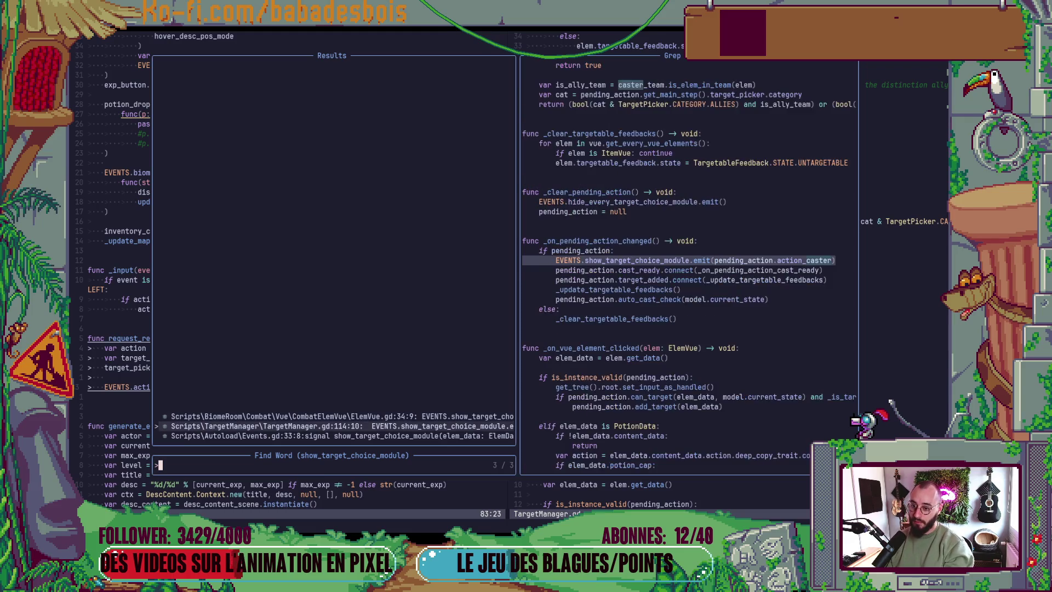
key("Return")
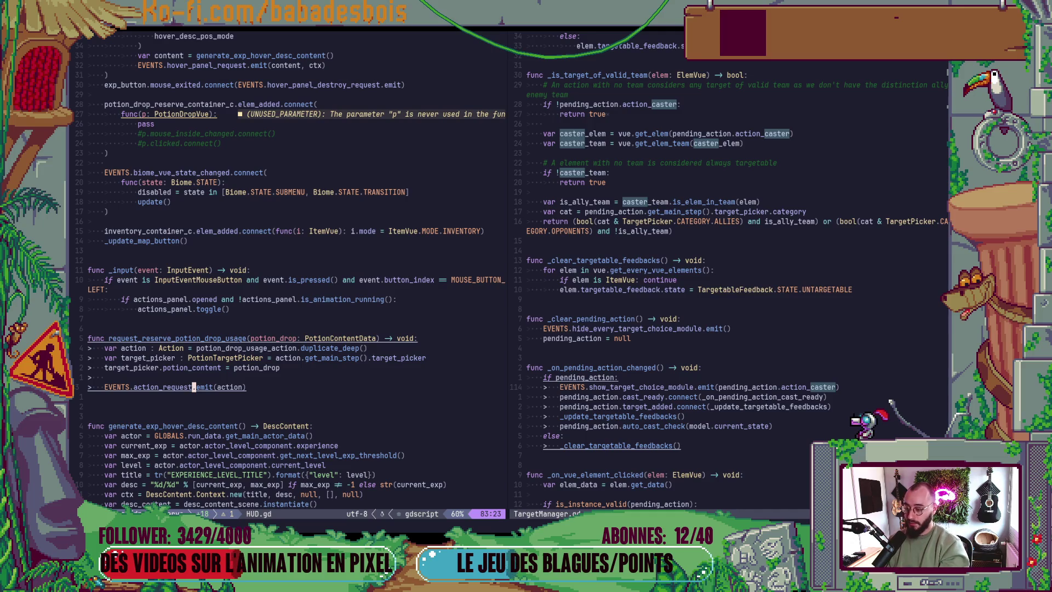
Filter the project file finder with 'PotionCollect'
key("space")
key("f")
key("f")
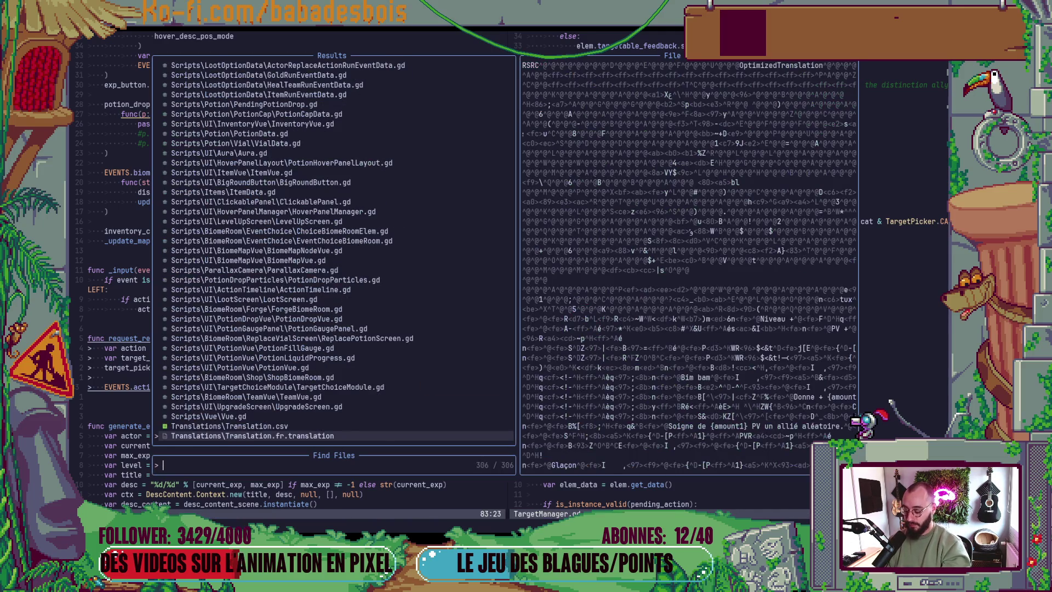
type("PotionCollect")
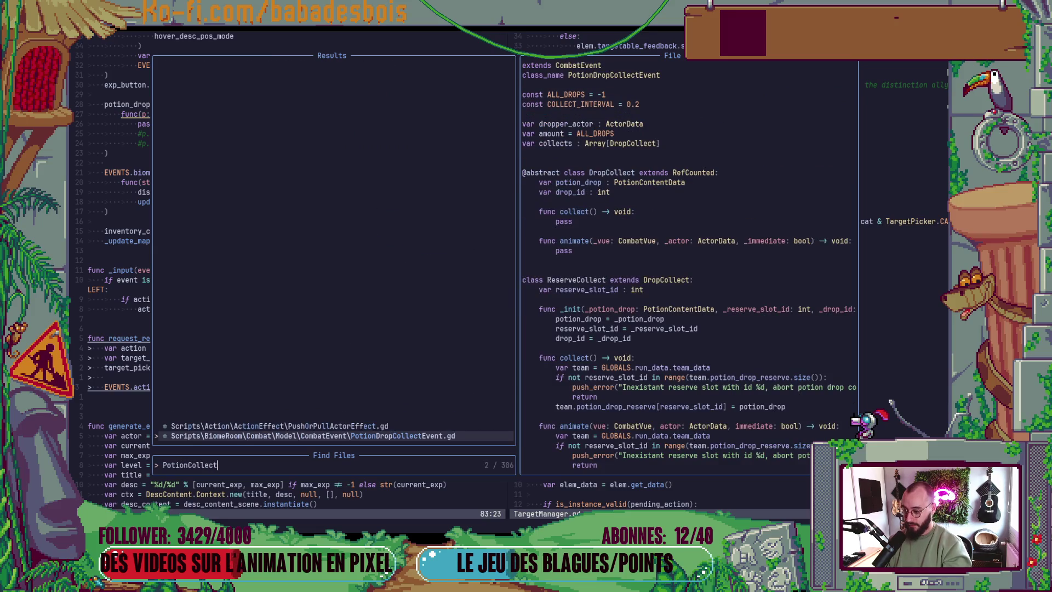
Open PotionDropCollectEvent.gd, page through it, and return to ReserveCollect's potion_drop storage line
key("Return")
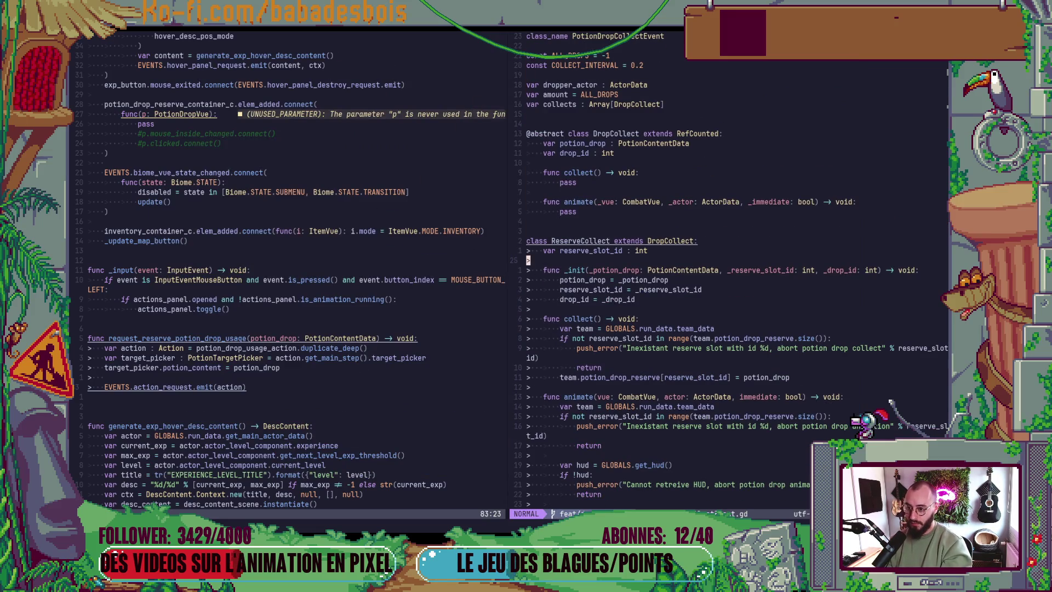
key("ctrl+d")
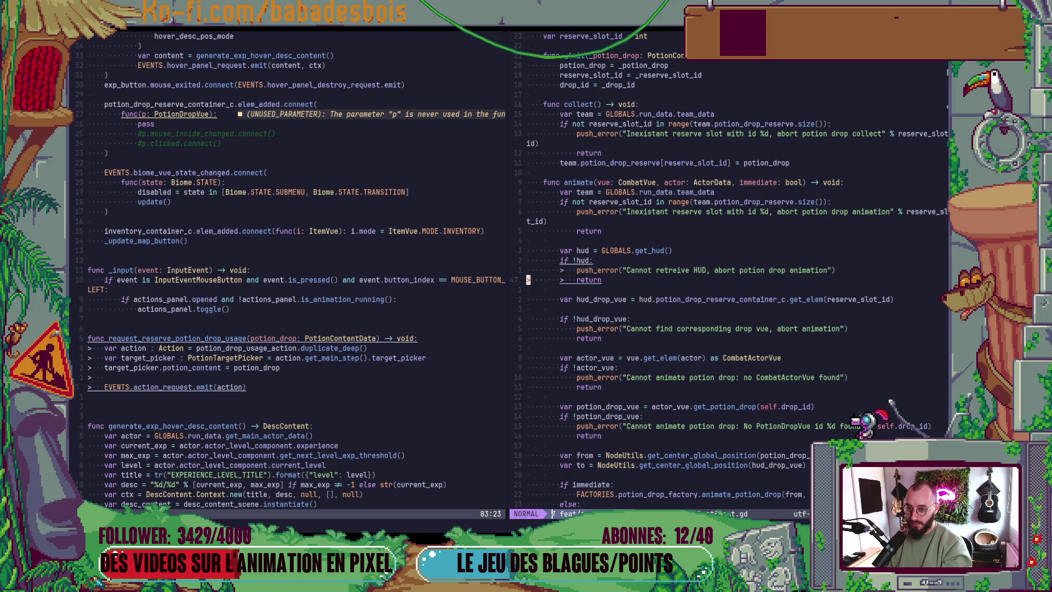
key("ctrl+d")
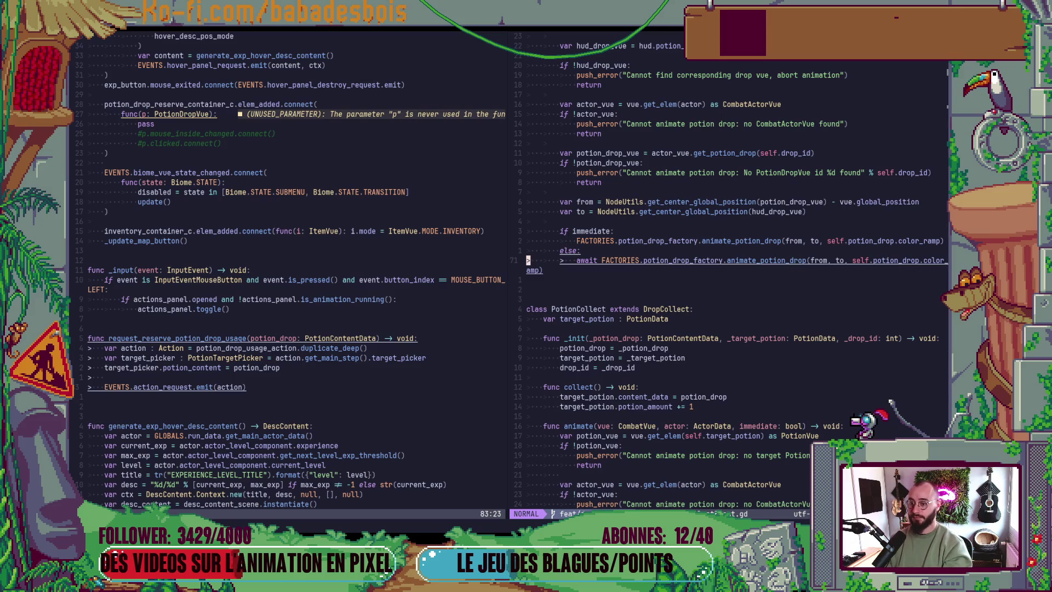
scroll(877, 365, "up", 10)
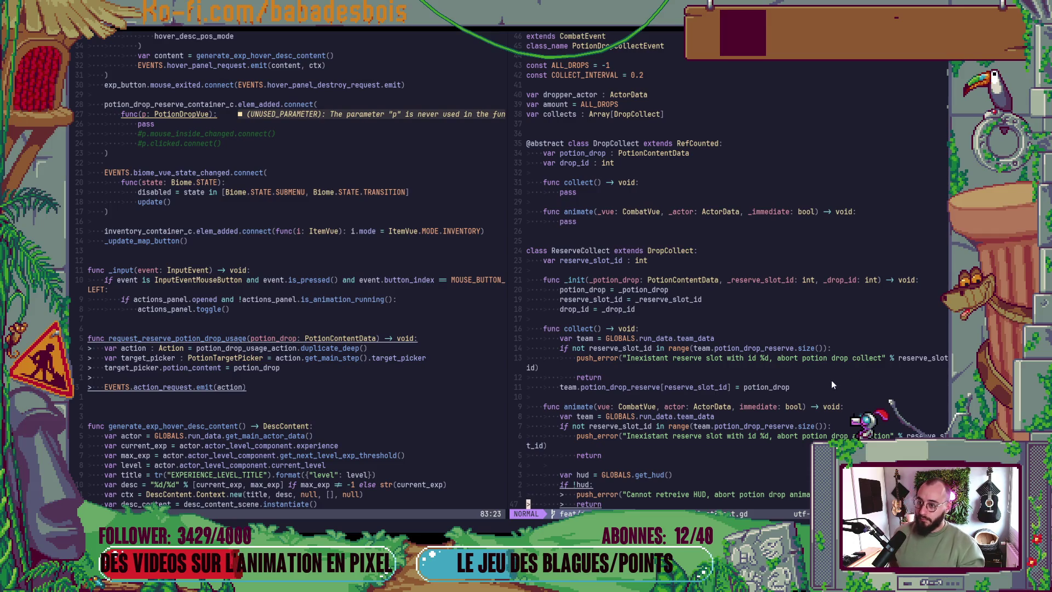
scroll(817, 364, "down", 6)
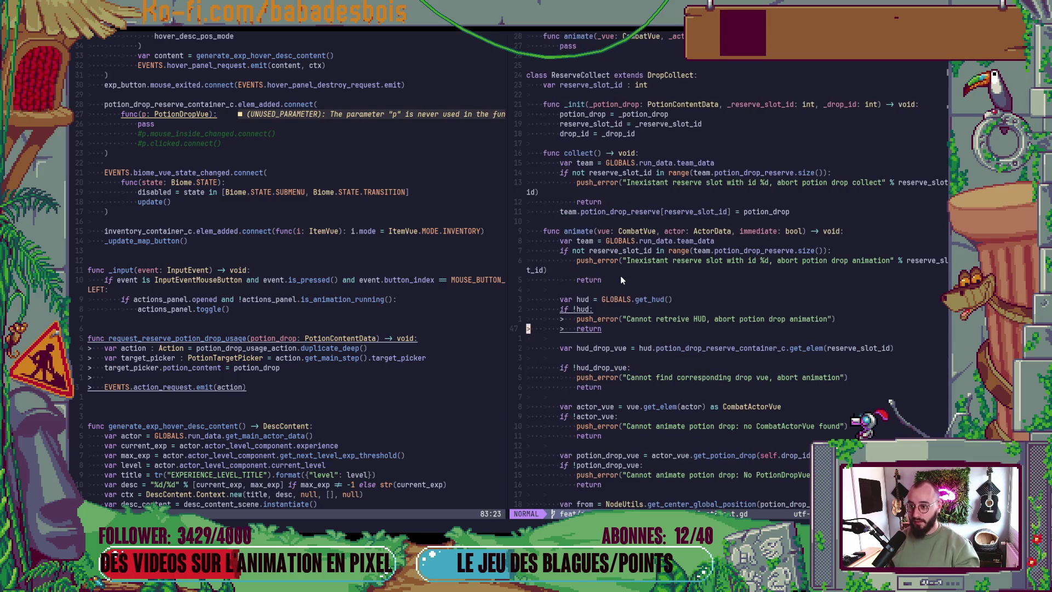
left_click(789, 211)
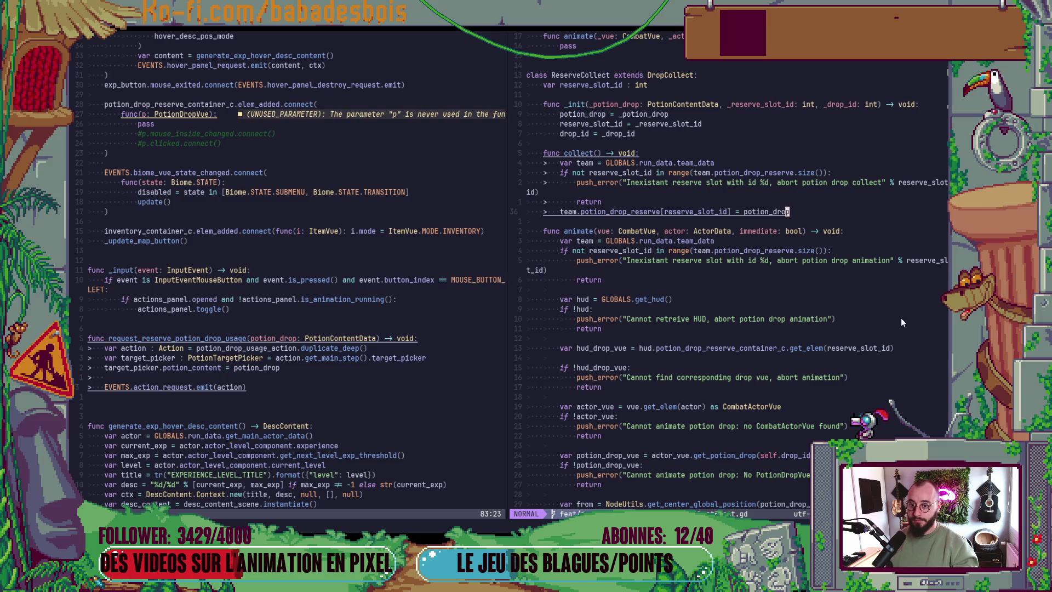
Append .duplicate_deep() to potion_drop on line 36 and save PotionDropCollectEvent.gd
key("p")
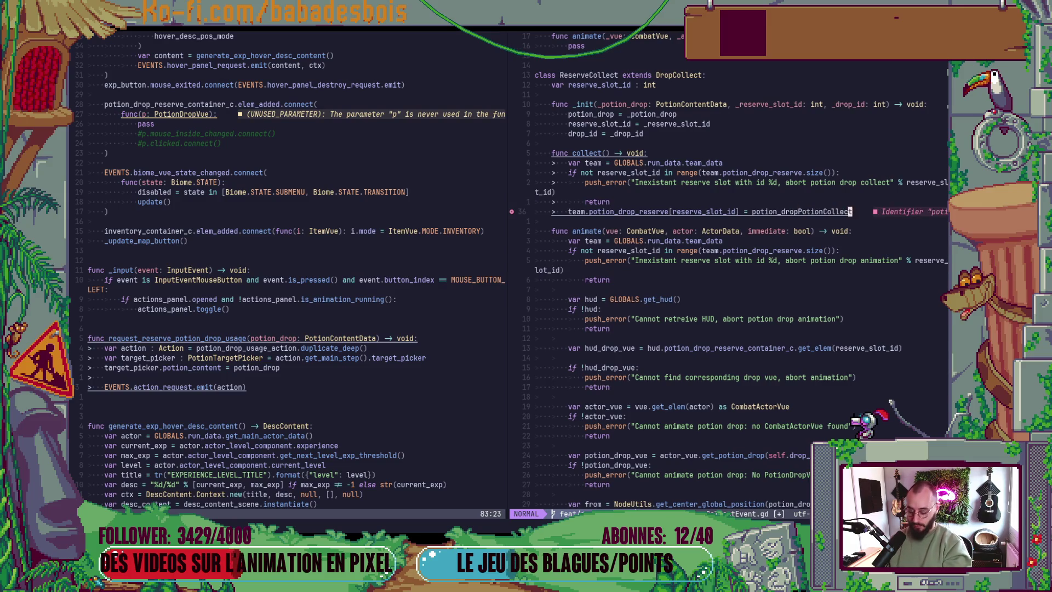
type("ua.du")
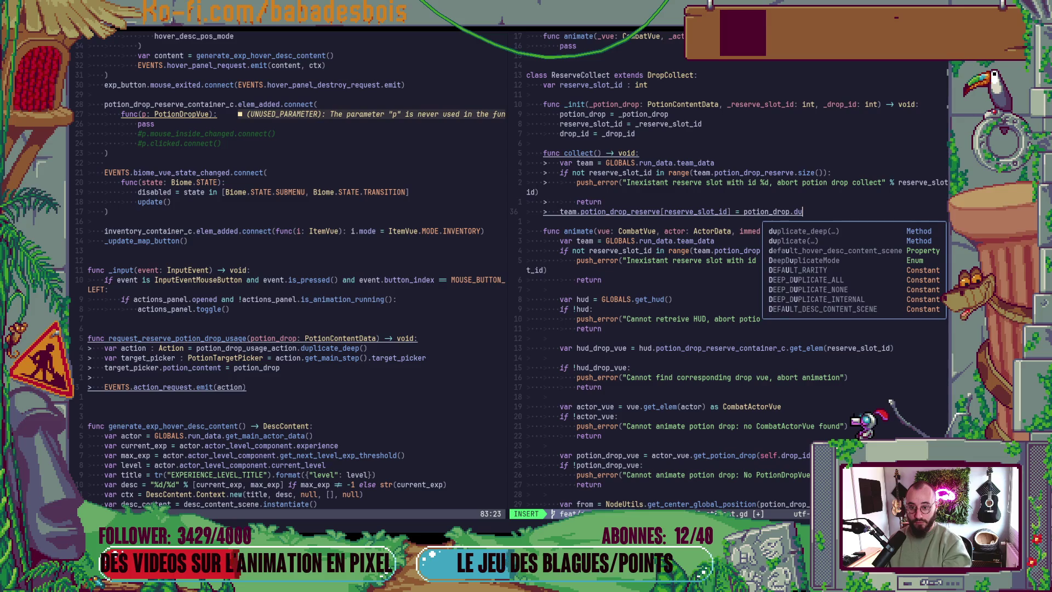
key("Return")
key("Escape")
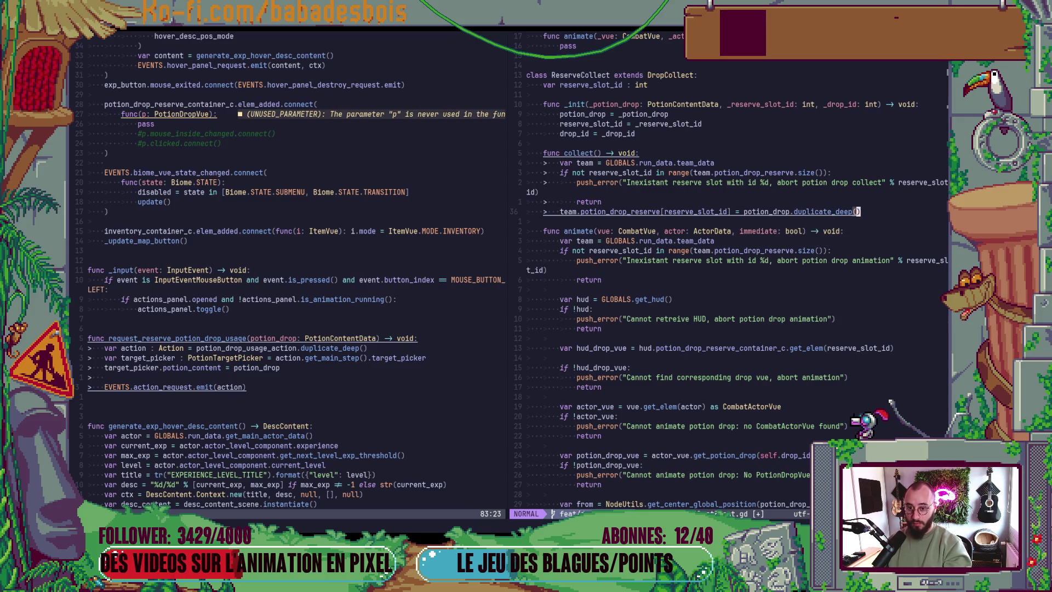
type(":w")
key("Return")
Return focus to the HUD.gd pane and switch to the GitHub pull requests page
key("ctrl+w")
key("h")
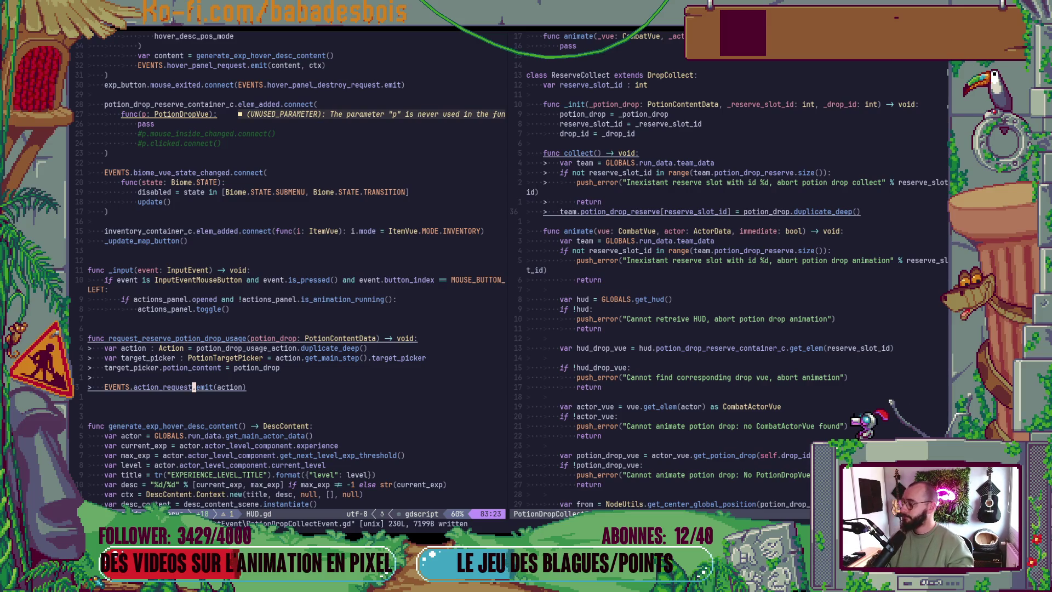
key("alt+Tab")
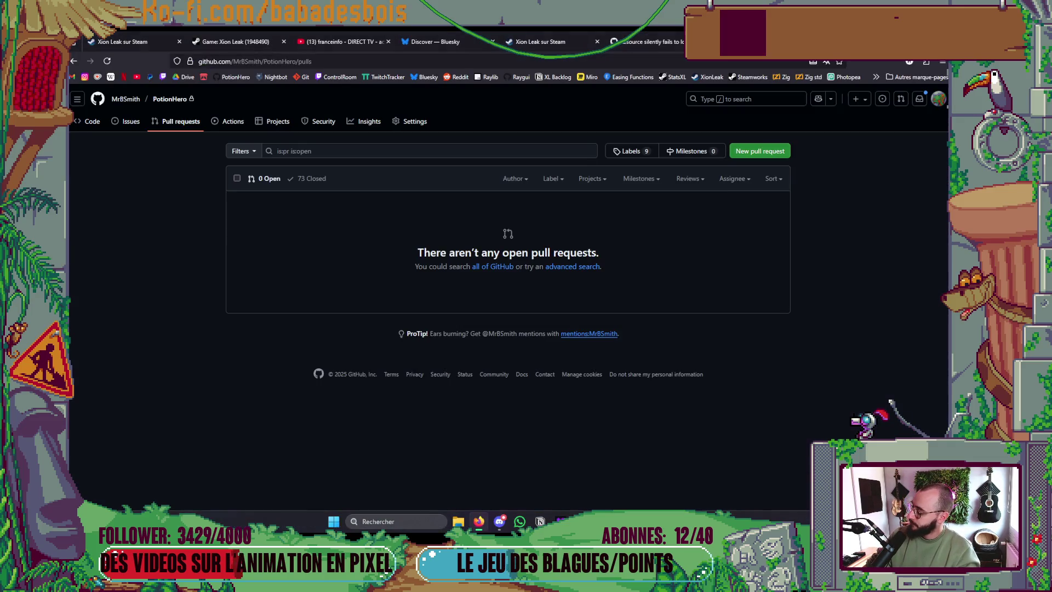
key("alt+Tab")
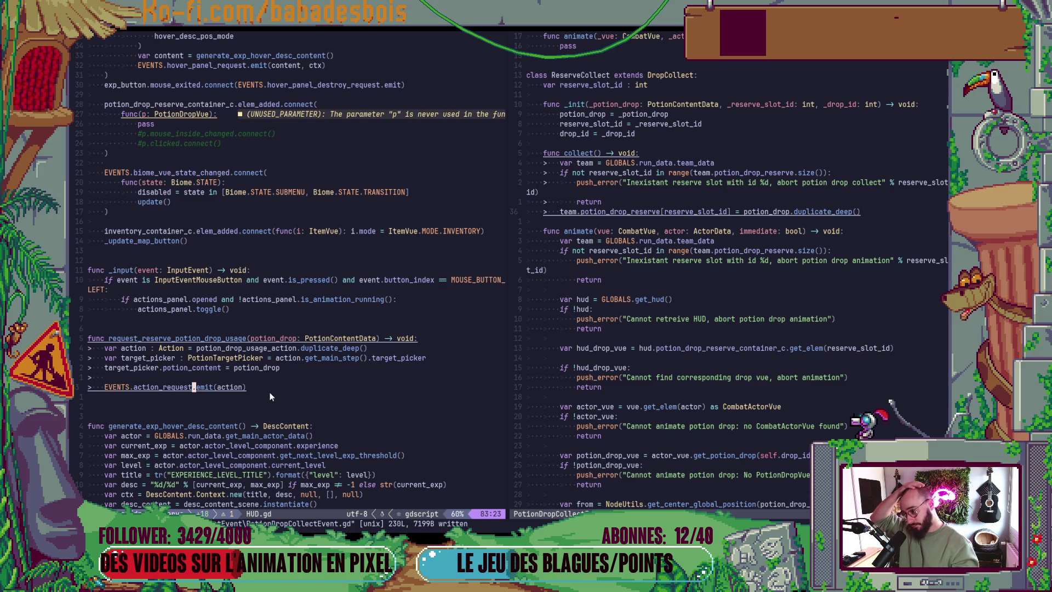
Focus the PotionDropCollectEvent.gd pane and dismiss the project file finder
scroll(270, 396, "down", 2)
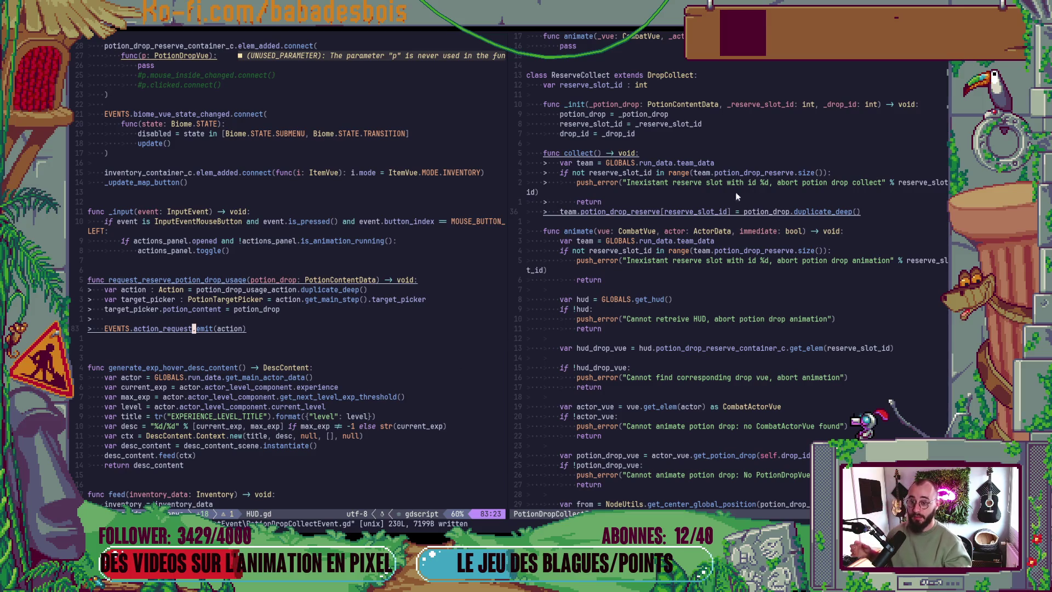
left_click(675, 230)
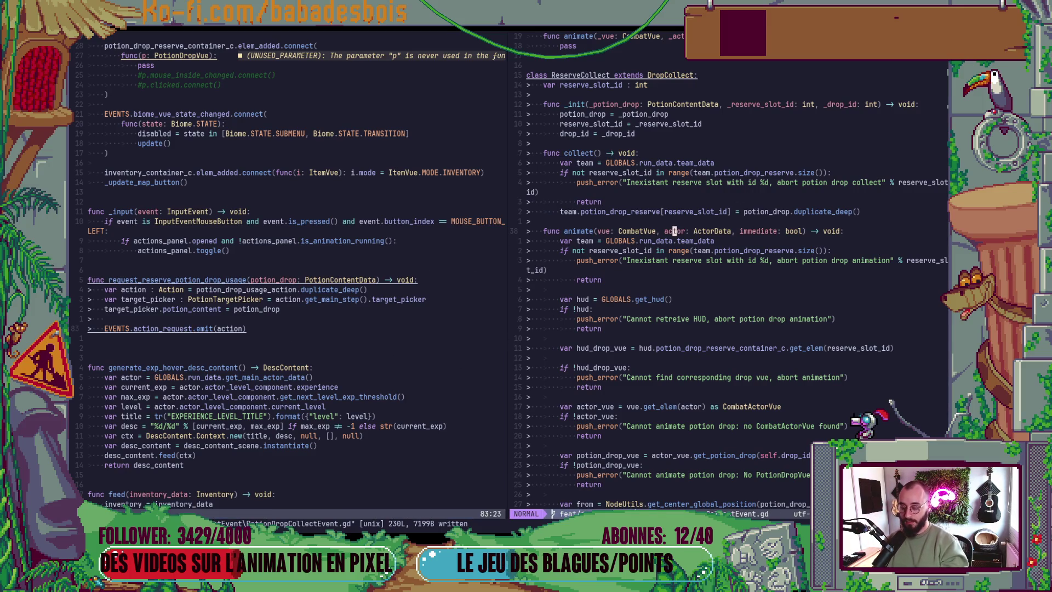
key("space")
key("f")
key("f")
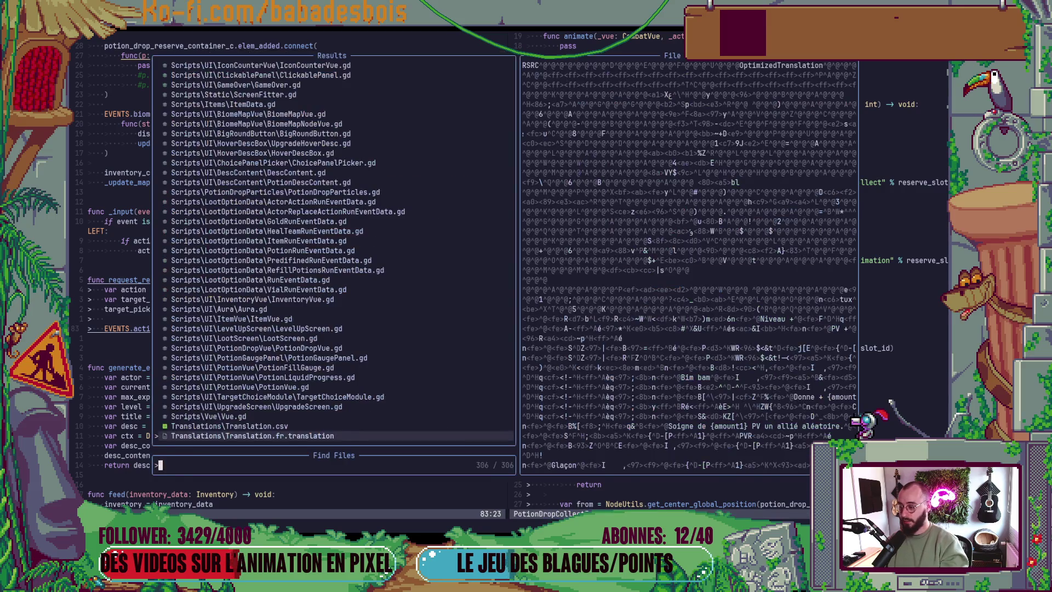
key("Escape")
Write 'action.action_caster = potion_drop' on HUD.gd line 82 and save
left_click(89, 319)
key("a")
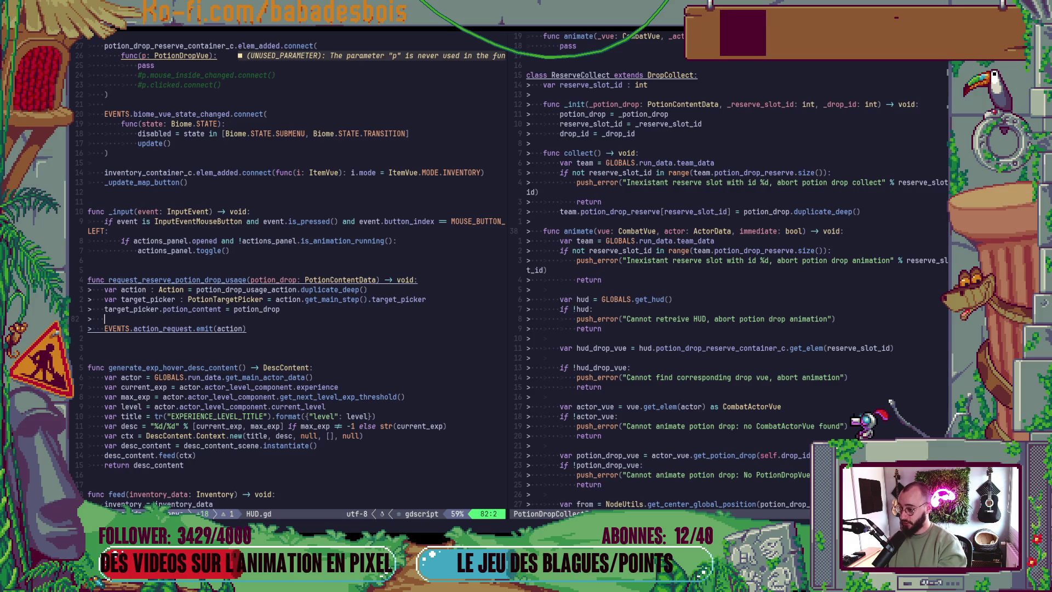
type("target_picker")
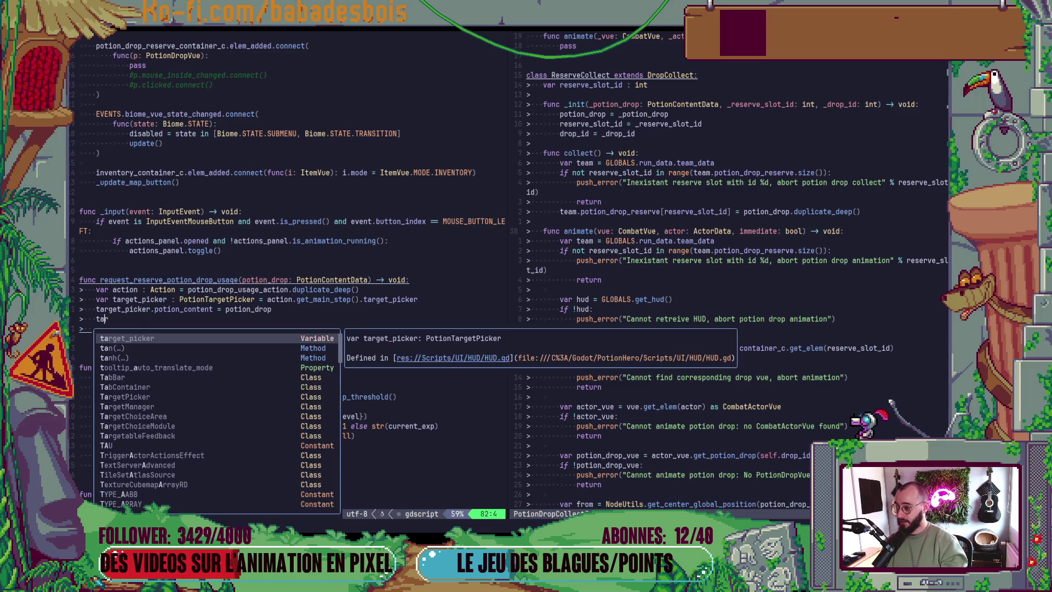
type(".ca")
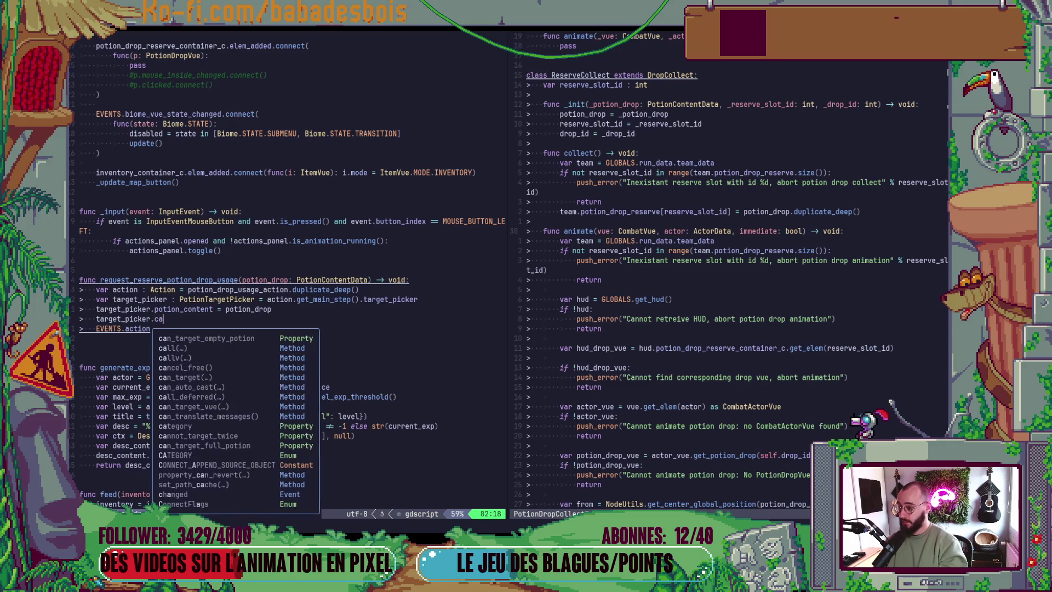
key("BackSpace")
key("BackSpace")
key("BackSpace")
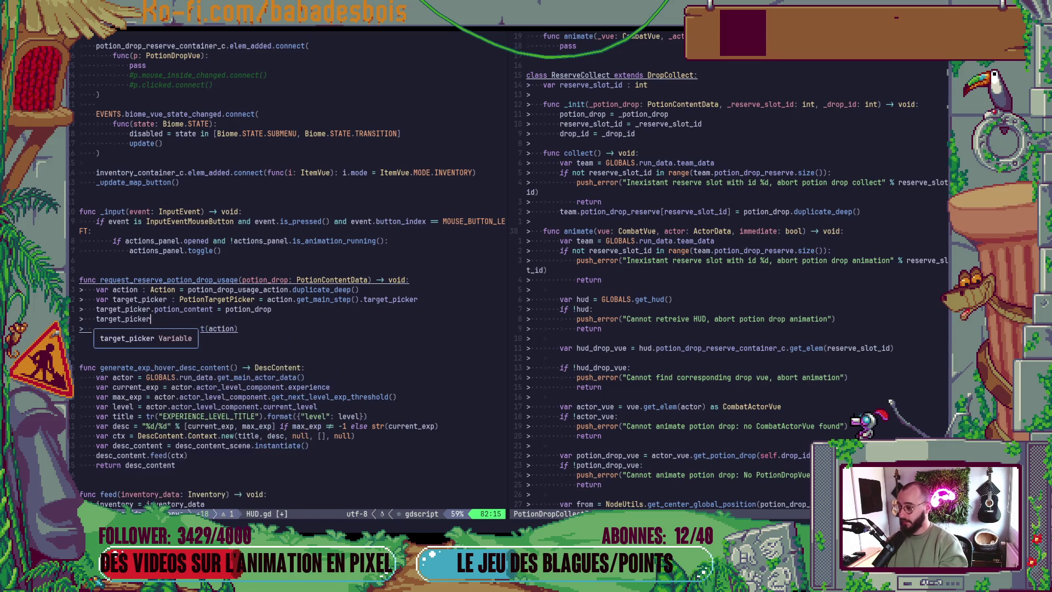
type("ta")
key("Escape")
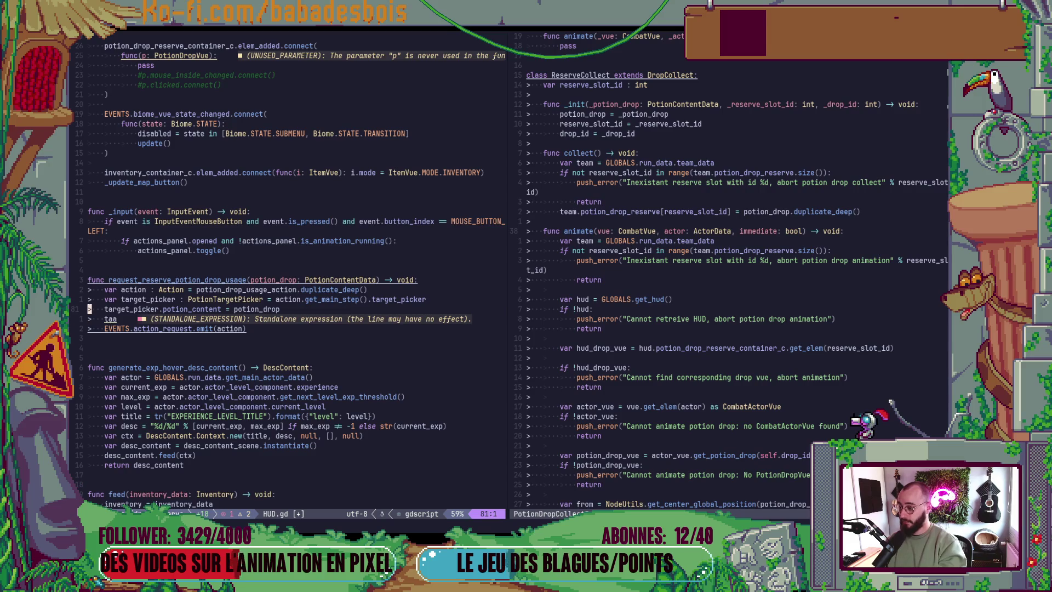
key("c")
key("c")
type("action.ca")
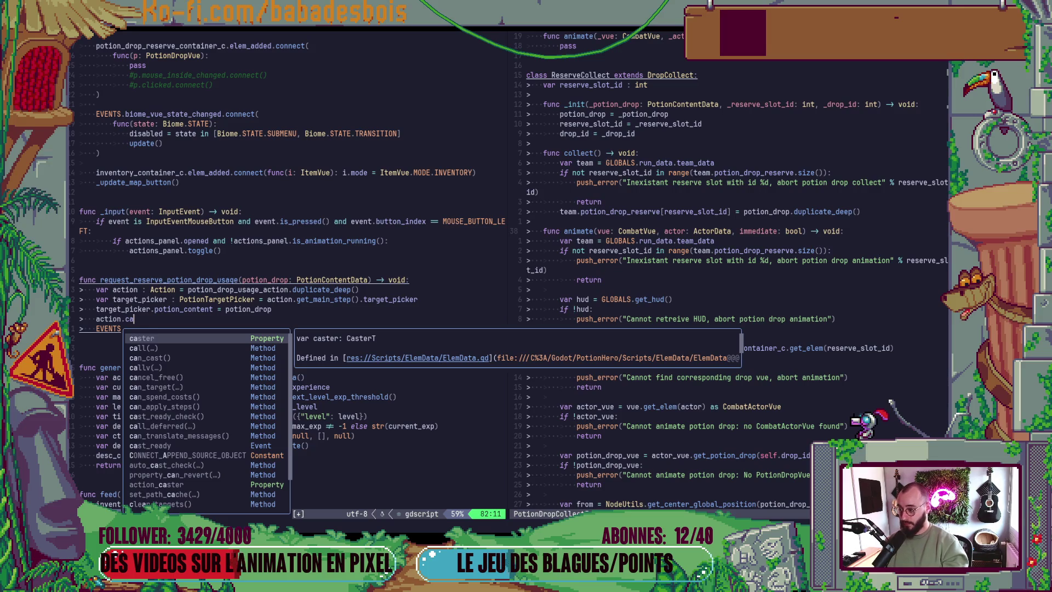
key("Tab")
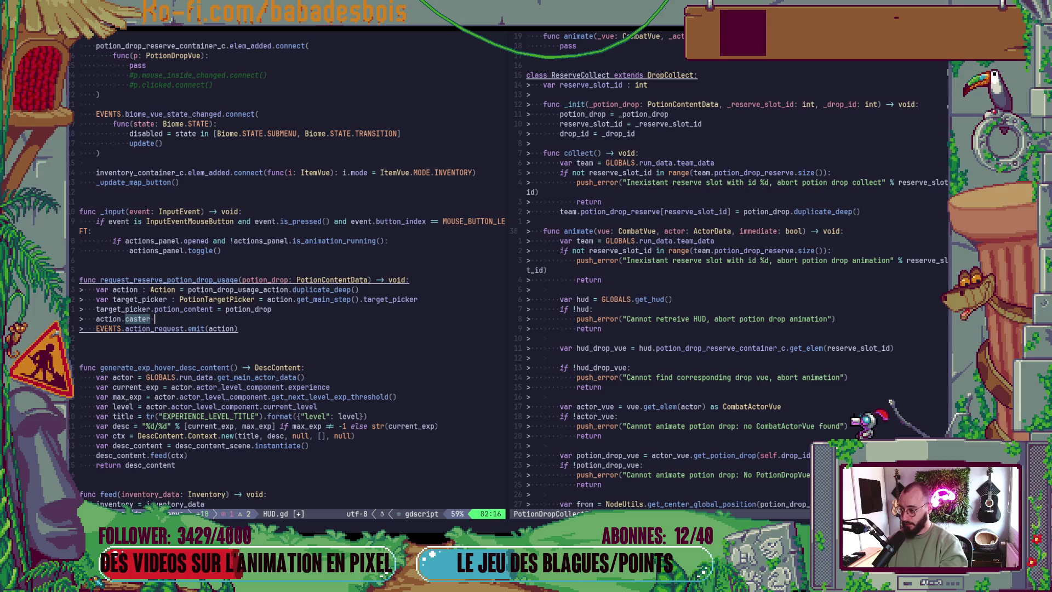
key("BackSpace")
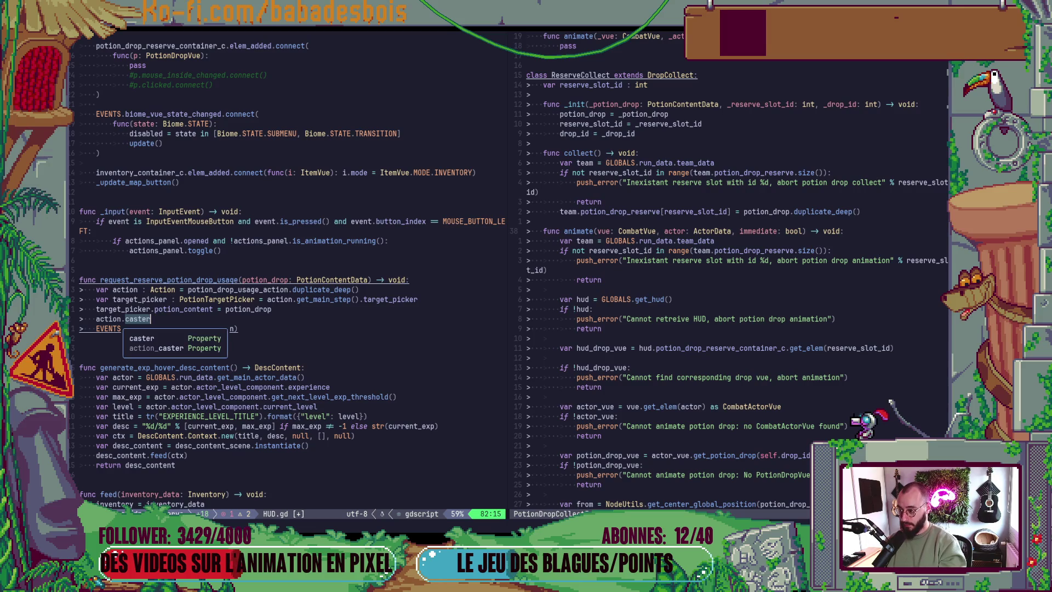
key("Tab")
key("Tab")
key("Return")
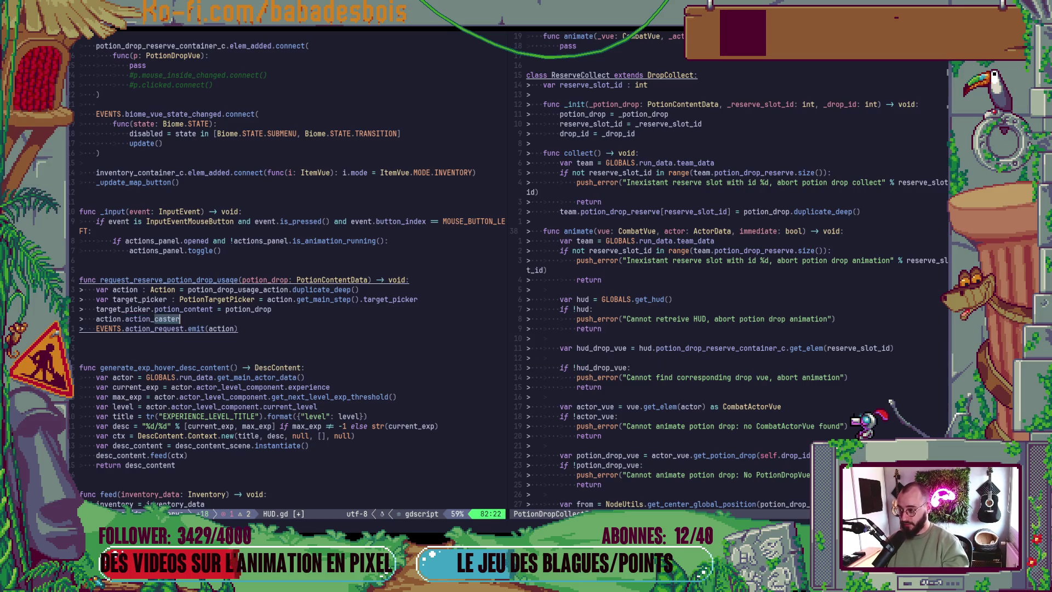
type("potion_drop")
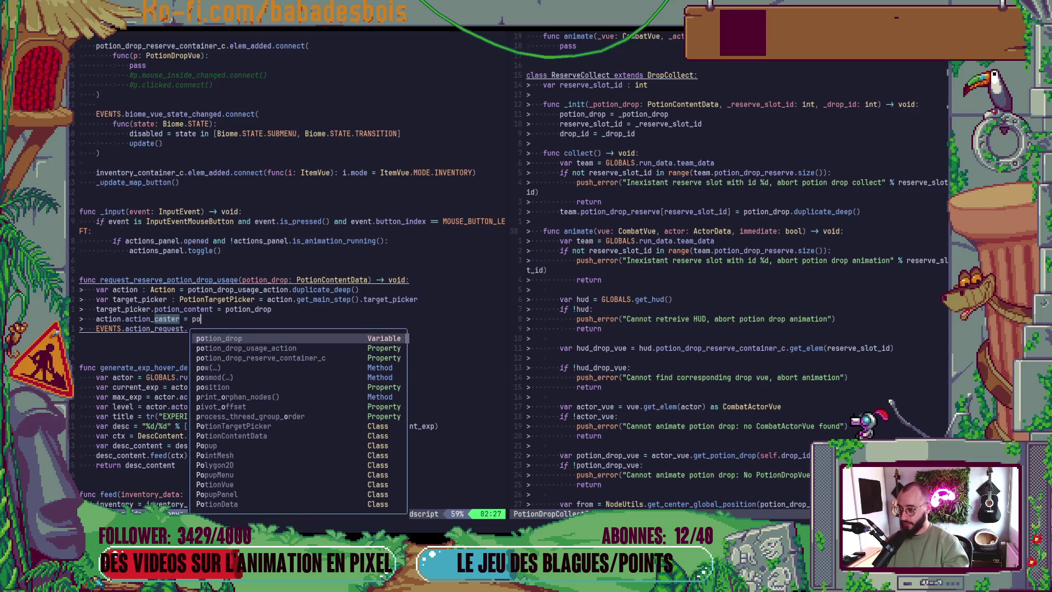
type(":w")
key("Return")
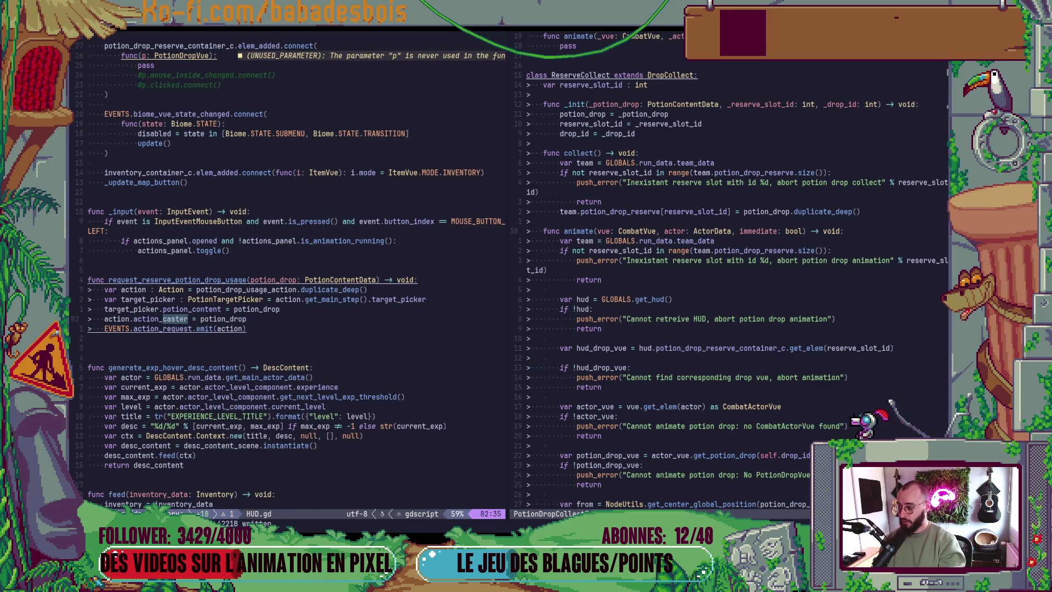
Add a blank line below line 82, save again, and search files for 'Potioncont'
key("bracketright")
key("space")
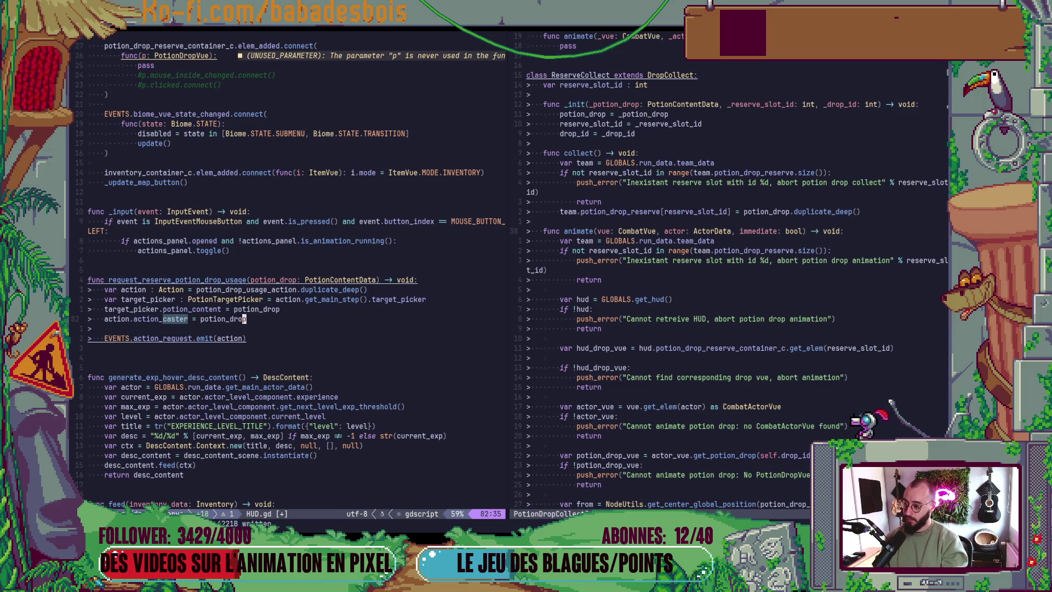
type(":w")
key("Return")
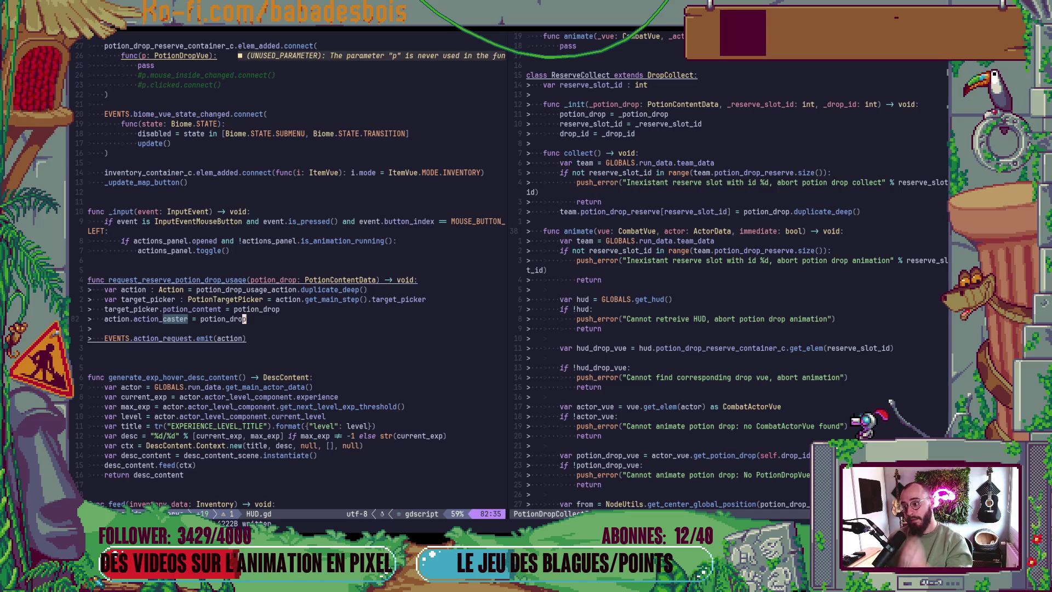
key("space")
type("f")
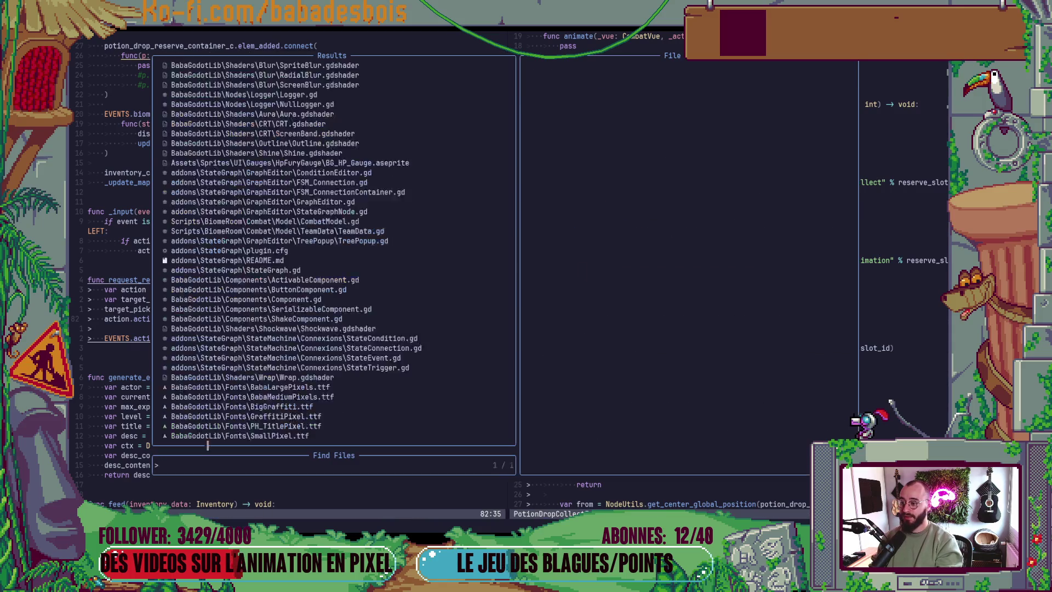
type("Potioncont")
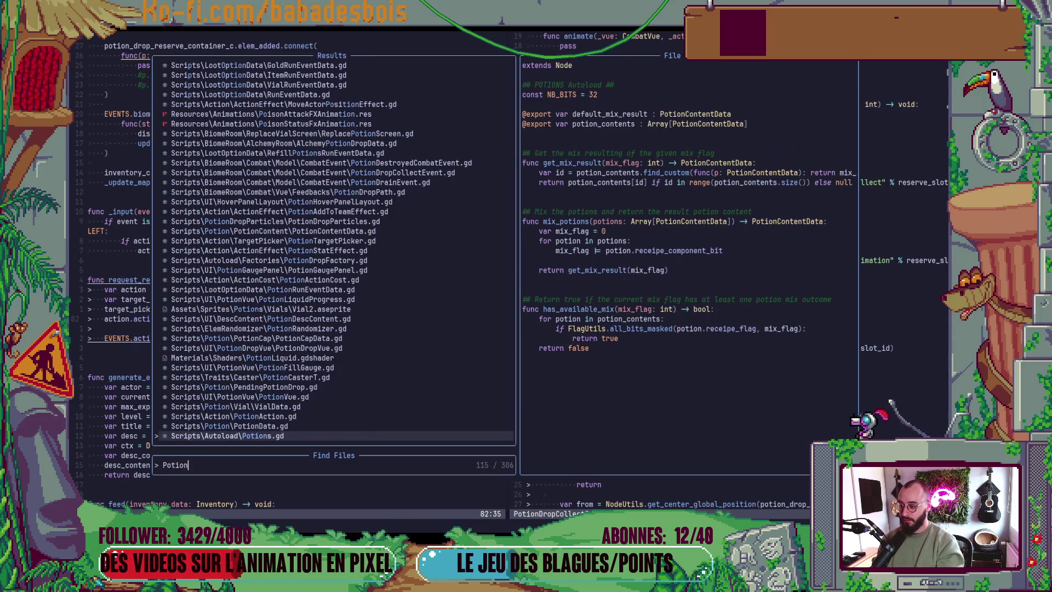
Open PotionContentData.gd, jump to the ElemData definition, and come back
key("Return")
key("j")
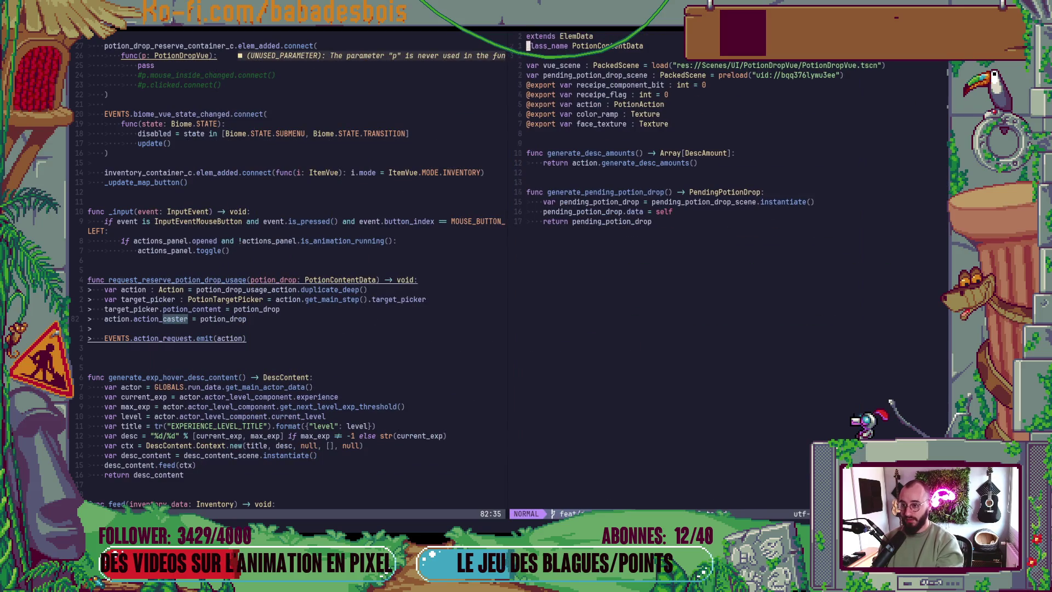
key("k")
key("g")
key("l")
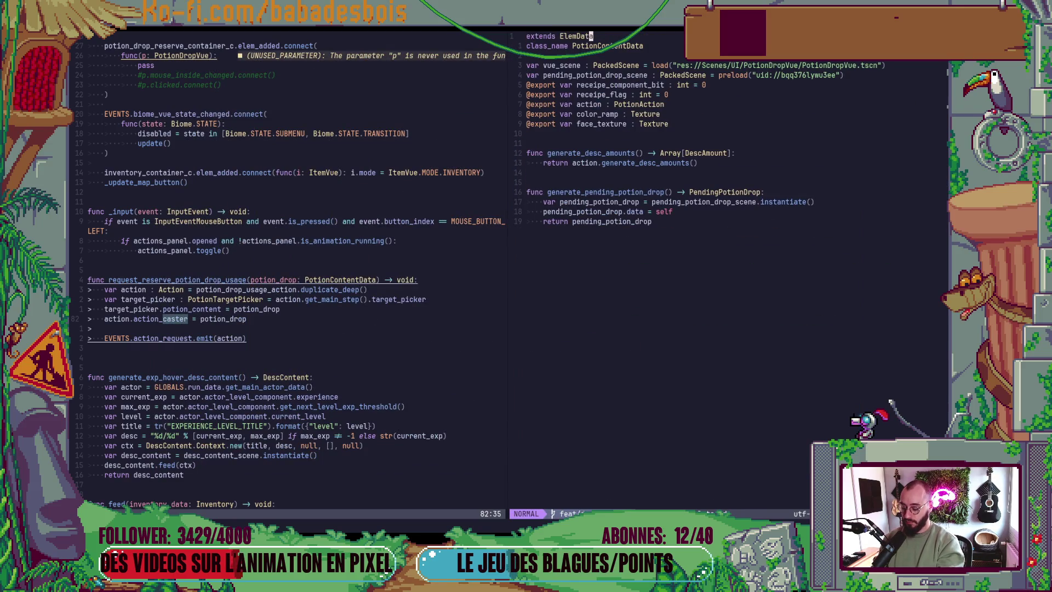
key("g")
key("d")
key("ctrl+o")
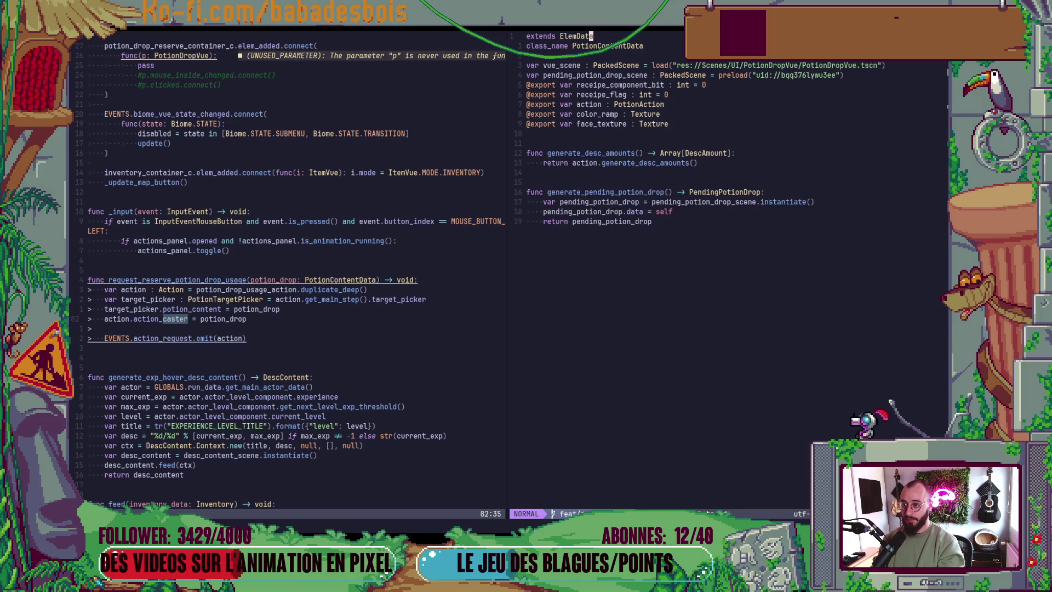
key("j")
key("j")
key("j")
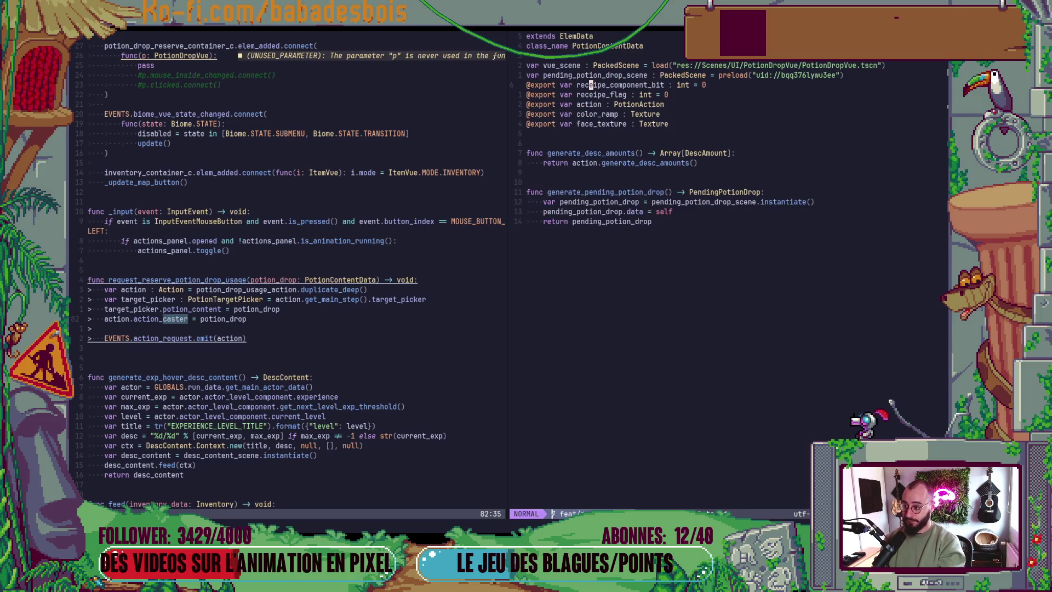
Clear the caster search highlight in HUD.gd, then refocus the PotionContentData.gd pane
key("ctrl+w")
key("h")
key("colon")
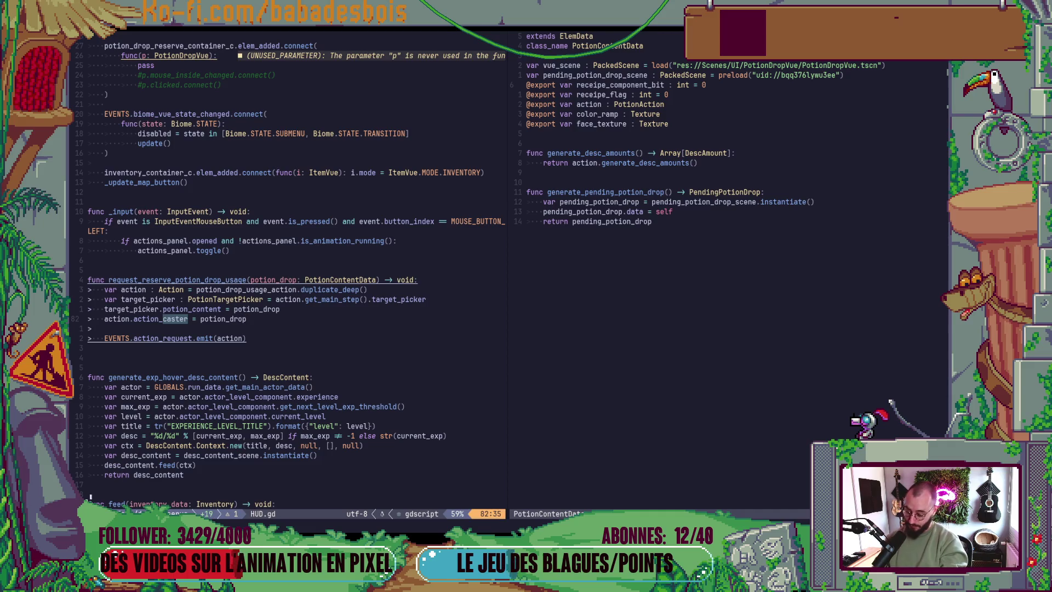
key("Escape")
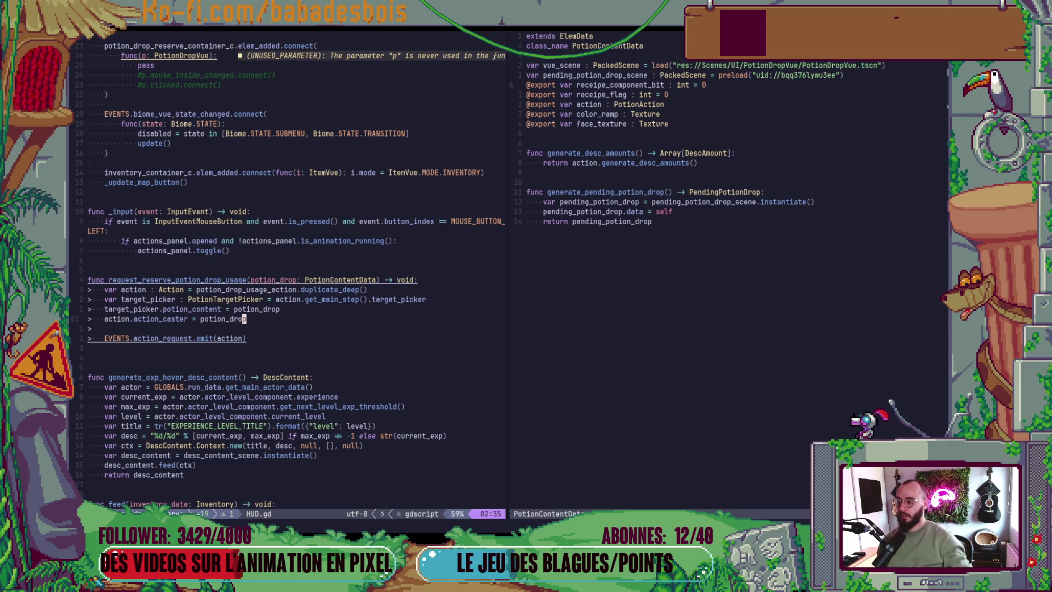
scroll(436, 319, "up", 3)
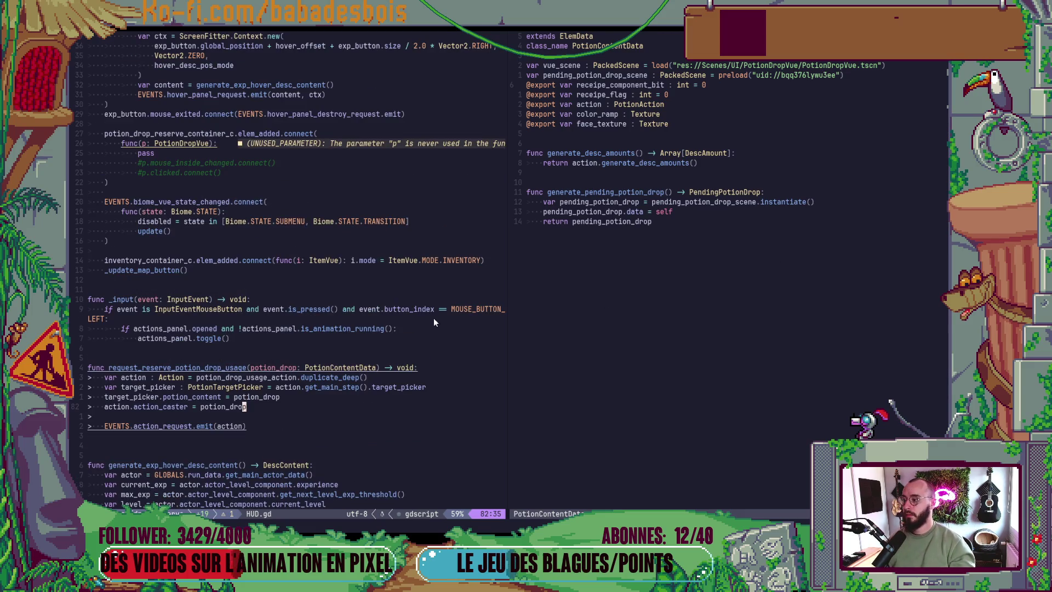
scroll(431, 323, "down", 1)
left_click(798, 335)
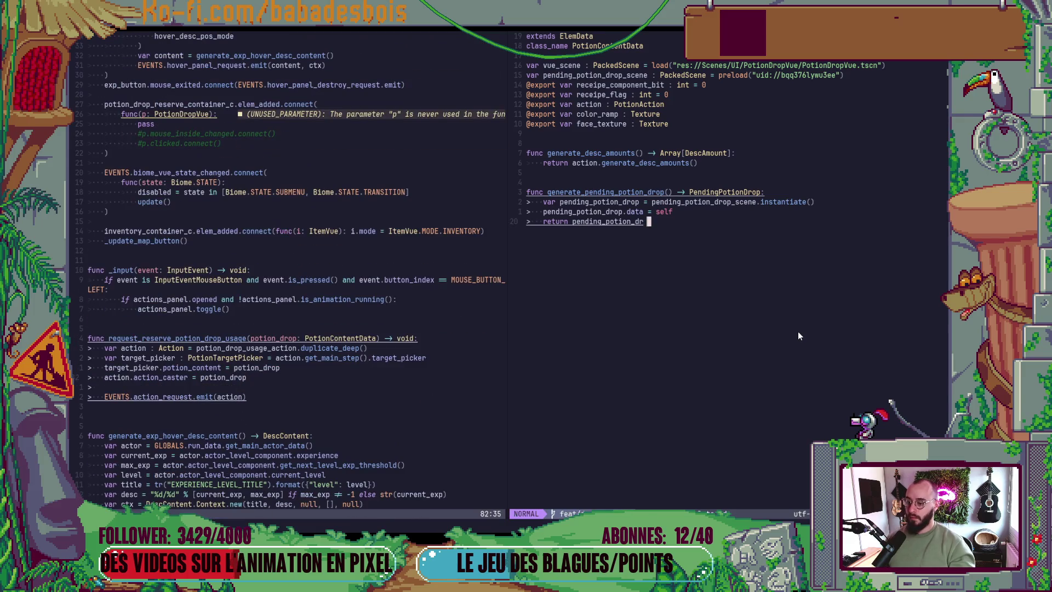
Return to PotionDropCollectEvent.gd and delete the .duplicate_deep() call on line 36
key("ctrl+o")
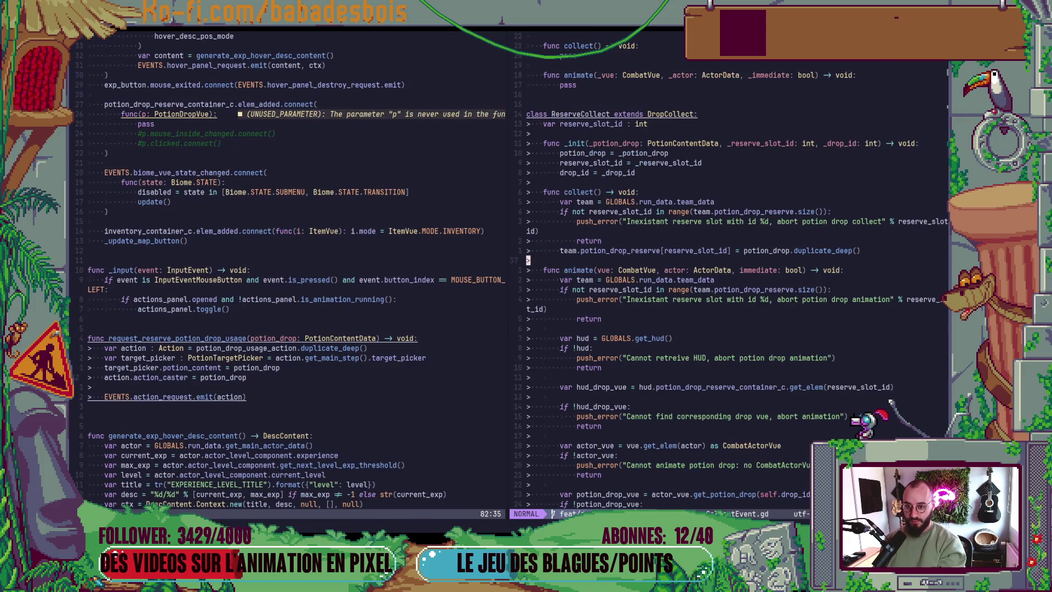
key("k")
key("k")
key("dollar")
key("shift+f")
key("c")
key("shift+f")
key("period")
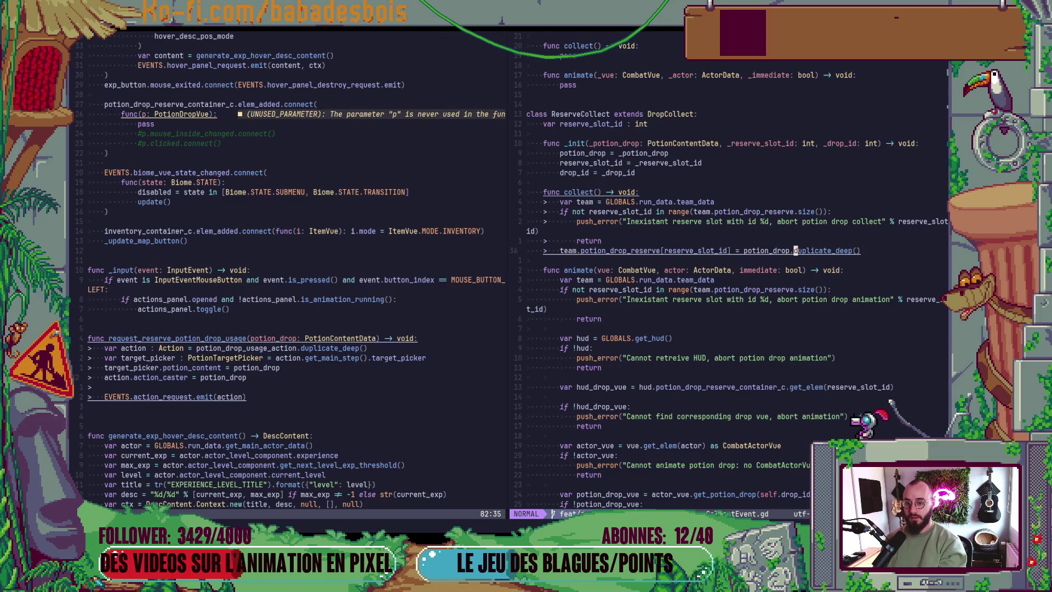
key("shift+d")
Save the file without the deep copy, then undo and save again to restore it
key("colon")
type("w")
key("Return")
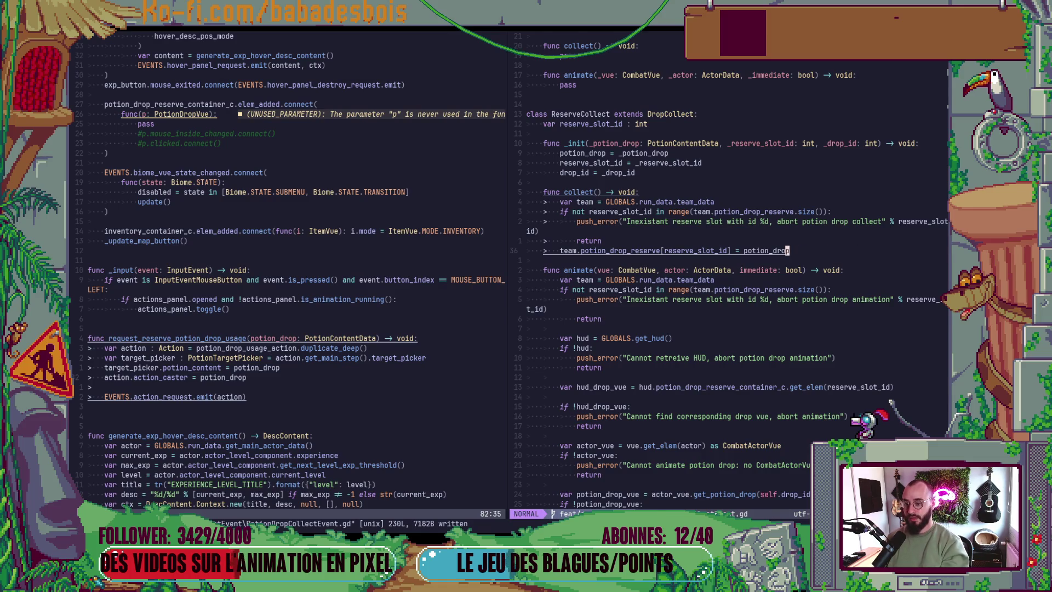
type("uplicate_deep(")
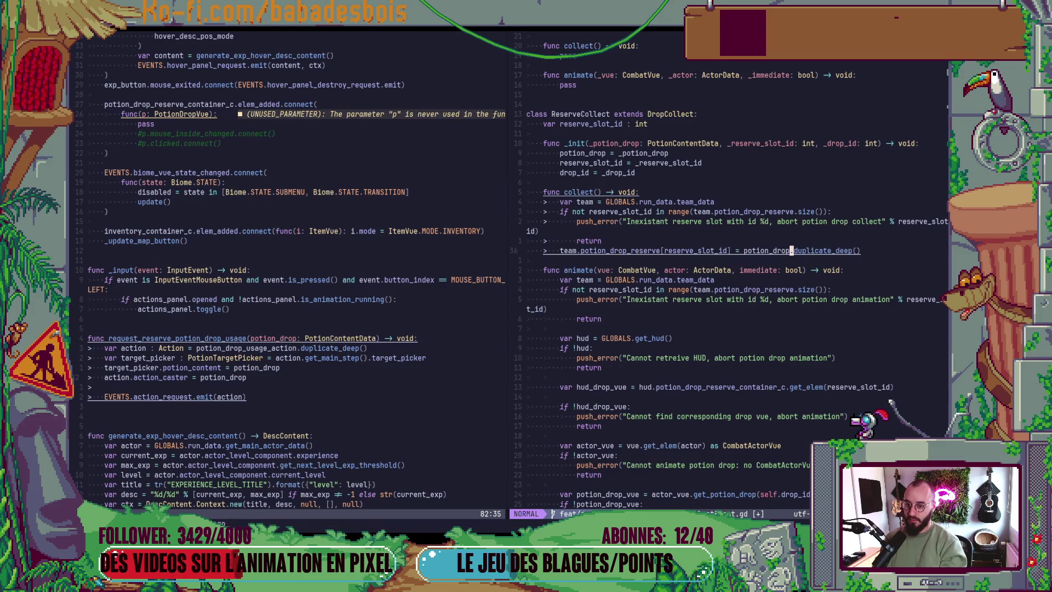
type(":w")
key("Return")
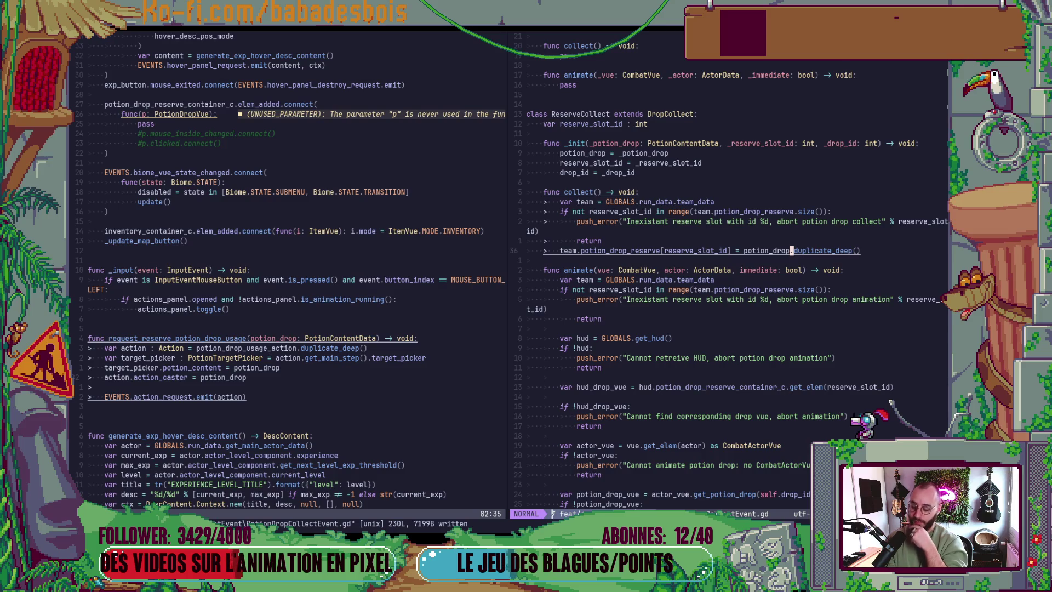
Move focus back to the HUD.gd pane on the left
key("ctrl+w")
key("h")
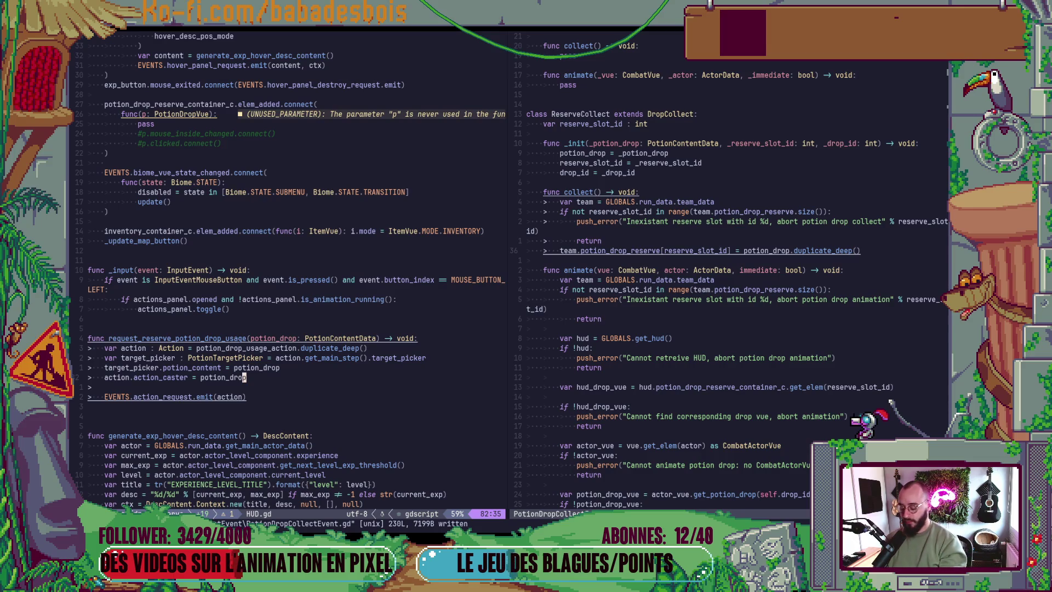
key("i")
key("Escape")
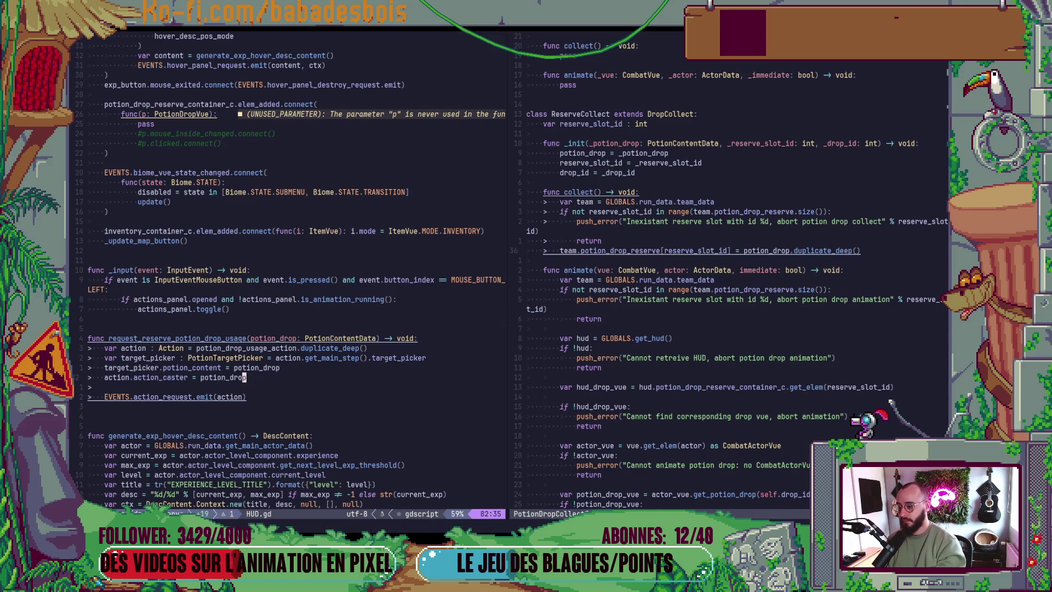
Find and open TargetChoiceModule.gd in the right split
key("space")
key("f")
key("f")
type("Ta")
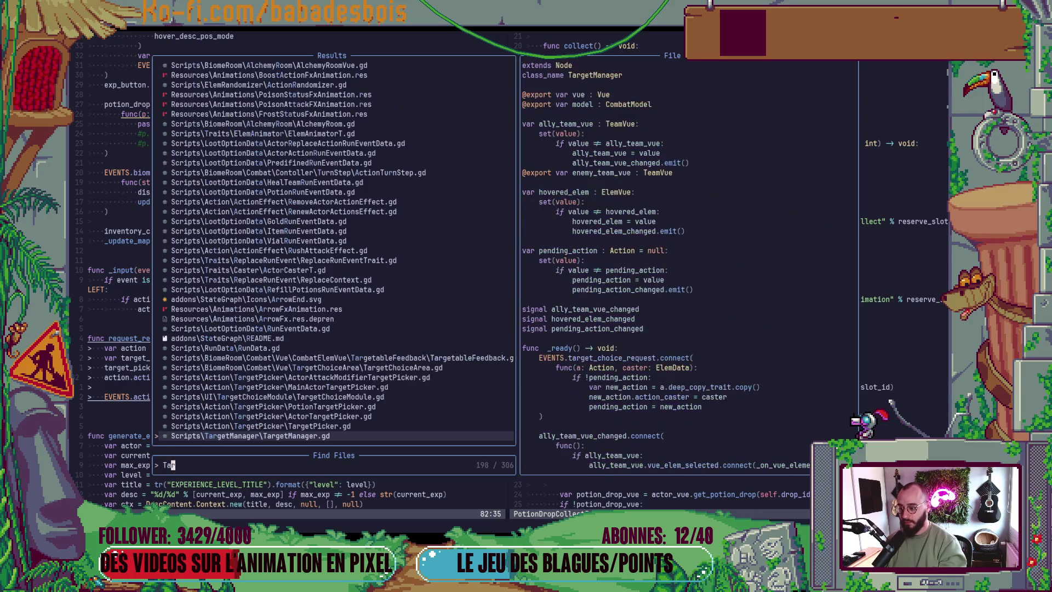
key("Escape")
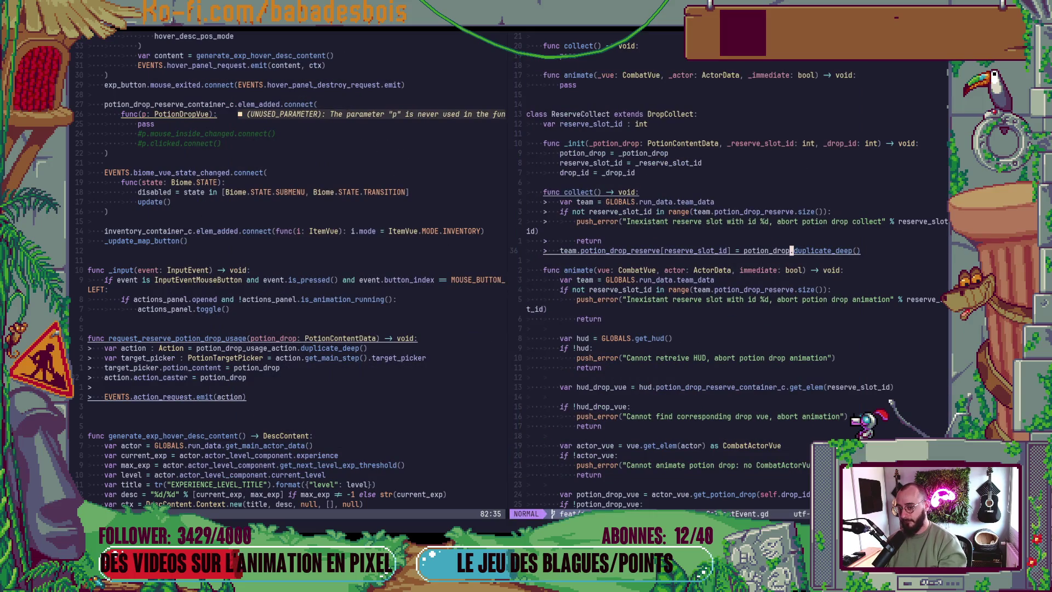
key("space")
key("f")
key("f")
type("TargetP")
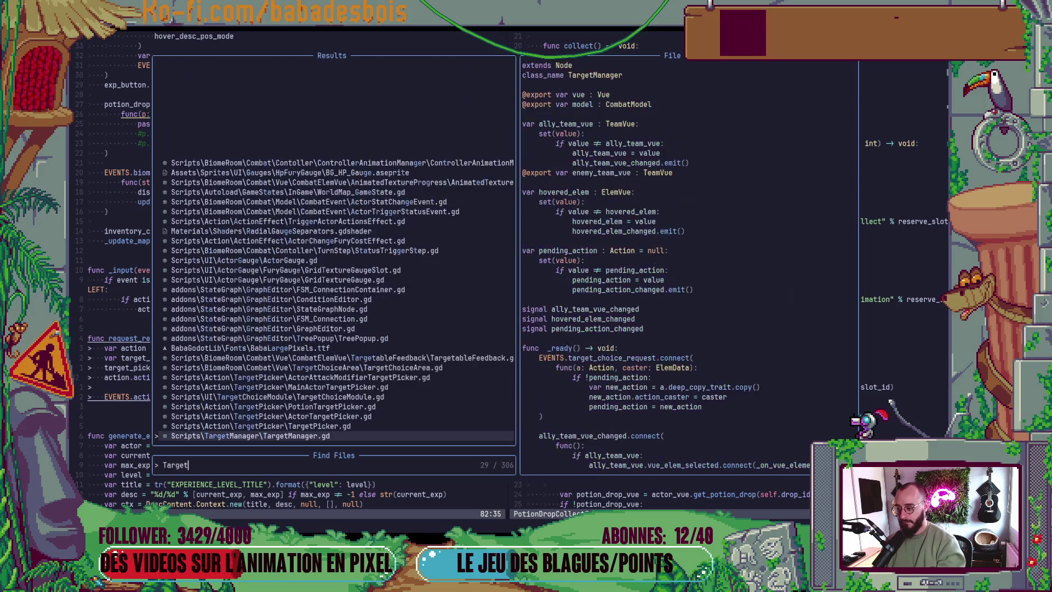
key("BackSpace")
type("Choic")
key("Return")
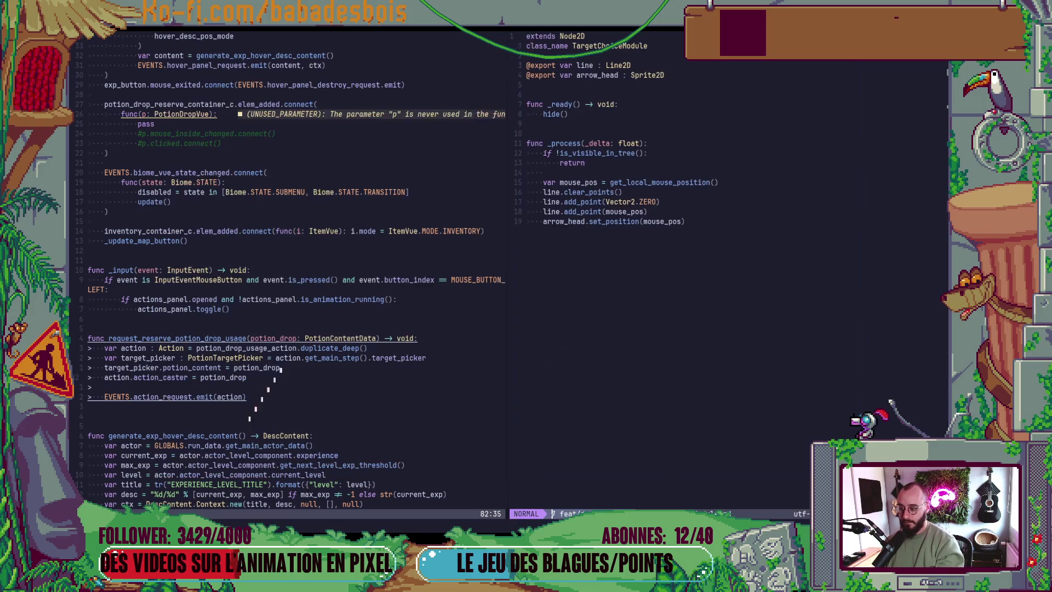
Open TargetManager.gd in the right split via the file finder
key("space")
key("f")
key("f")
type("Target")
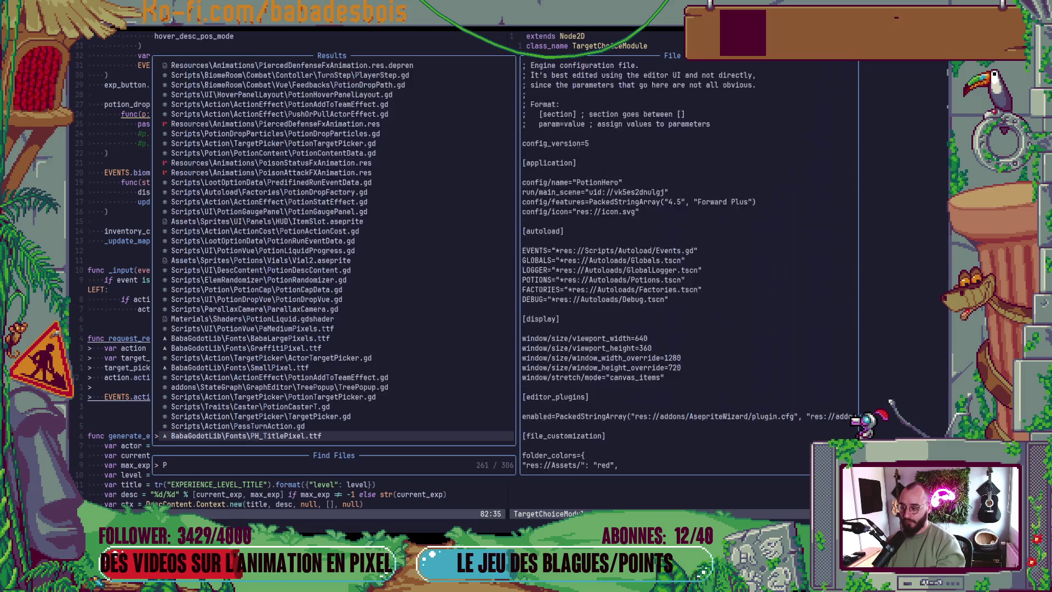
type("Man")
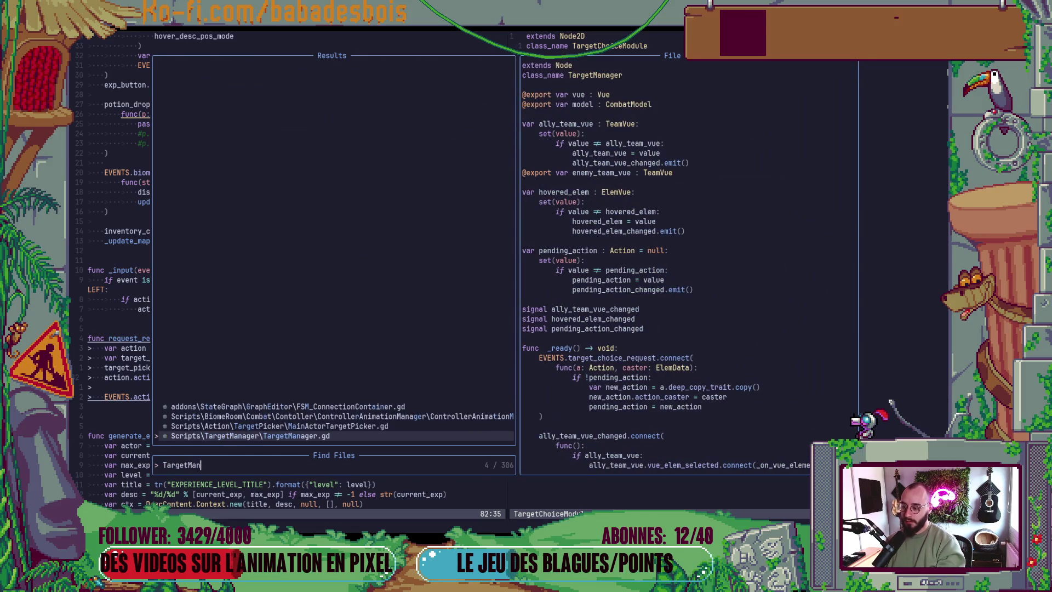
key("Return")
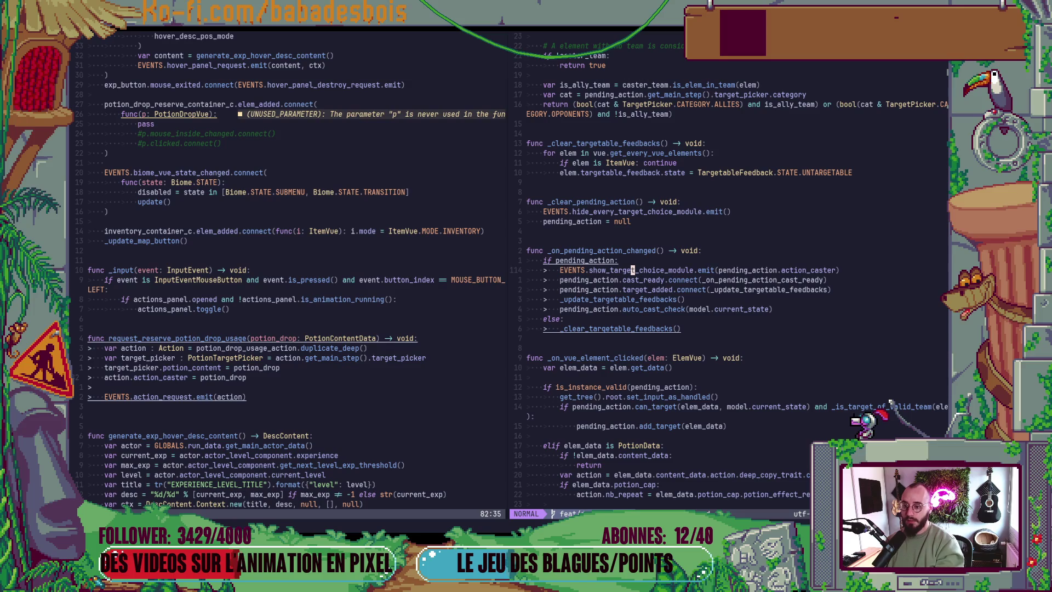
Search the project for show_target_choice_module and select the ElemVue.gd usage
key("j")
key("j")
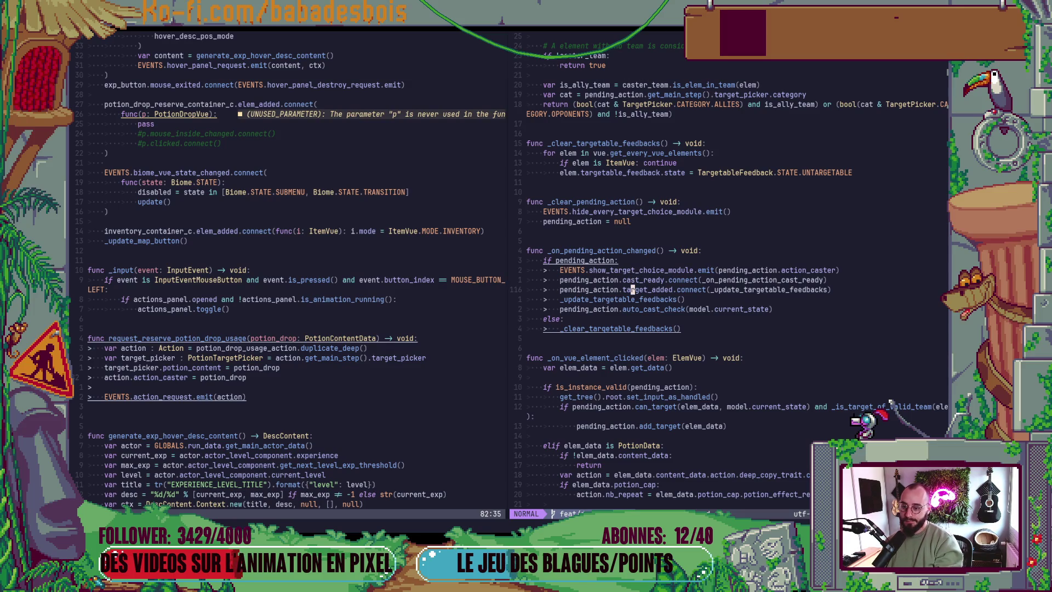
key("k")
key("k")
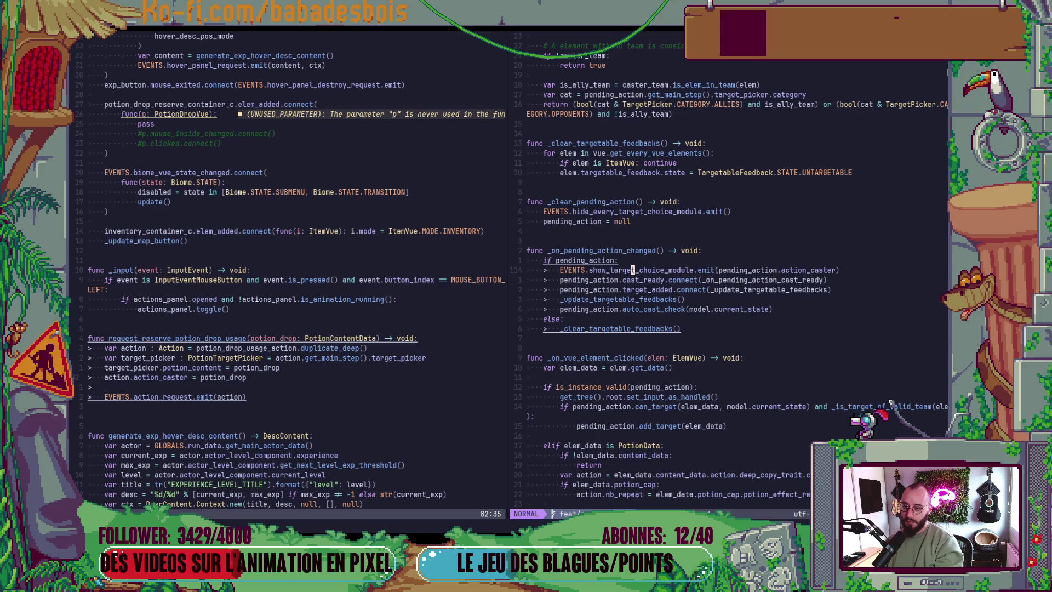
key("dollar")
key("b")
key("b")
key("h")
key("h")
key("h")
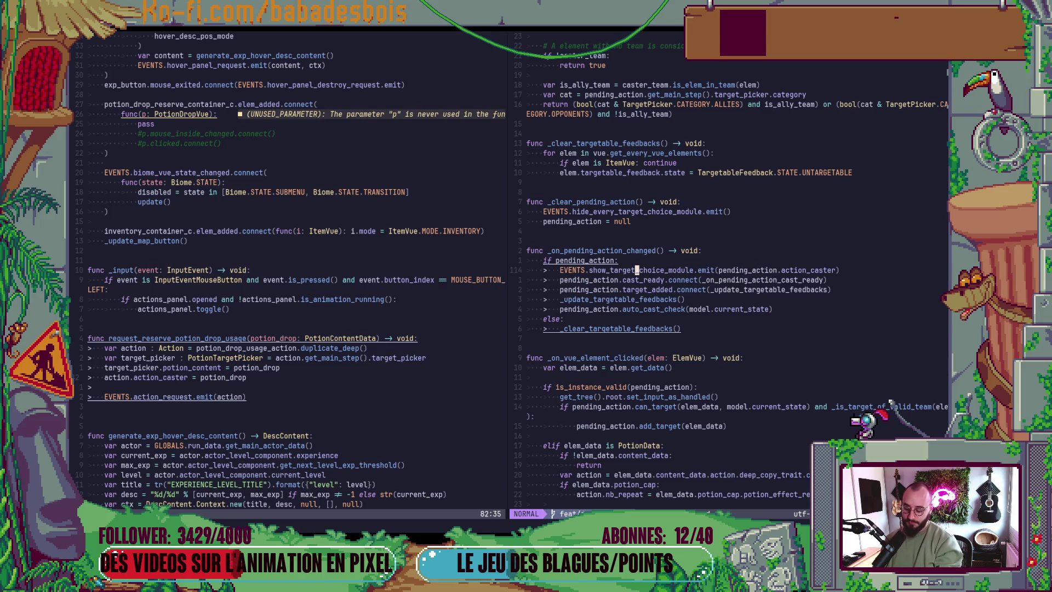
key("space")
key("s")
key("w")
key("Up")
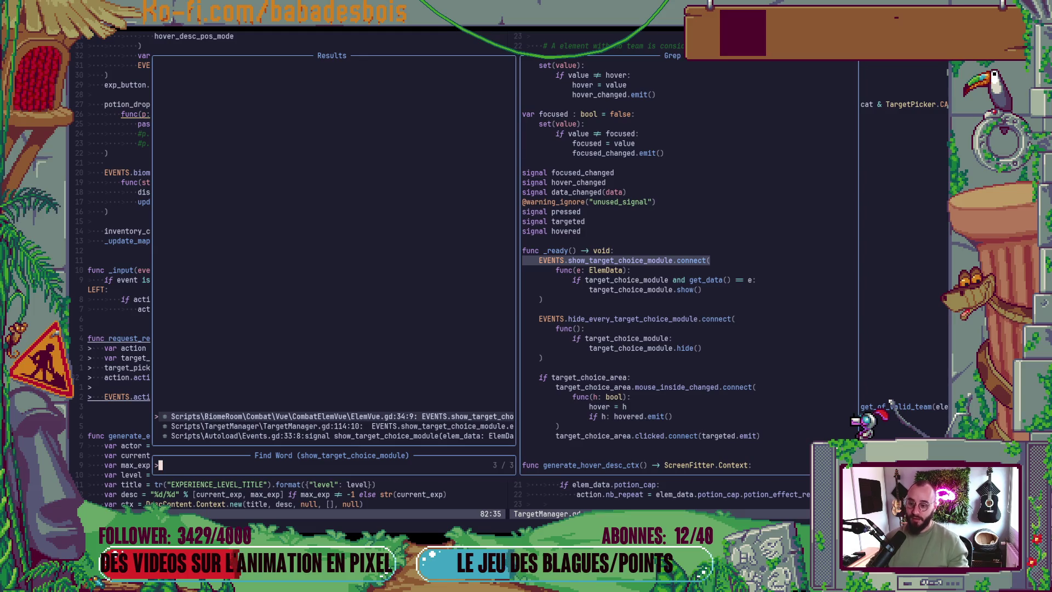
Jump to the TargetManager.gd usage at line 114, then focus HUD.gd at line 70
key("Down")
key("Return")
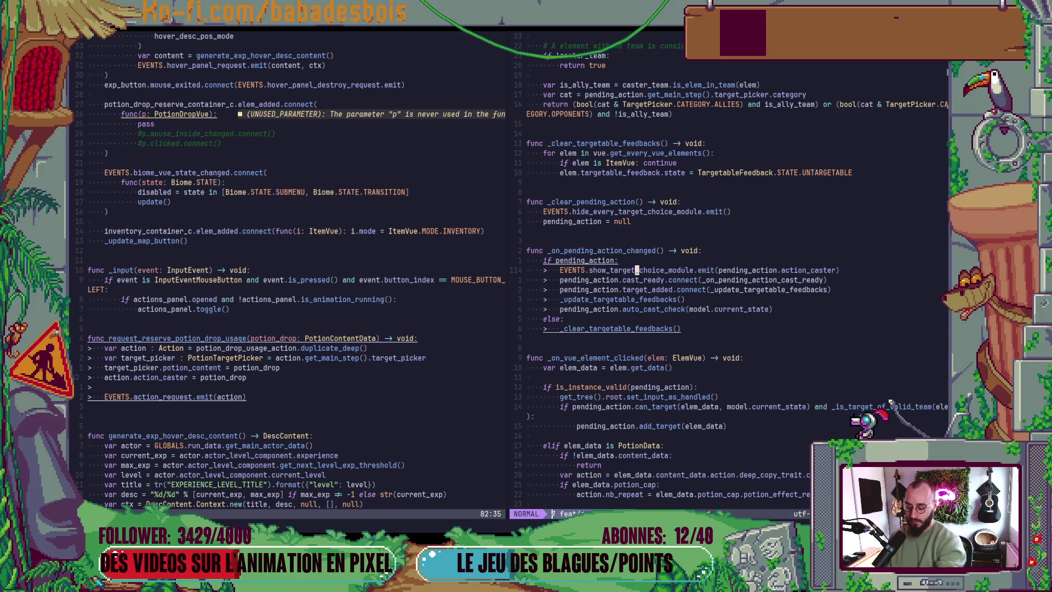
left_click(416, 247)
left_click(416, 251)
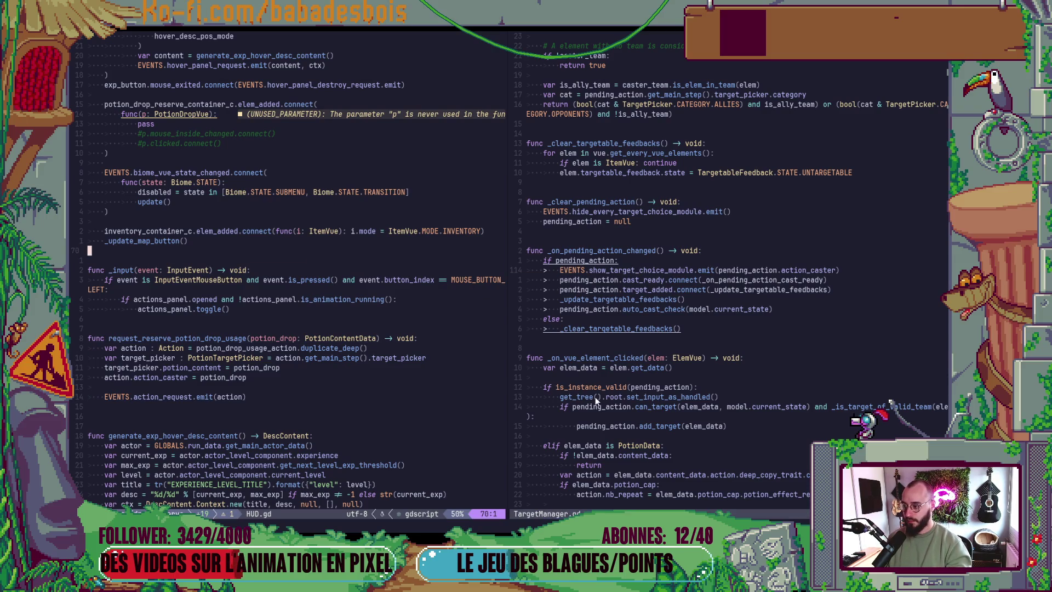
key("space")
type("fPoti")
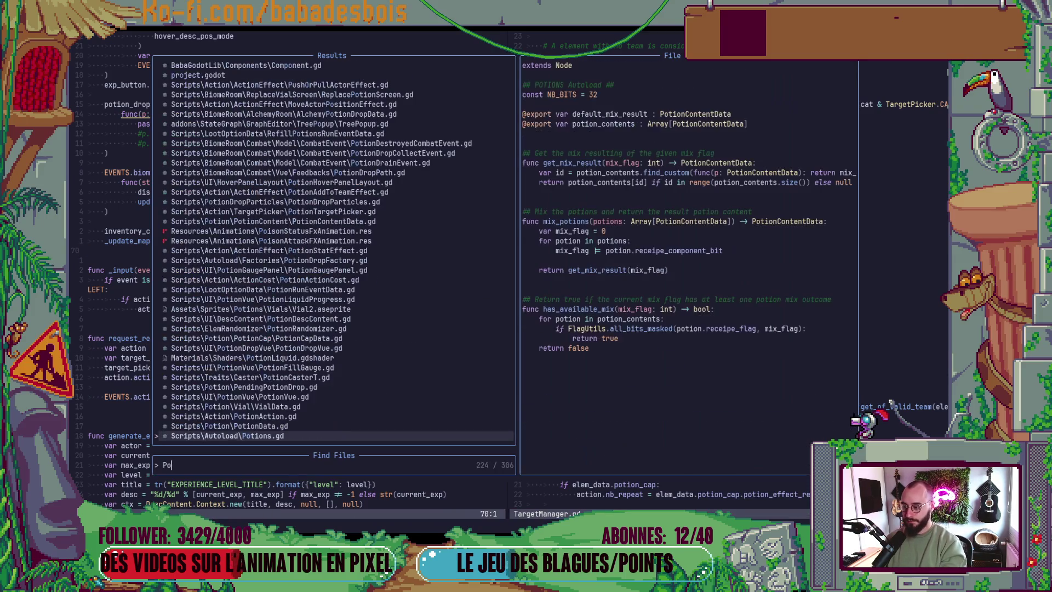
type("onDrop")
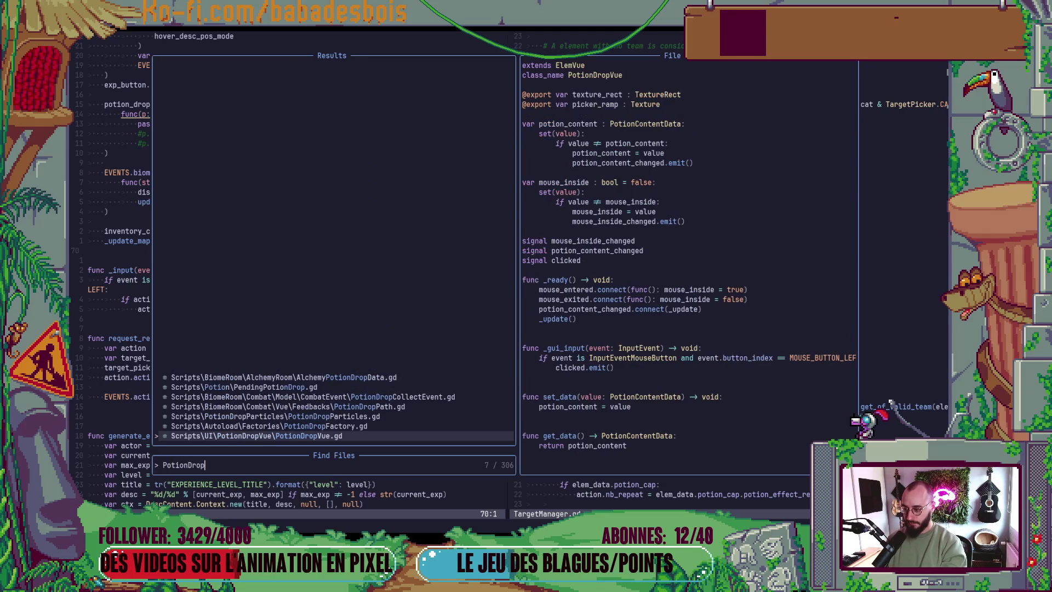
key("BackSpace")
key("BackSpace")
key("BackSpace")
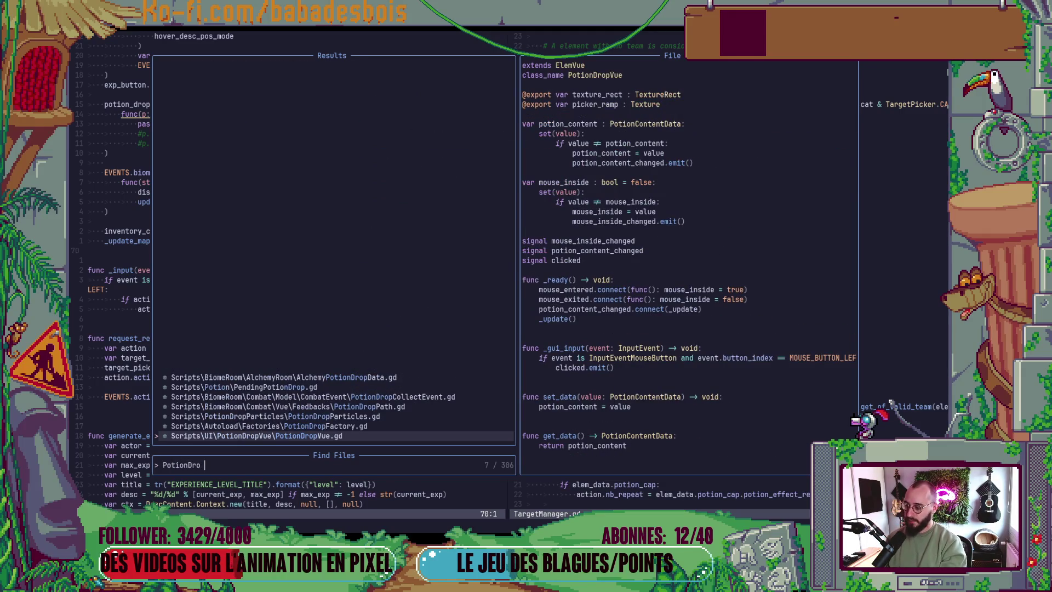
type("VueCon")
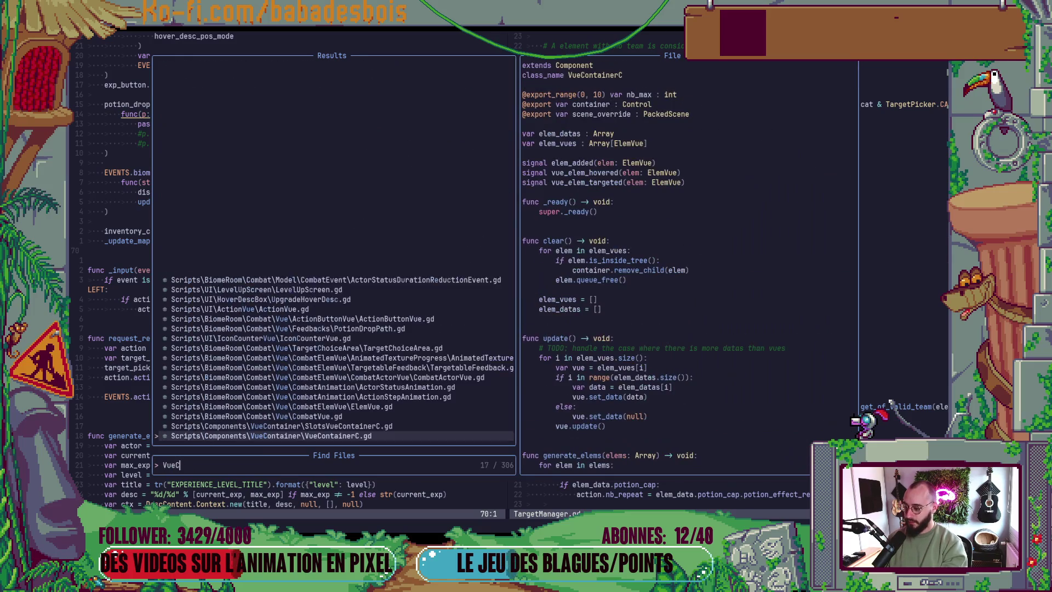
key("Return")
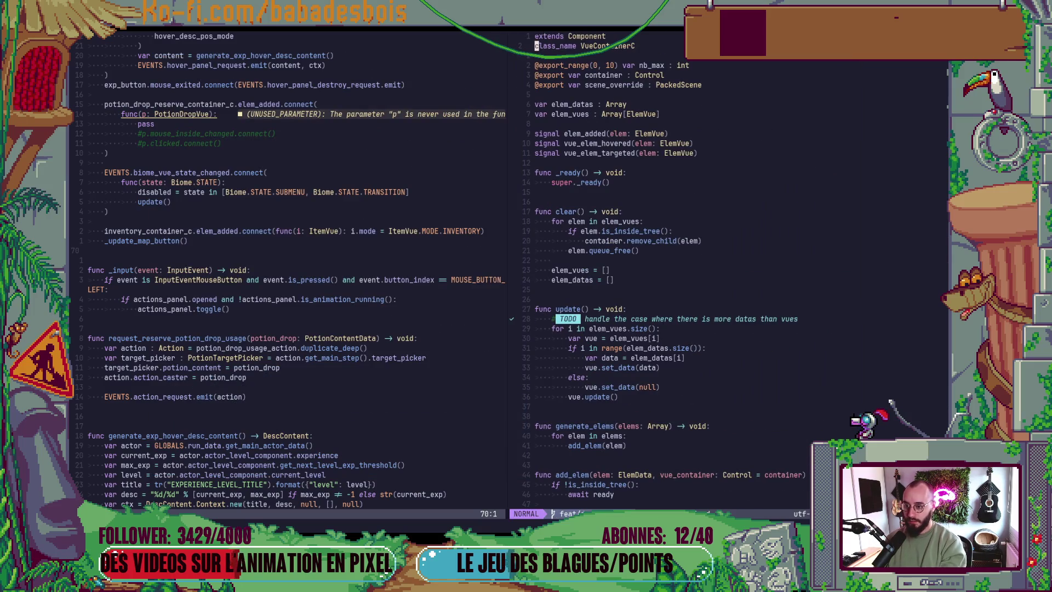
key("j")
key("j")
key("j")
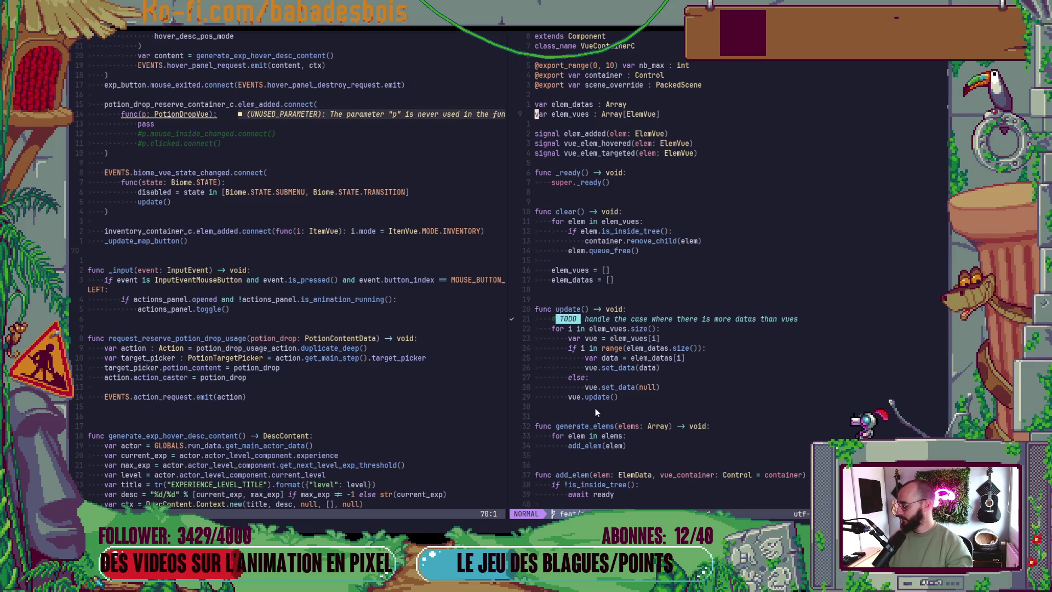
scroll(594, 325, "down", 11)
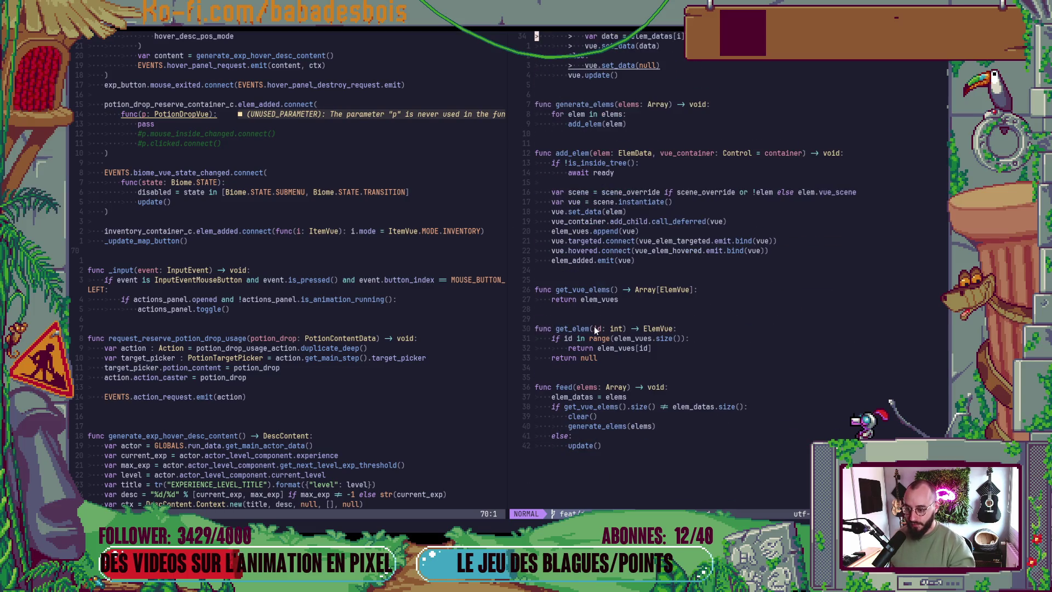
scroll(596, 329, "up", 11)
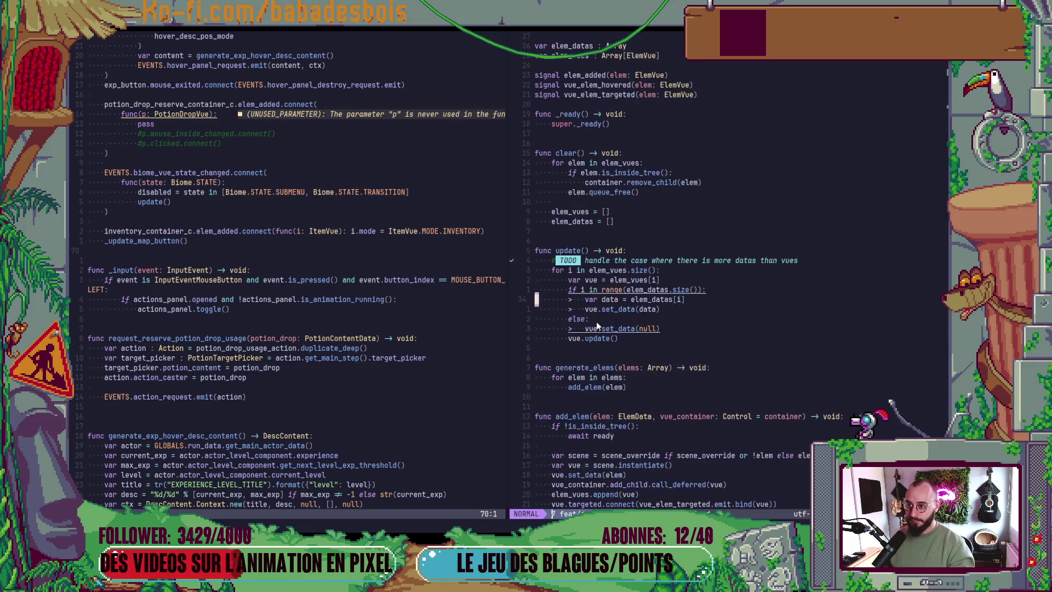
left_click(572, 103)
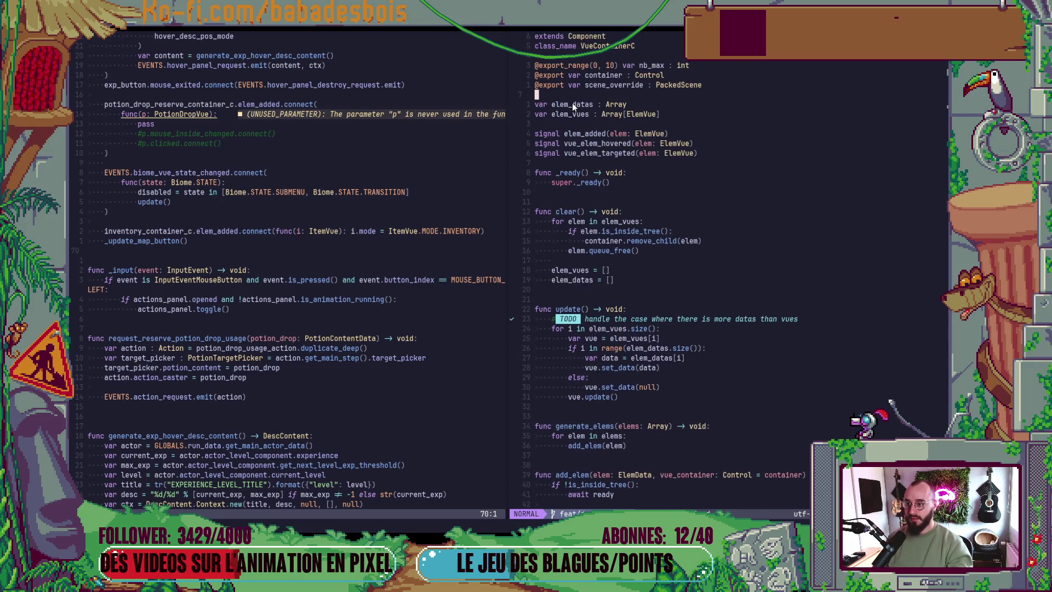
type("O")
type("@export var du")
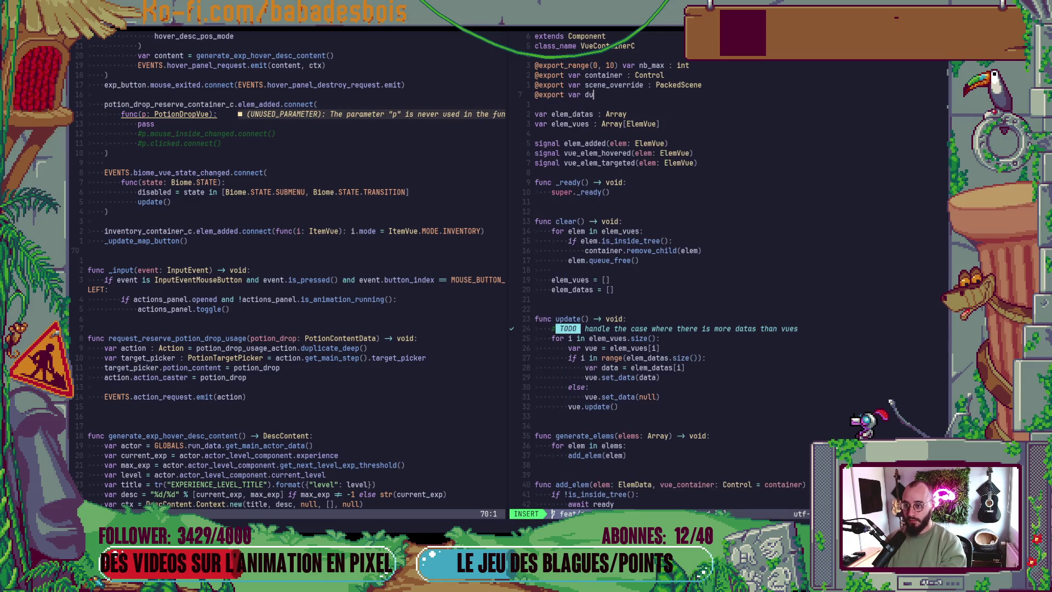
type("plicate")
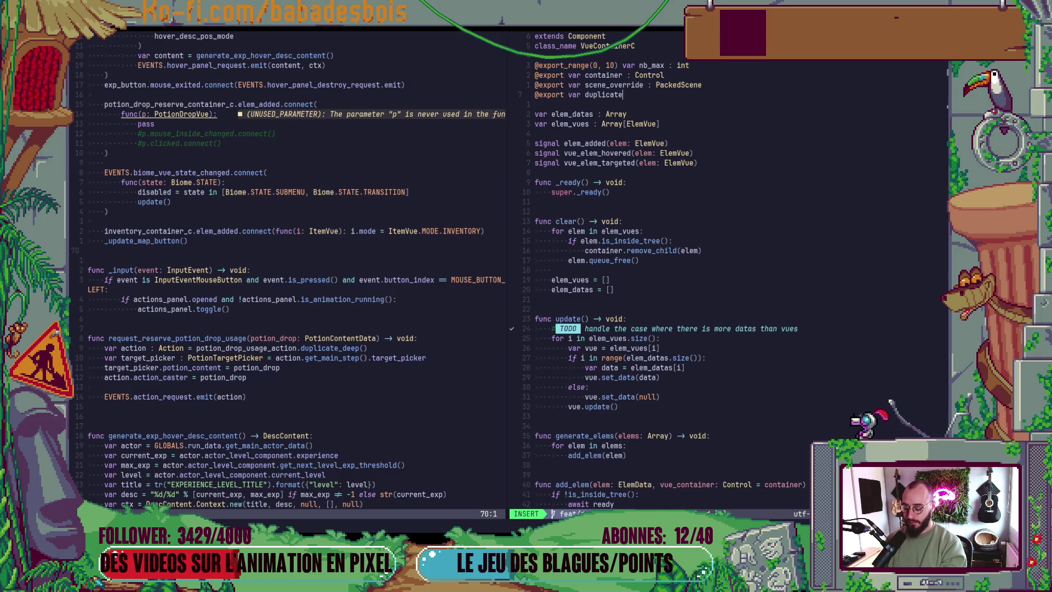
type("_data_on")
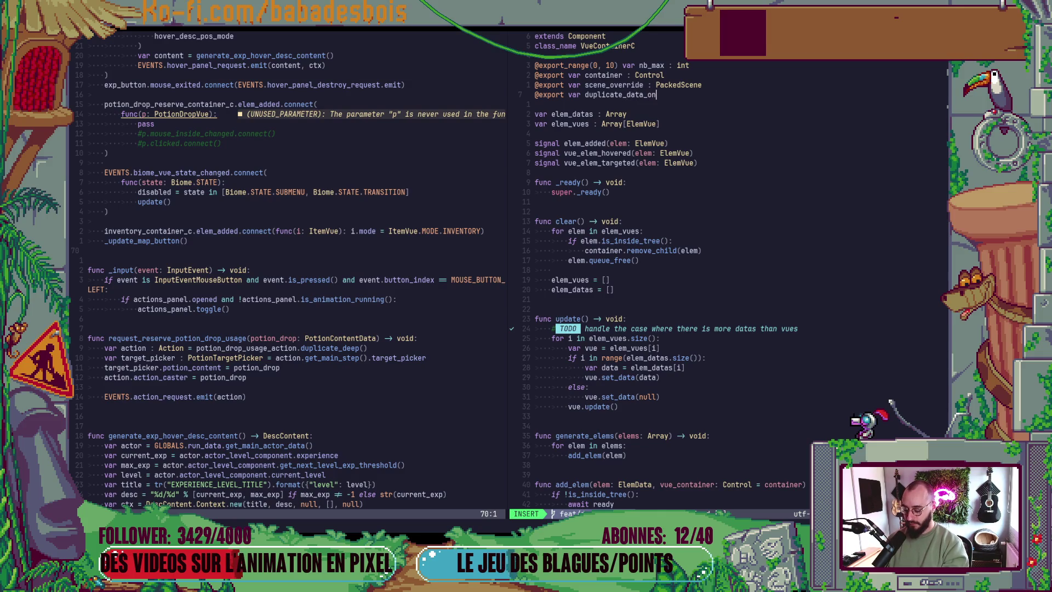
type("_feed ")
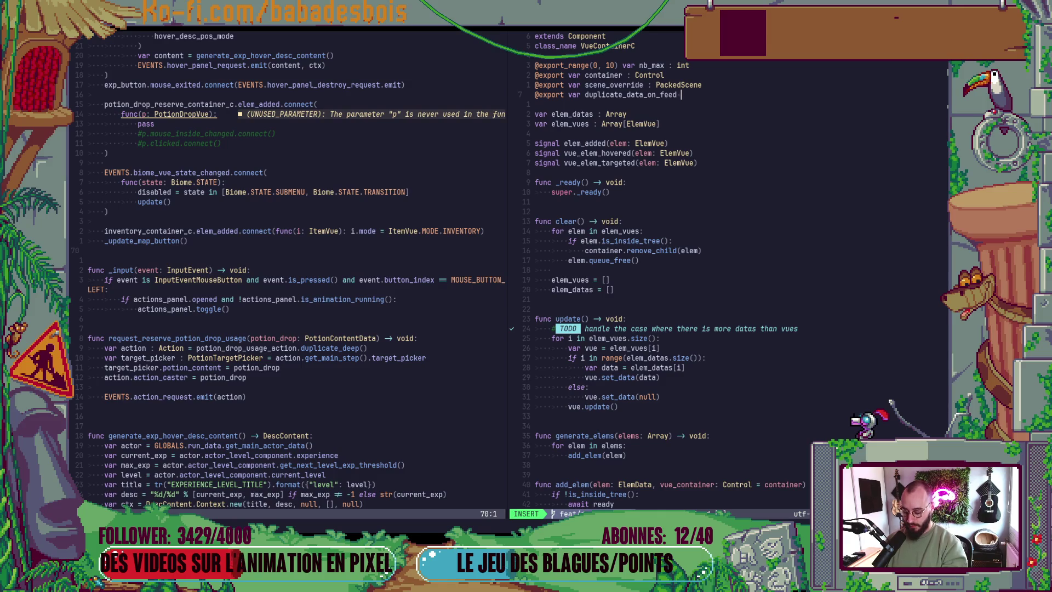
type(": bool =")
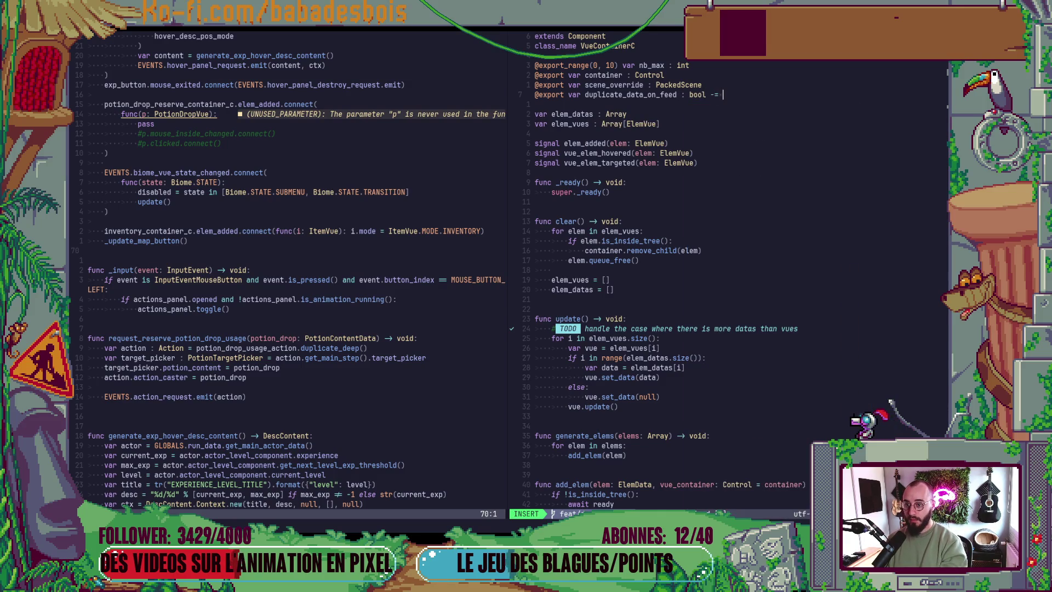
key("BackSpace")
key("BackSpace")
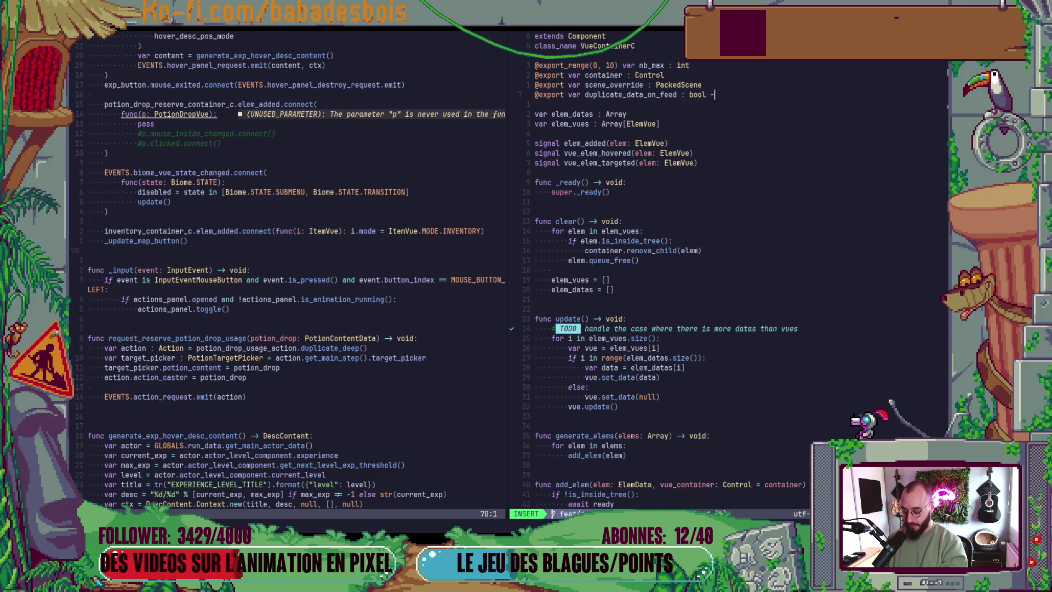
type("false")
key("Escape")
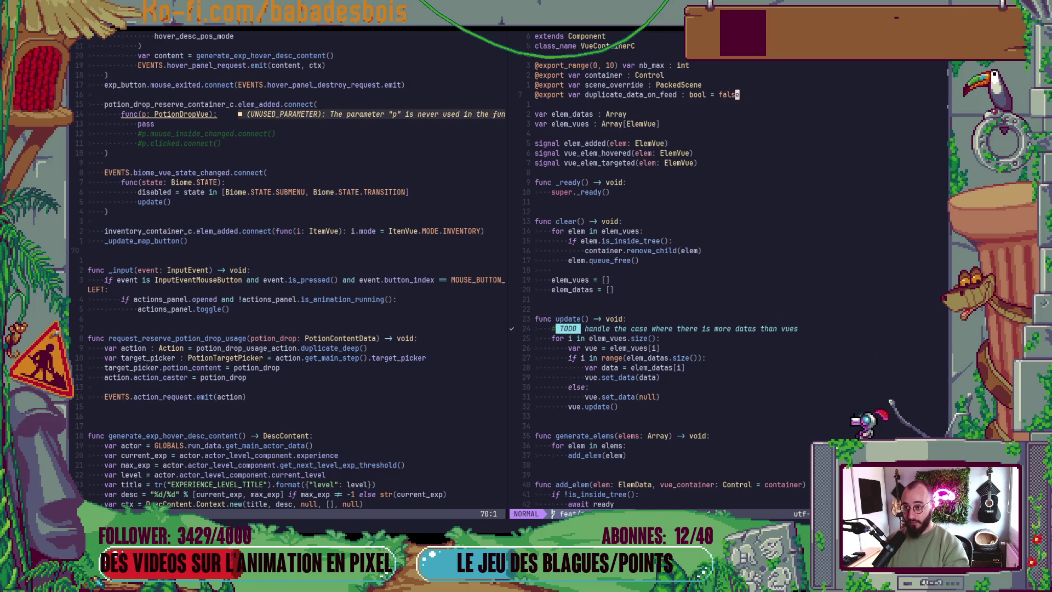
type(":w")
key("Return")
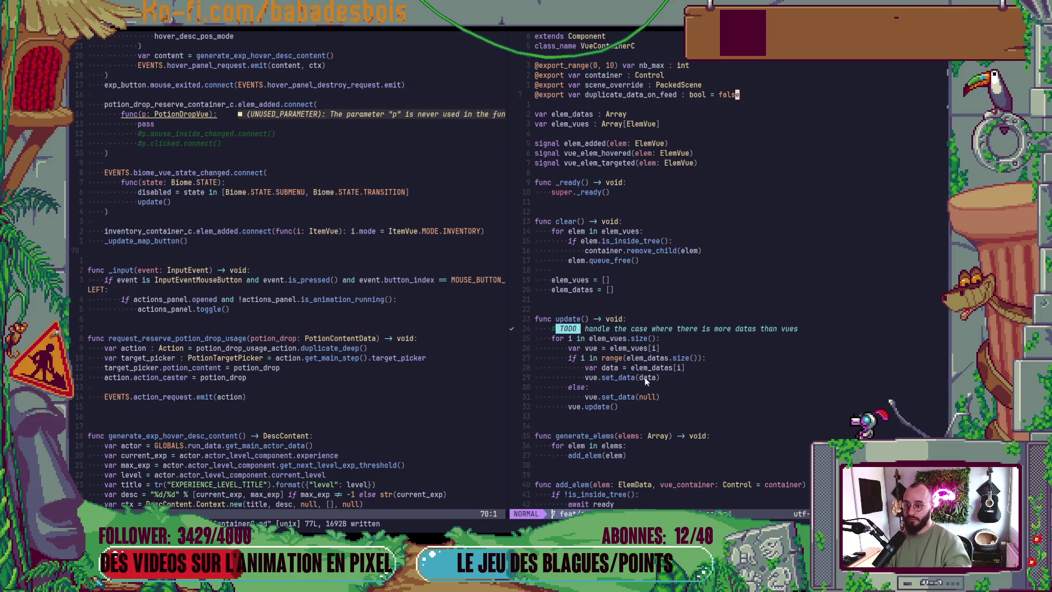
scroll(641, 333, "down", 4)
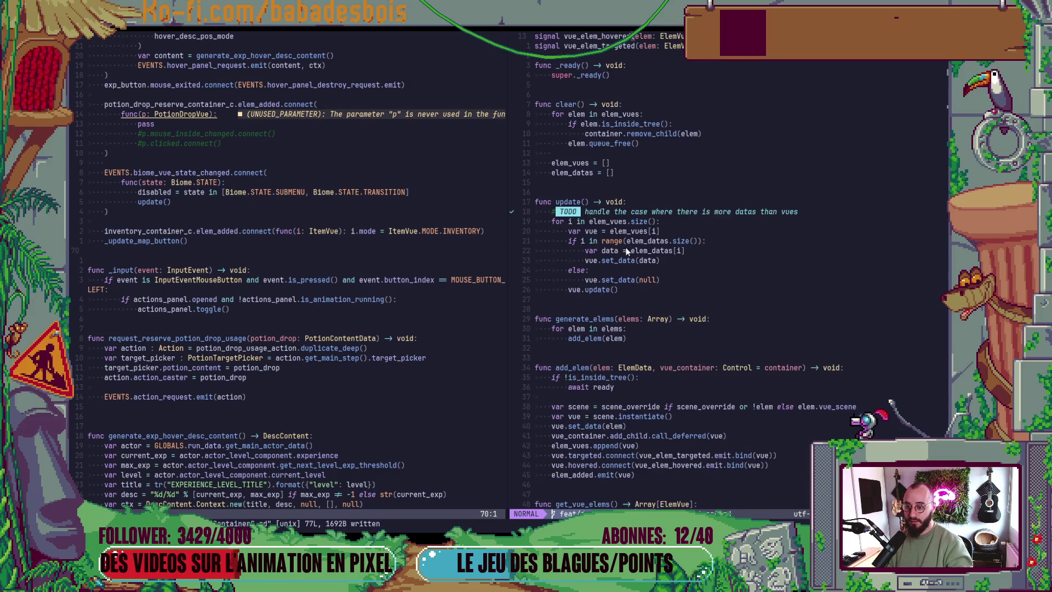
left_click(670, 260)
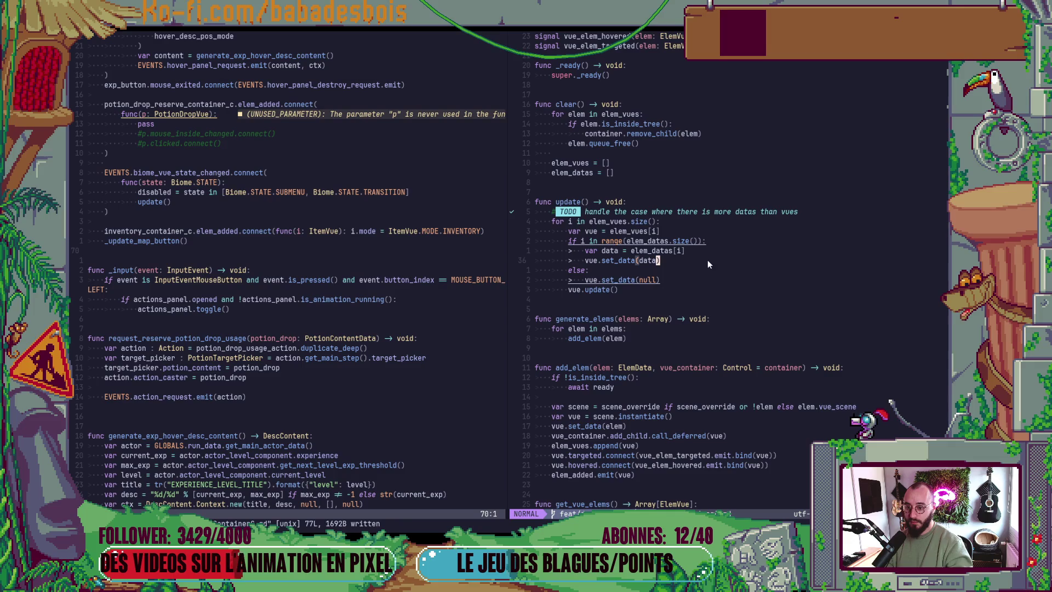
key("O")
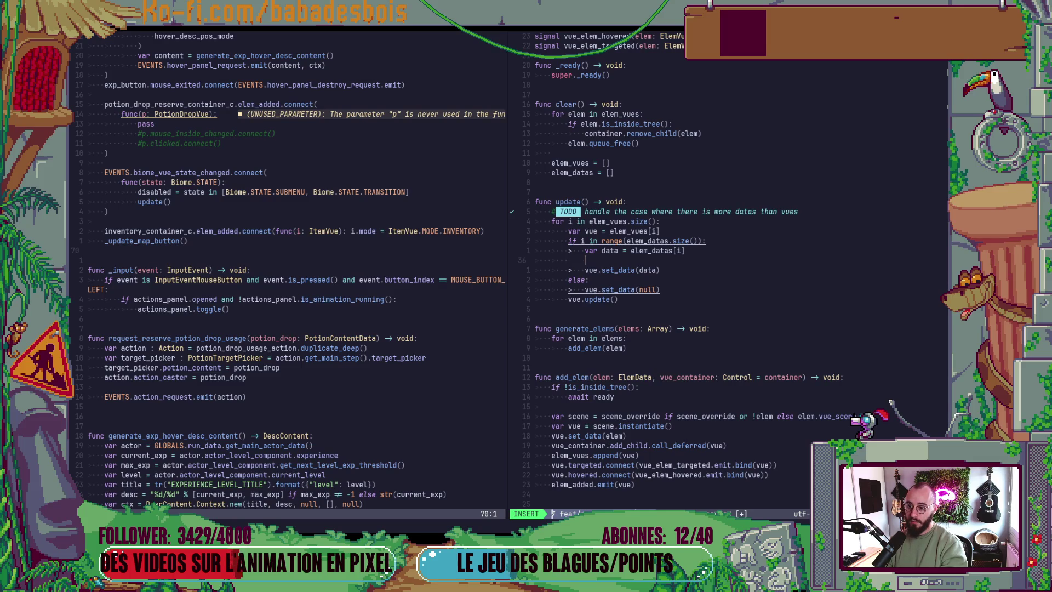
key("BackSpace")
key("BackSpace")
key("Escape")
key("colon")
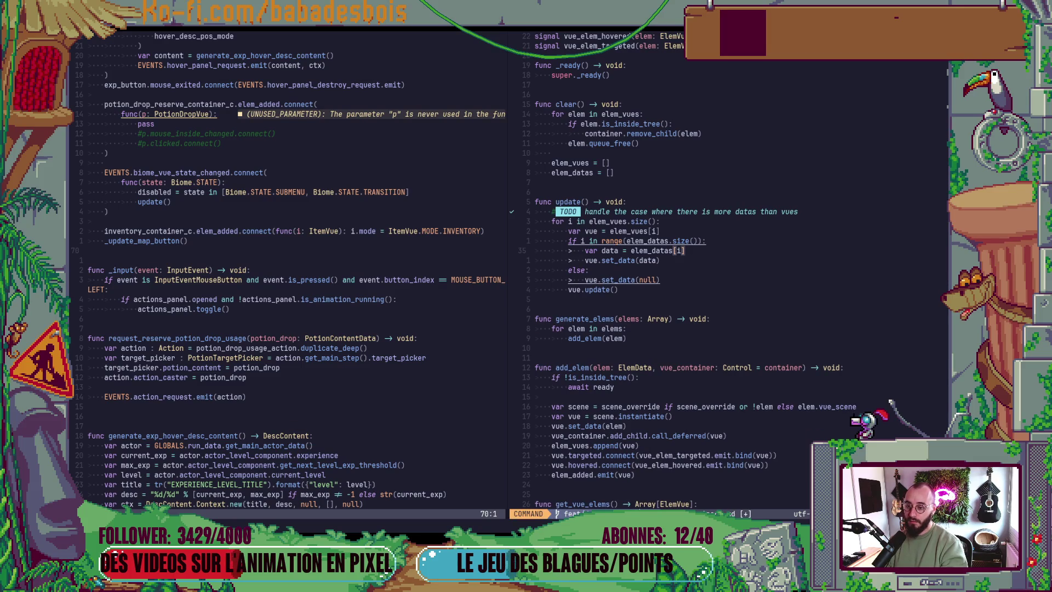
type("w")
key("Return")
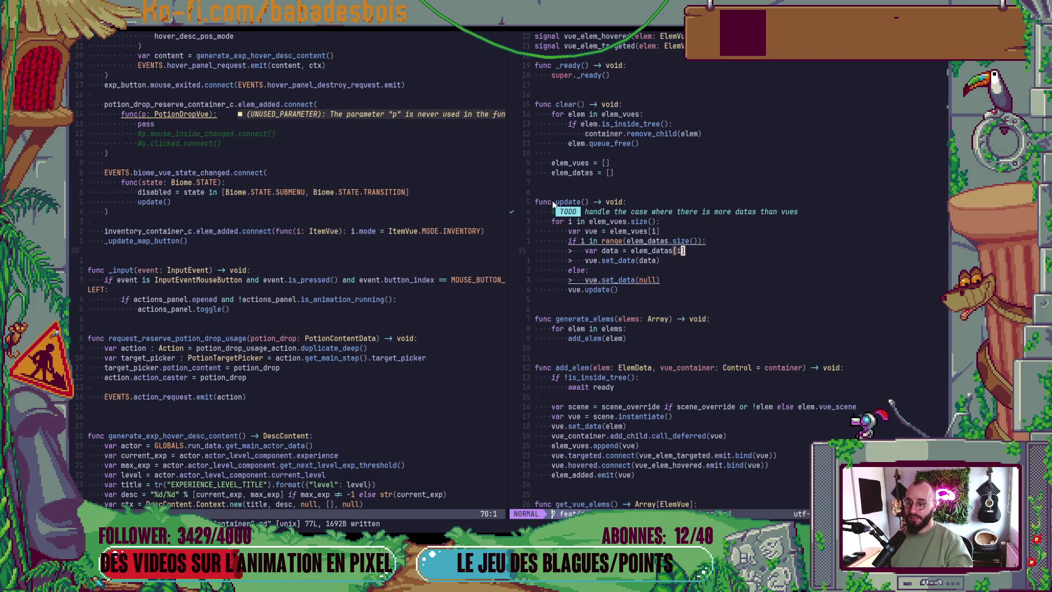
scroll(625, 304, "up", 4)
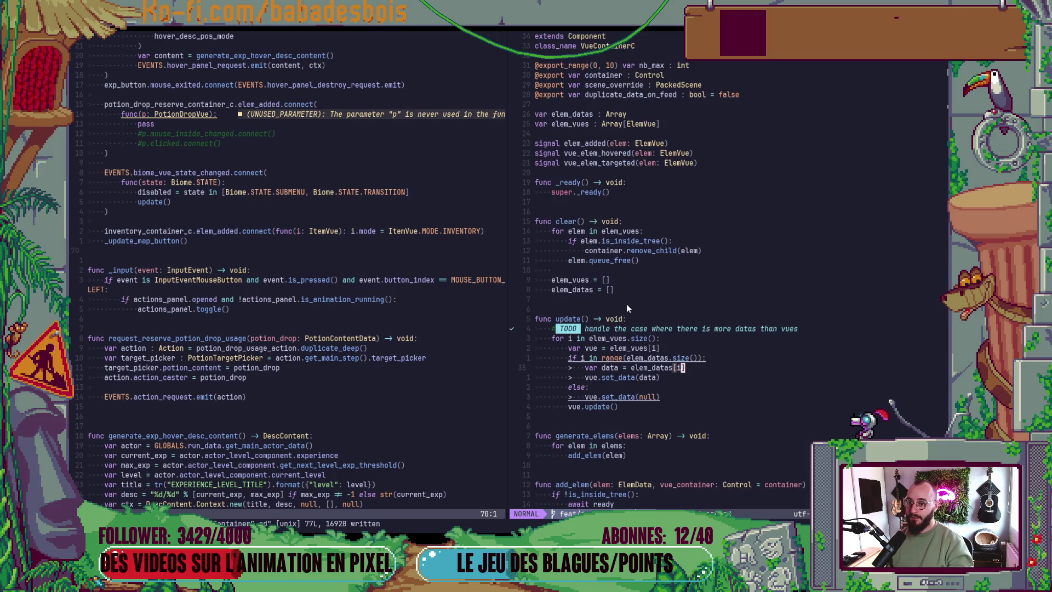
Delete the duplicate_data_on_feed export line and save the script
left_click(642, 96)
key("d")
key("d")
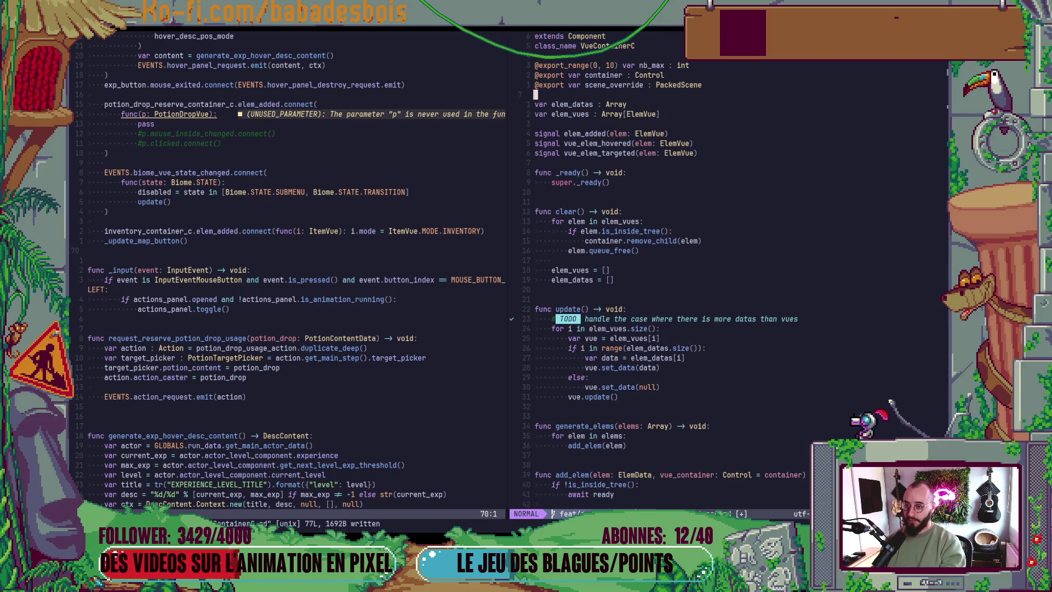
type(":w")
key("Return")
Scroll through the update() and add_elem() functions to review them
scroll(683, 317, "down", 13)
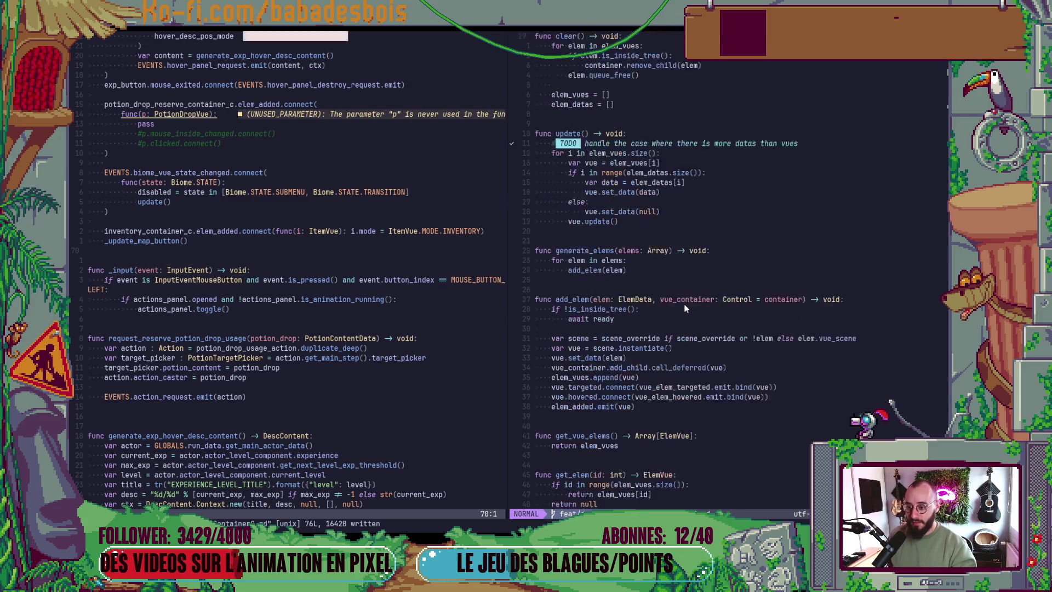
scroll(682, 315, "up", 13)
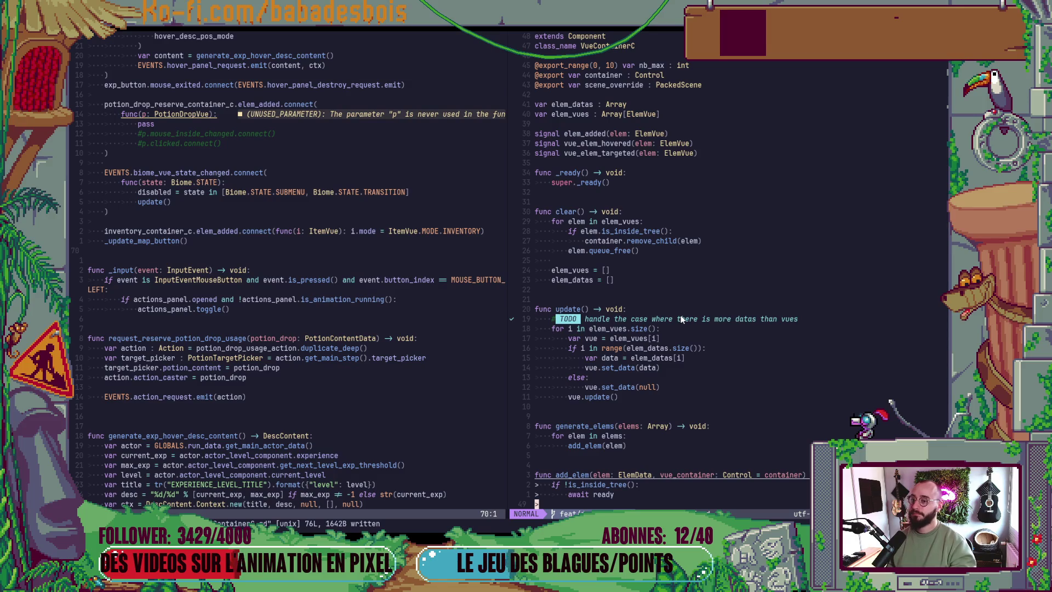
scroll(680, 316, "down", 9)
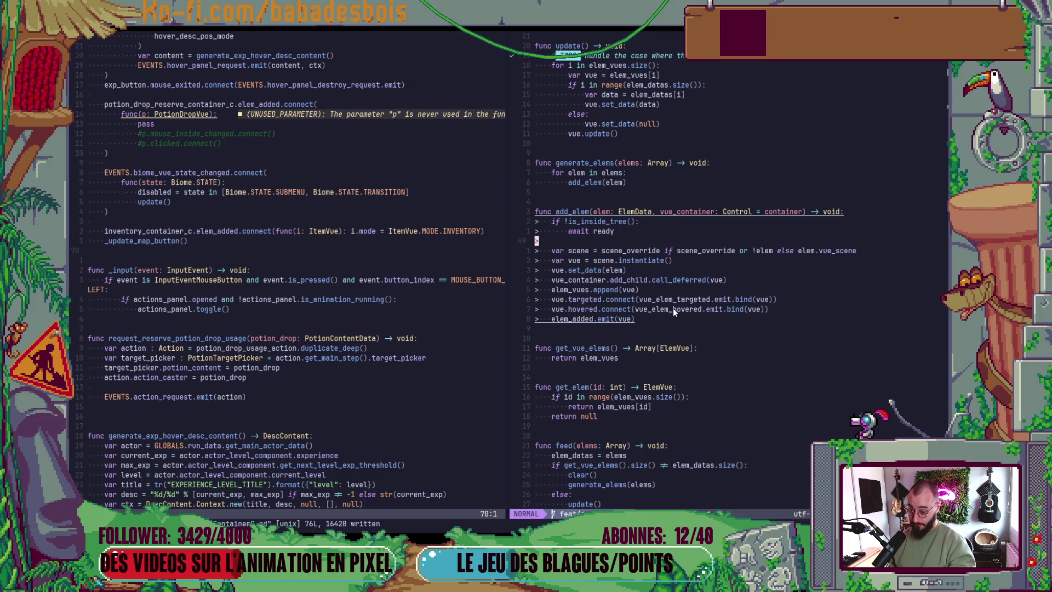
scroll(673, 308, "up", 4)
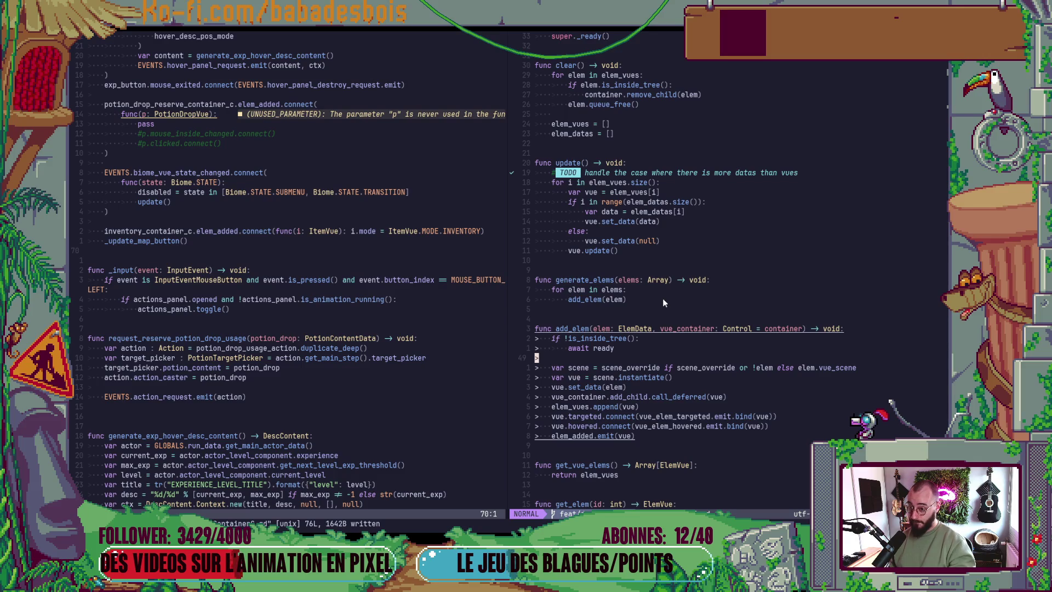
key("space")
Open TeamData.gd and select the potion_drop_reserve export line
key("f")
key("f")
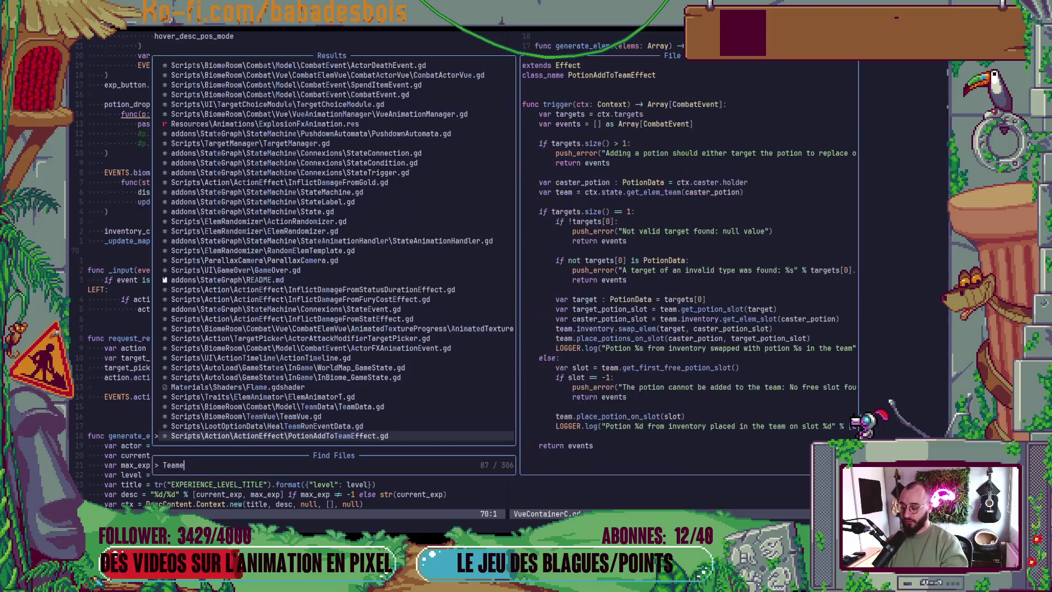
type("Team")
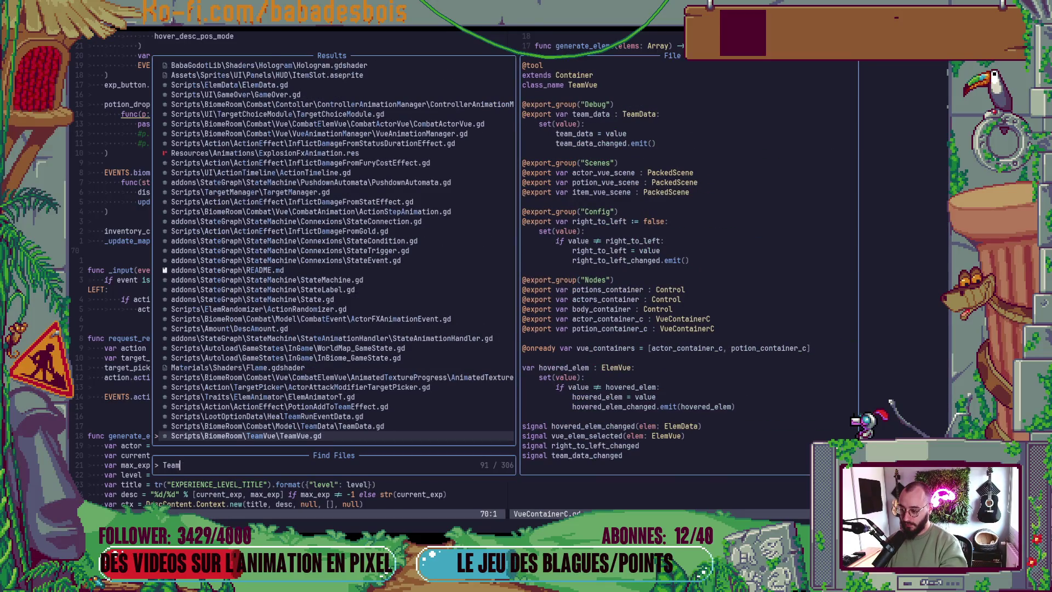
type("Data")
key("Return")
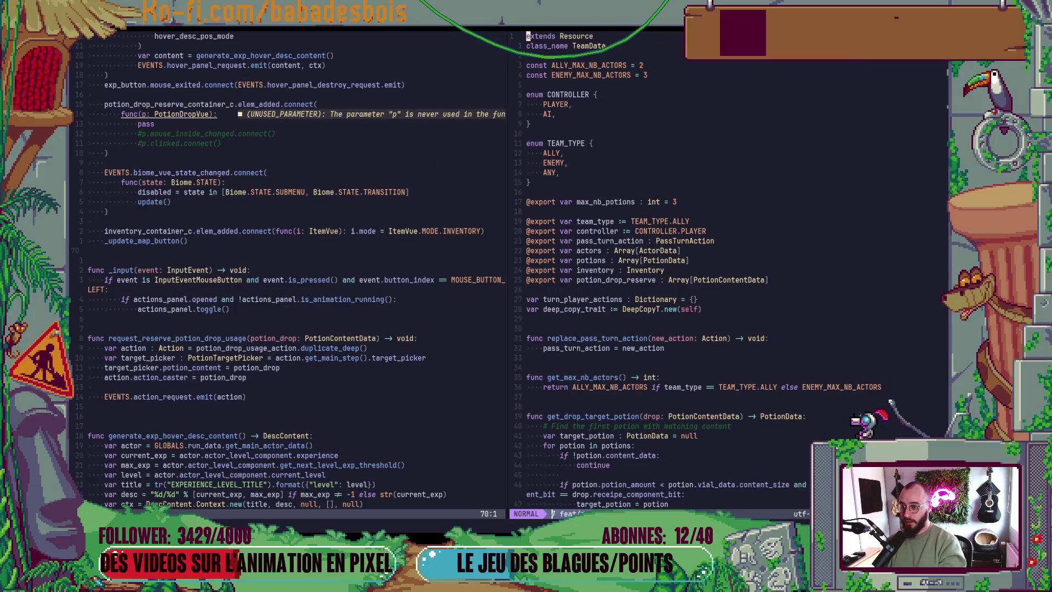
left_click(537, 260)
key("ctrl+o")
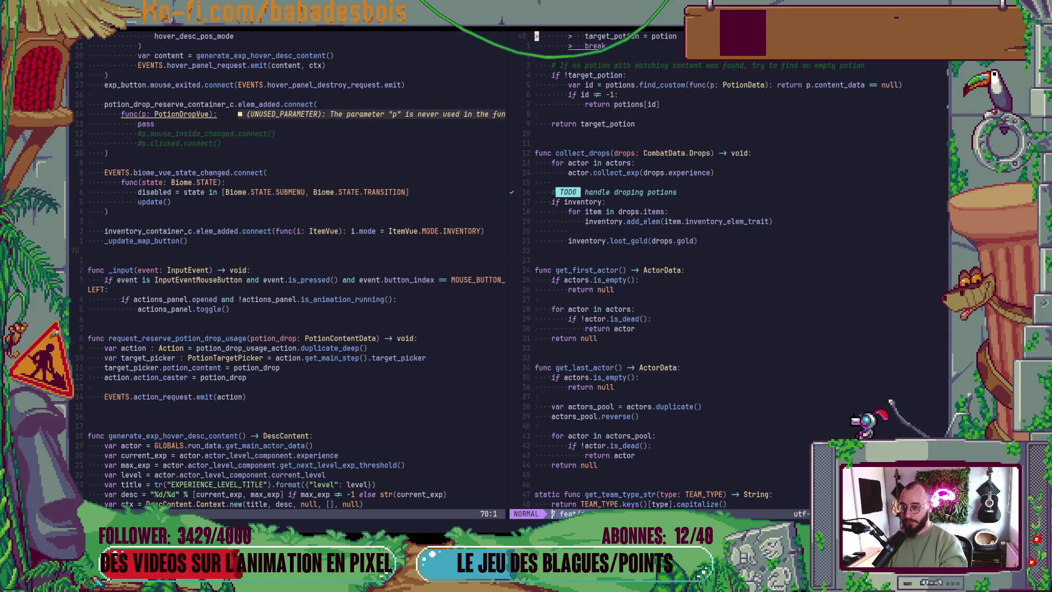
key("ctrl+i")
left_click(537, 270)
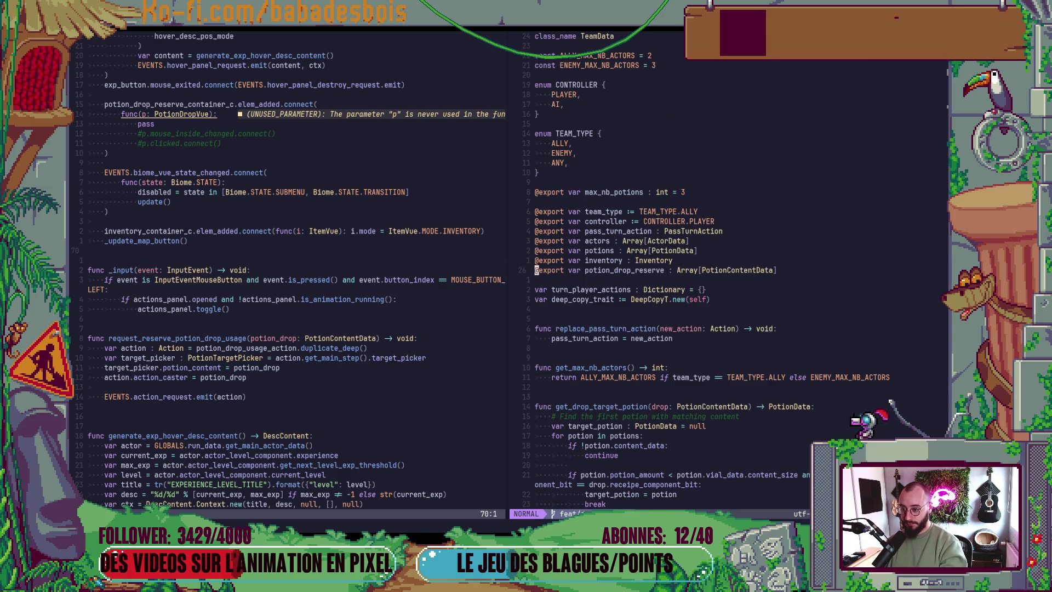
key("shift+v")
key("shift+v")
key("shift+v")
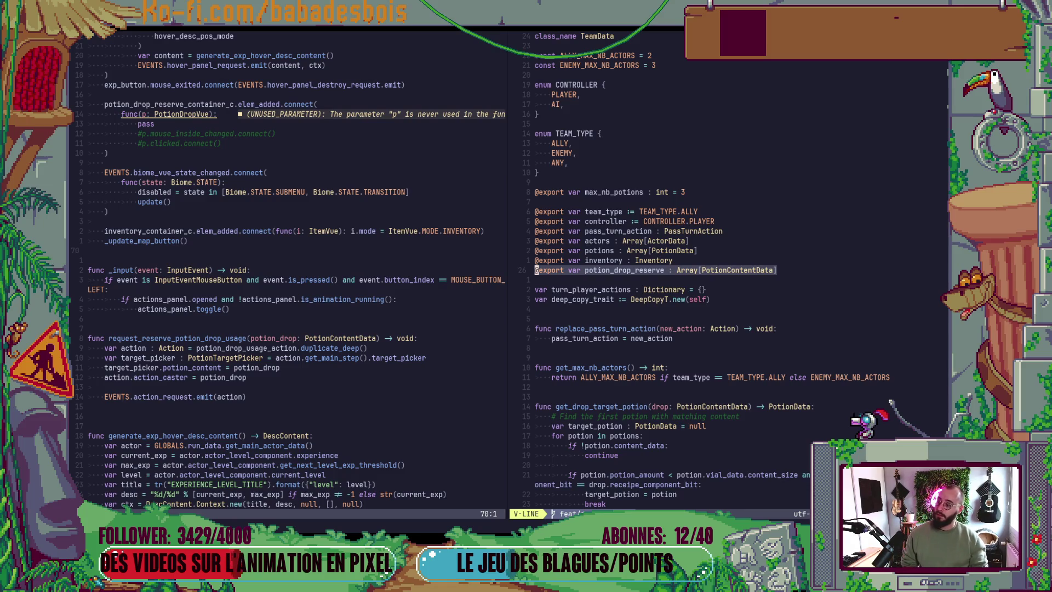
key("Escape")
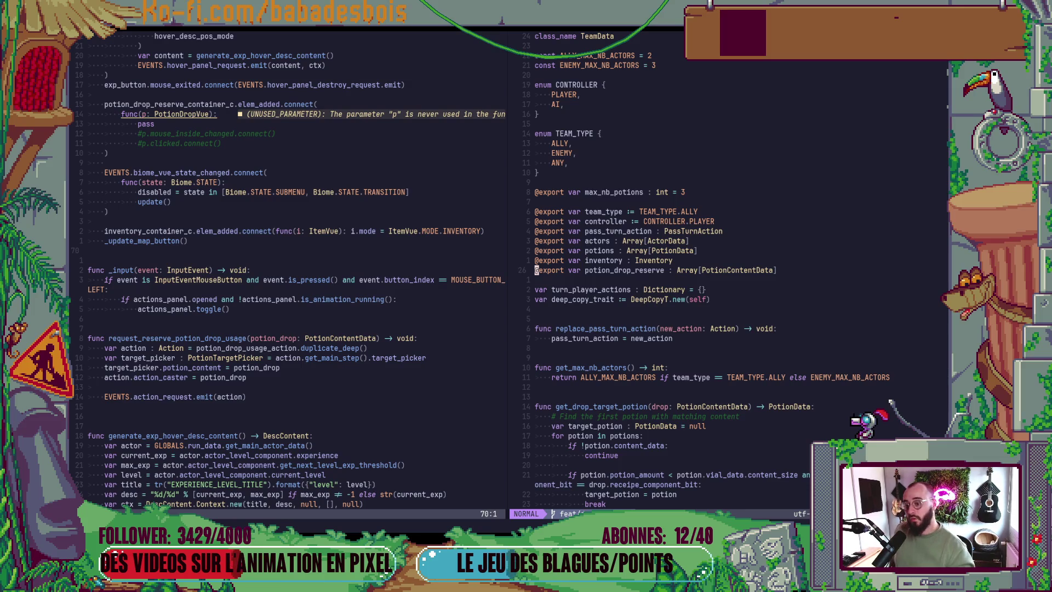
Scroll through TeamData.gd, reselecting potion_drop_reserve to inspect its declaration and uses
scroll(796, 250, "down", 2)
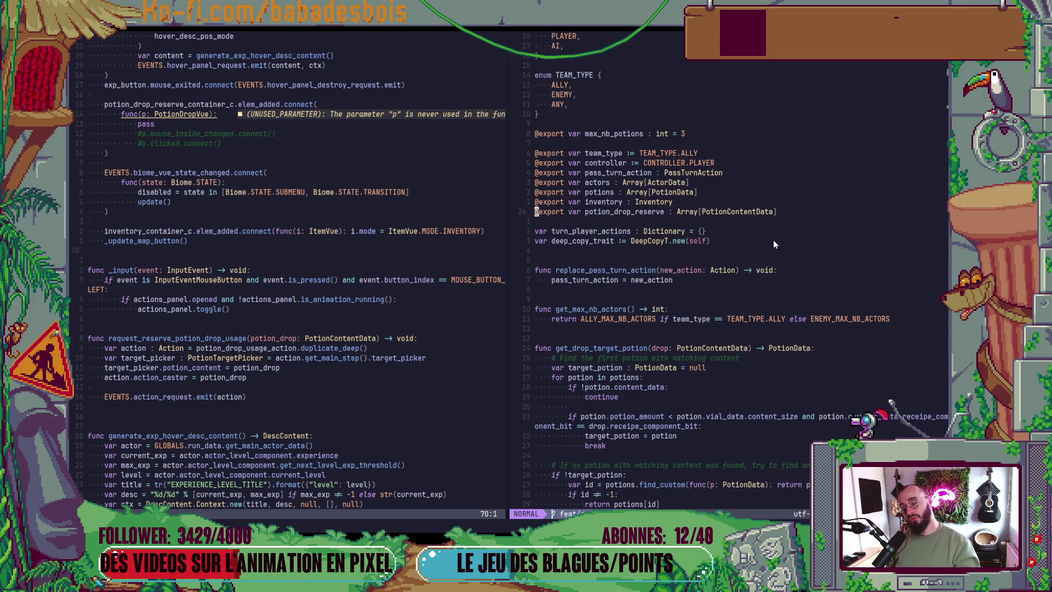
double_click(614, 211)
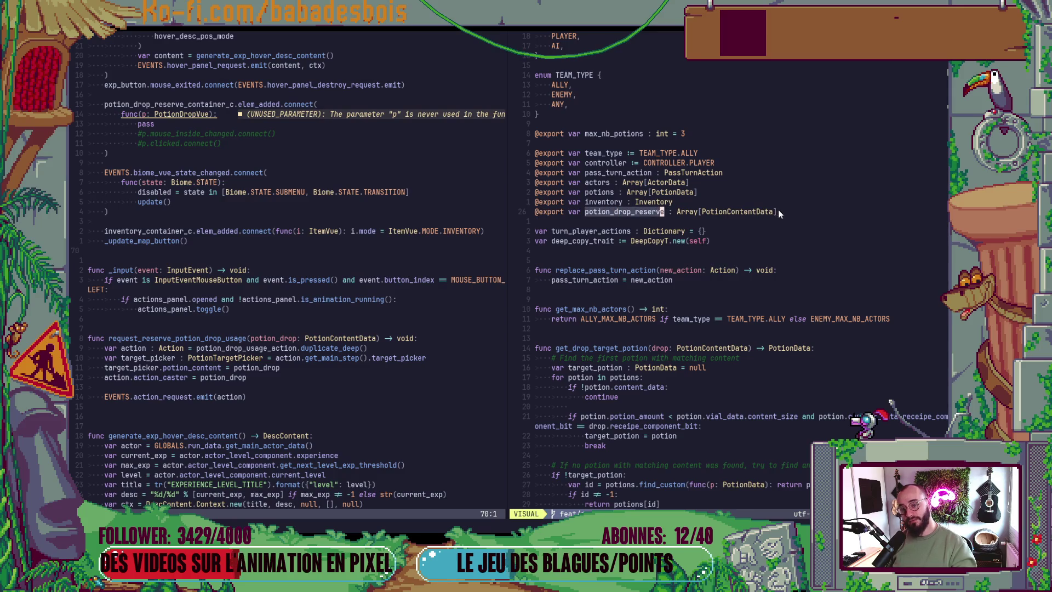
left_click_drag(778, 211, 519, 215)
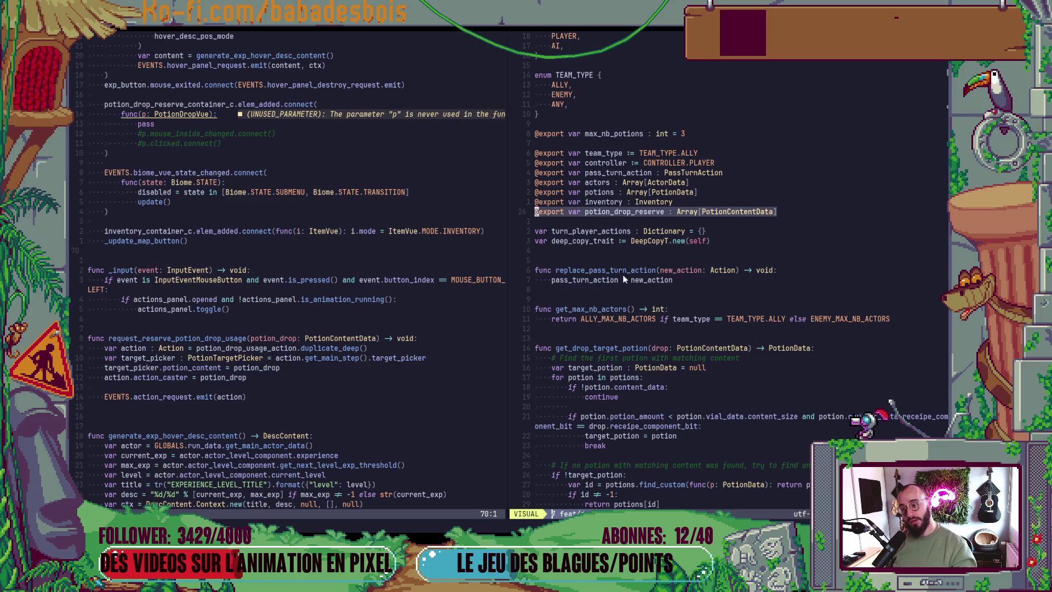
scroll(625, 280, "down", 3)
scroll(624, 280, "up", 3)
scroll(623, 279, "up", 3)
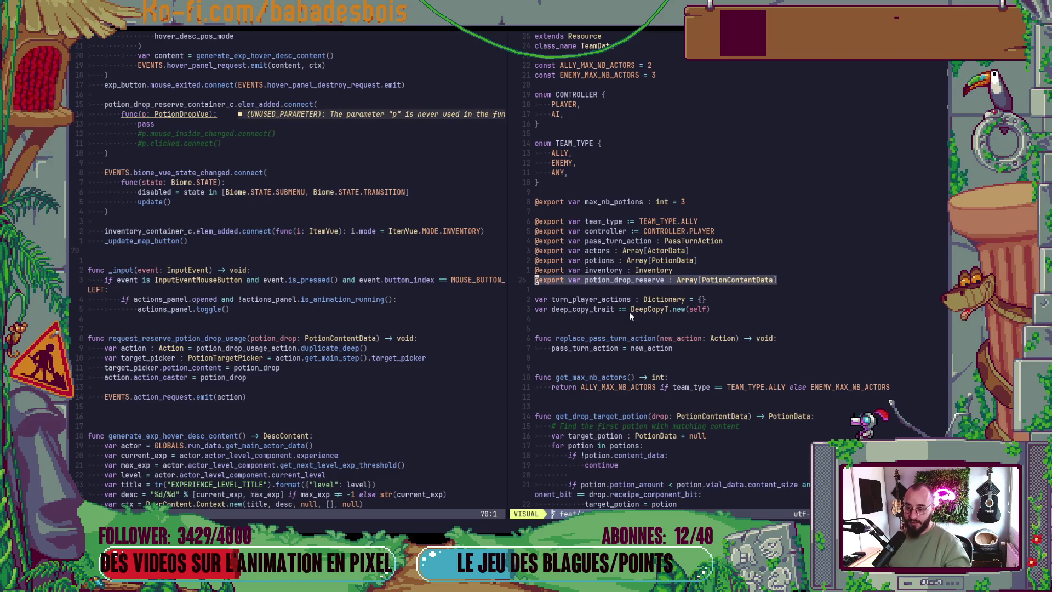
scroll(625, 310, "down", 2)
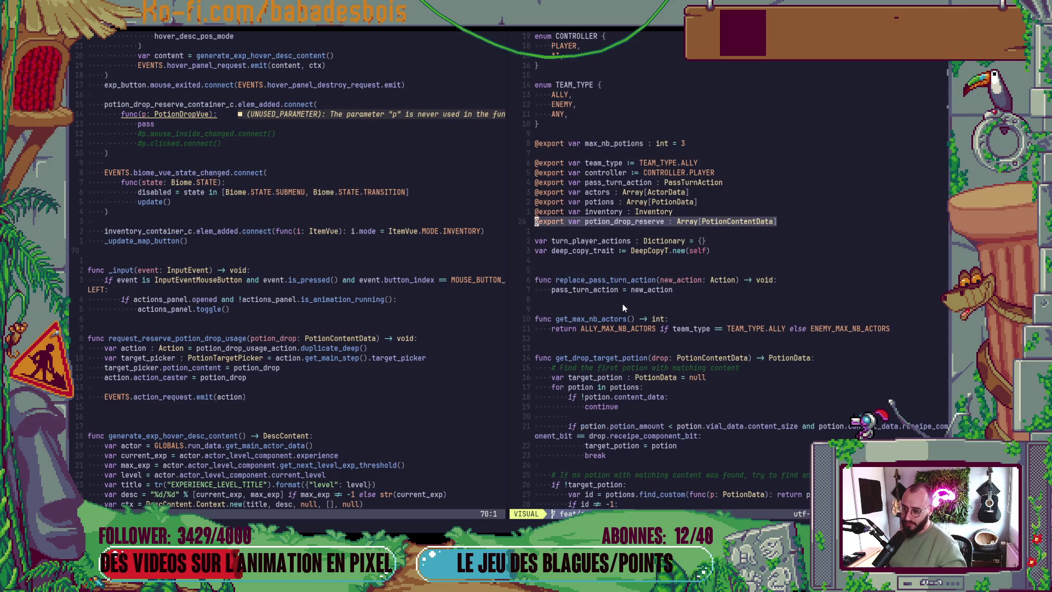
scroll(600, 329, "down", 4)
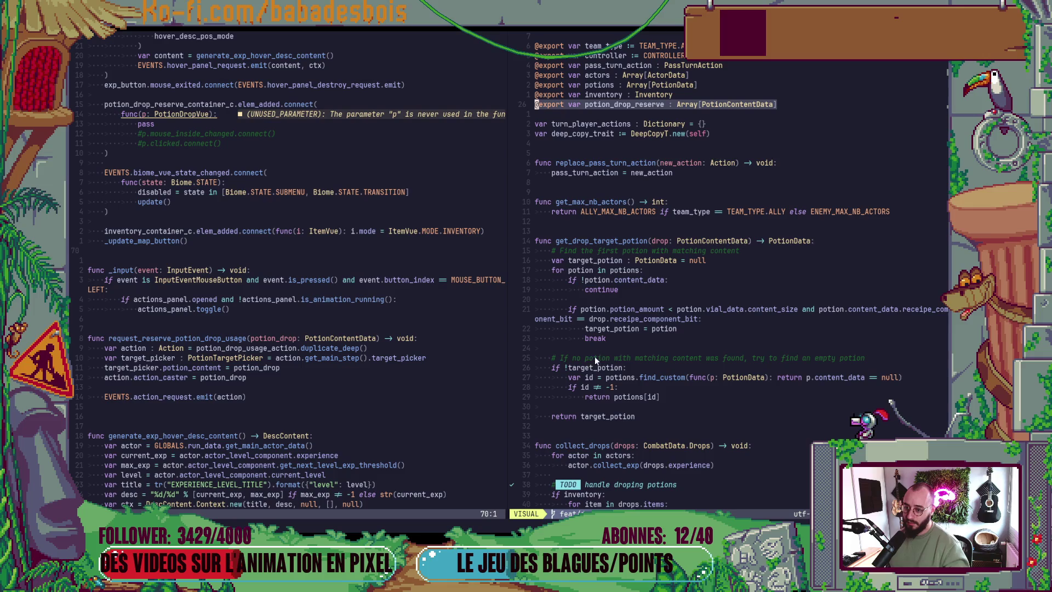
scroll(594, 368, "up", 2)
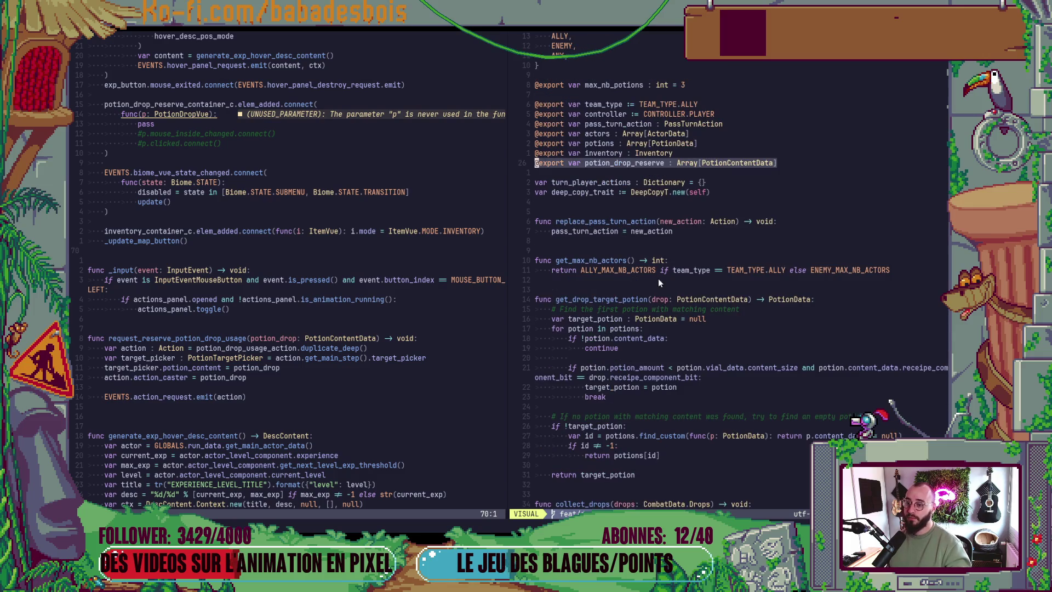
scroll(620, 194, "up", 1)
double_click(620, 194)
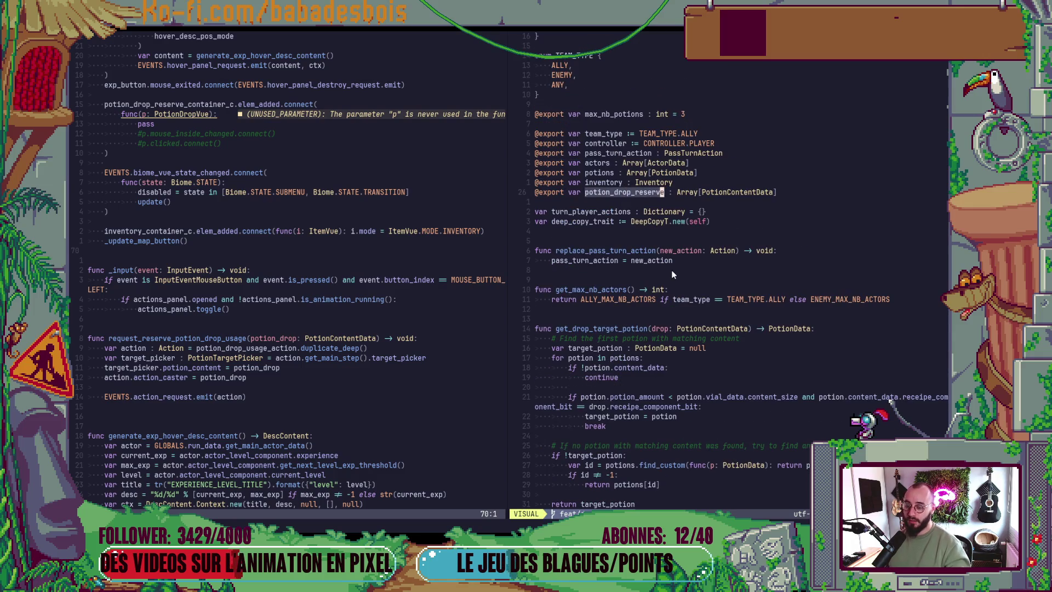
scroll(673, 273, "up", 3)
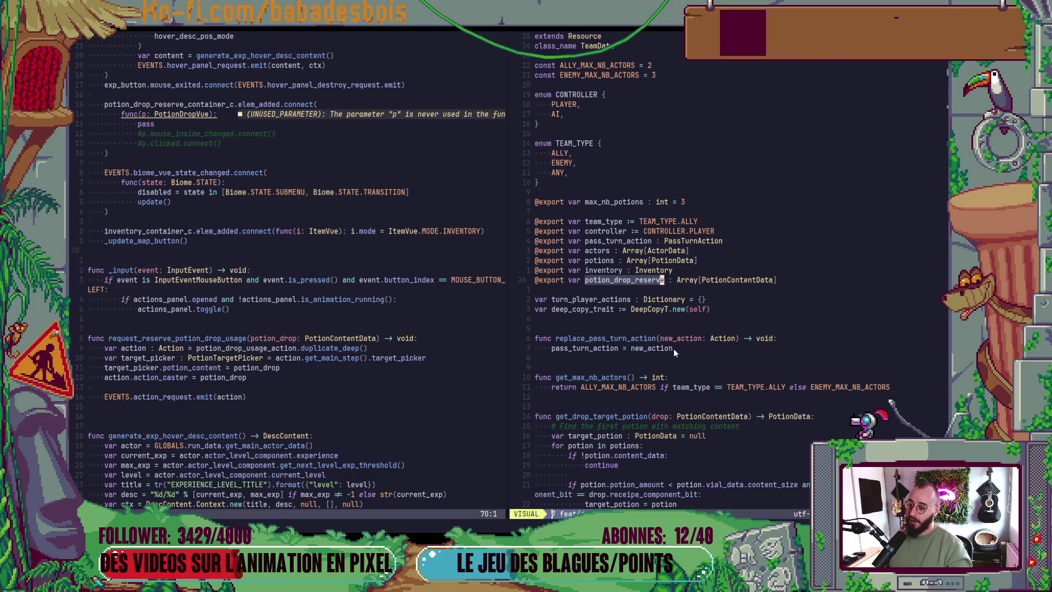
scroll(673, 351, "down", 4)
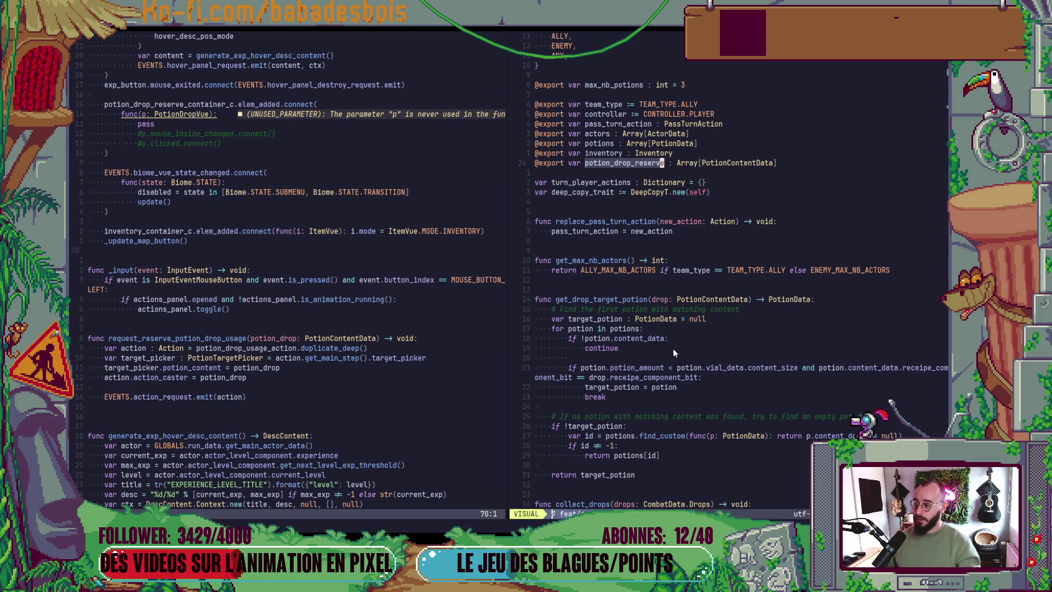
Open RunData.gd in the left pane through the file finder
left_click(354, 227)
key("space")
key("f")
key("f")
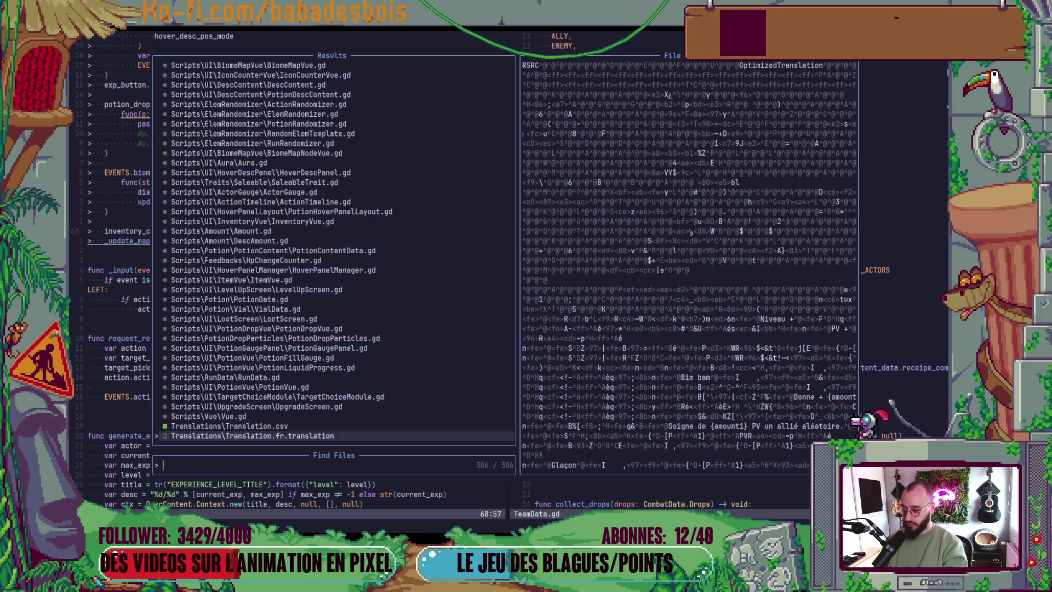
key("Up")
type("T")
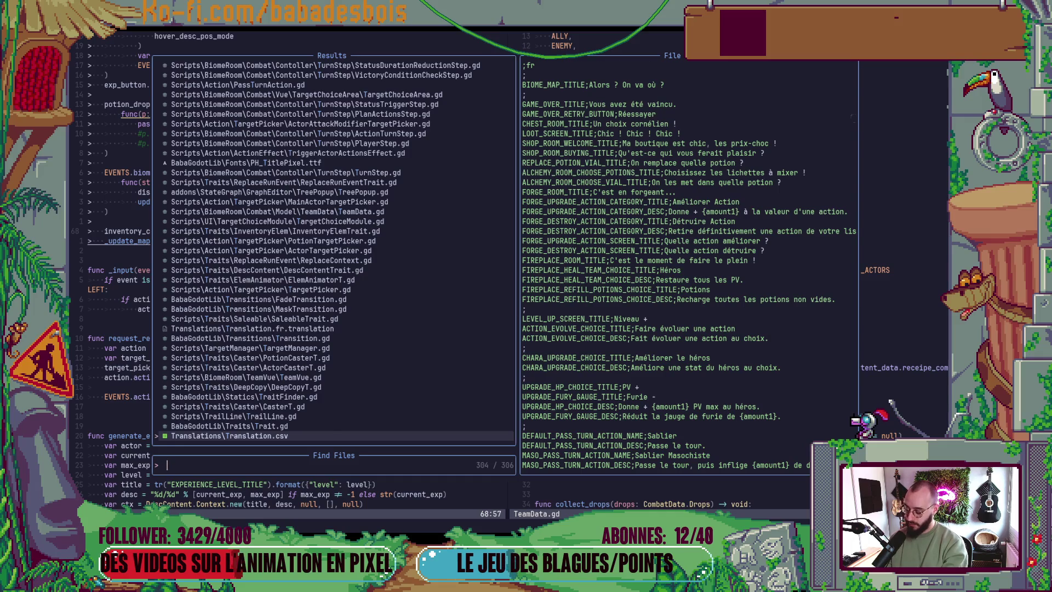
type("RunDa")
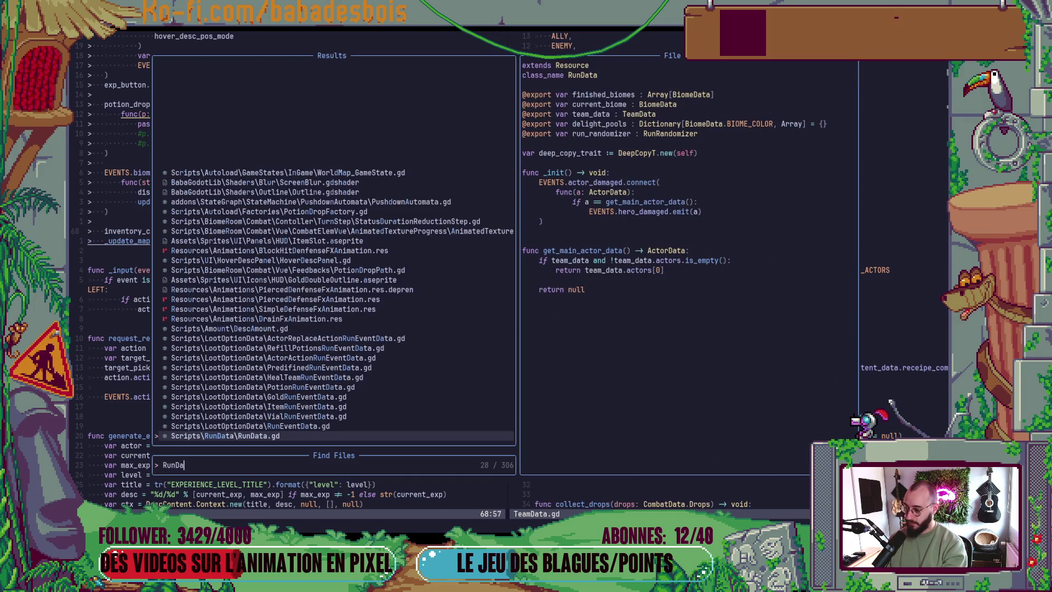
key("Return")
Re-indent the _init block, save, and add blank lines below it
key("j")
key("j")
key("j")
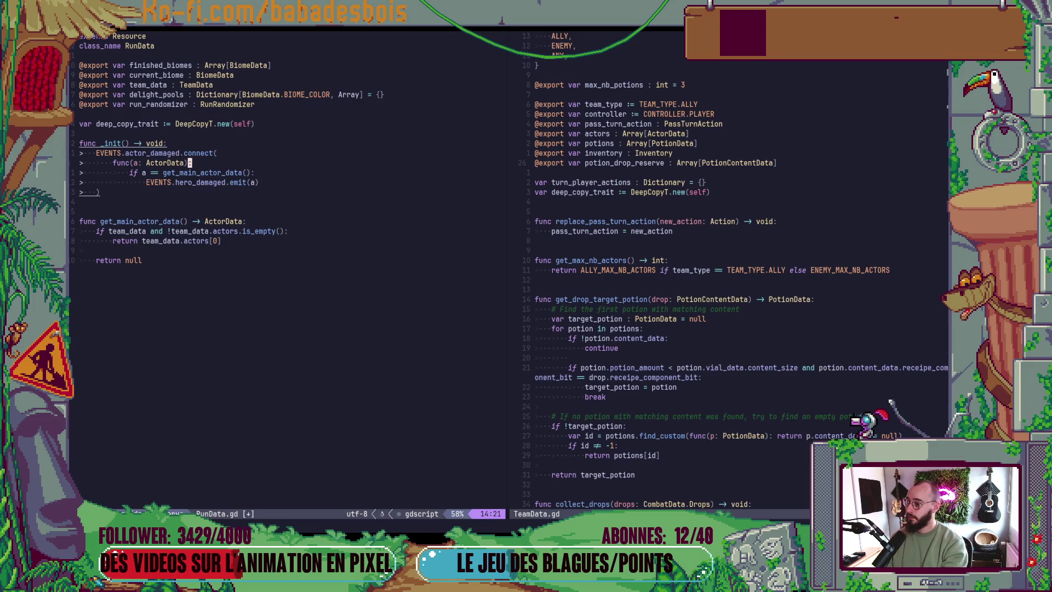
key("equal")
key("Escape")
type(":w")
key("Return")
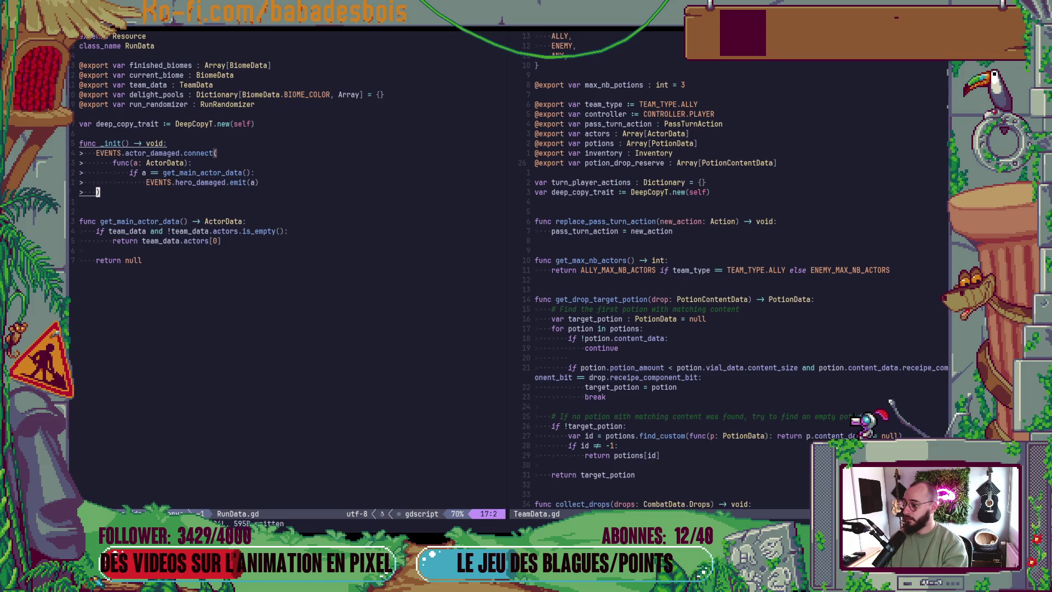
key("j")
key("j")
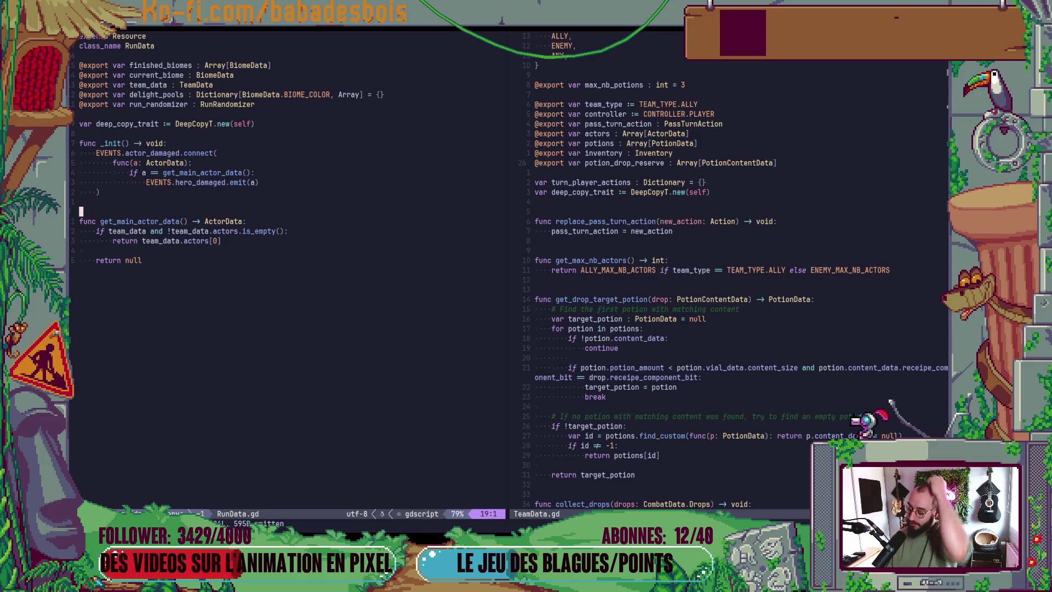
key("o")
key("Return")
key("Return")
key("Up")
key("Up")
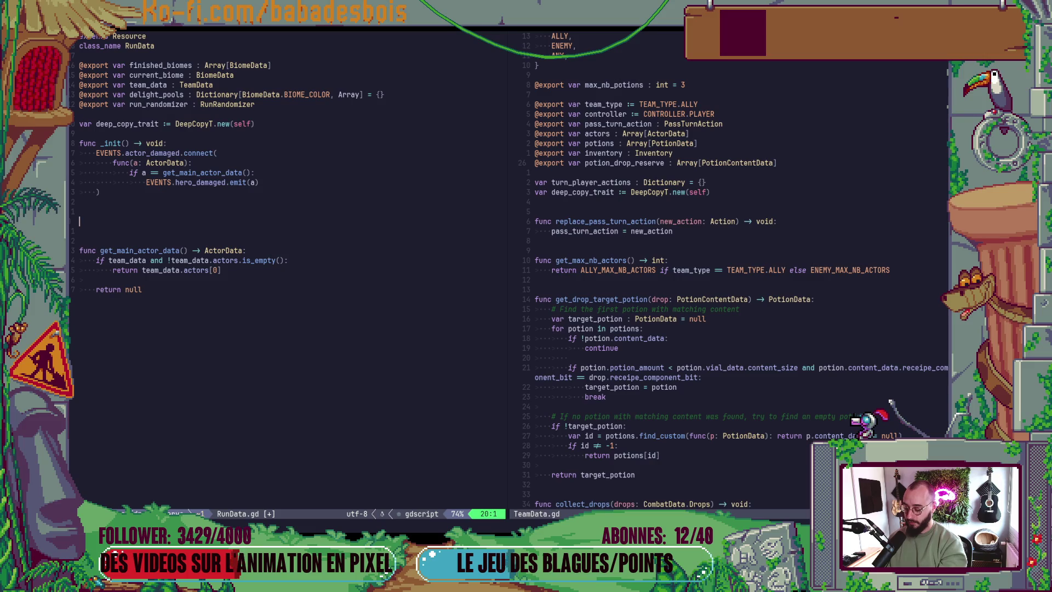
Write a 'func setup() -> void:' function with a pass body
type("func setu")
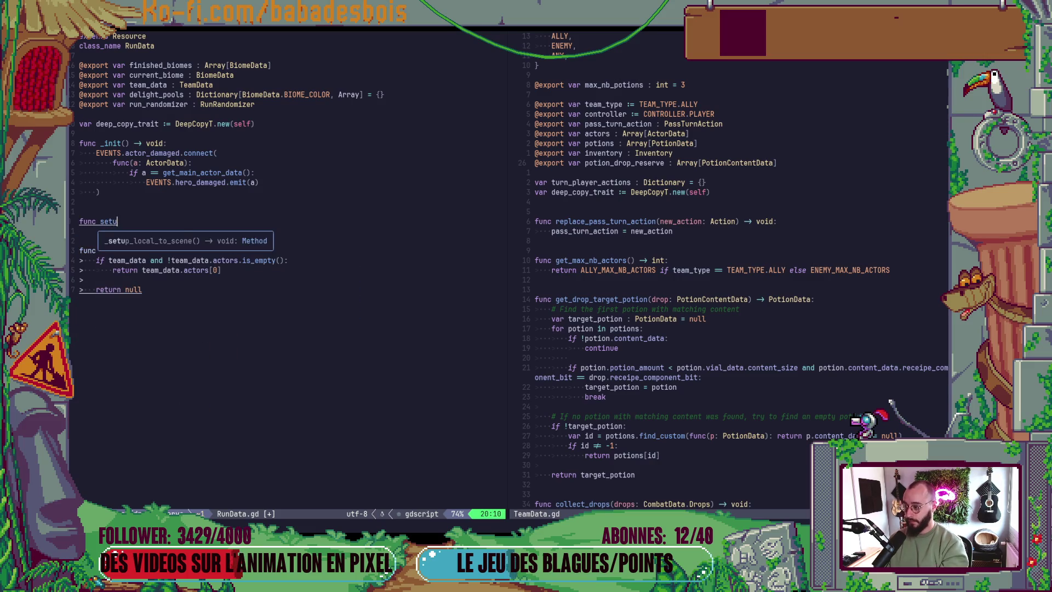
type("p(")
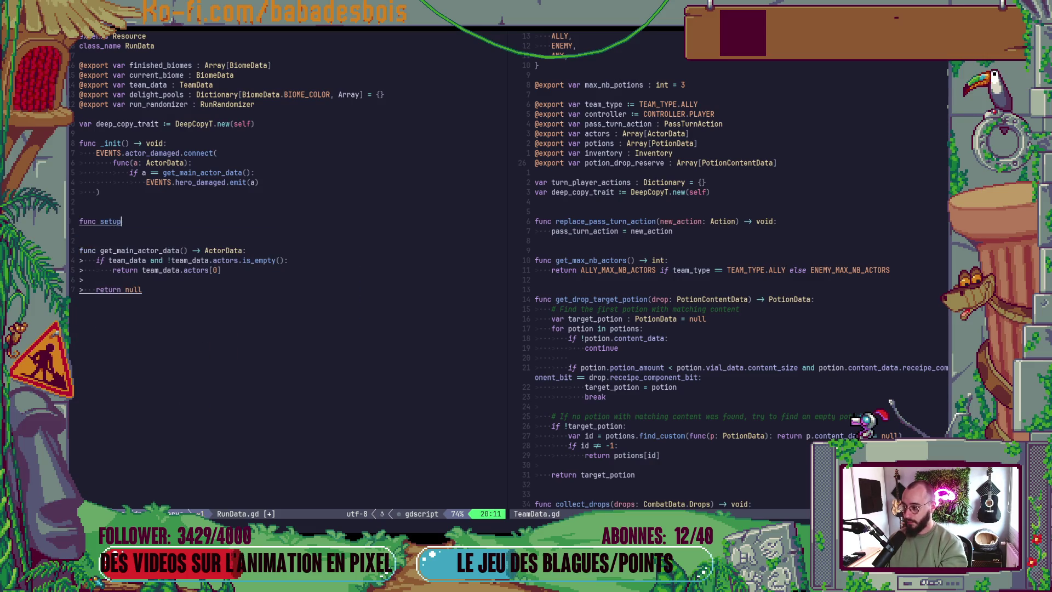
type(") ")
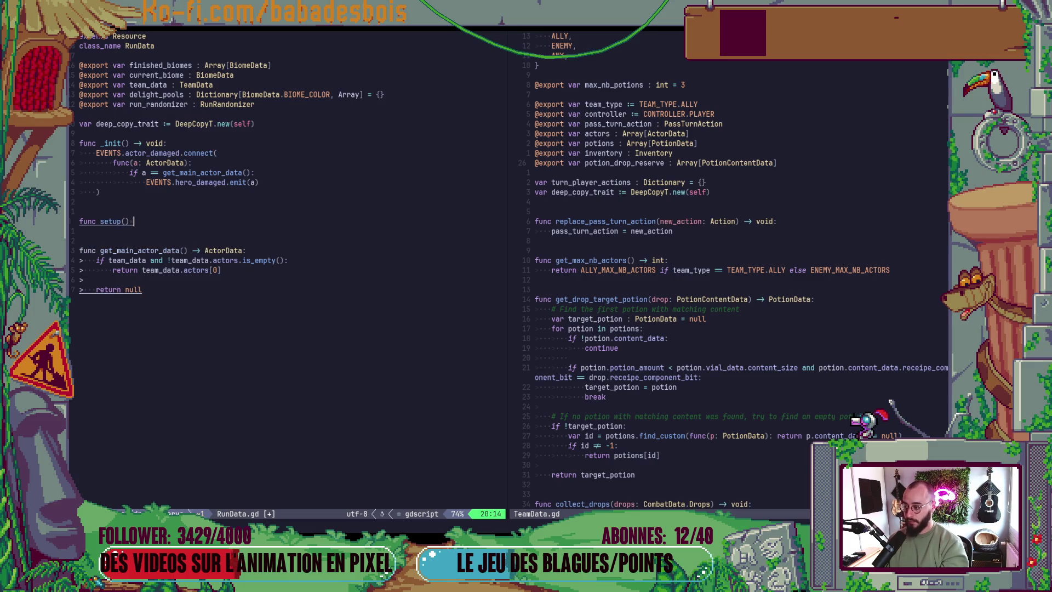
type("-> void:")
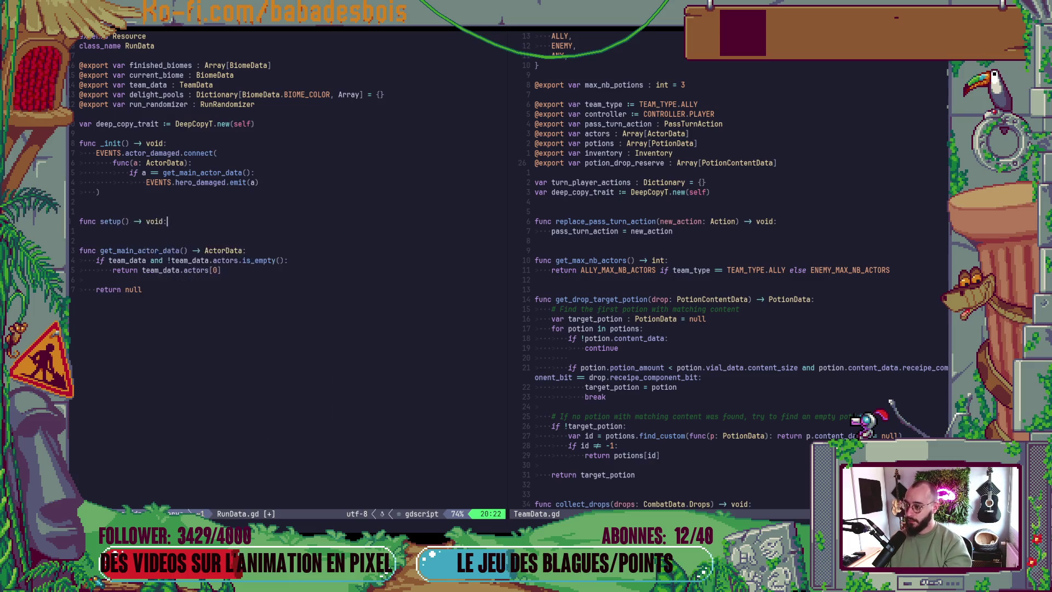
key("Return")
type("pass")
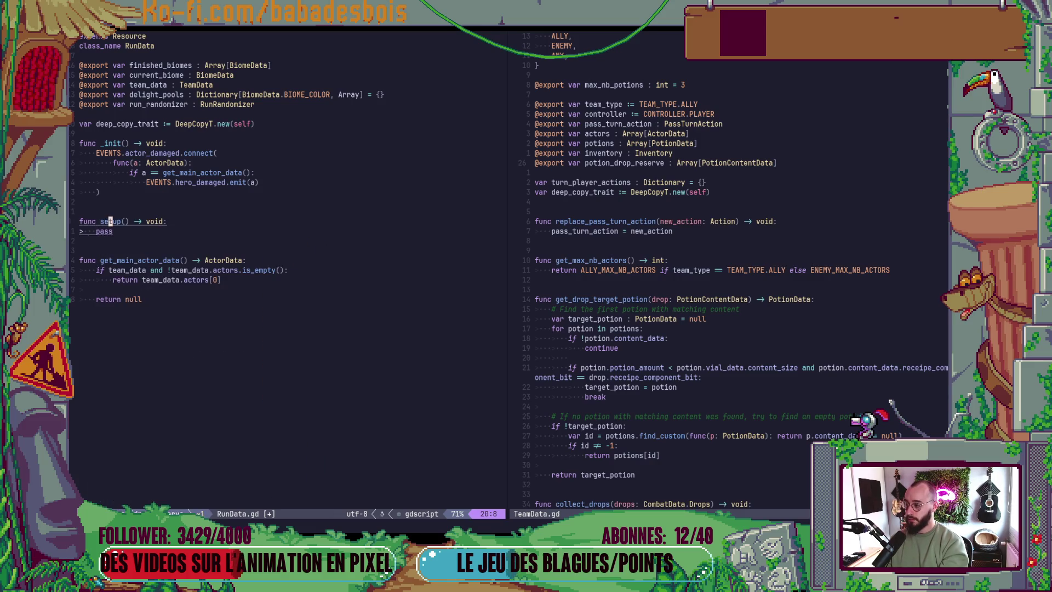
key("Escape")
Add the comment '## Called every time the run is started' above setup() and save
key("k")
key("shift+o")
type("## Calle")
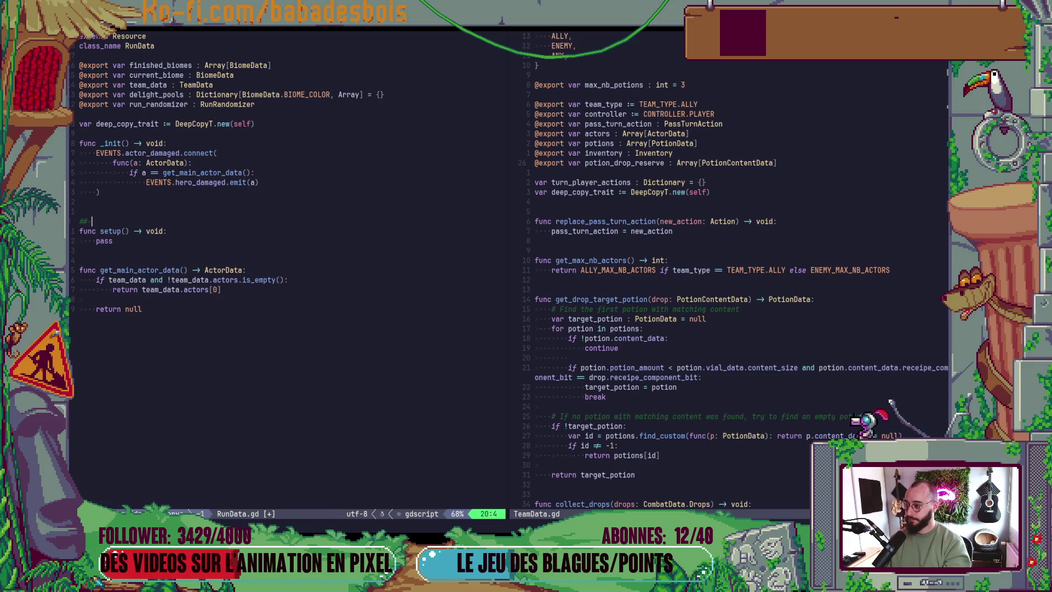
type("d ")
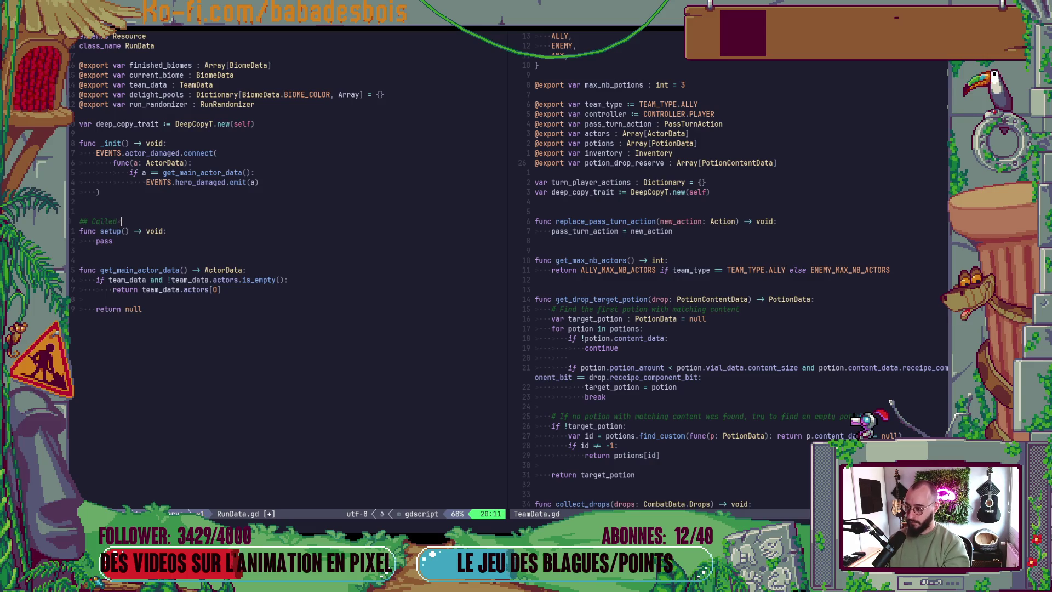
type("every time ")
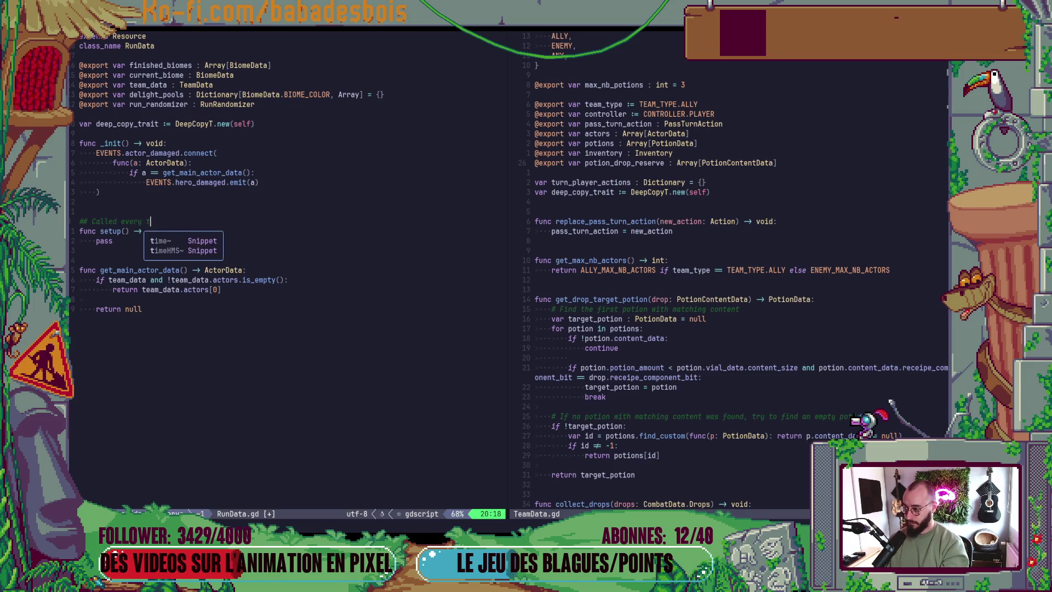
type("the run is")
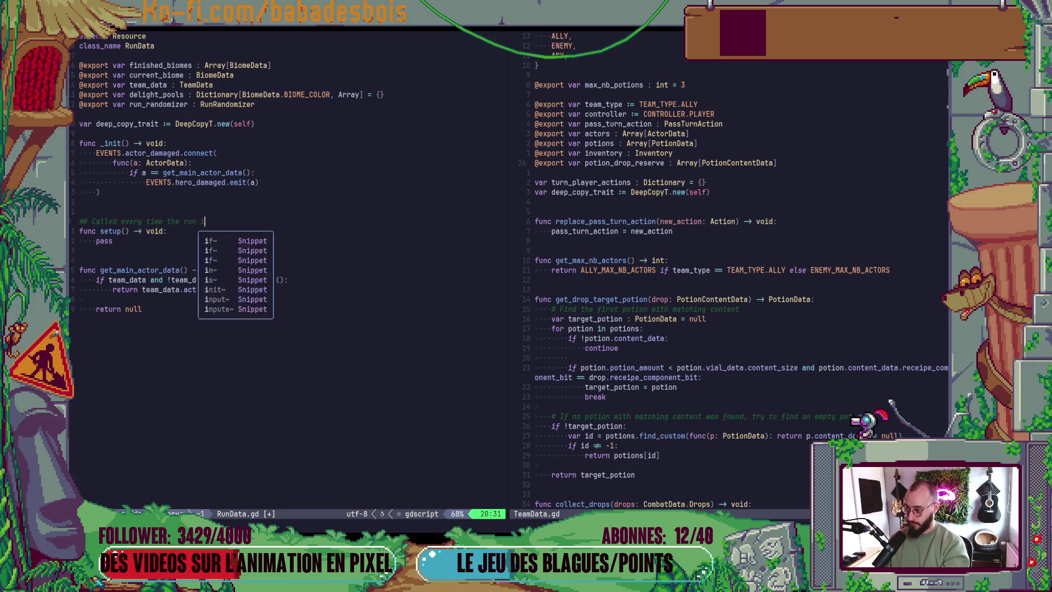
type(" stat")
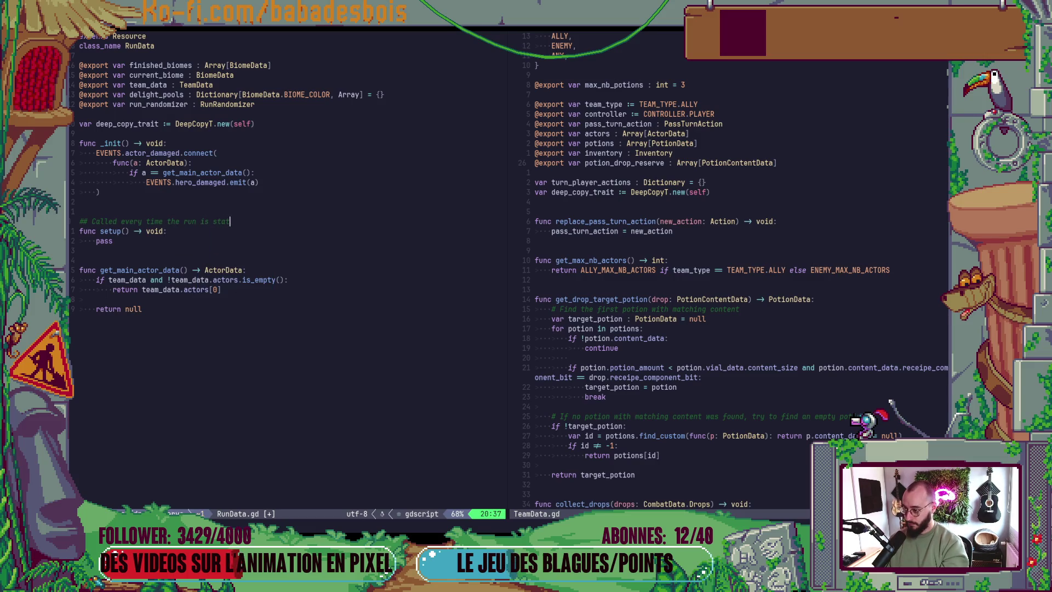
key("BackSpace")
type("rted")
key("Escape")
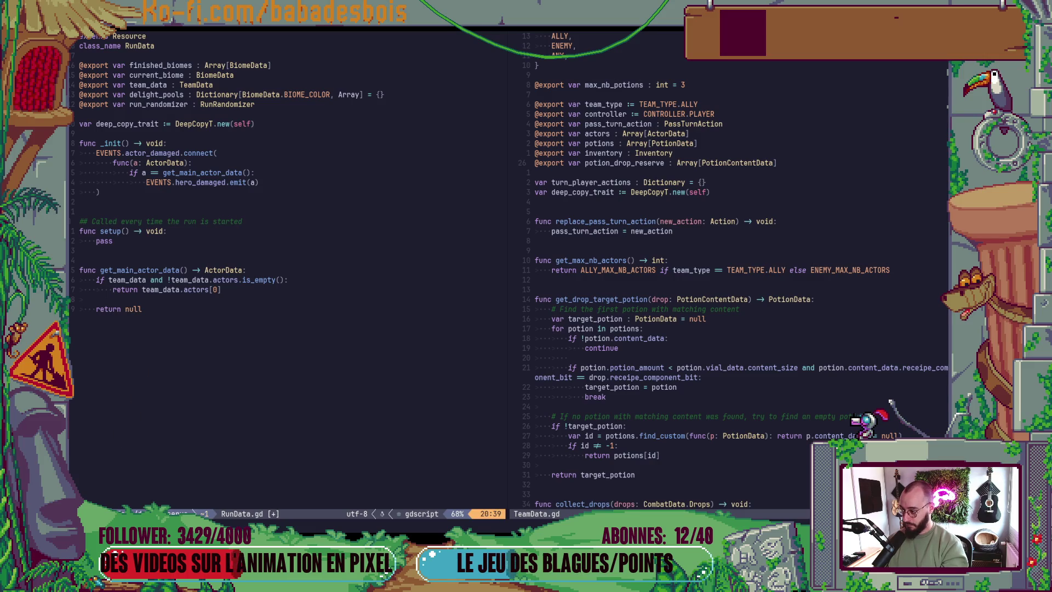
type(":w")
key("Return")
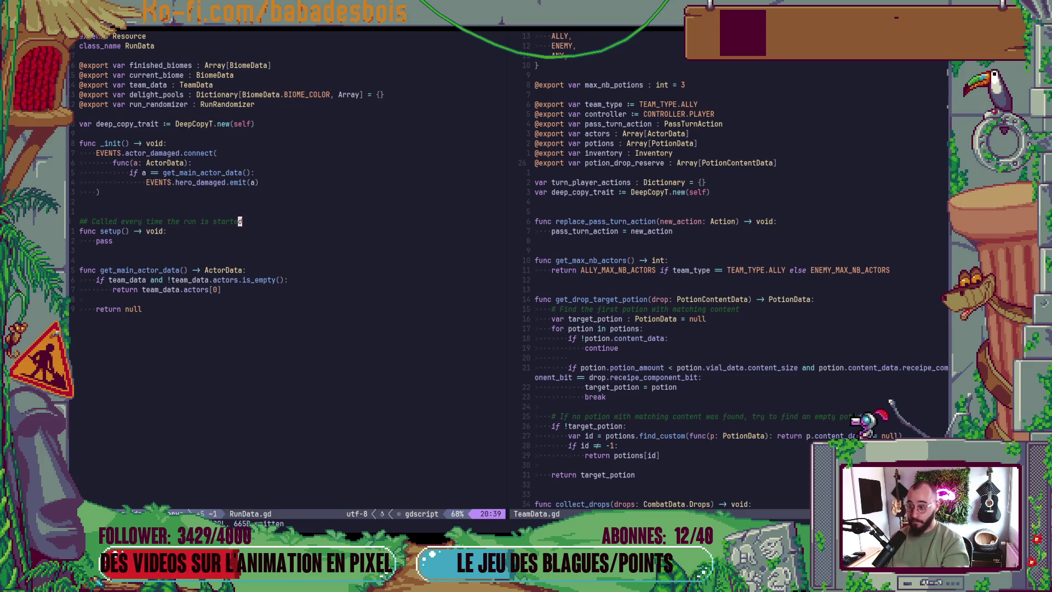
key("j")
key("j")
key("b")
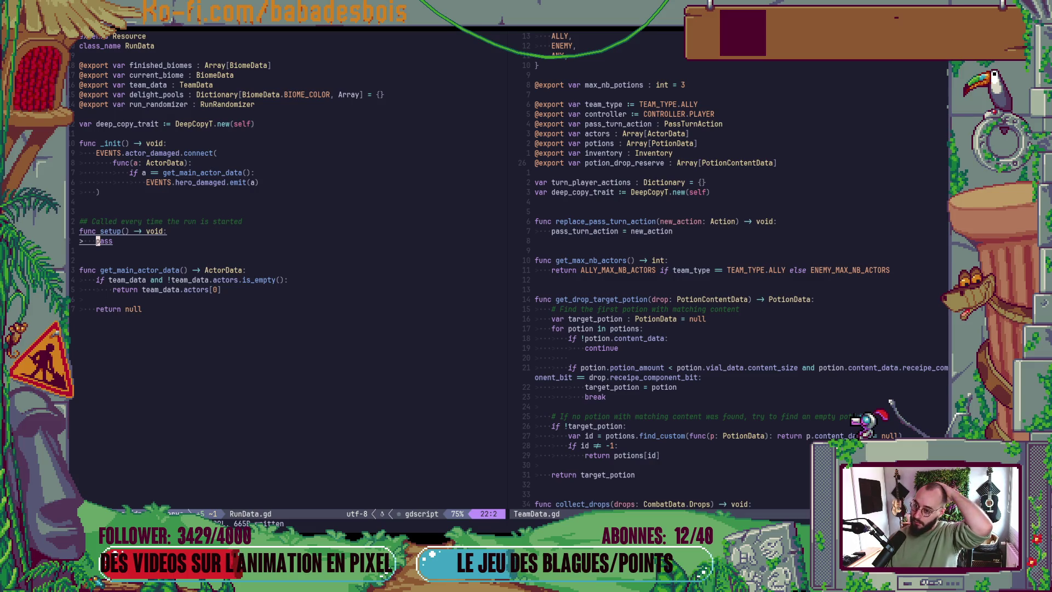
scroll(567, 288, "up", 4)
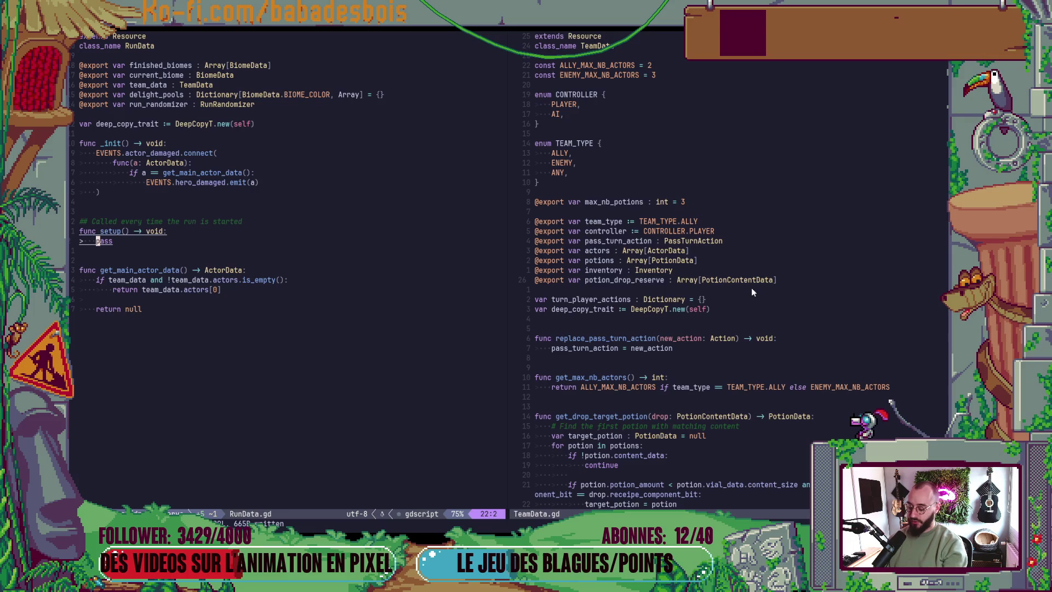
Delete the setup() function, its comment and the extra blank line, then save RunData.gd
key("k")
key("k")
key("k")
key("V")
key("j")
key("j")
key("j")
key("d")
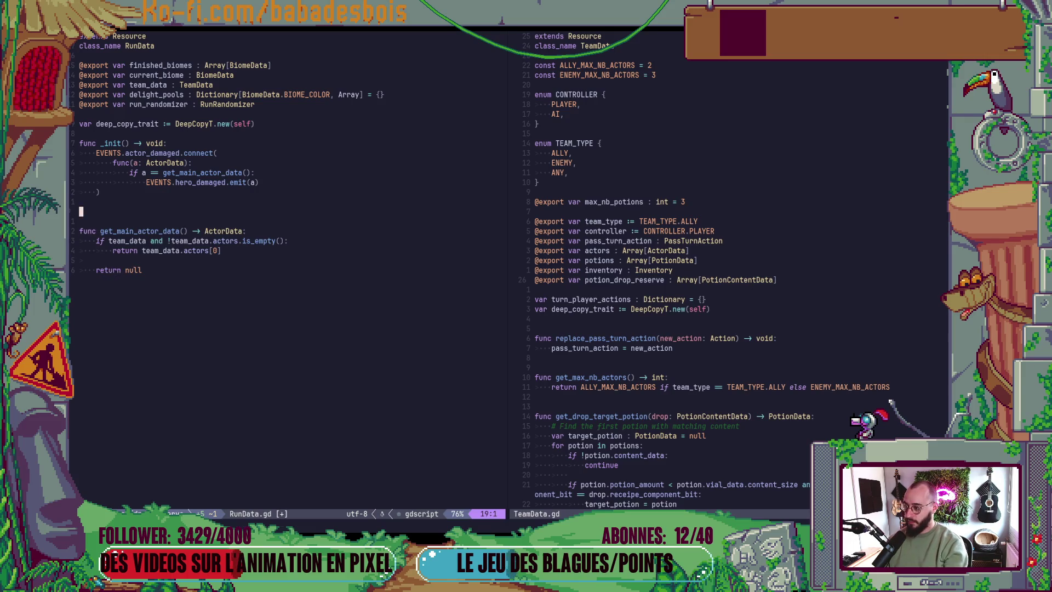
key("d")
key("d")
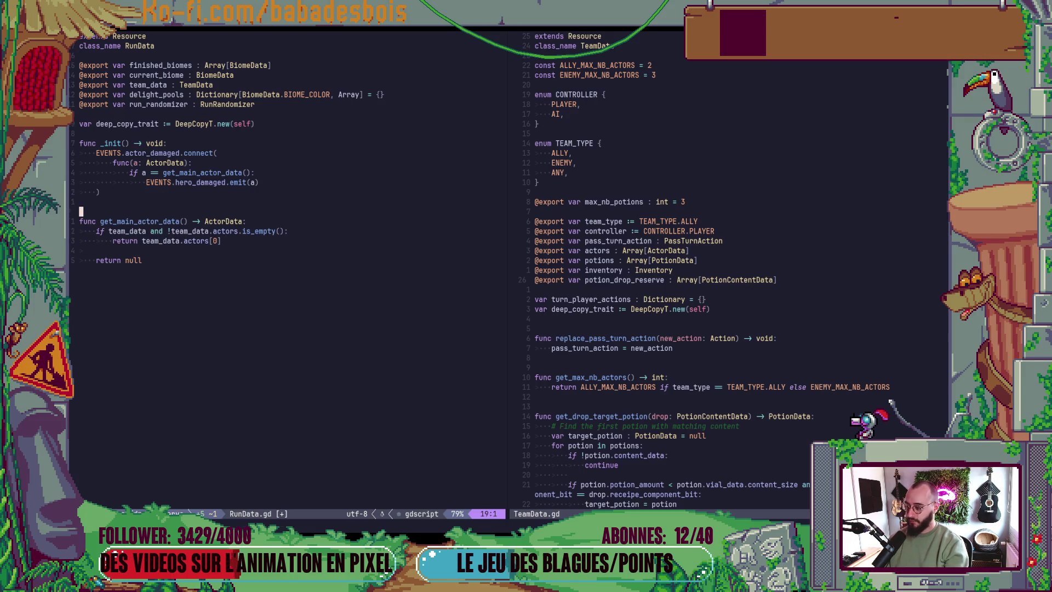
type("j:w")
key("Return")
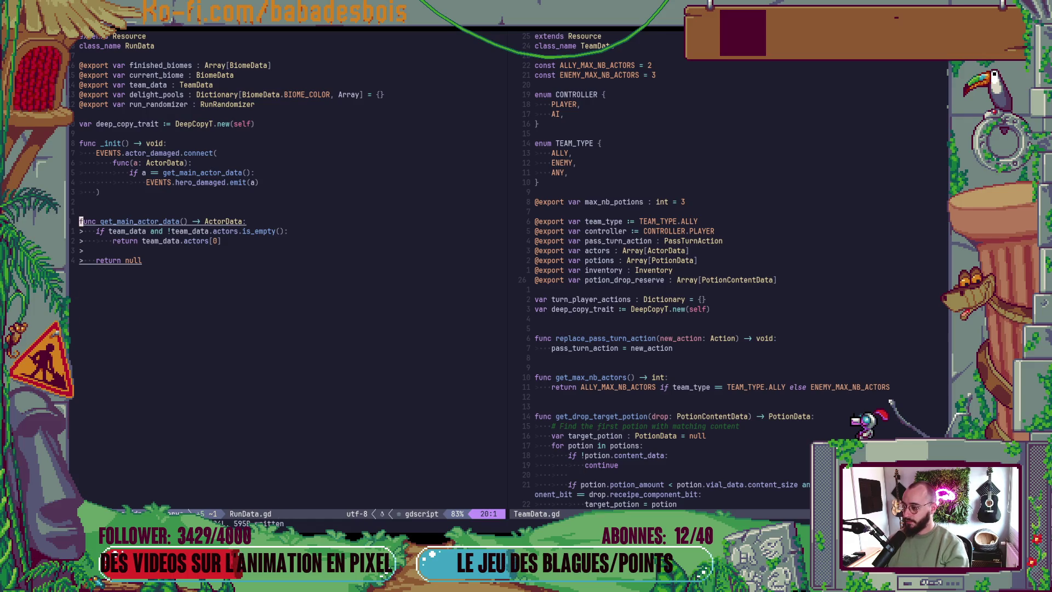
key("space")
key("f")
key("f")
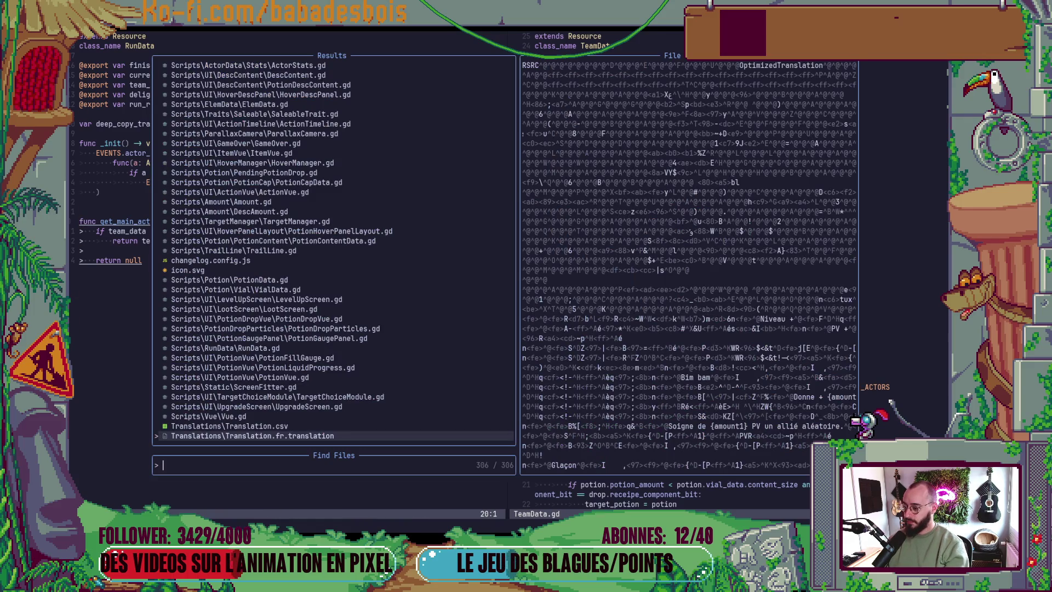
Open Globals.gd and move onto run_data in its new_run function
type("Globals")
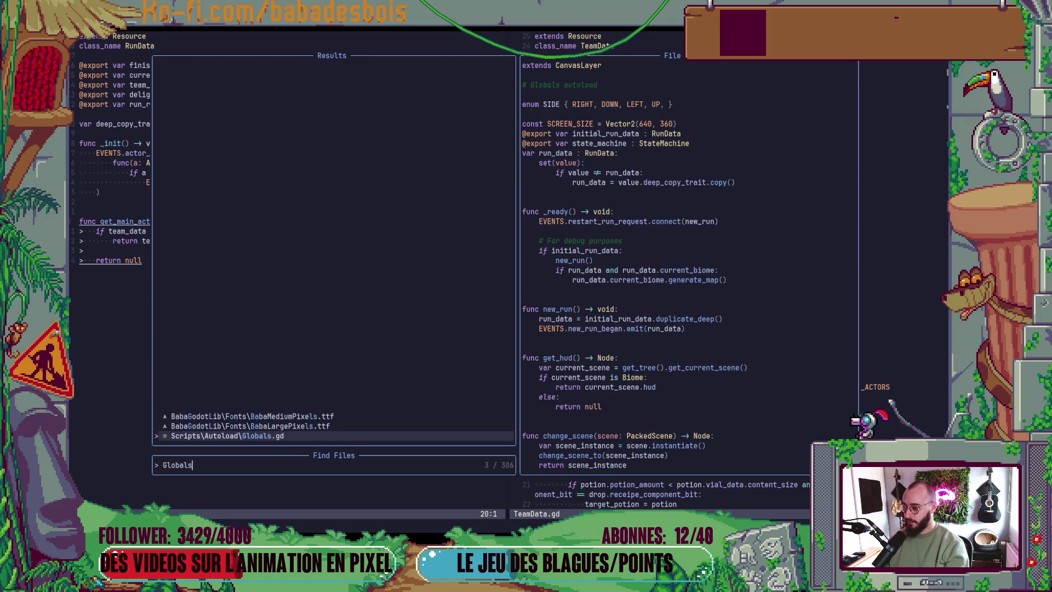
key("Return")
key("j")
key("j")
key("j")
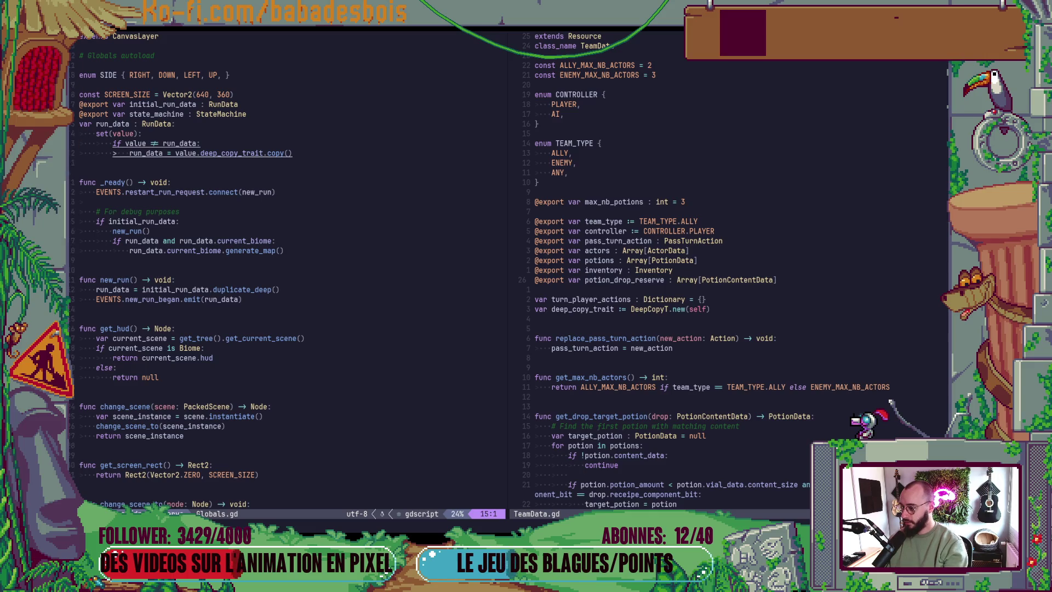
key("k")
key("l")
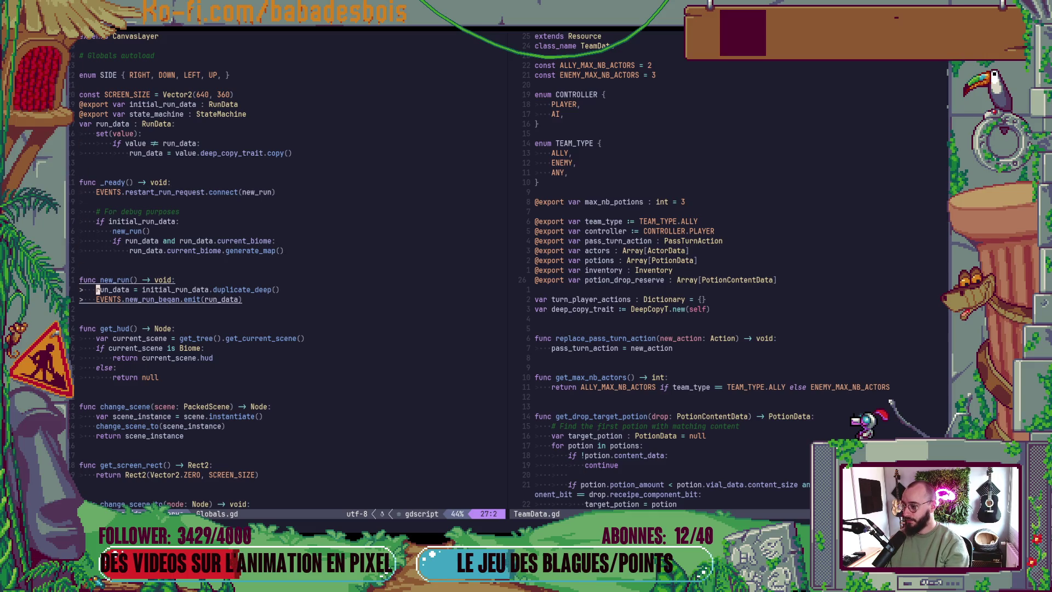
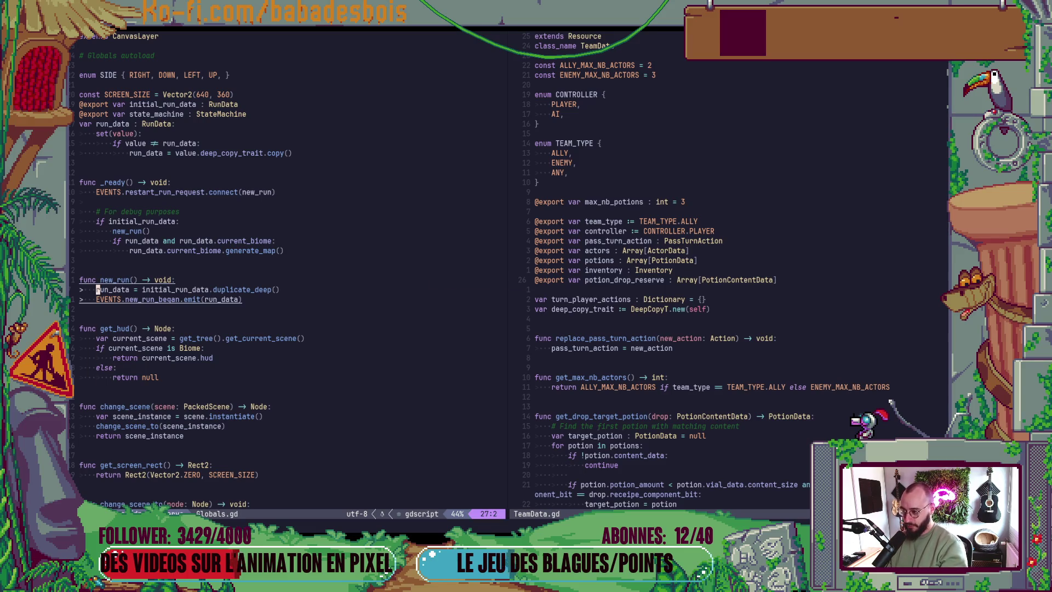
Open the VueContainerC script in the right split and glance at the GitHub pull requests page
key("ctrl+w")
key("l")
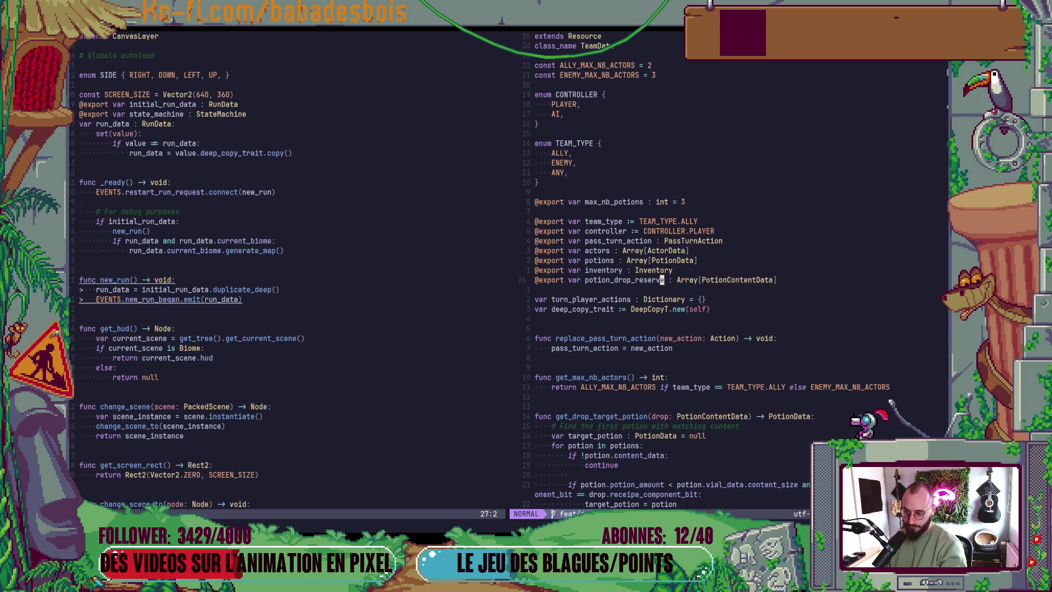
key("ctrl+o")
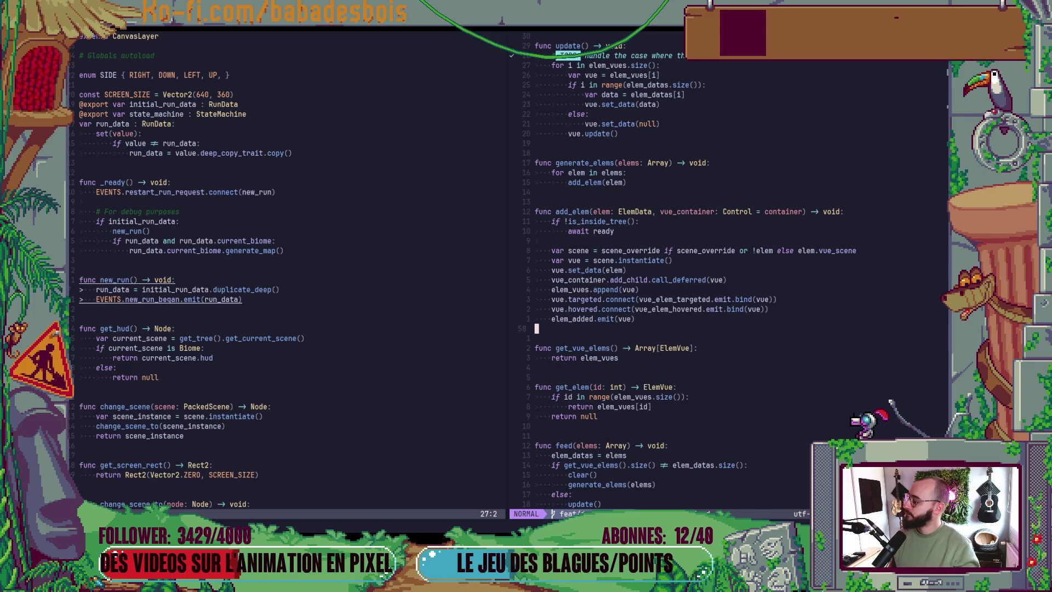
key("alt+Tab")
key("alt+Tab")
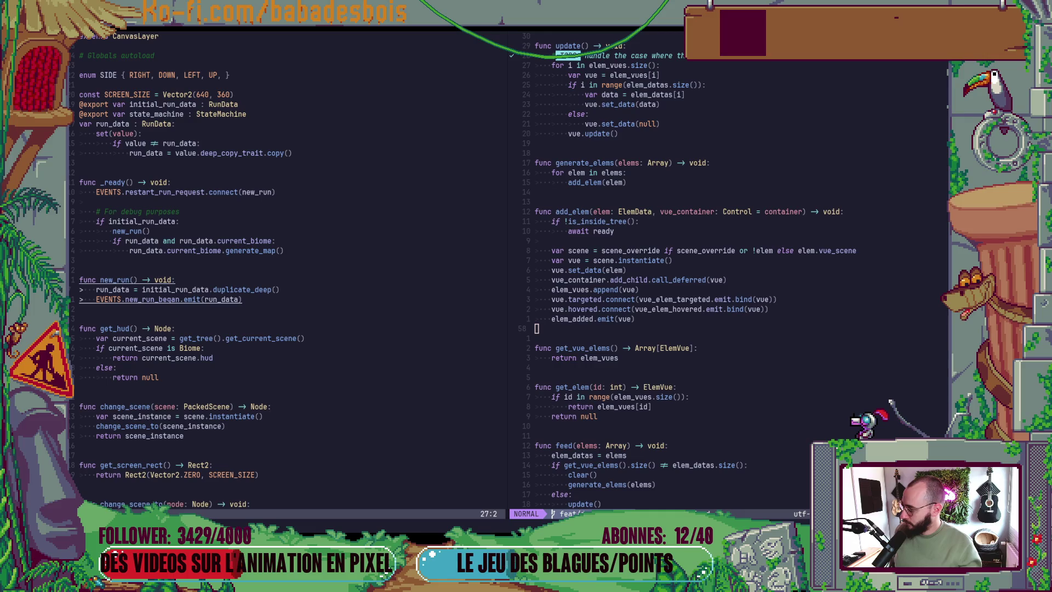
scroll(767, 317, "up", 9)
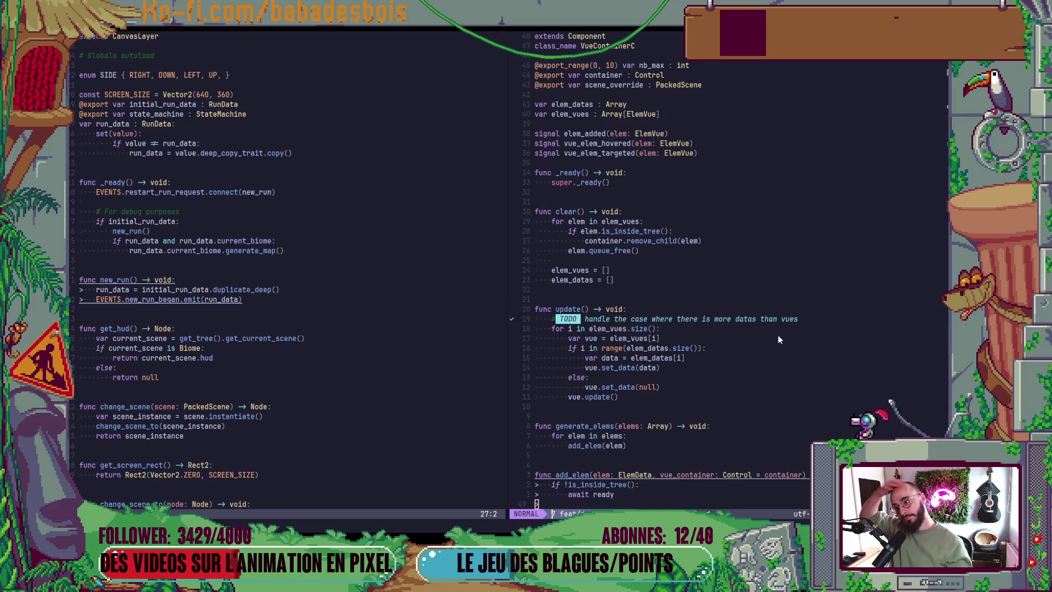
scroll(767, 328, "down", 5)
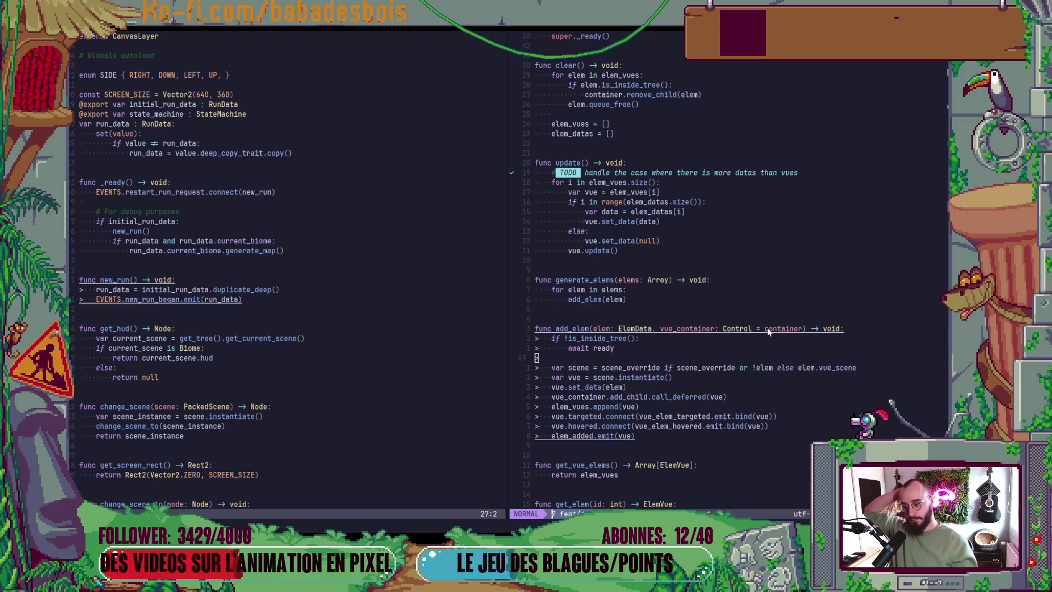
scroll(767, 327, "down", 3)
Open RunData.gd in the left split and start the project-wide file search
left_click(371, 303)
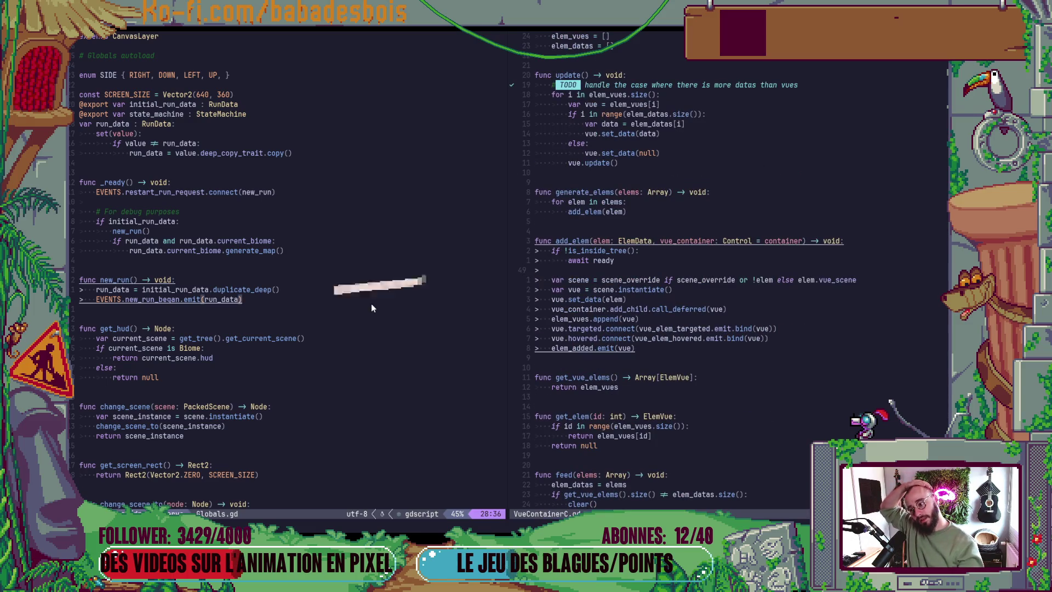
key("ctrl+o")
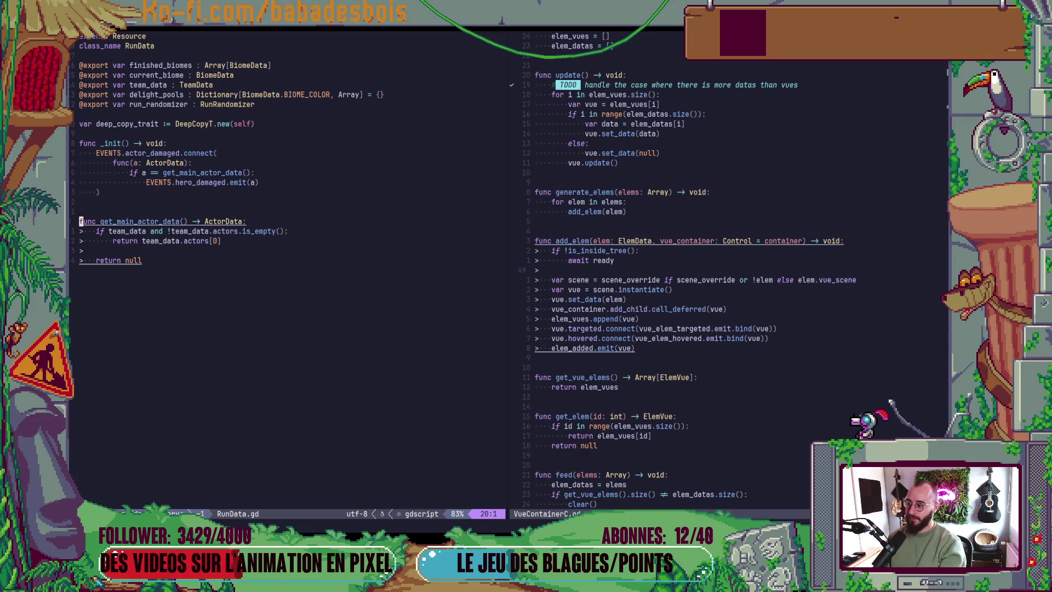
key("space")
Open PotionDropCollectEvent.gd and TeamData.gd by searching 'collect' and 'teamdata' in the file finder
key("f")
key("f")
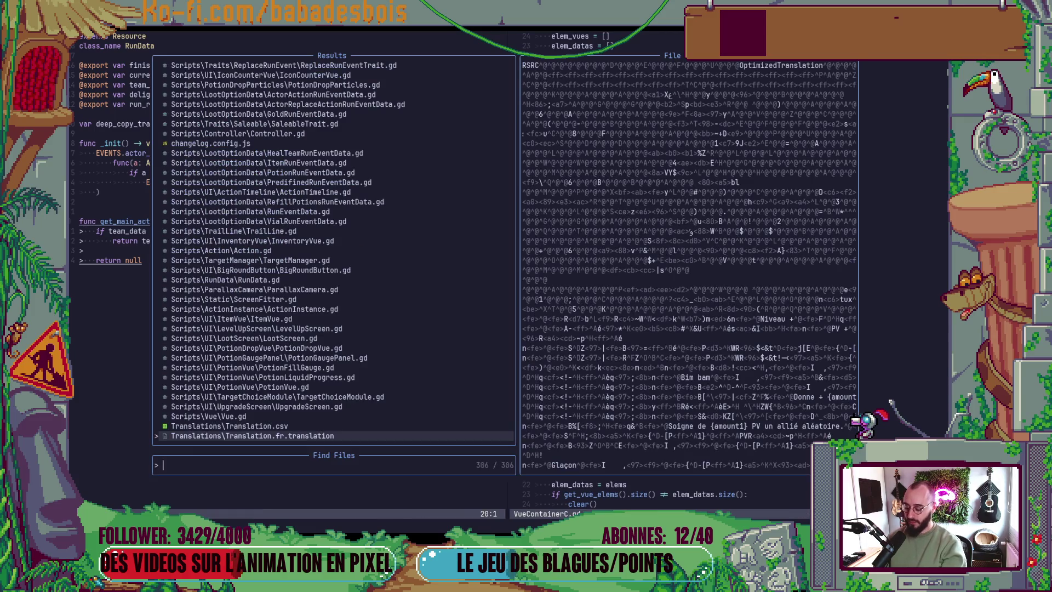
type("collect")
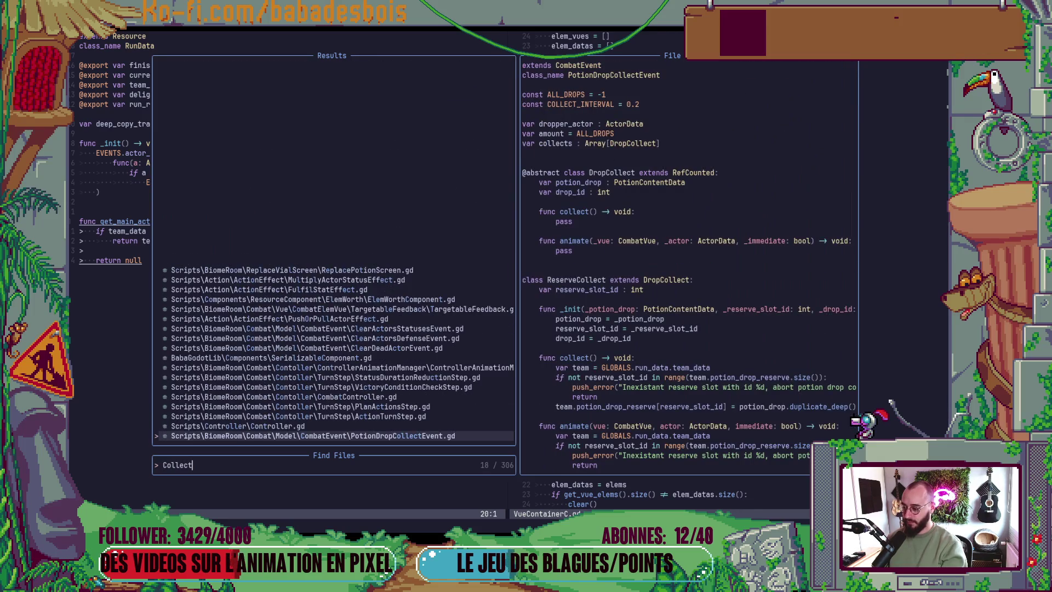
key("Return")
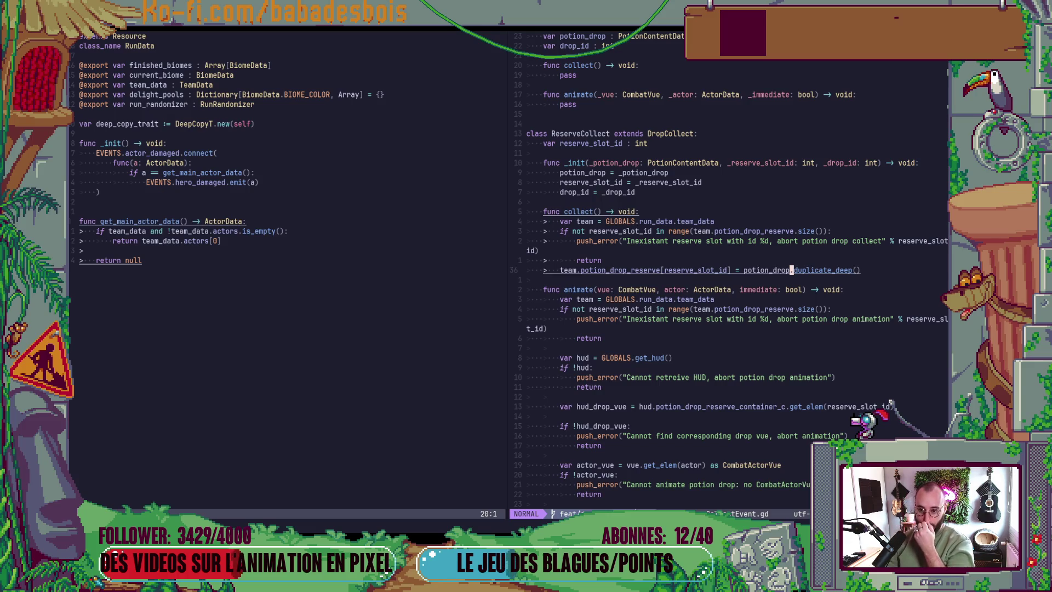
key("space")
key("f")
key("f")
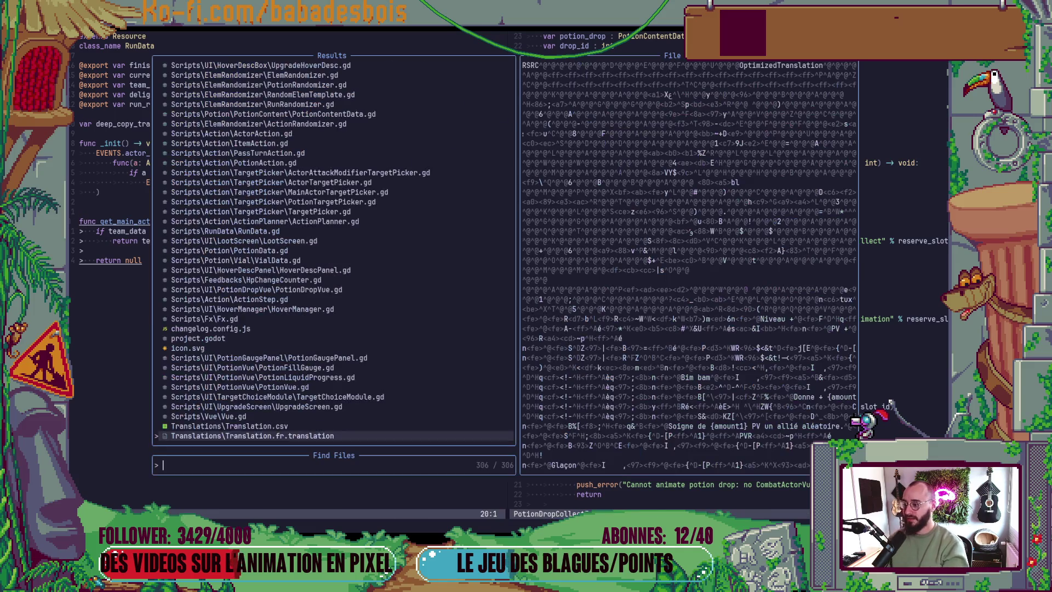
type("teamdata")
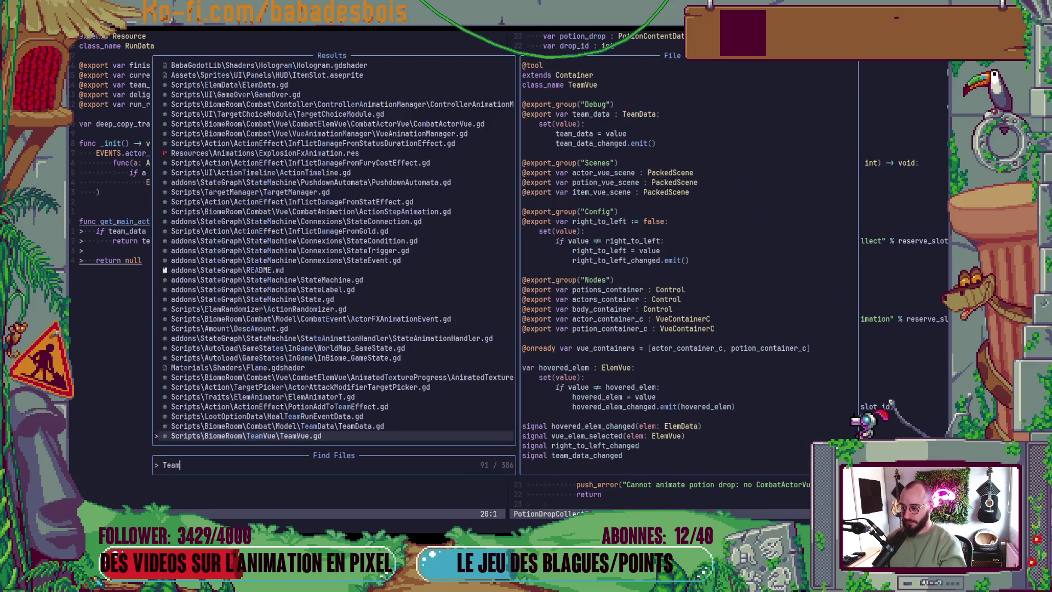
key("Return")
Add a blank line below replace_pass_turn_action and copy the get_max_nb_actors lines
key("j")
key("j")
key("j")
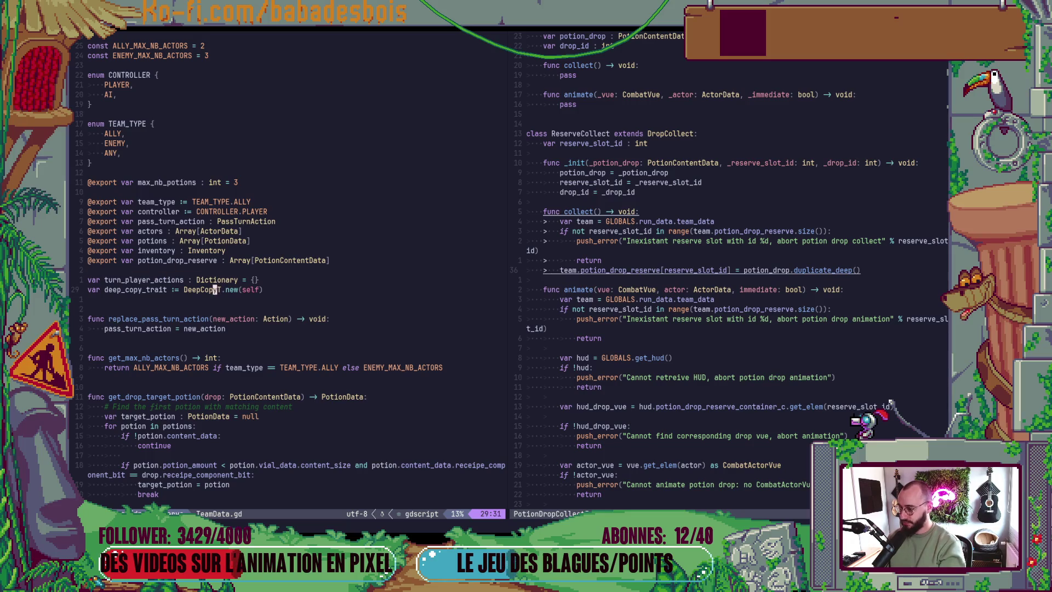
key("o")
key("Escape")
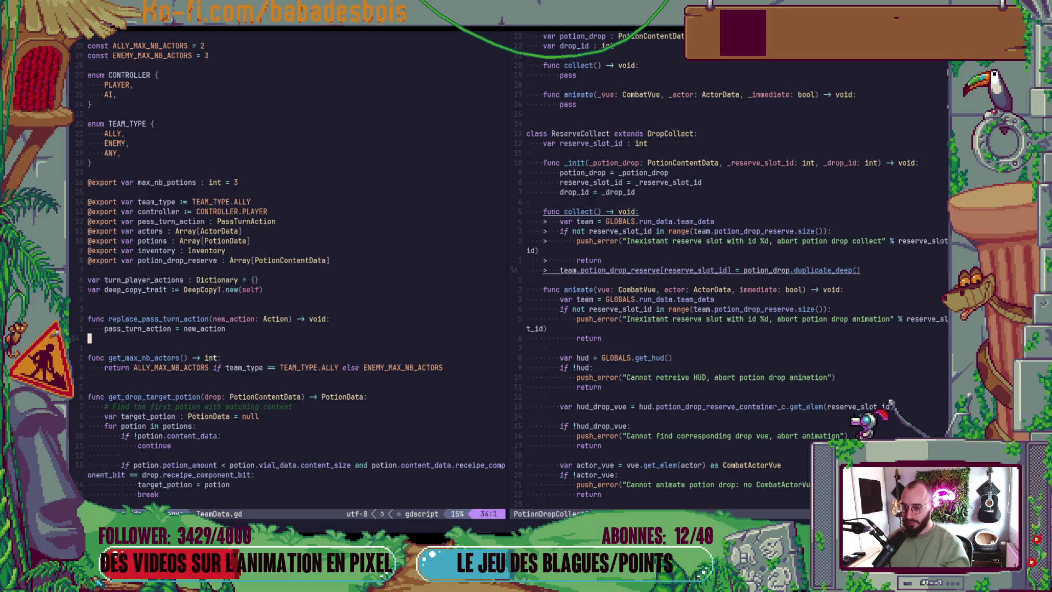
scroll(331, 281, "down", 6)
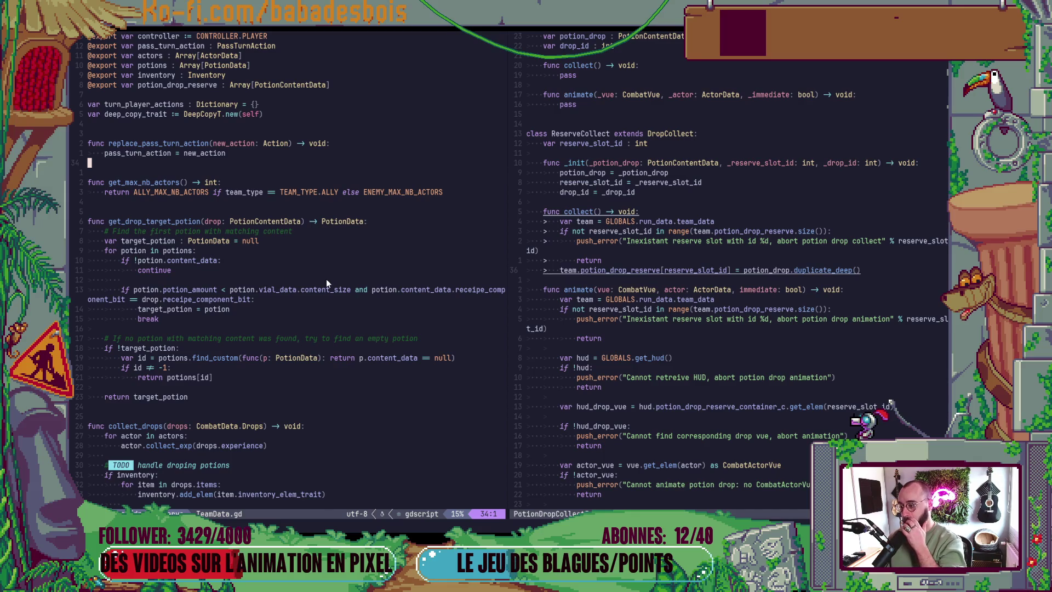
key("y")
key("2")
key("j")
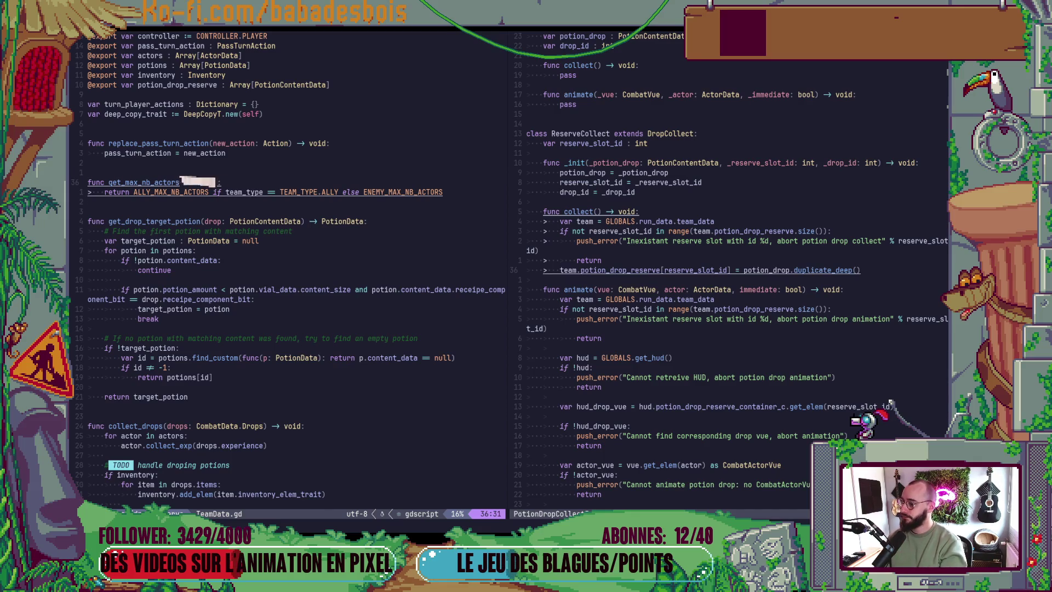
Open fresh blank lines above replace_pass_turn_action for a new function
key("y")
key("braceleft")
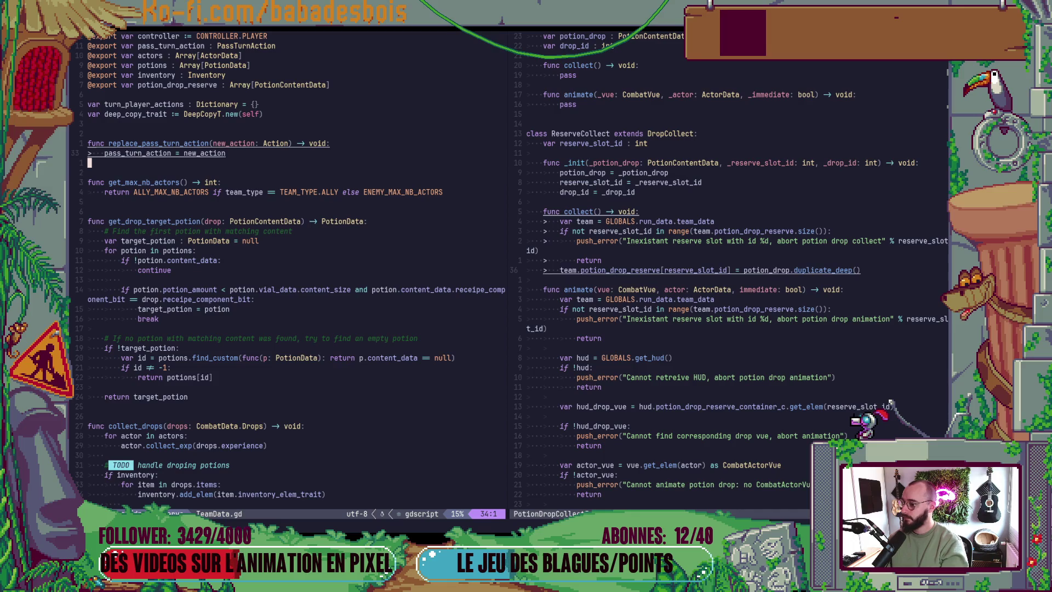
key("V")
key("j")
key("j")
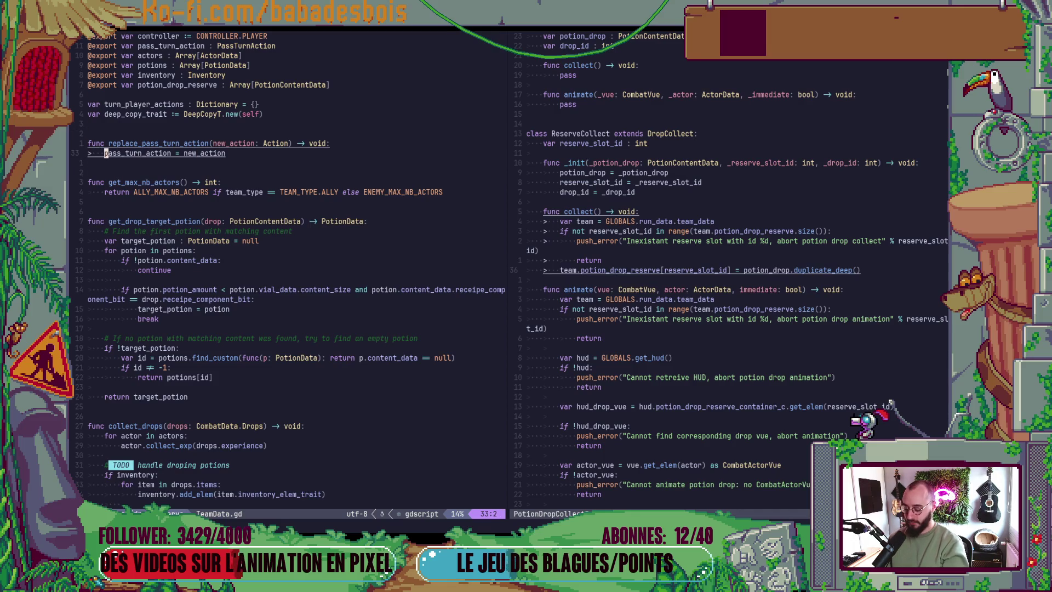
key("Escape")
key("j")
key("k")
key("k")
key("k")
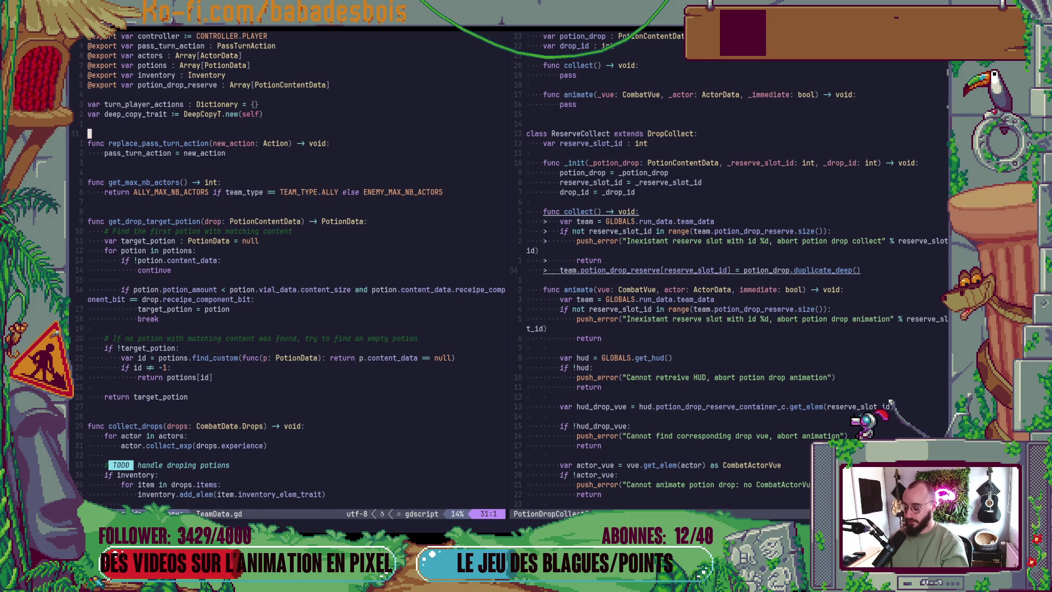
key("o")
key("Return")
key("Return")
Write func change_reserve_drop(id: int, drop: PotionContentData) -> void: with a pass body
key("BackSpace")
type("func a")
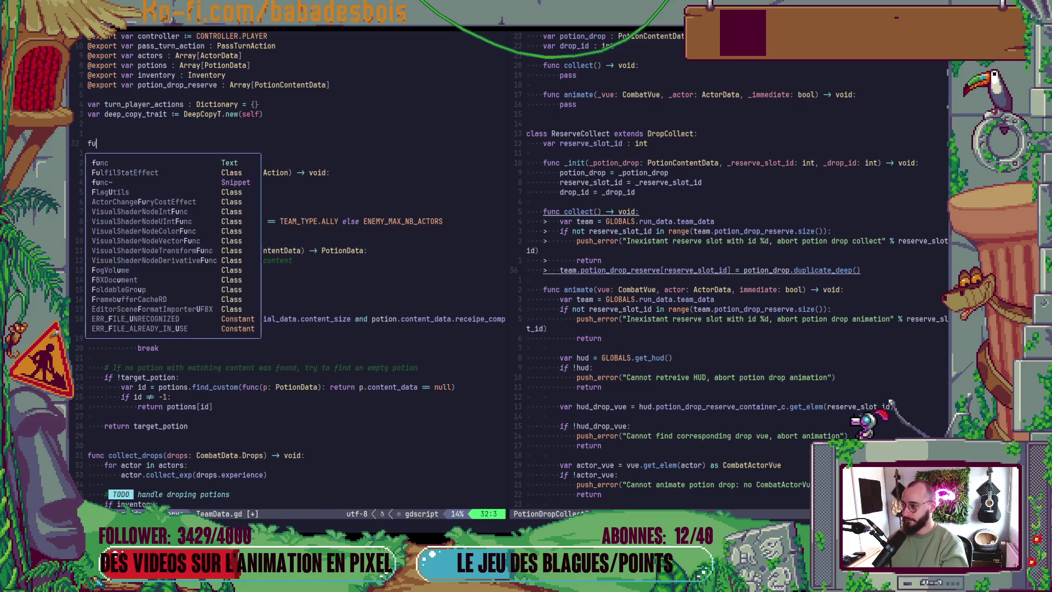
key("BackSpace")
type("change")
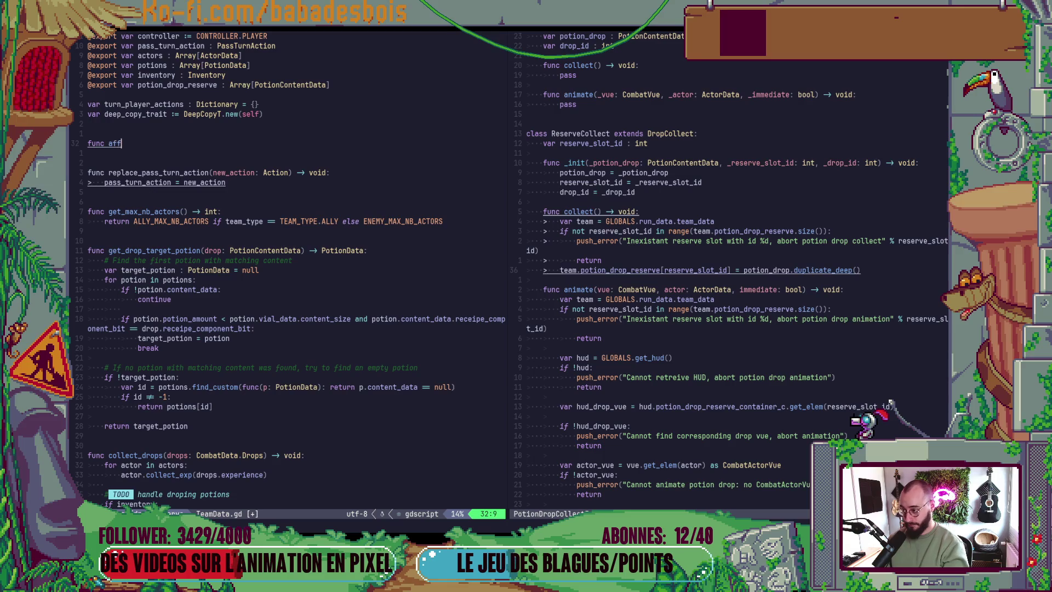
type("_re")
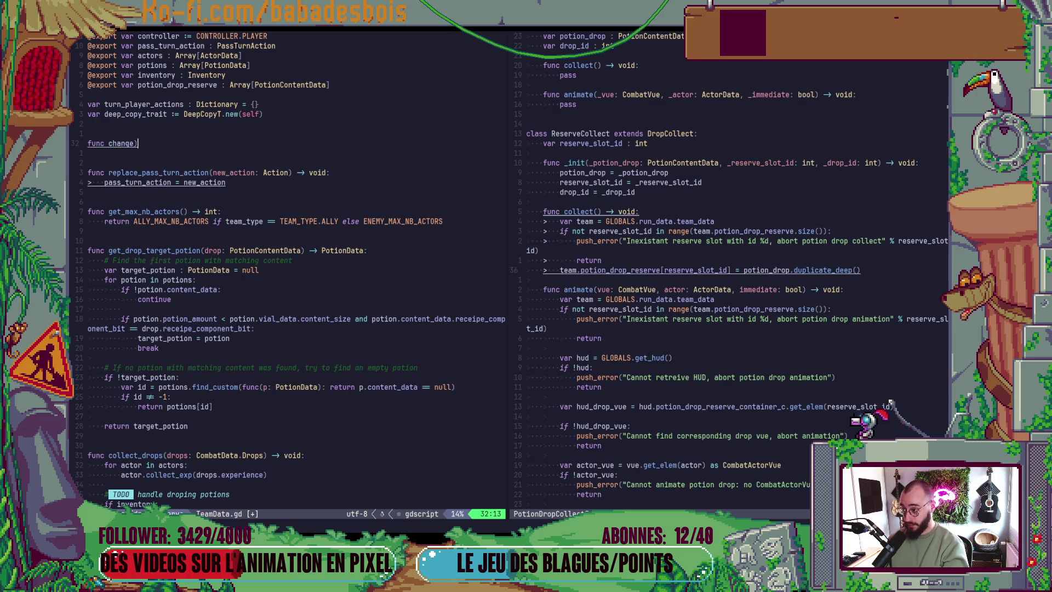
type("serve_drop")
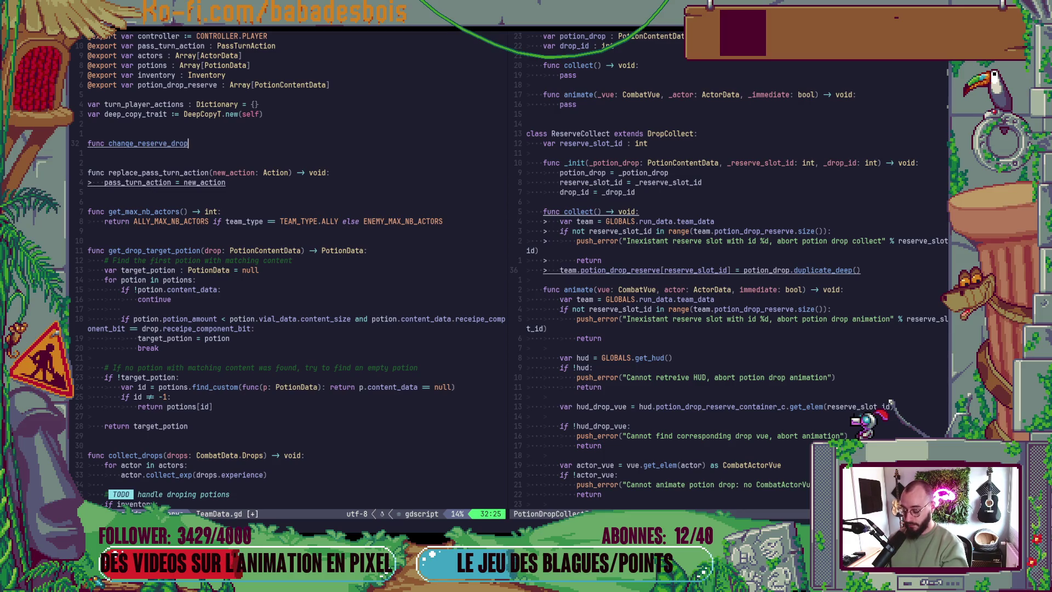
type("(id: int")
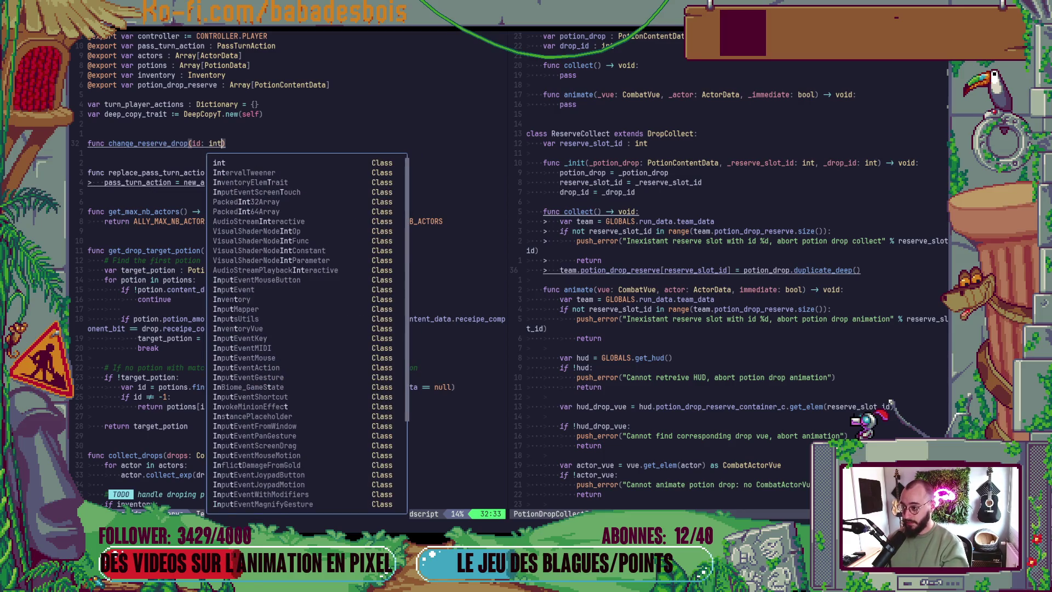
type(", ")
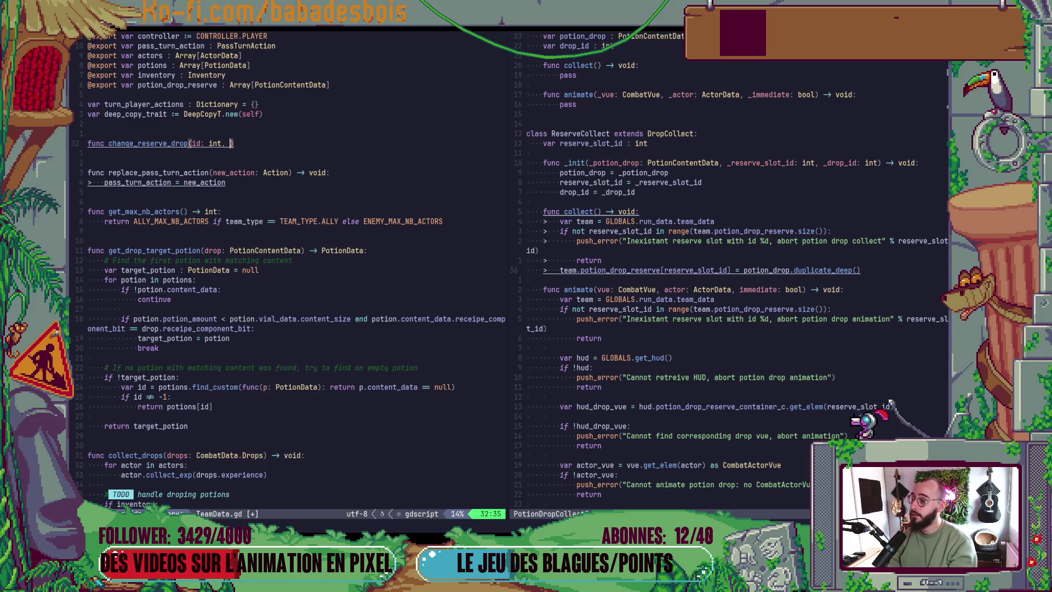
type("drop")
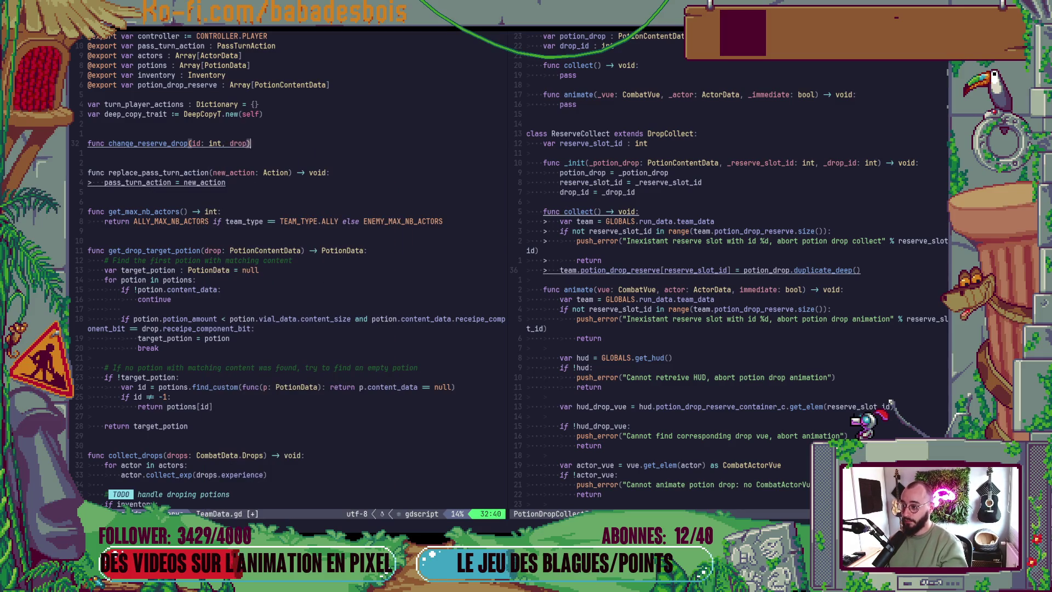
type(": PotionCo")
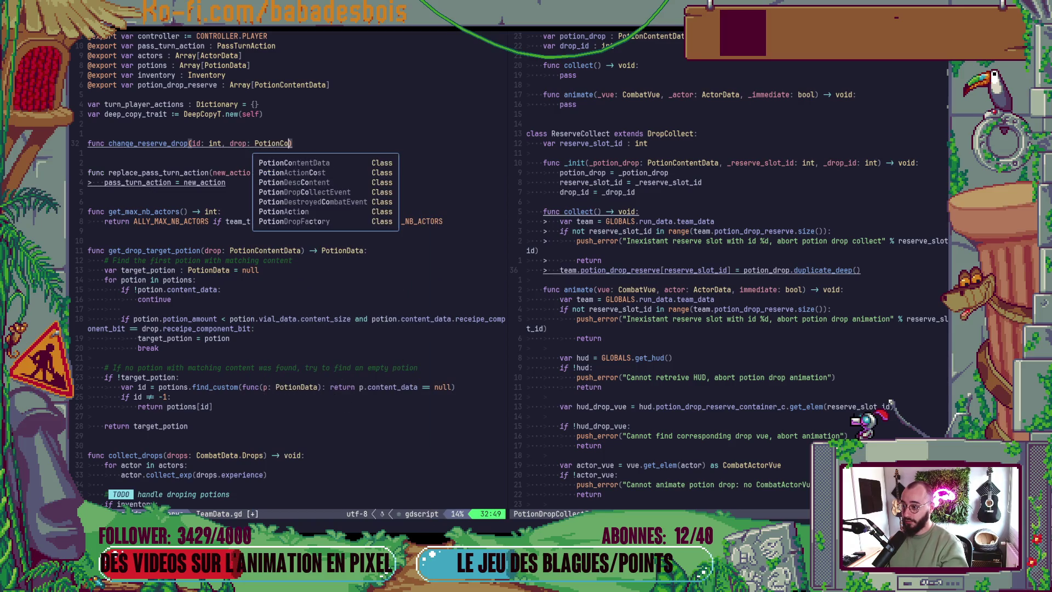
key("Tab")
type(") -")
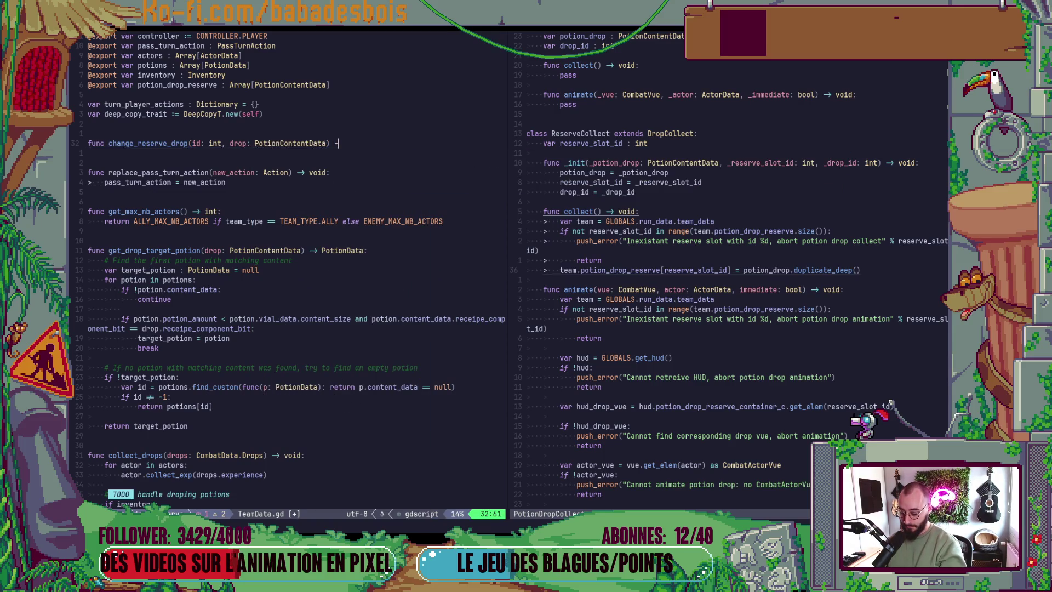
type("> void:")
key("Return")
type("pas")
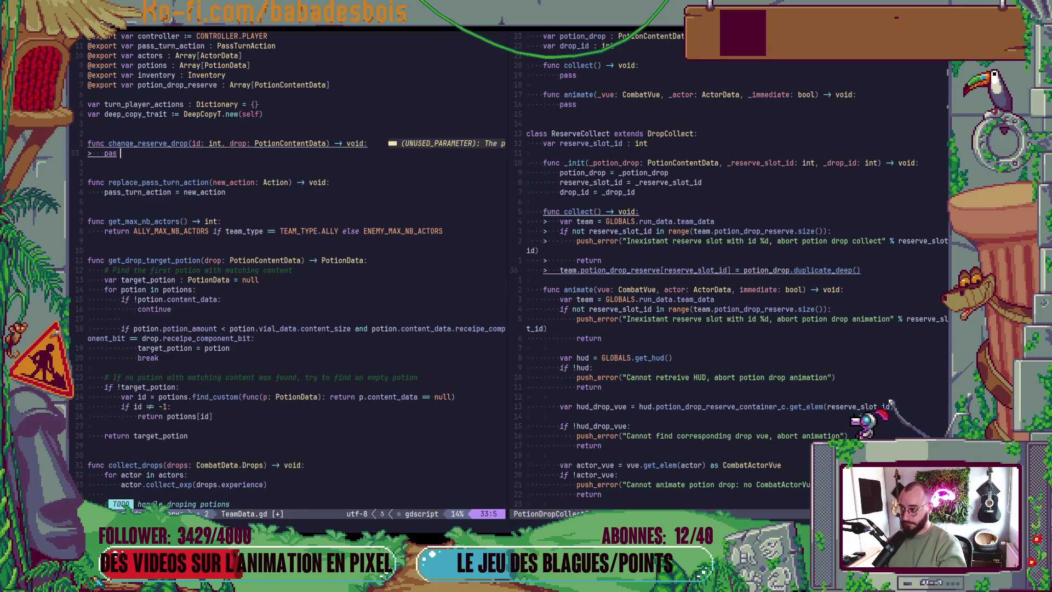
type("s")
key("Escape")
Replace the pass body with the copied potion_drop_reserve assignment line
key("ctrl+w")
key("l")
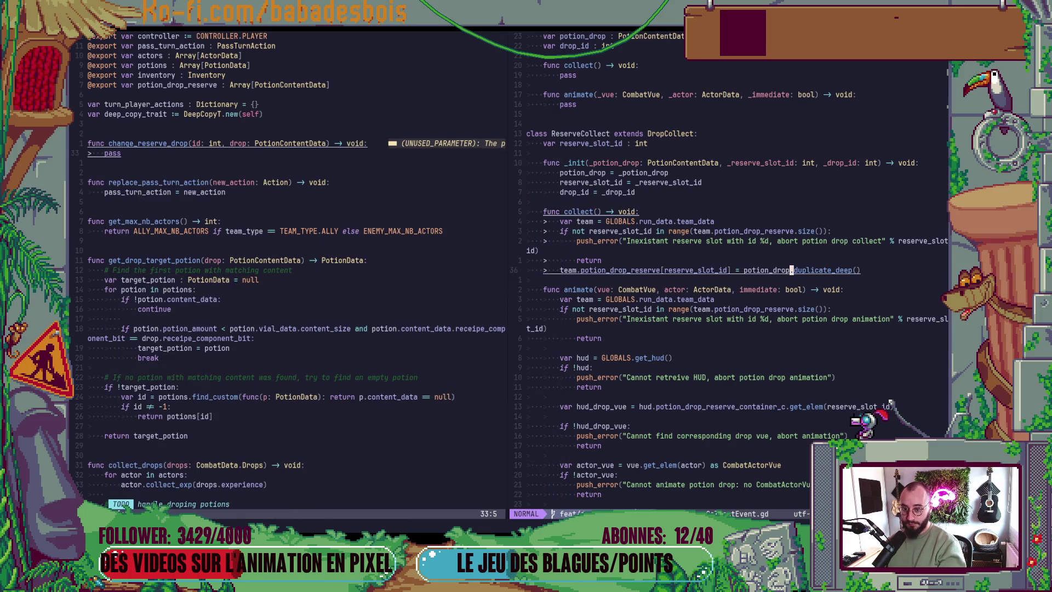
key("ctrl+w")
key("h")
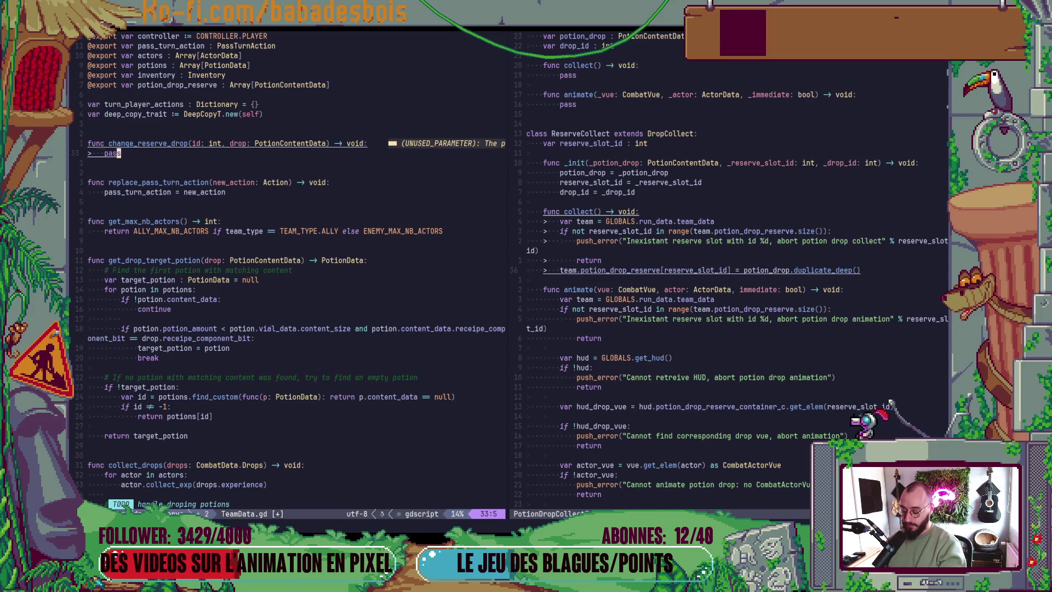
key("shift+v")
key("p")
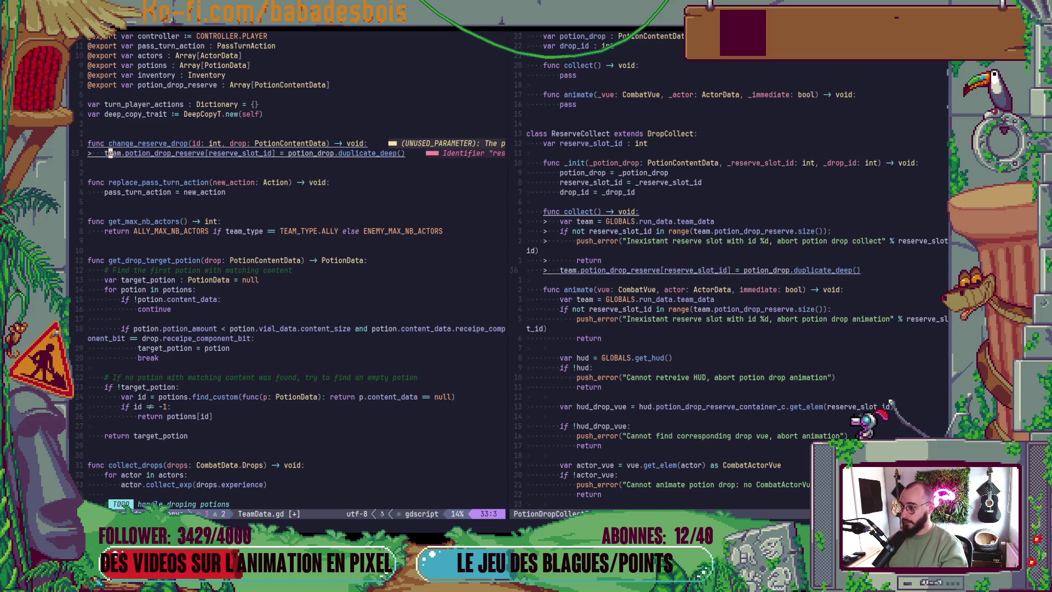
Adapt the pasted line to potion_drop_reserve[id] = drop, dropping the team. prefix
key("h")
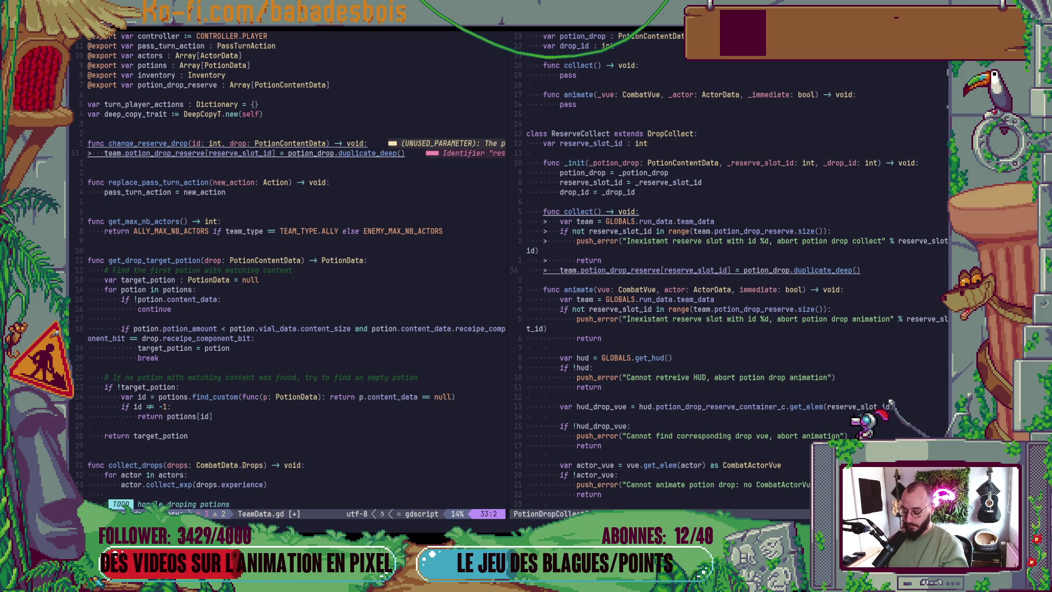
key("d")
key("f")
key("period")
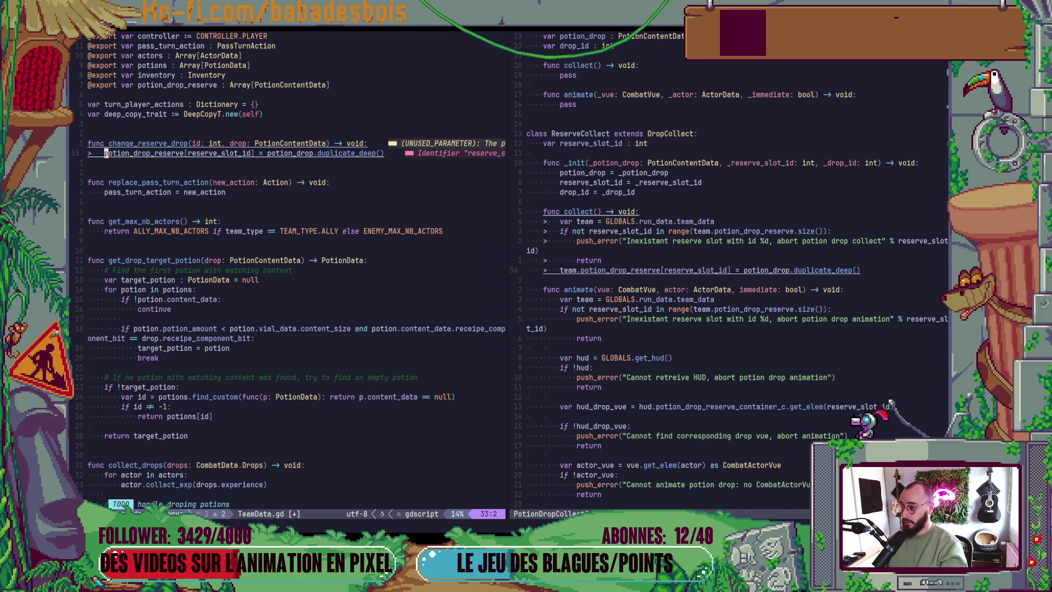
key("f")
key("bracketleft")
key("c")
key("i")
key("bracketleft")
type("id")
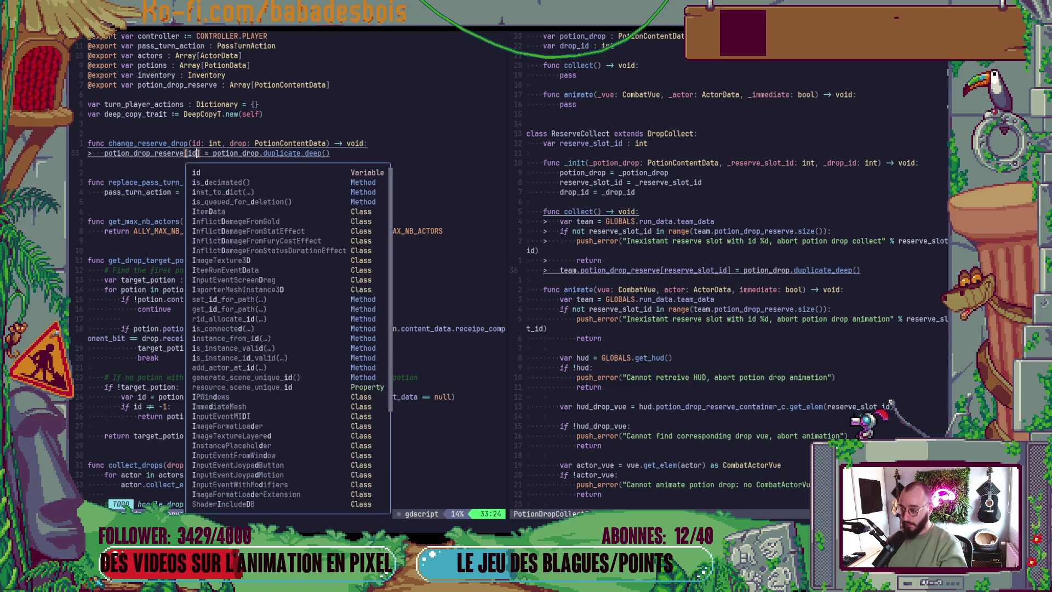
key("Escape")
key("W")
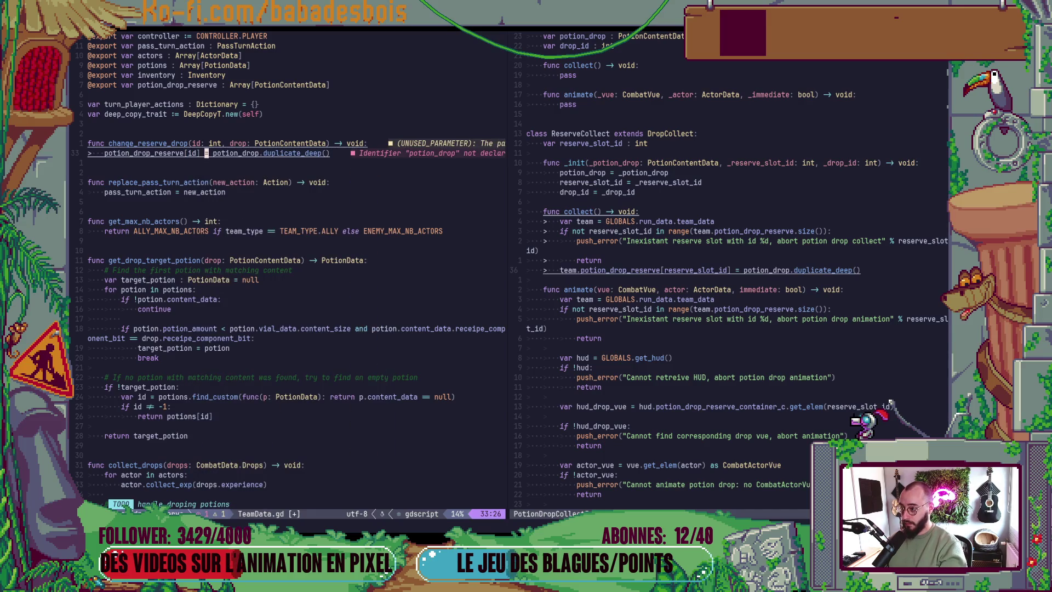
key("w")
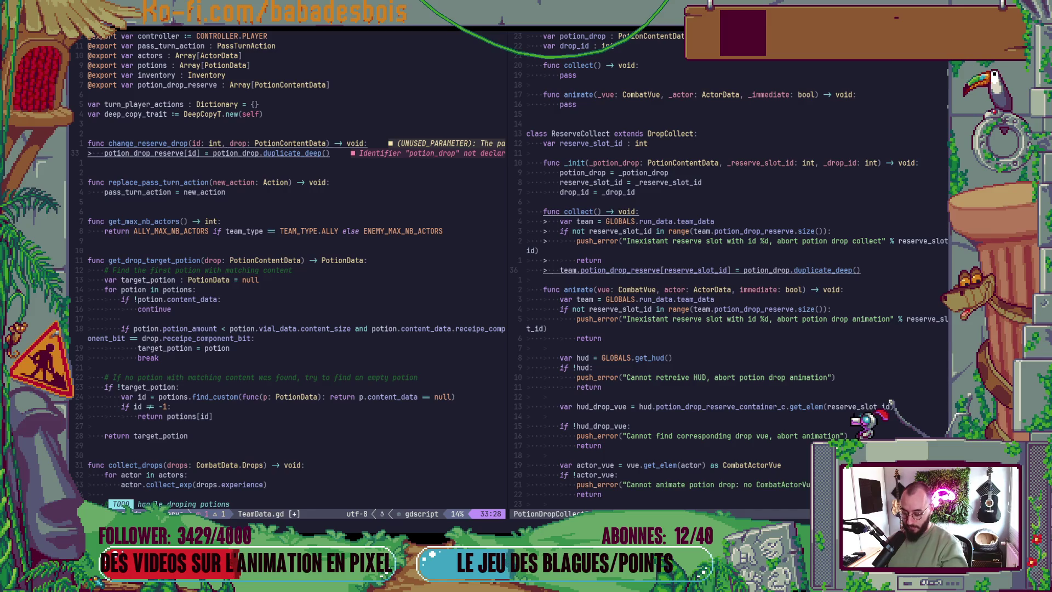
key("d")
key("f")
key("underscore")
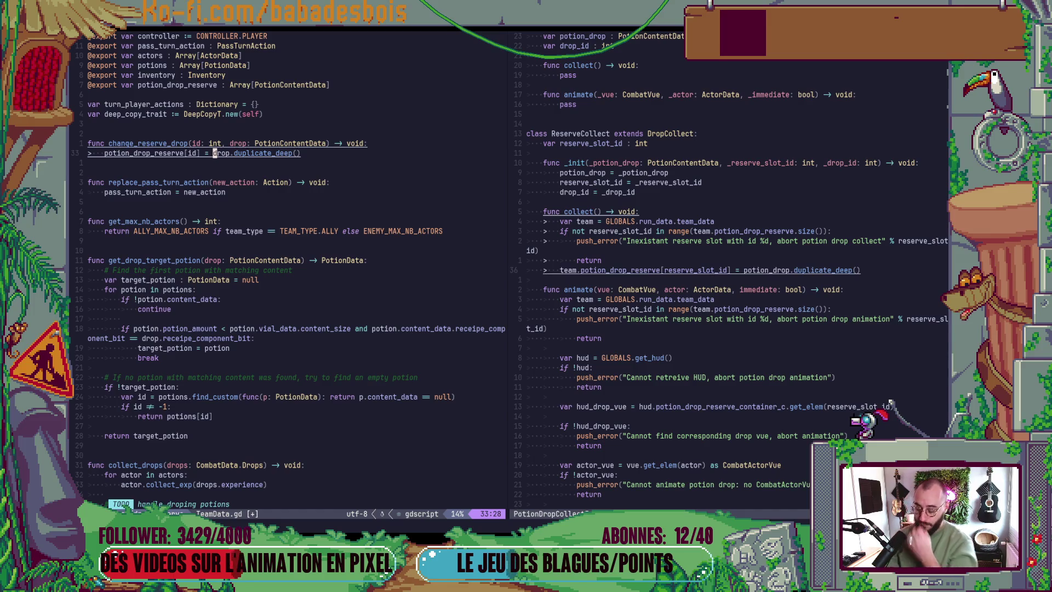
Add a guard: if not id in range(potion_drop_reserve.size()): return
type("Oif ")
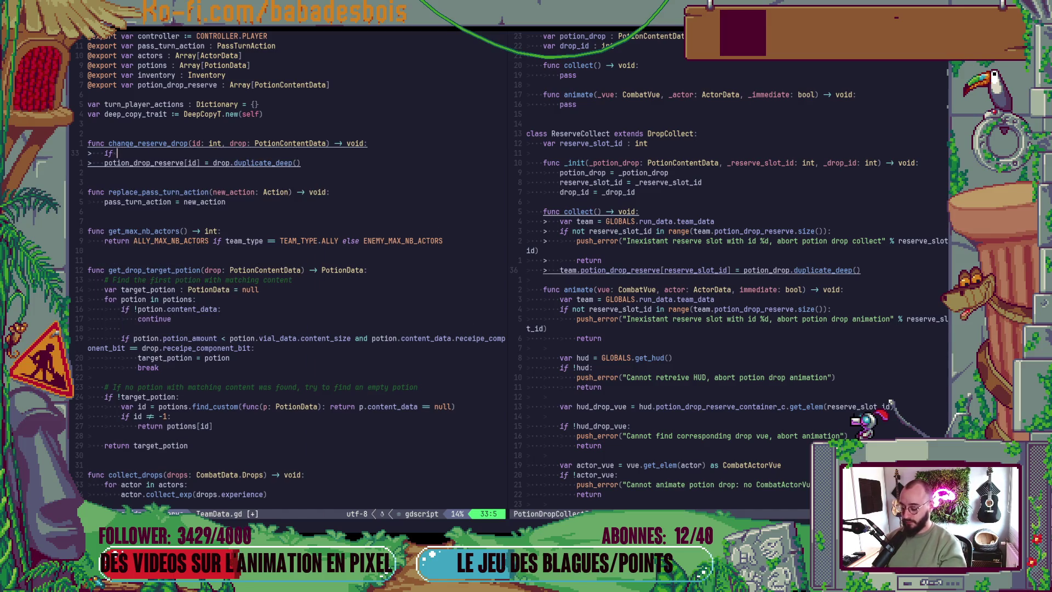
type("not id ")
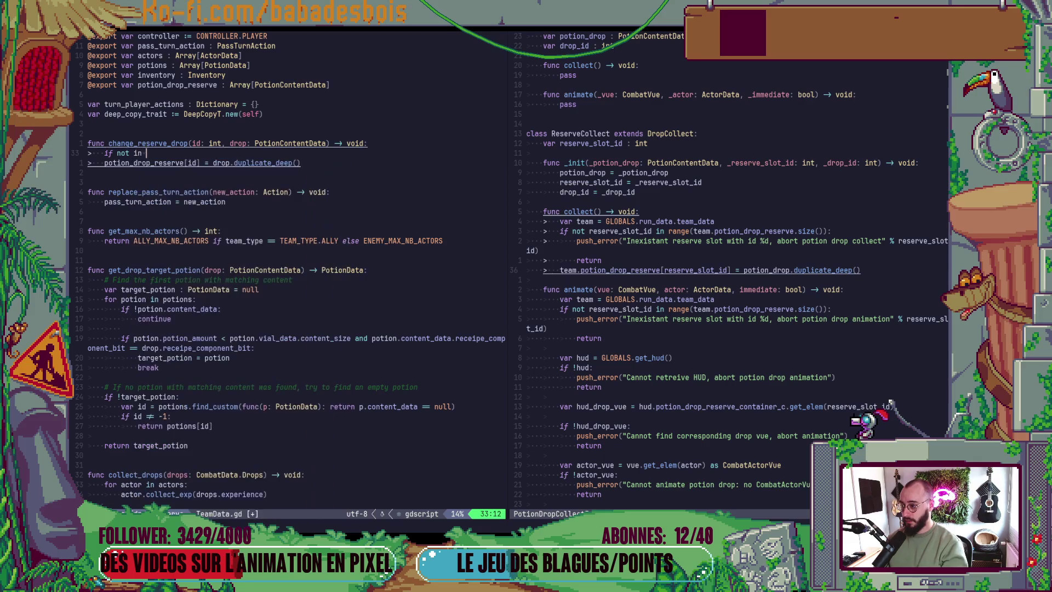
type("in ")
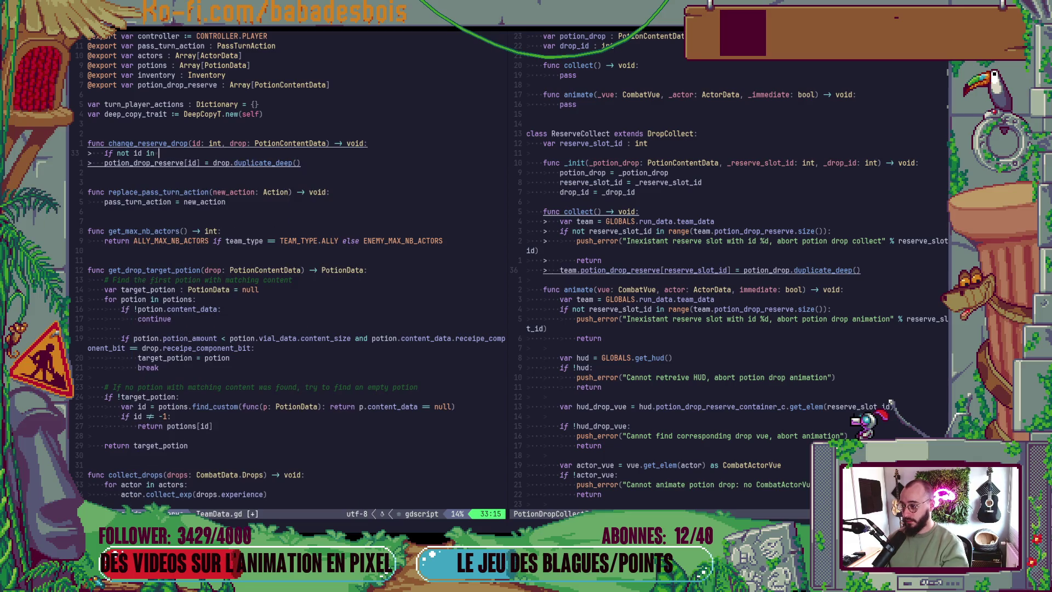
type("potion_drop_reserve.")
type("si")
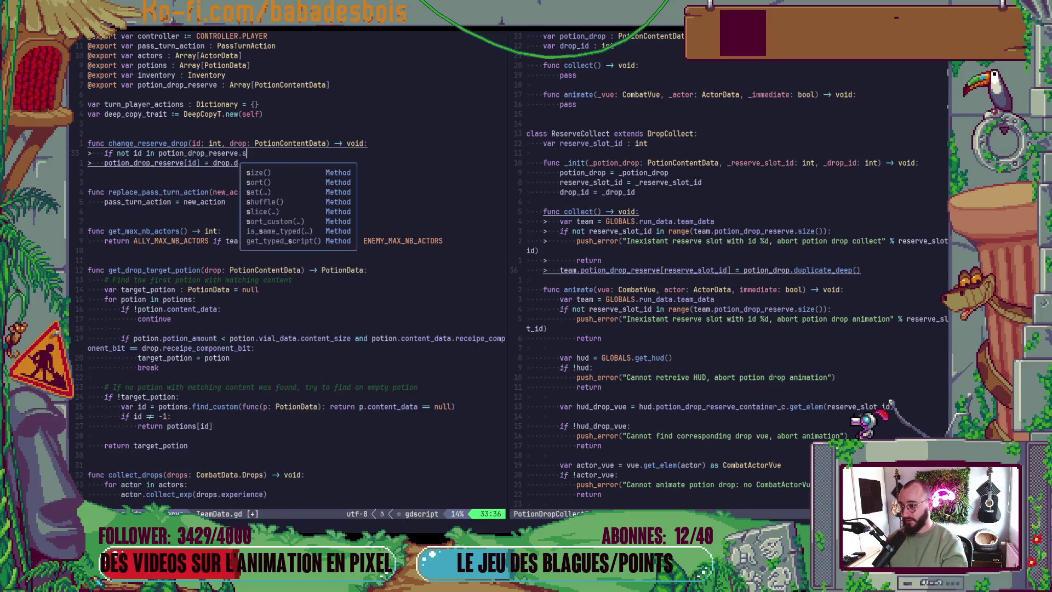
key("Return")
key("Escape")
left_click(108, 153)
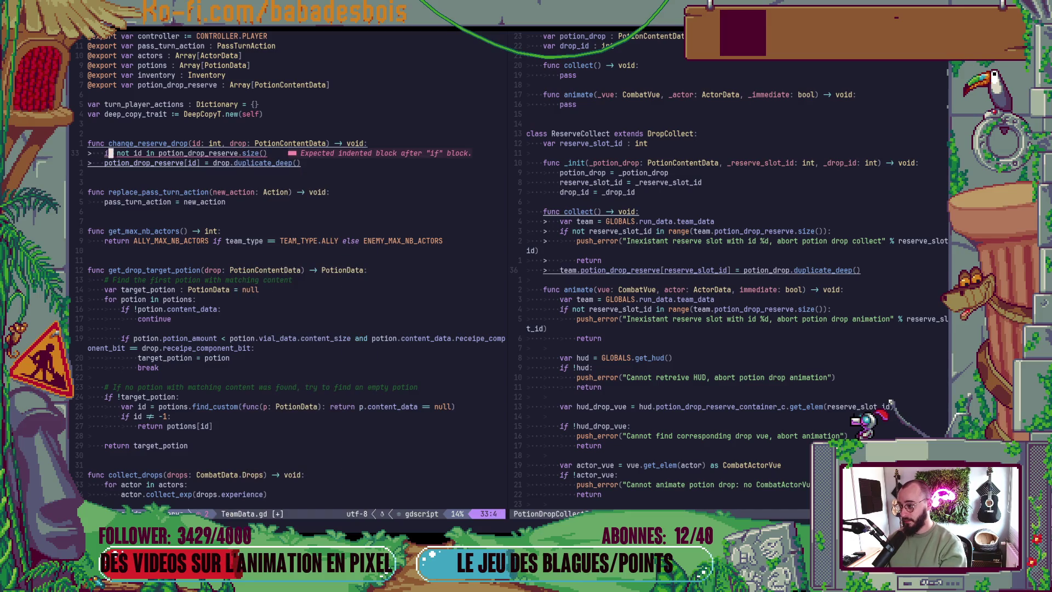
key("w")
key("w")
key("w")
type("in range(")
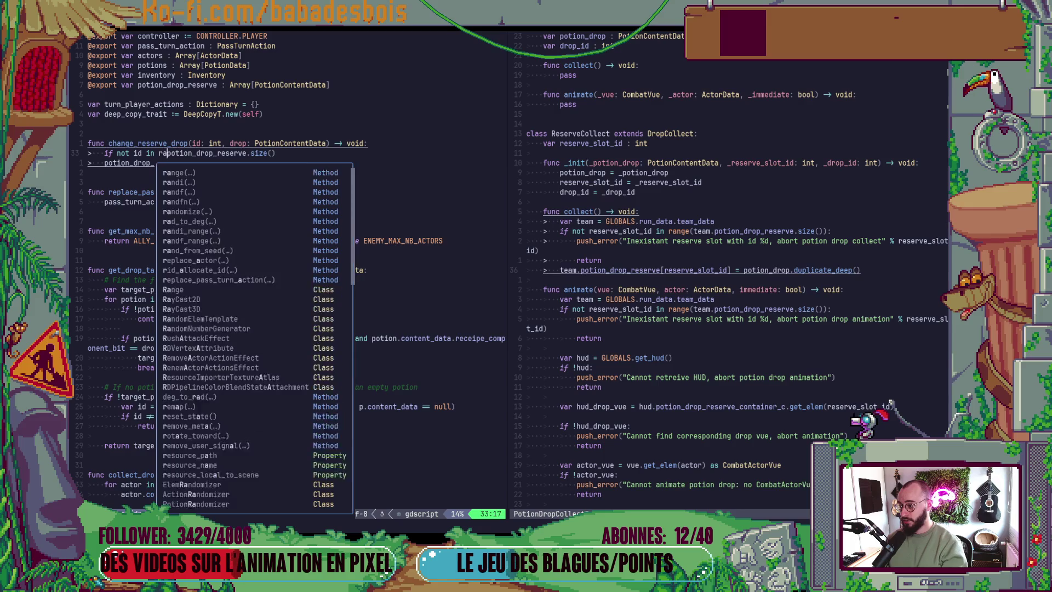
key("Escape")
key("dollar")
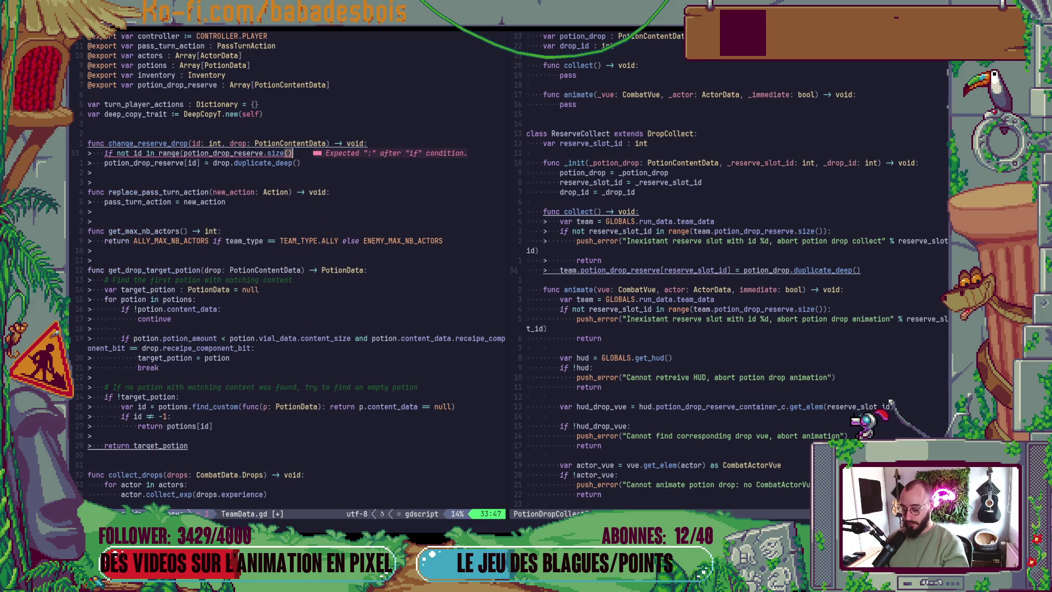
type("a):")
key("Return")
type("return")
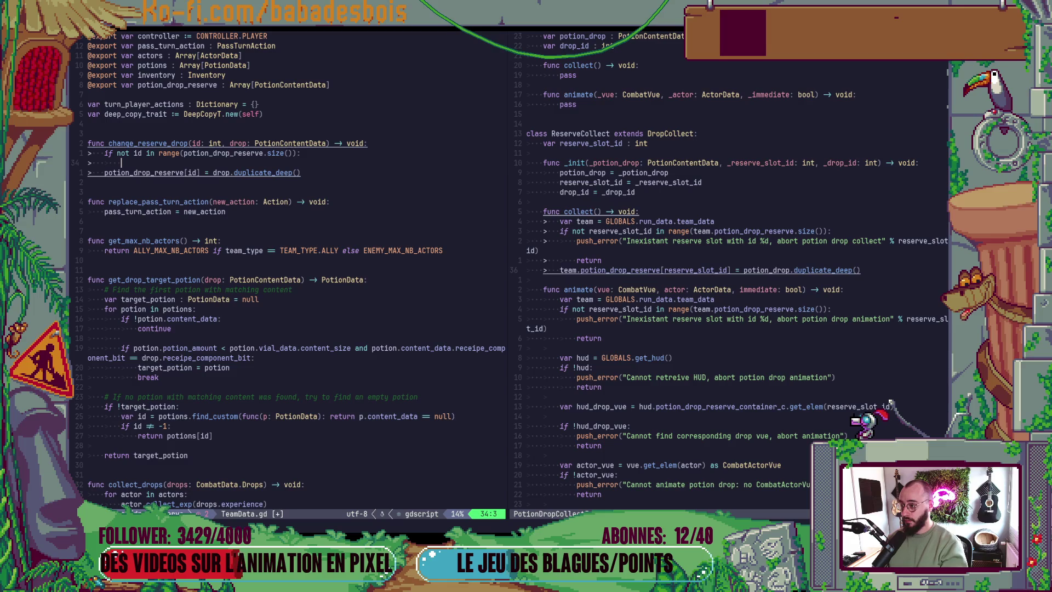
Add a push_error message including the id above return, then save TeamData.gd
key("Escape")
type("O")
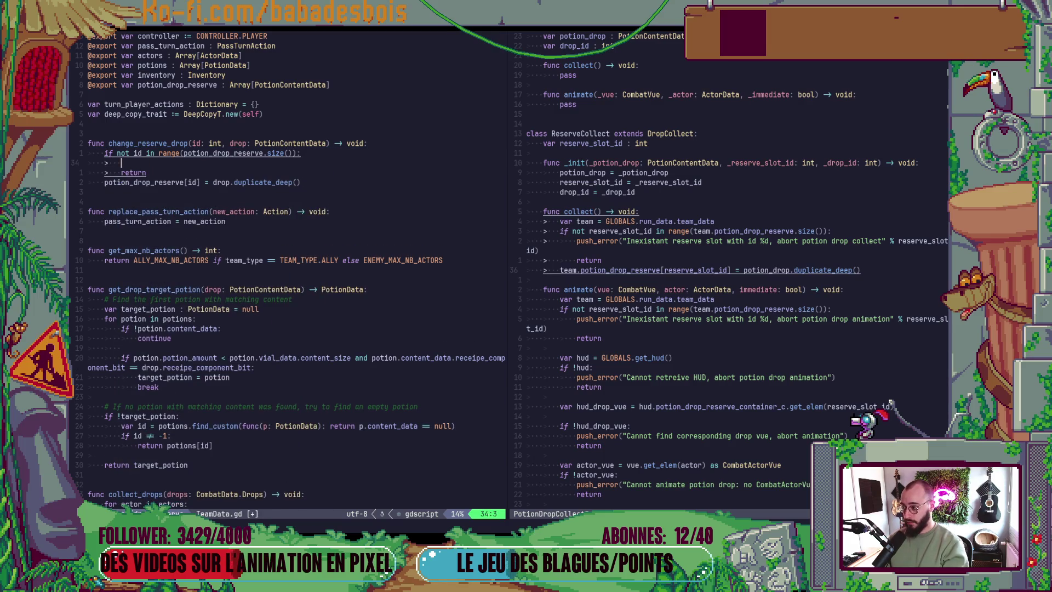
type("push")
key("Tab")
key("Return")
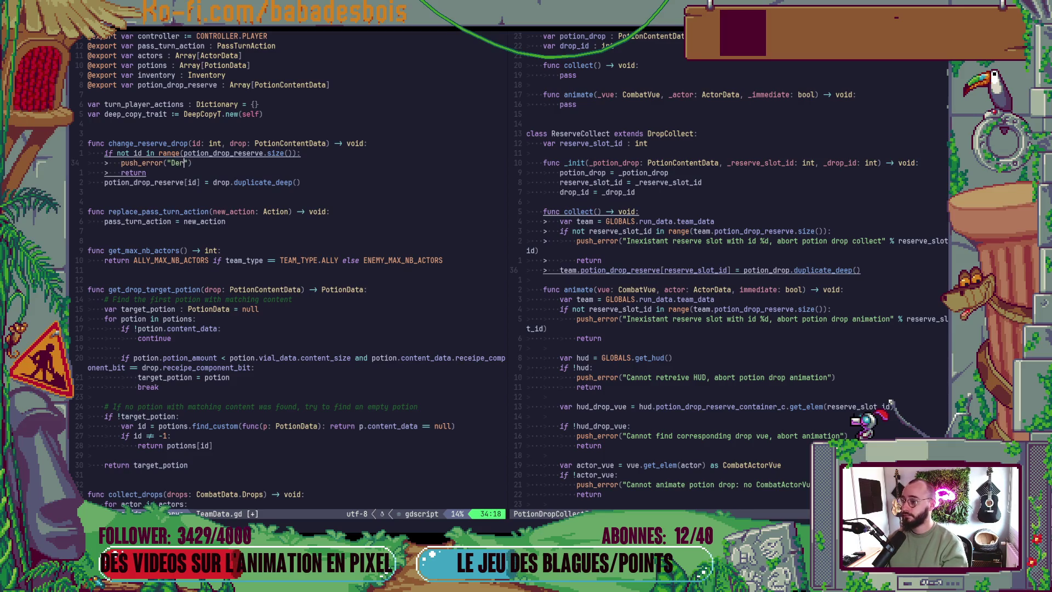
key("BackSpace")
key("BackSpace")
key("BackSpace")
type("rop id ")
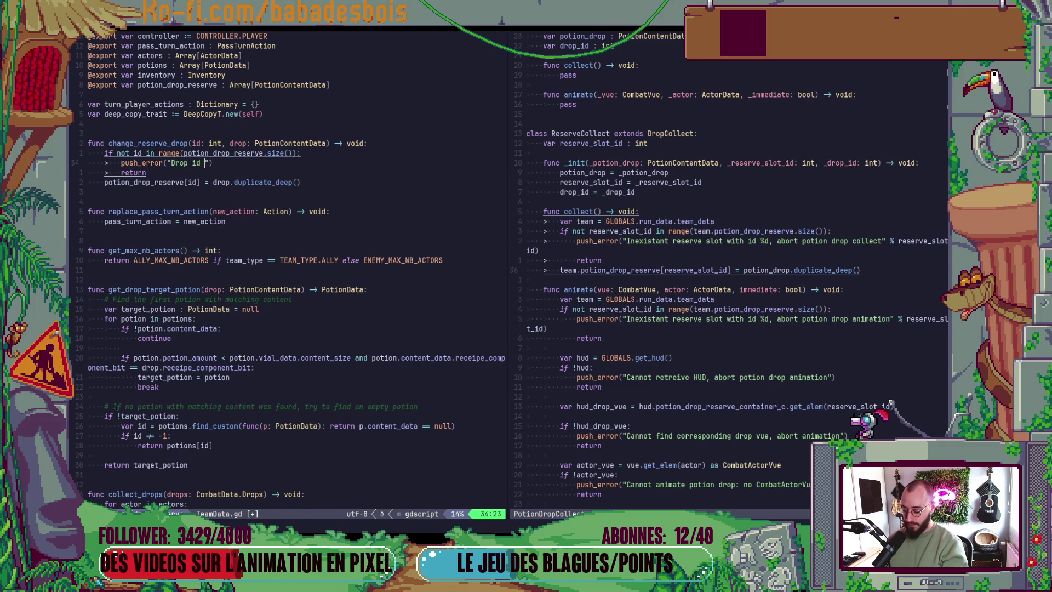
type("out of bound")
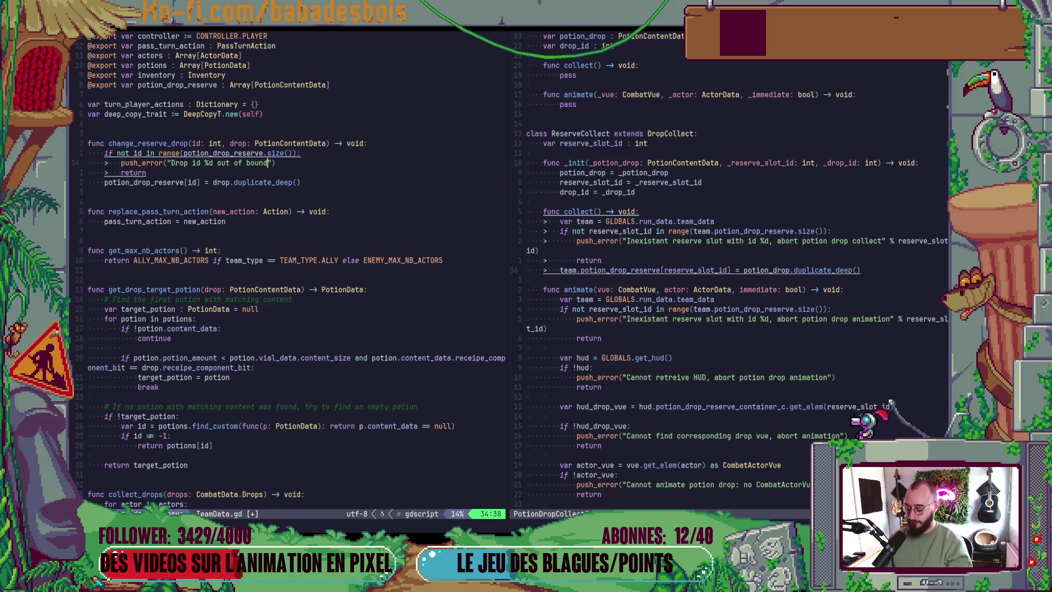
type("cann")
type("chc")
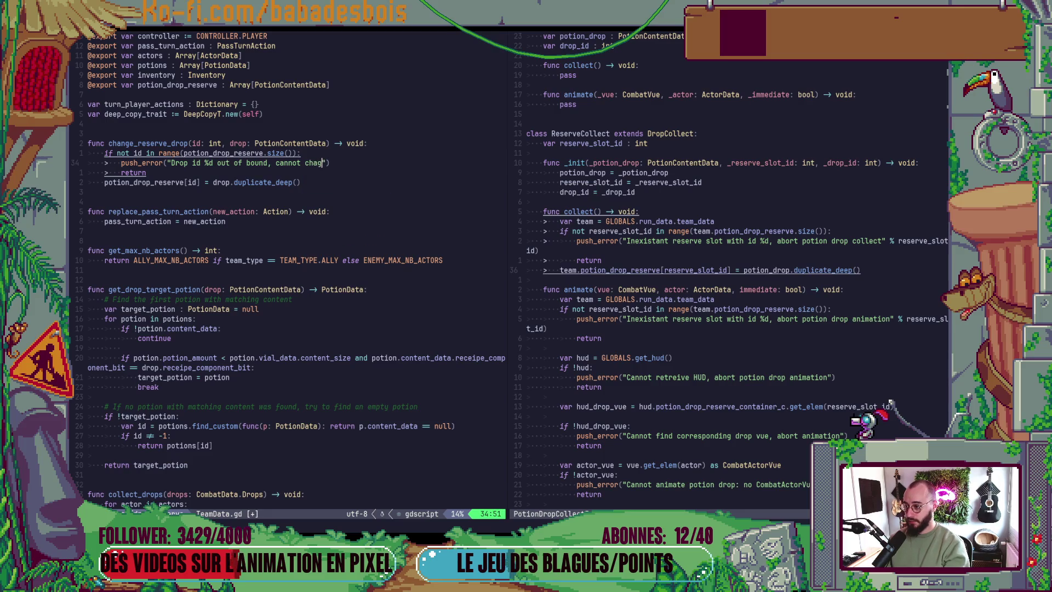
type("dro")
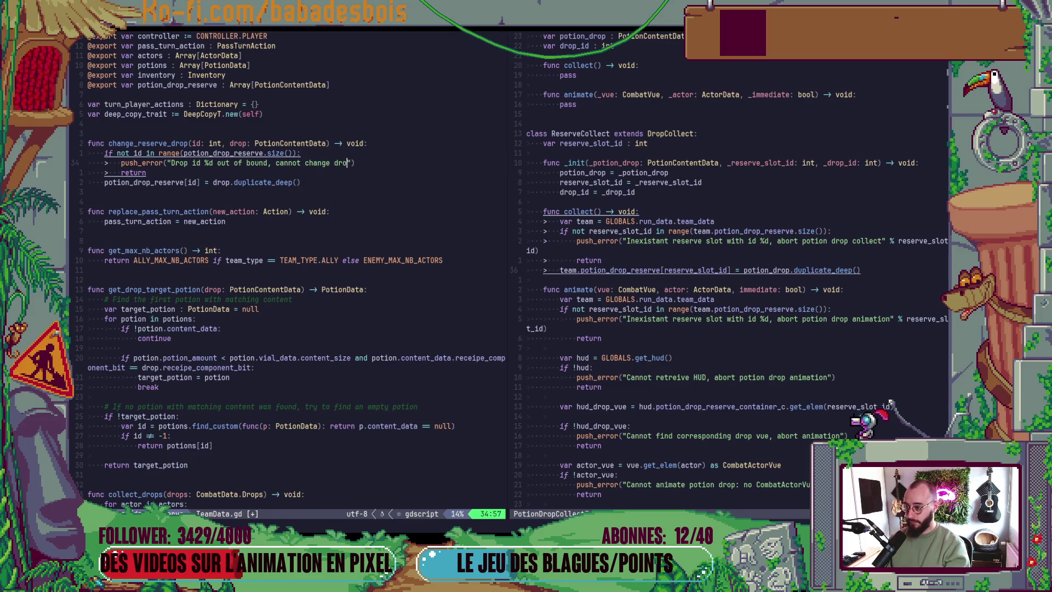
type("from reserve")
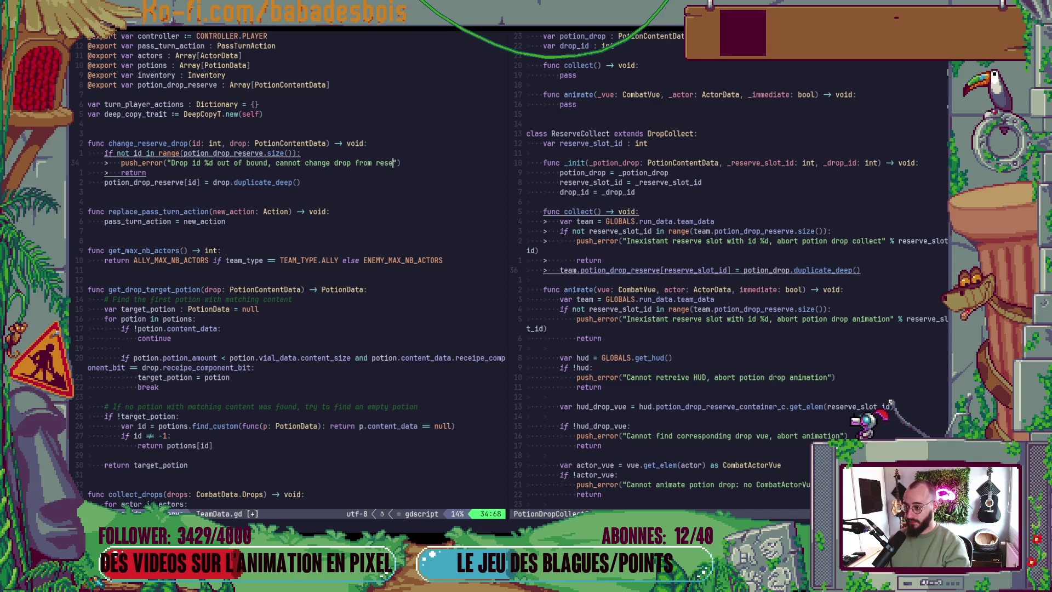
key("Escape")
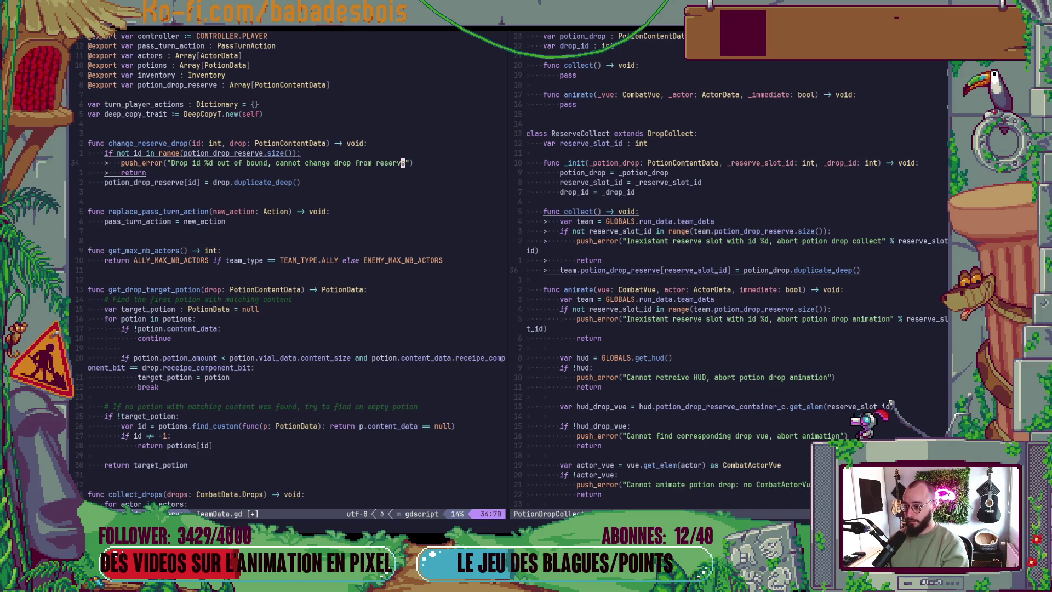
key("l")
key("l")
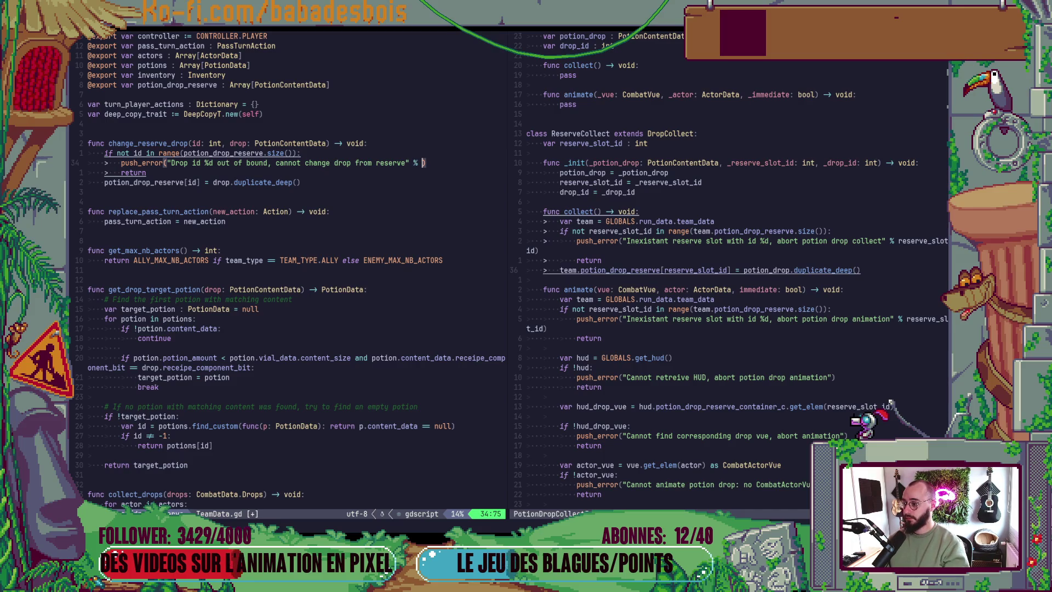
type("id")
key("Escape")
key("j")
key("j")
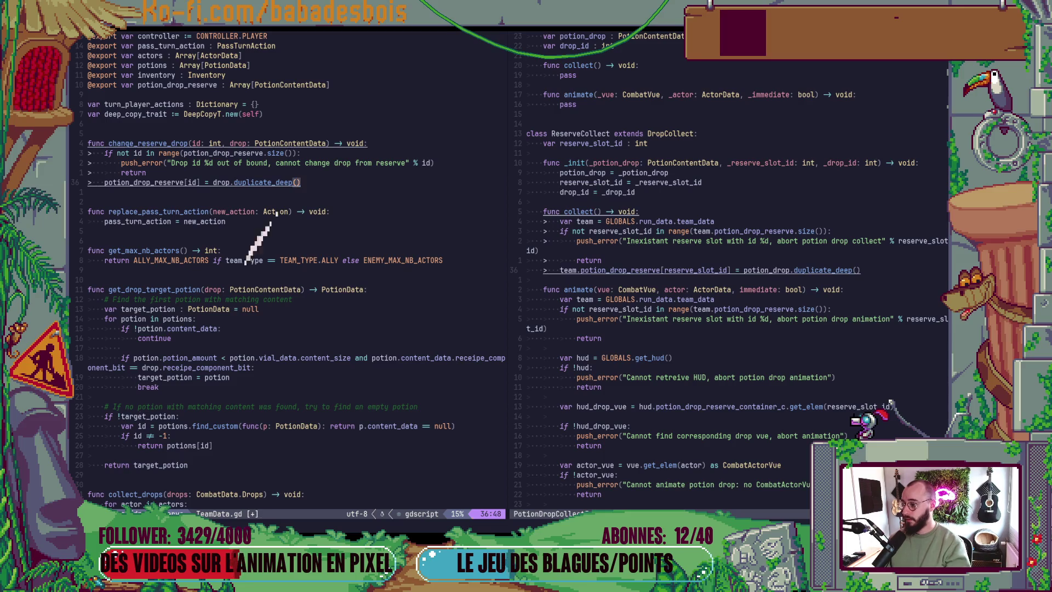
type(":w")
key("Return")
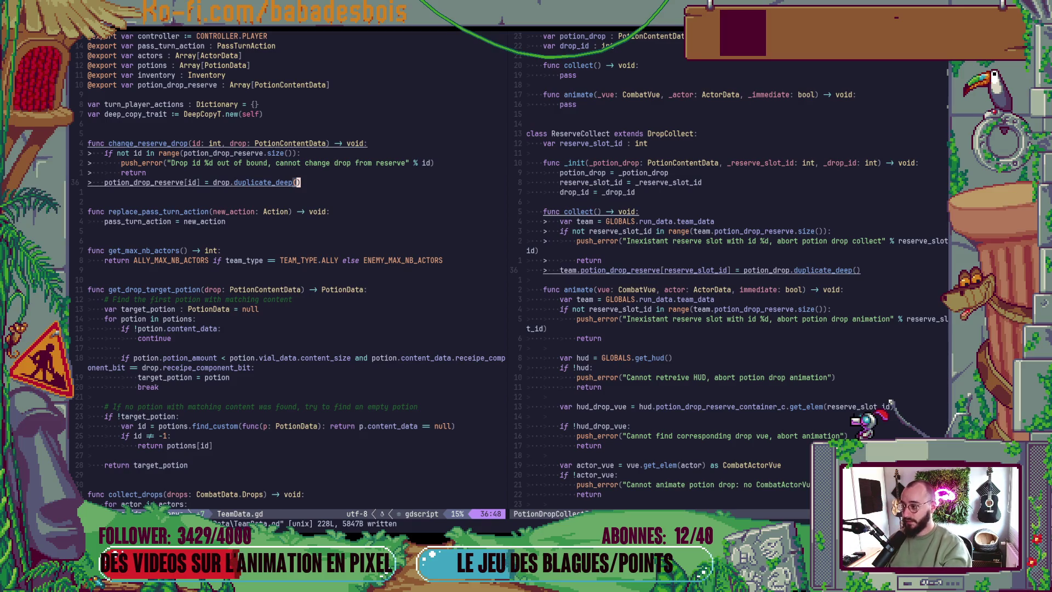
Insert team.change_reserve_drop(reserve_slot_id, potion_drop) in collect(), delete the duplicate_deep line, and save
key("ctrl+w")
key("l")
type("O")
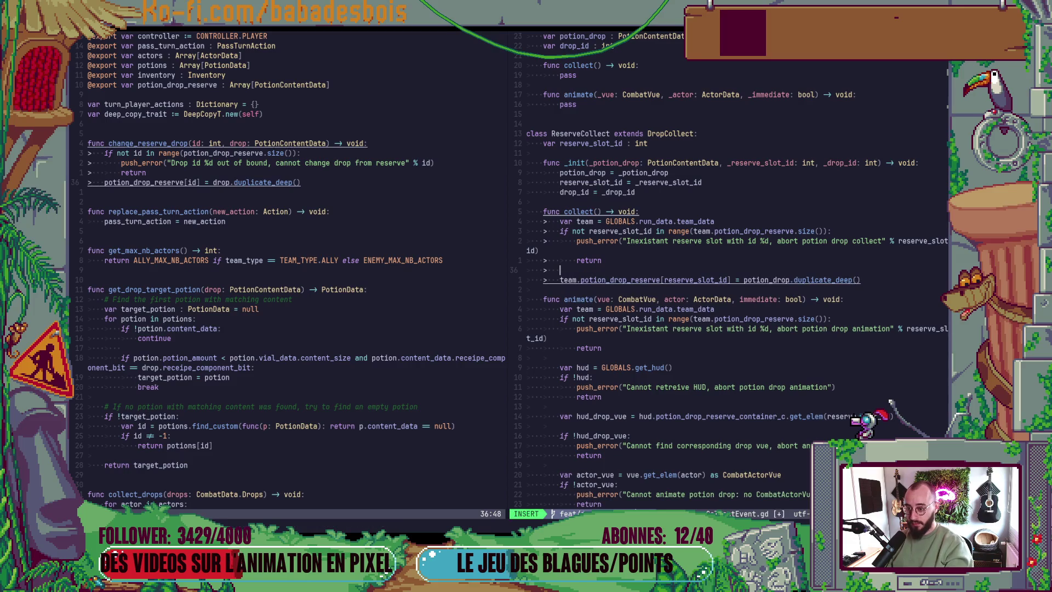
type("ea")
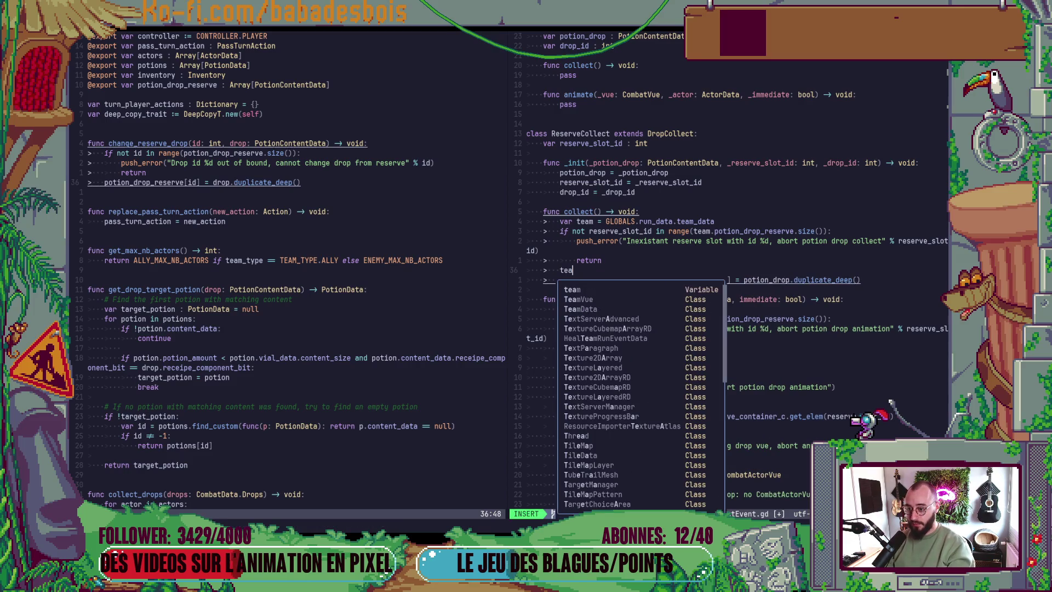
type("m.ch")
key("Tab")
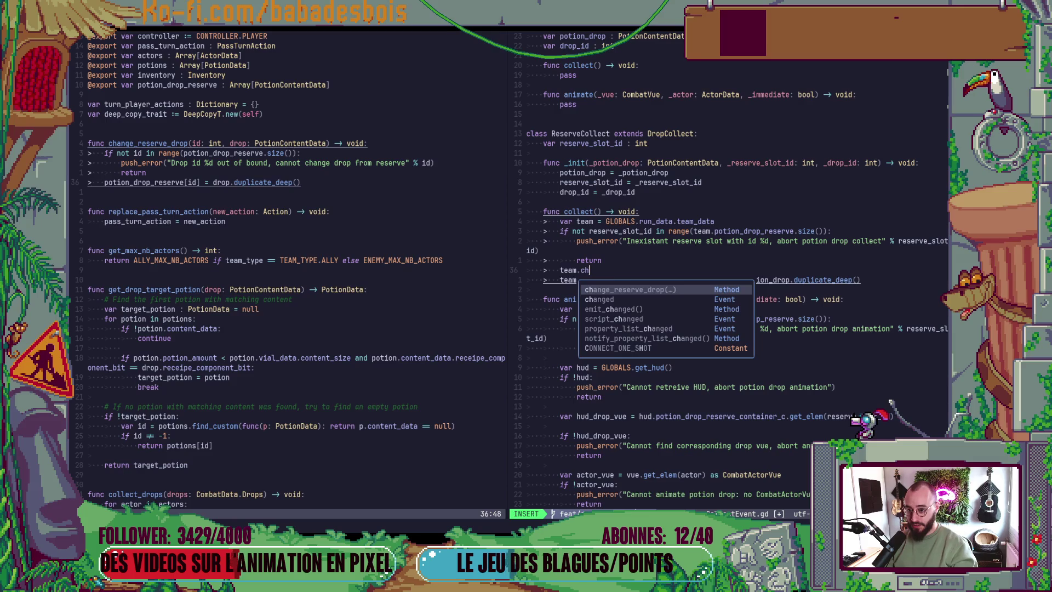
type("(reserve_slot_id, p")
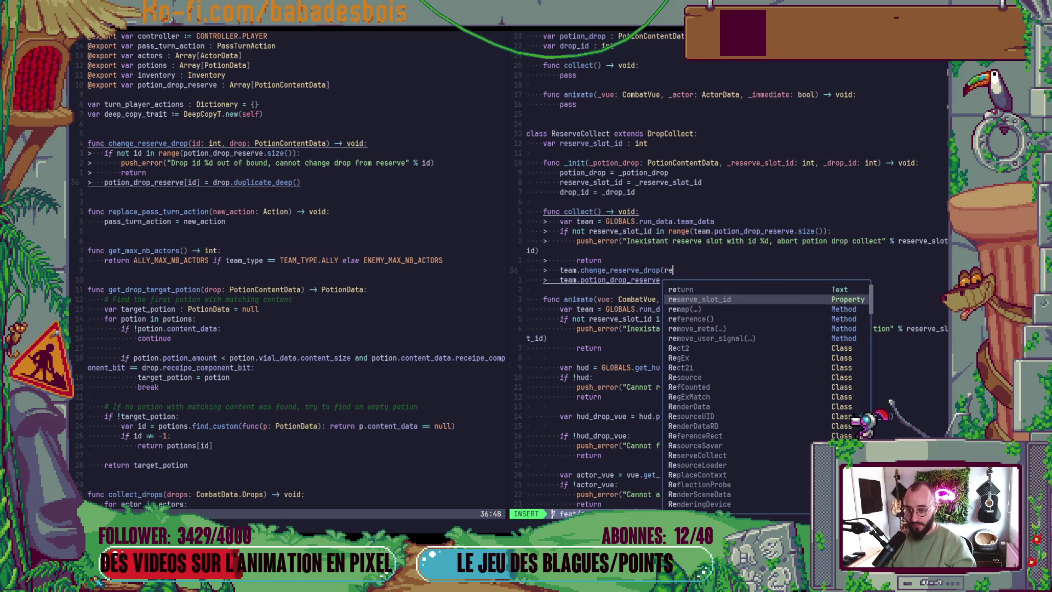
type("otion_drop")
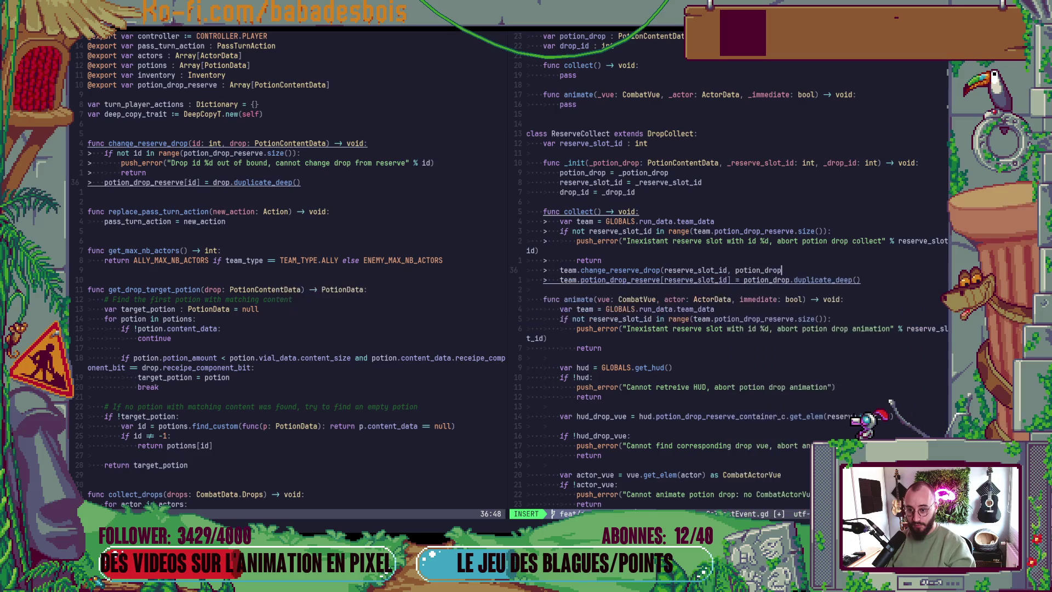
type(")")
key("Escape")
key("j")
key("d")
key("d")
type(":w")
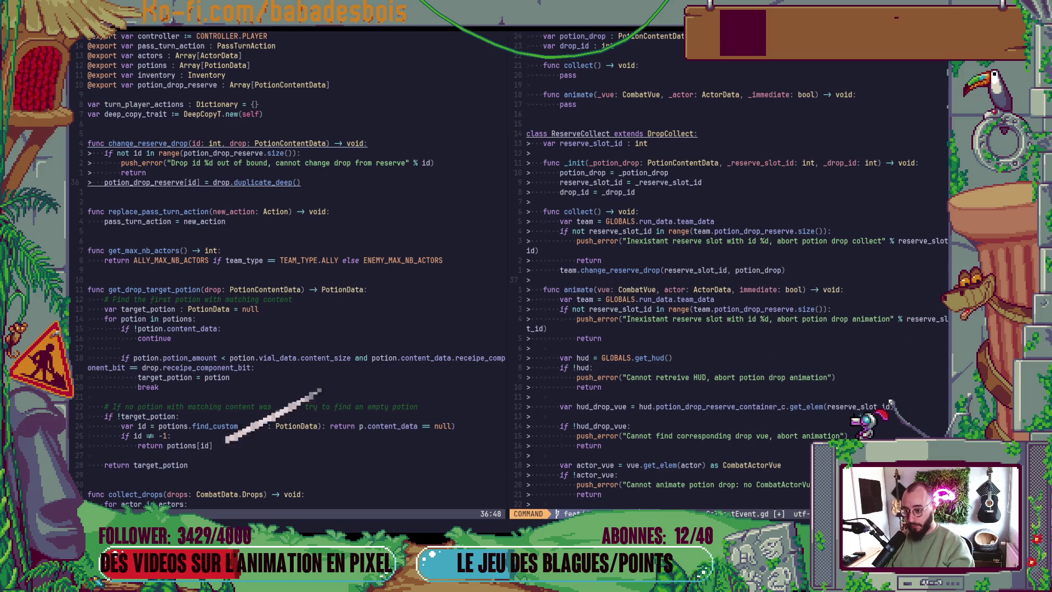
key("Return")
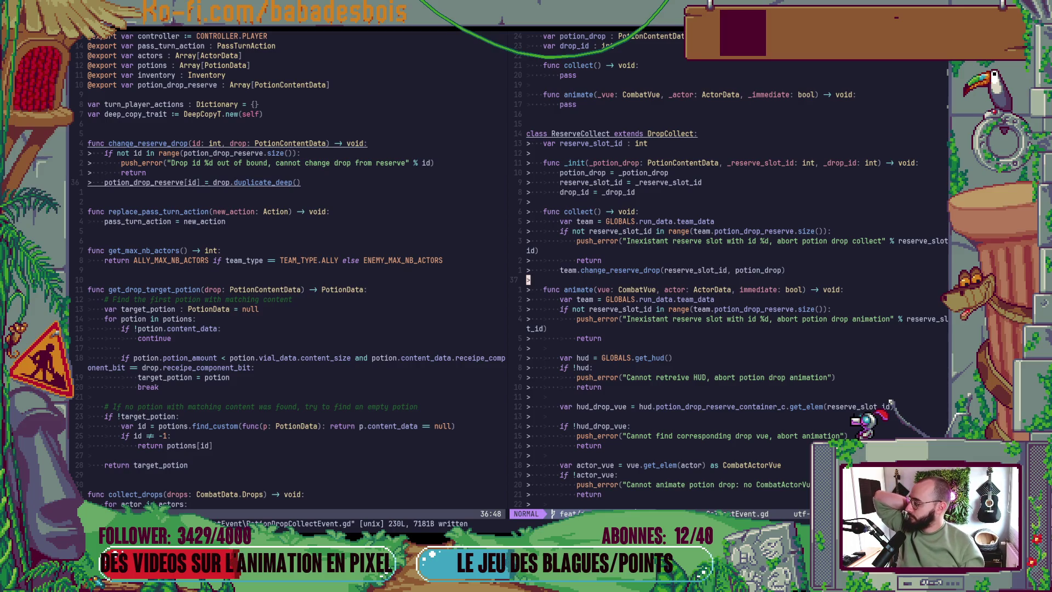
Check the reserve_slot_id line in the code once more, then return to the Godot editor
key("alt+Tab")
left_click(784, 186)
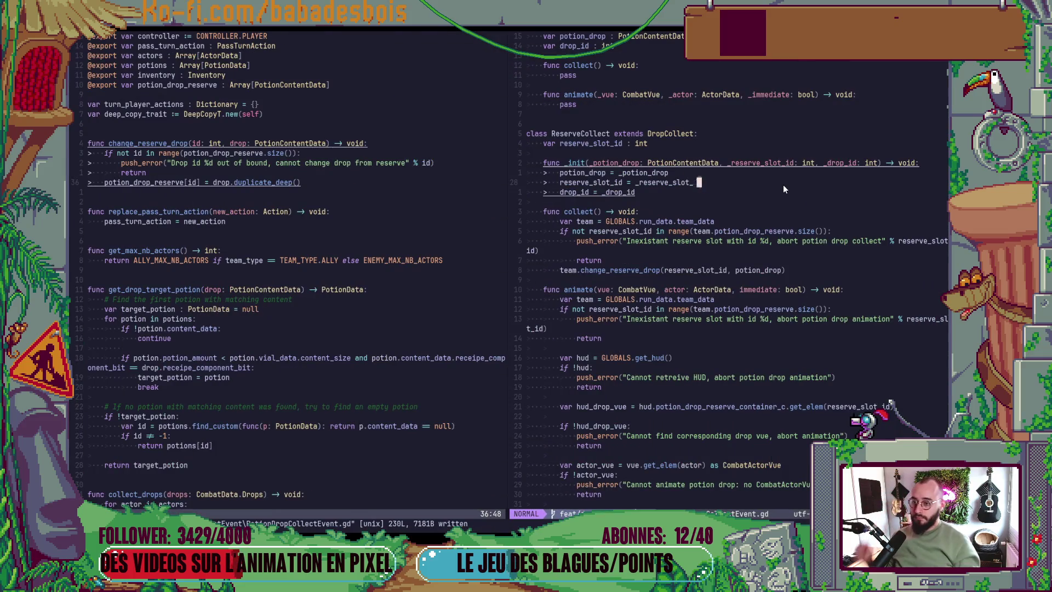
key("colon")
key("Escape")
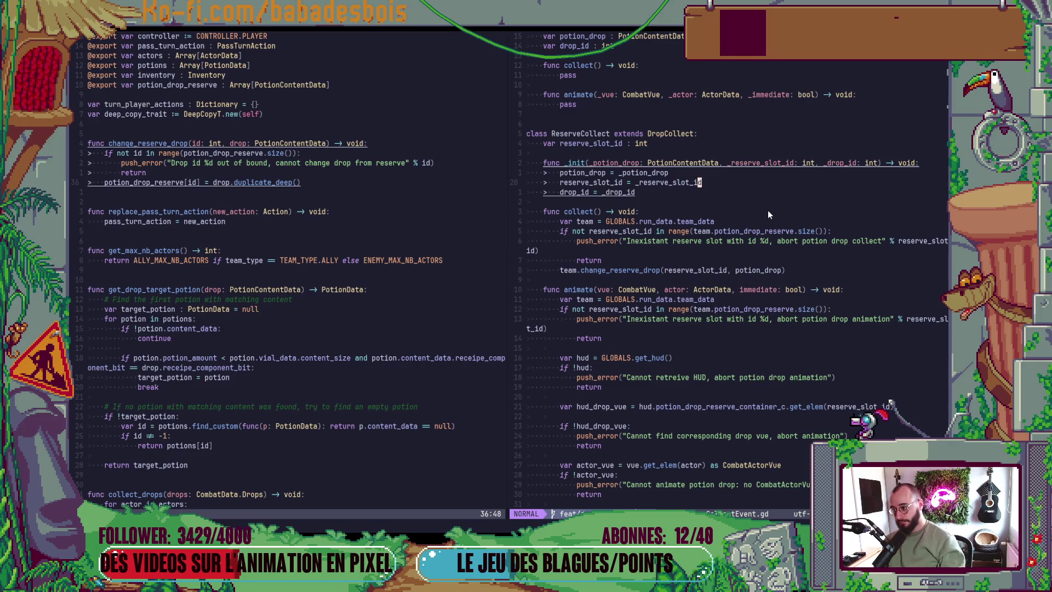
key("alt+Tab")
key("alt+Tab")
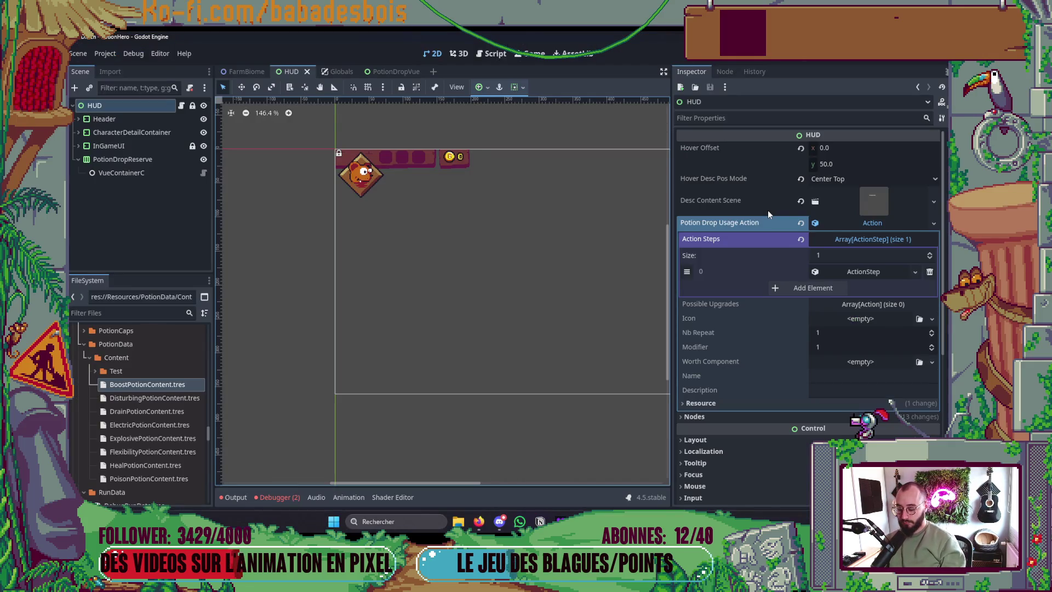
Run the game with F5 and choose the next node on the run's map
key("F5")
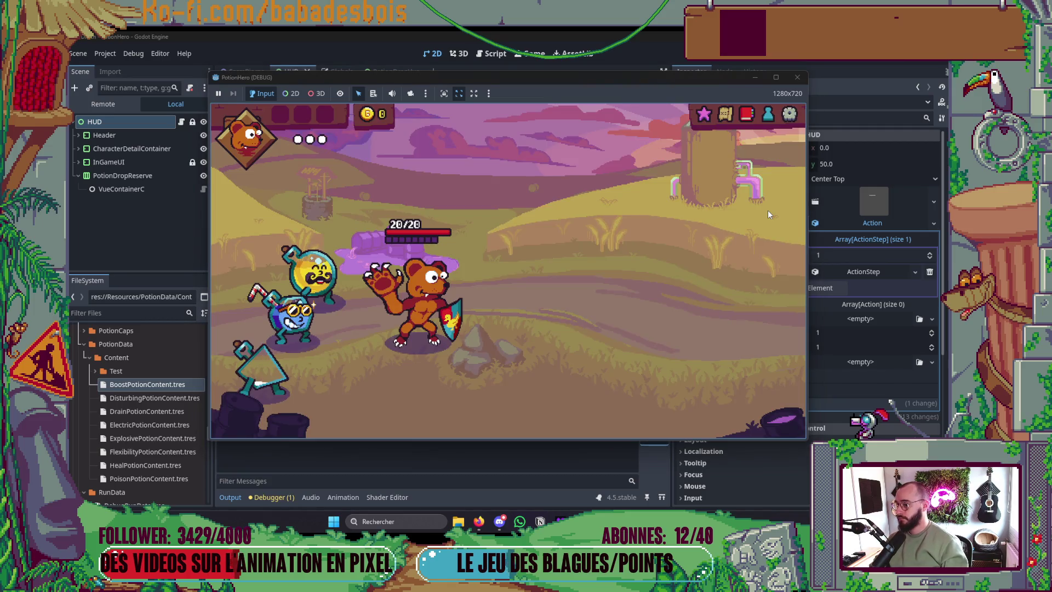
left_click(724, 113)
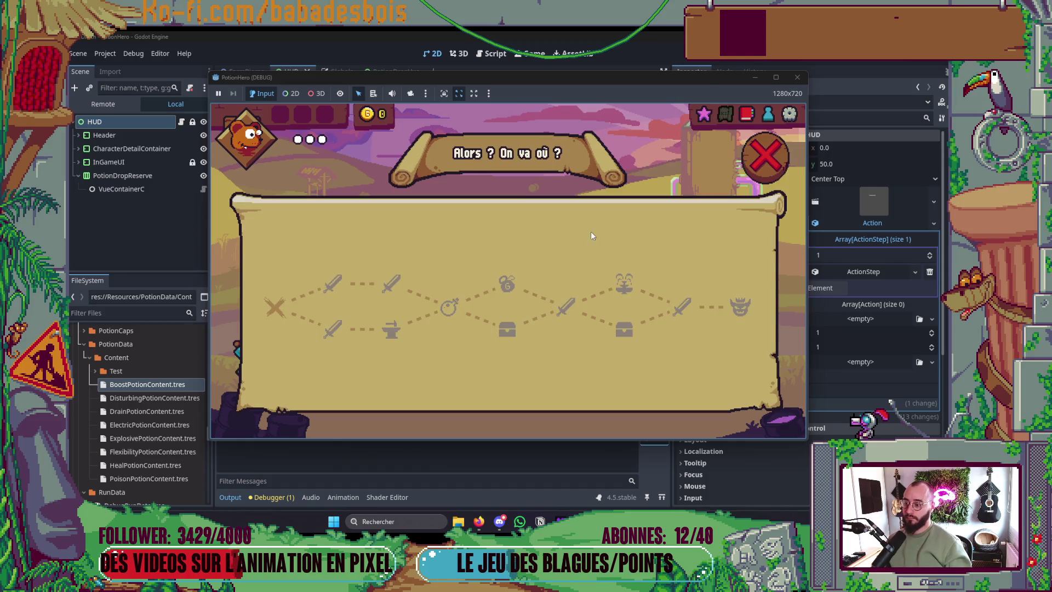
left_click(331, 290)
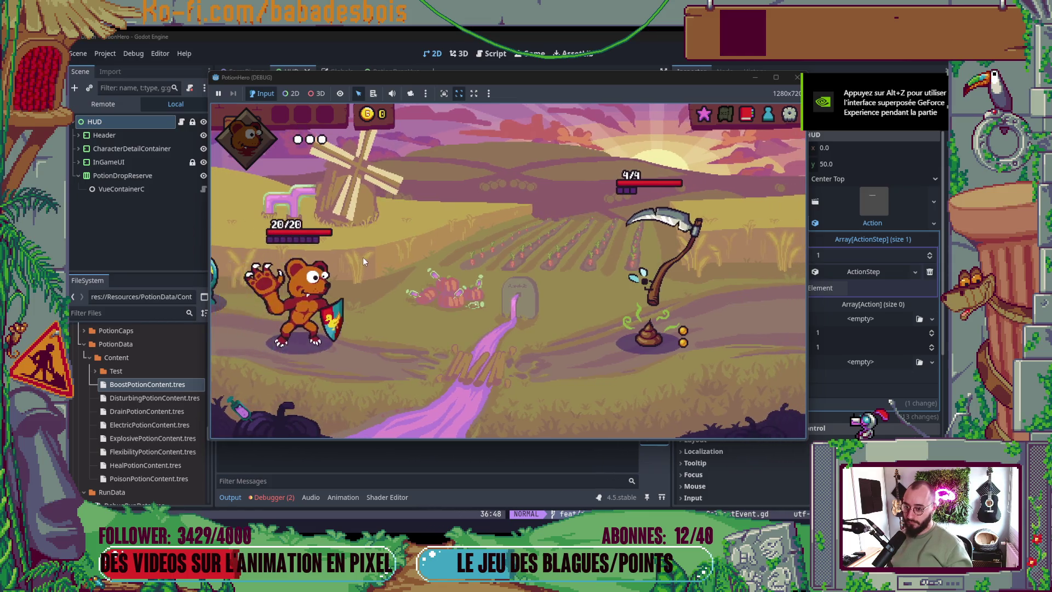
Win the combat using the bear's attacks, a 2-shield defense and turn ends until the enemy dies
mouse_move(660, 423)
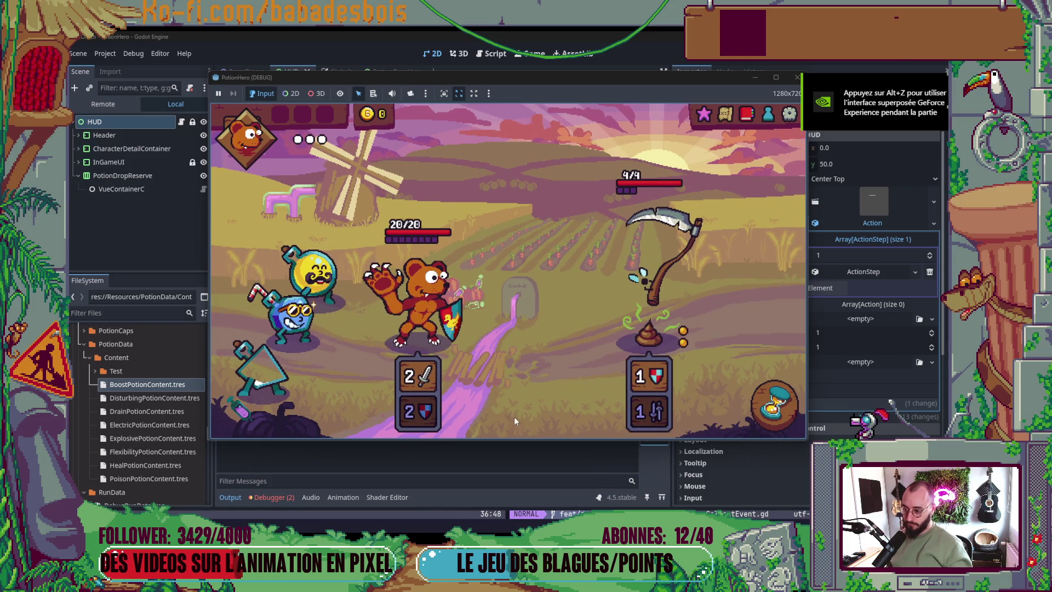
left_click(779, 405)
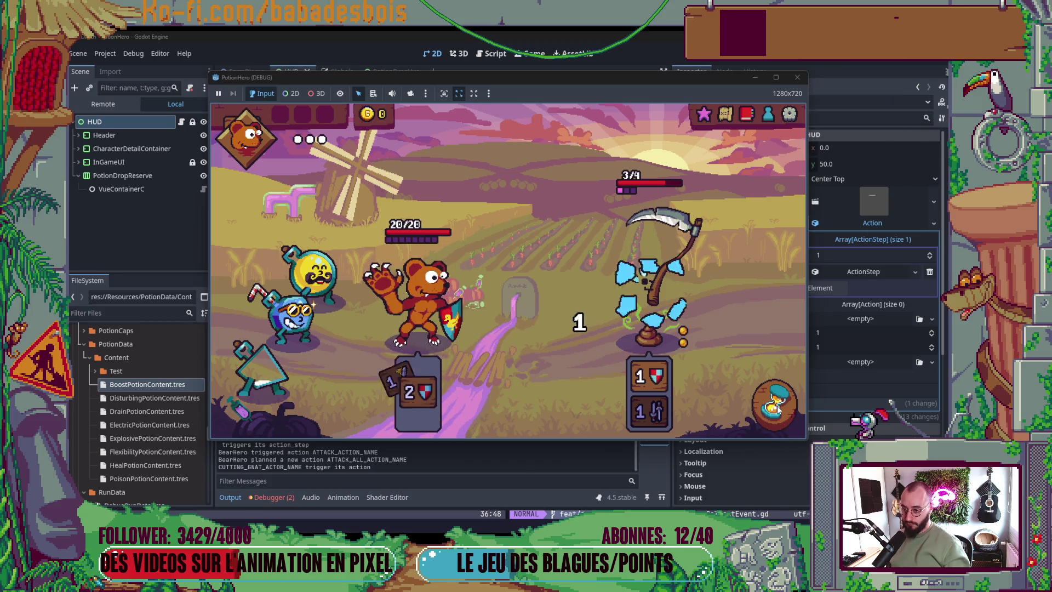
left_click(777, 408)
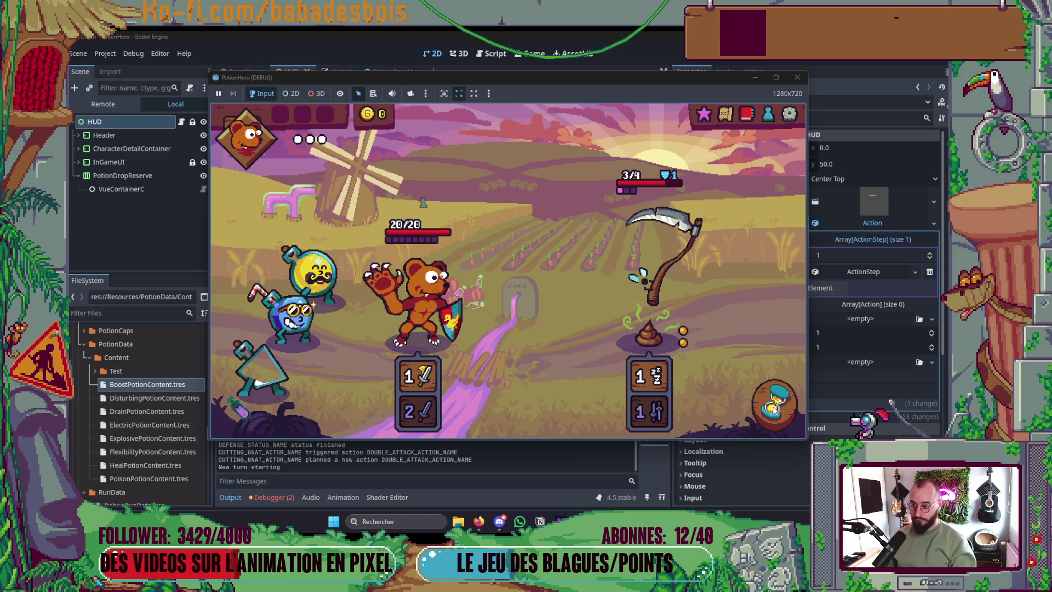
left_click(775, 409)
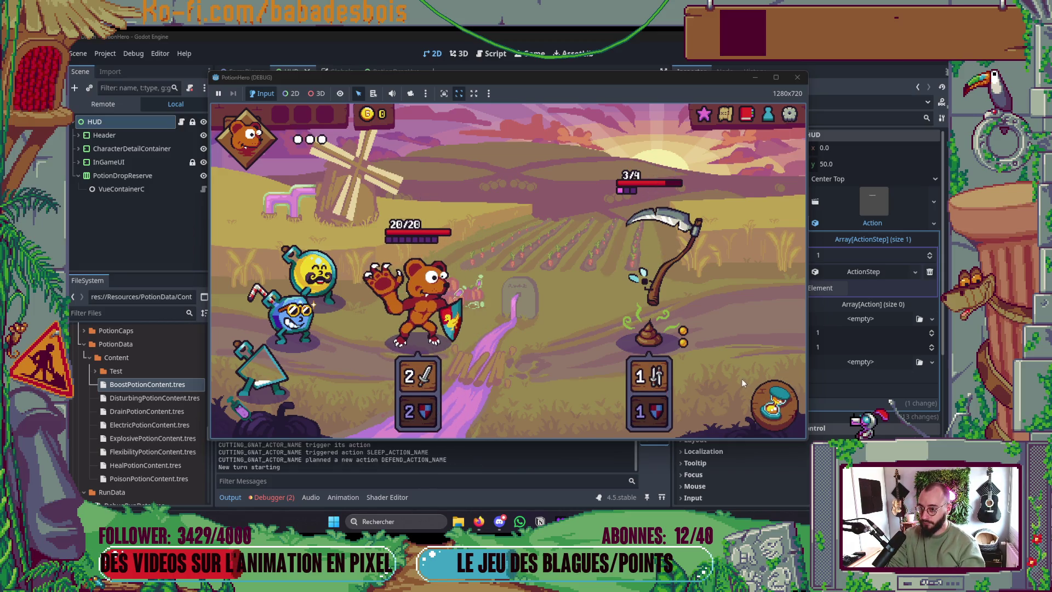
left_click(761, 407)
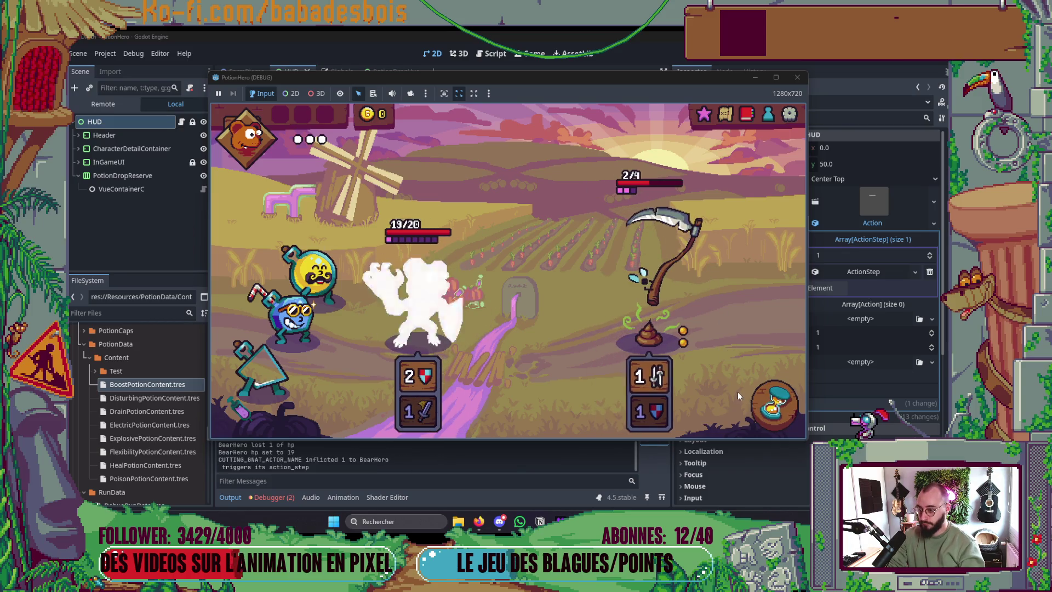
left_click(768, 392)
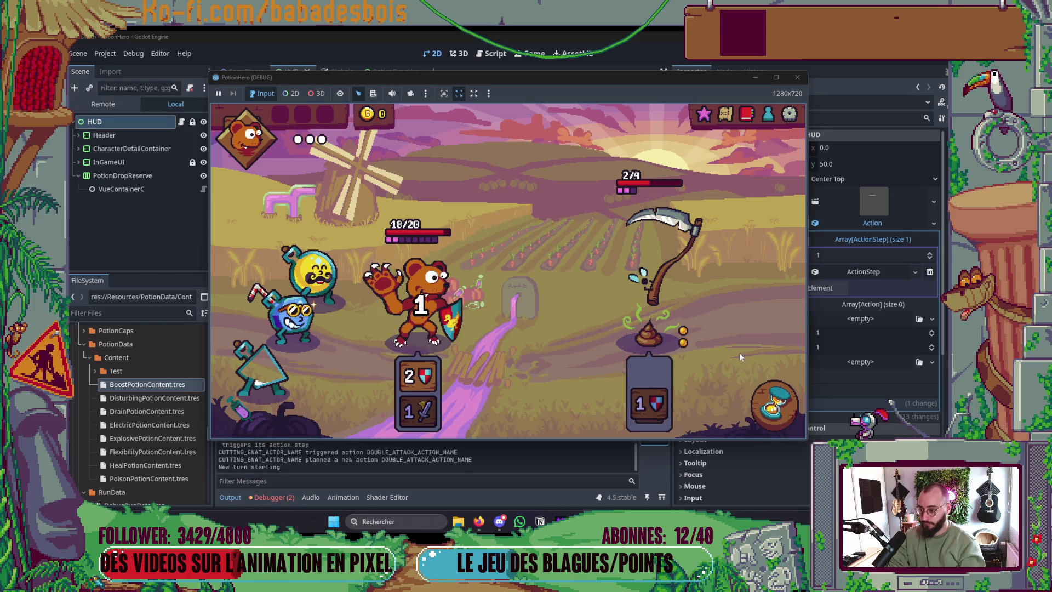
left_click(767, 405)
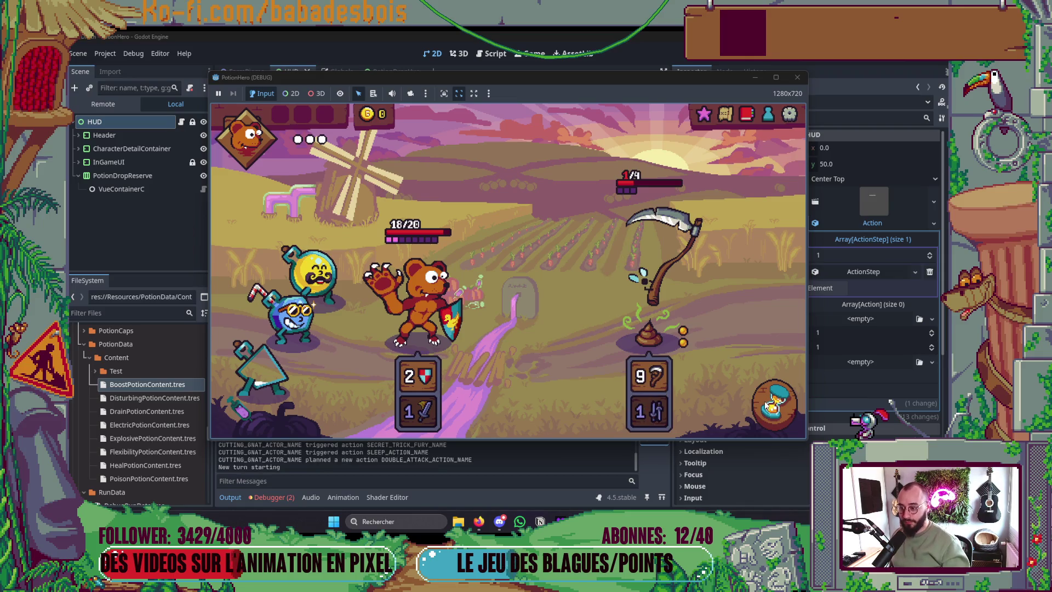
left_click(767, 404)
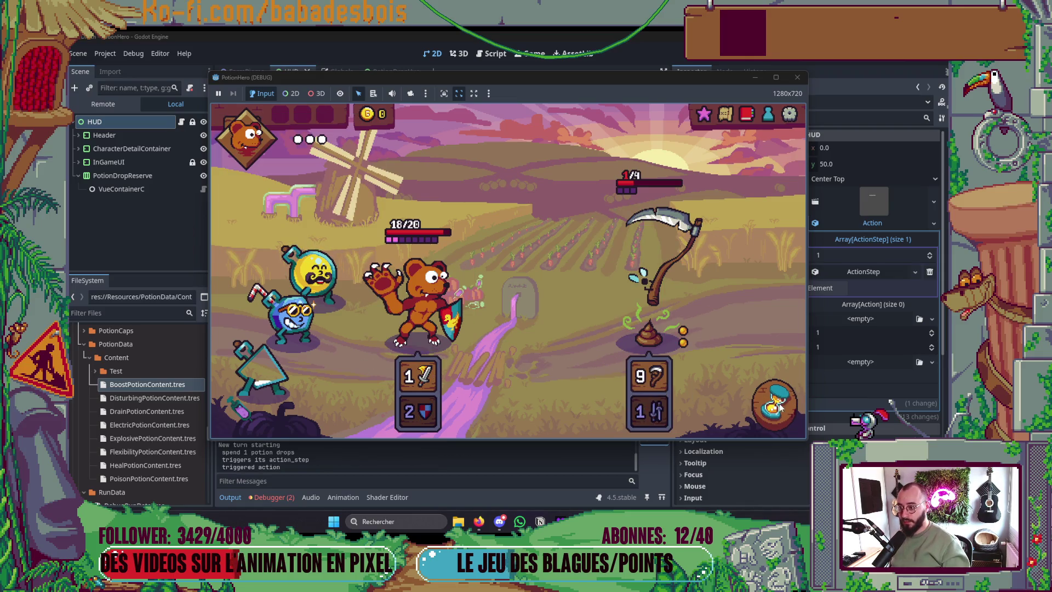
left_click(761, 402)
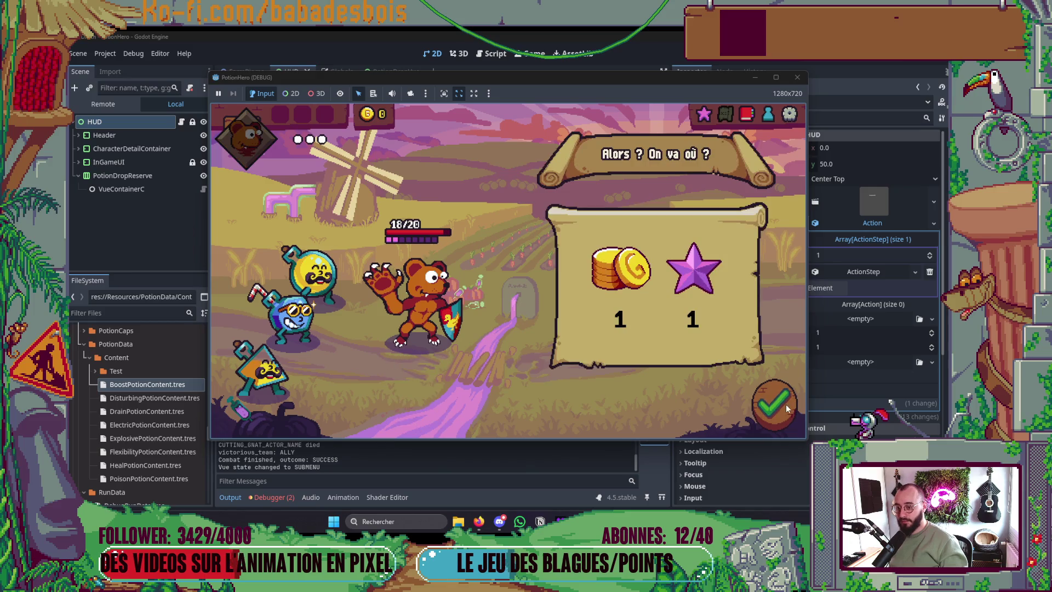
Accept the reward, apply the Lichettes coach reserve potion to the bear, and end the turn
left_click(391, 283)
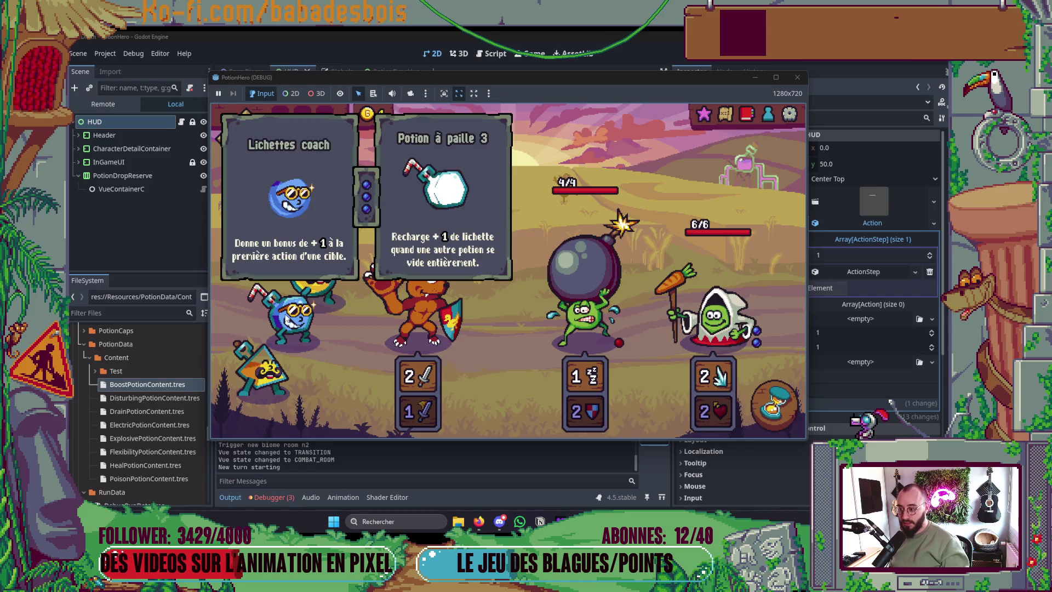
left_click(293, 315)
left_click(378, 330)
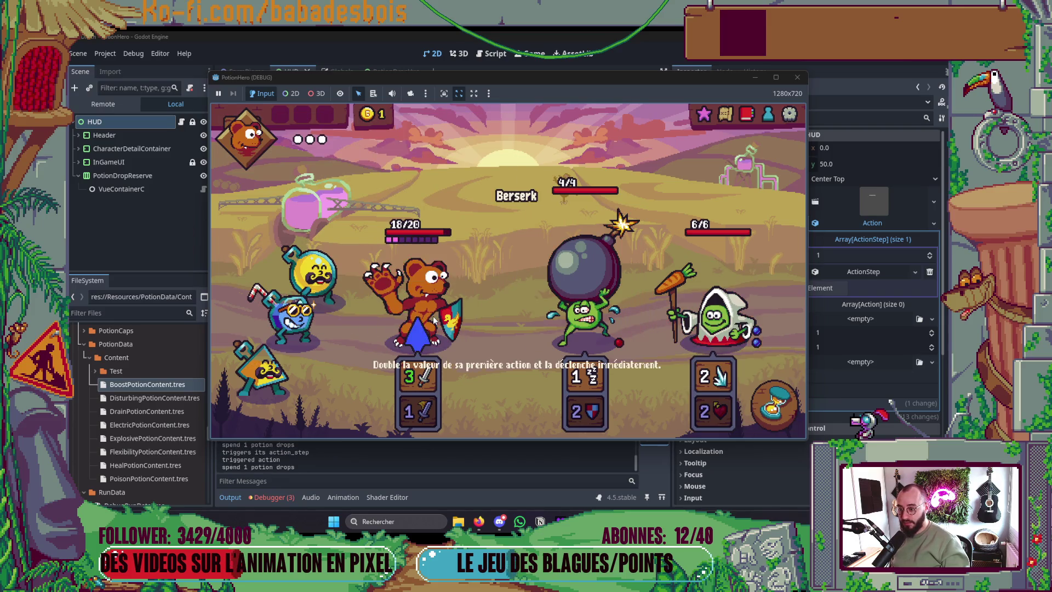
left_click(774, 406)
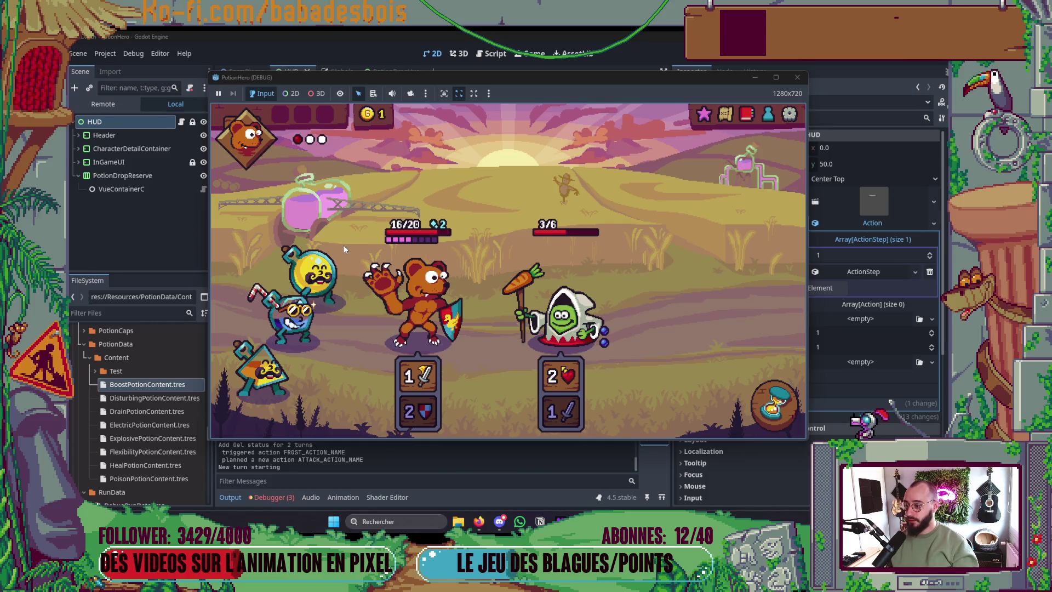
Drag the mustache potion onto the bear, then return to the editor's debugger output
mouse_move(309, 277)
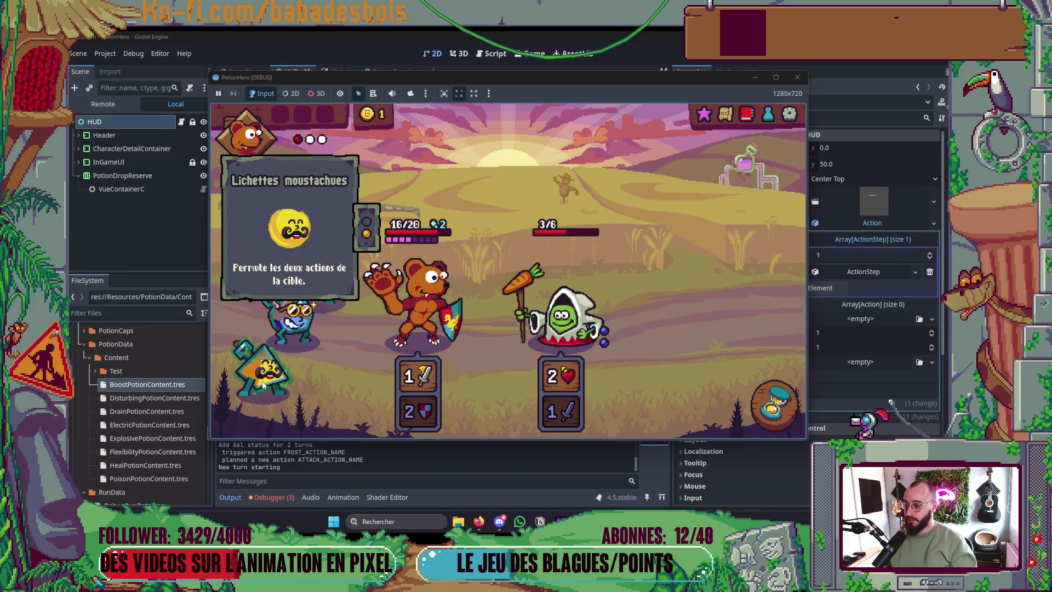
left_click_drag(263, 385, 416, 320)
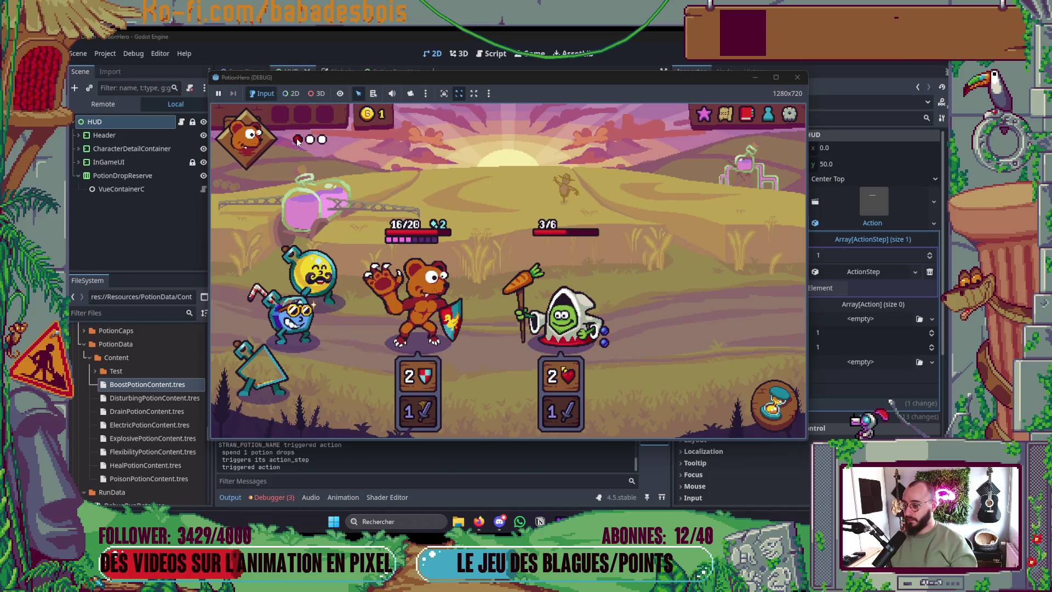
left_click(269, 497)
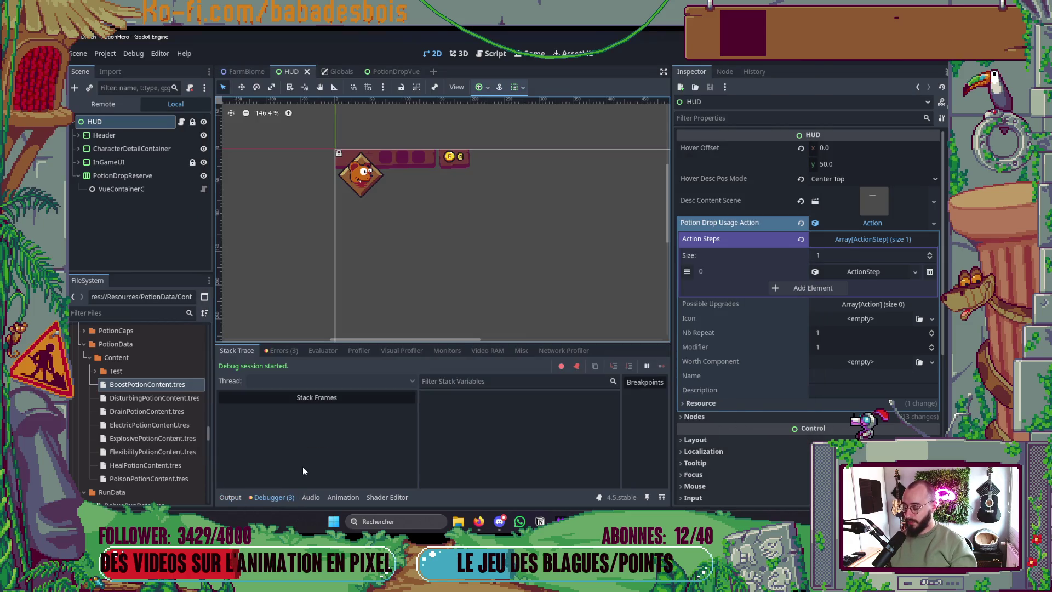
From the error list, jump to HUD.gd and paste request_reserve_potion_drop_usage into the p.clicked.connect call
left_click(279, 350)
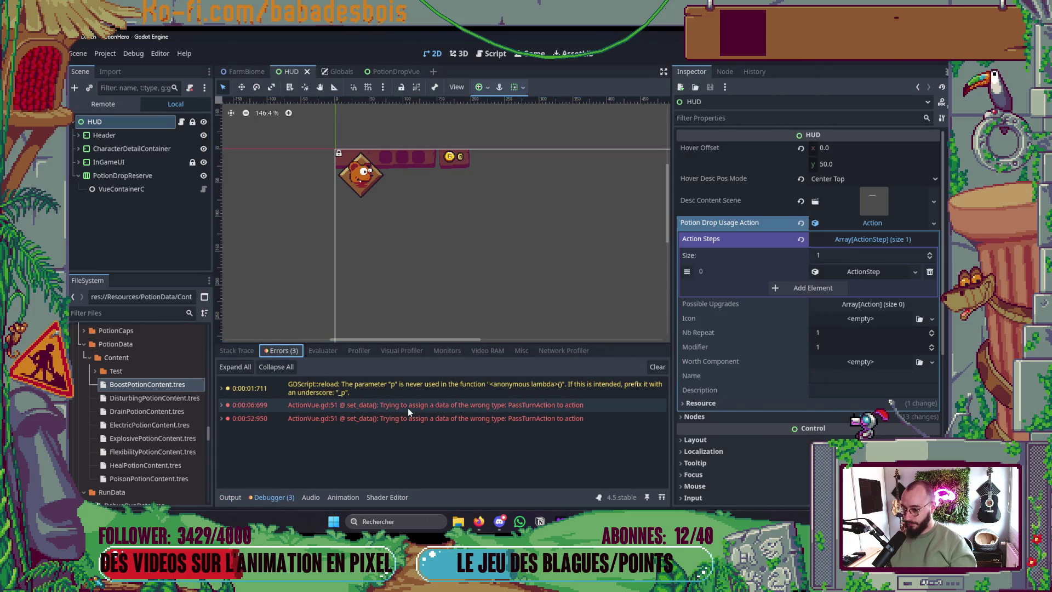
double_click(433, 385)
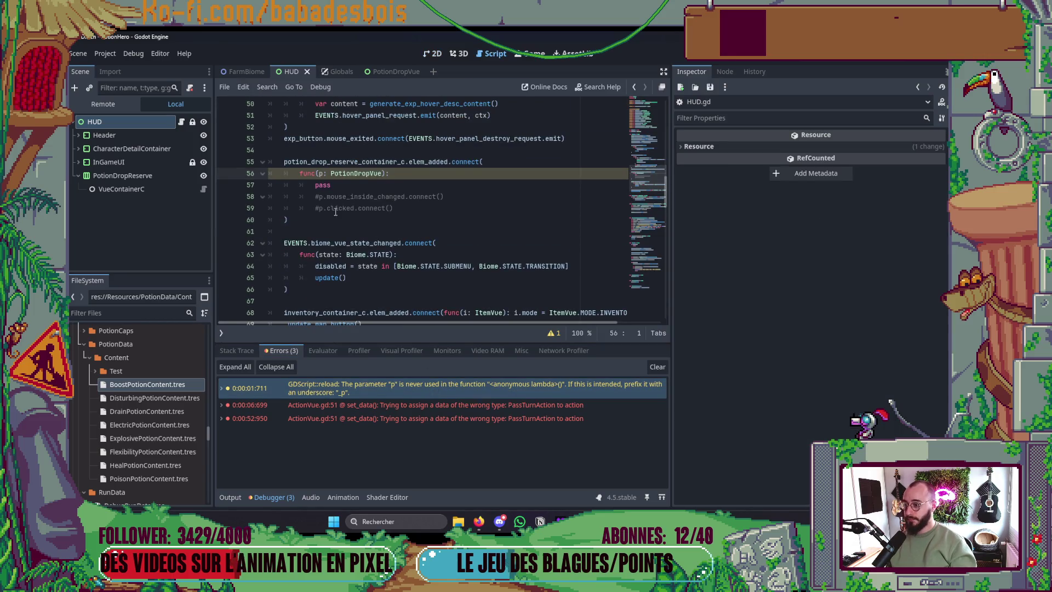
scroll(323, 205, "down", 5)
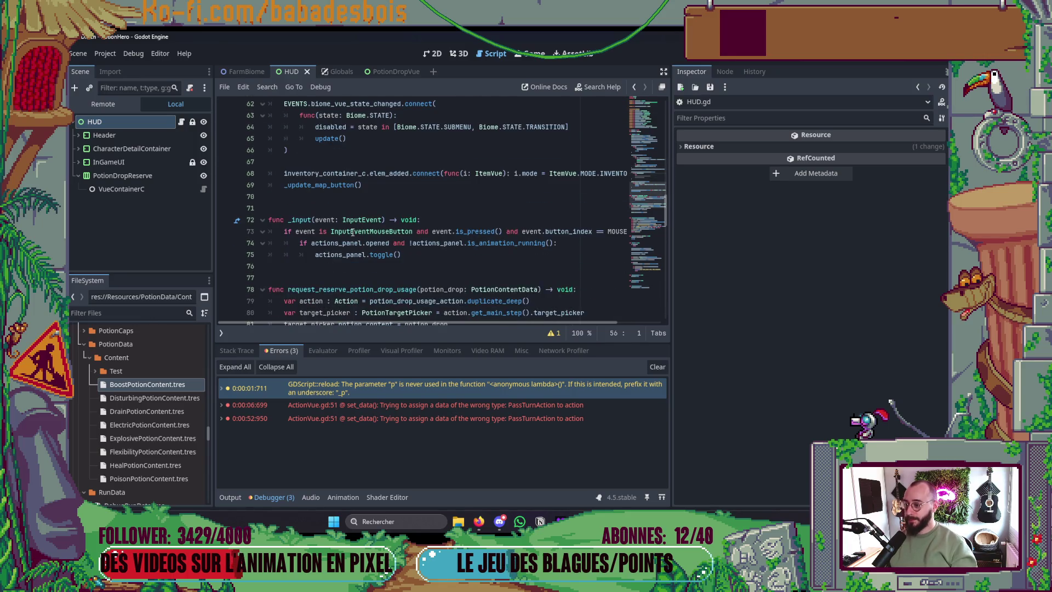
scroll(352, 231, "down", 3)
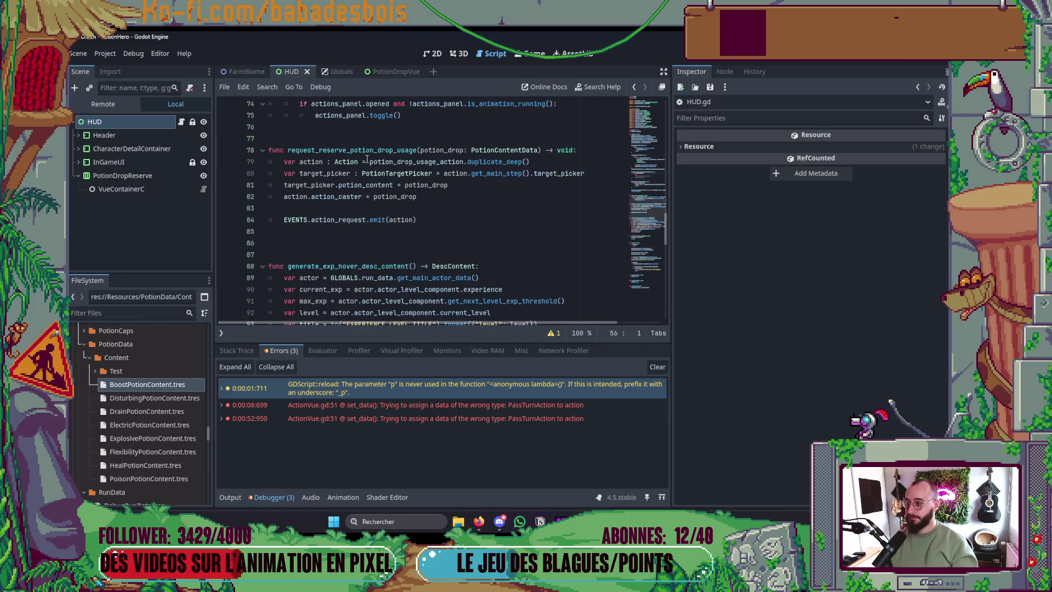
double_click(364, 150)
key("ctrl+c")
scroll(362, 192, "up", 4)
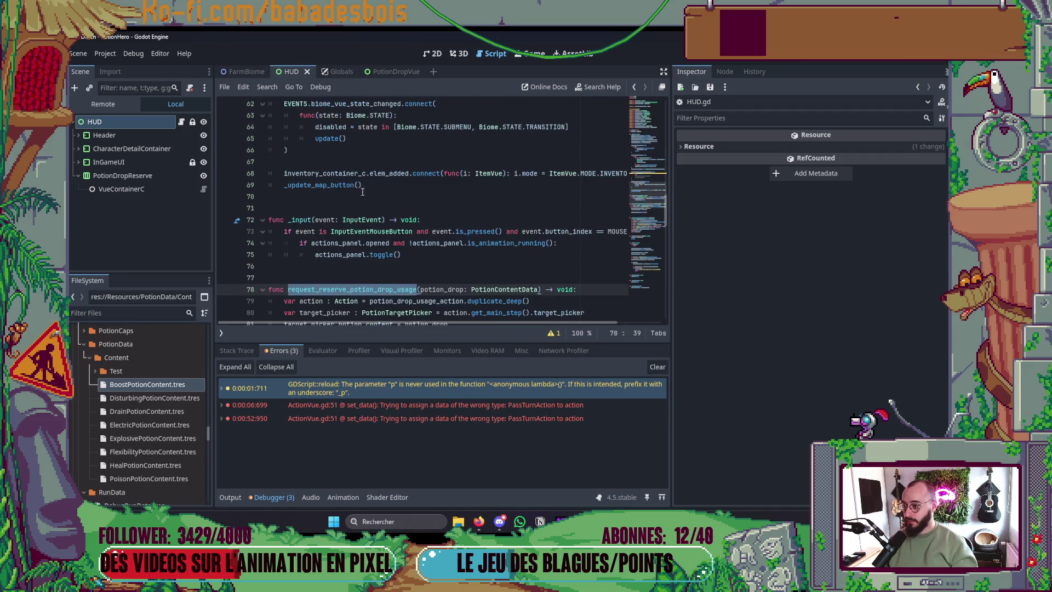
scroll(362, 191, "up", 3)
left_click(317, 173)
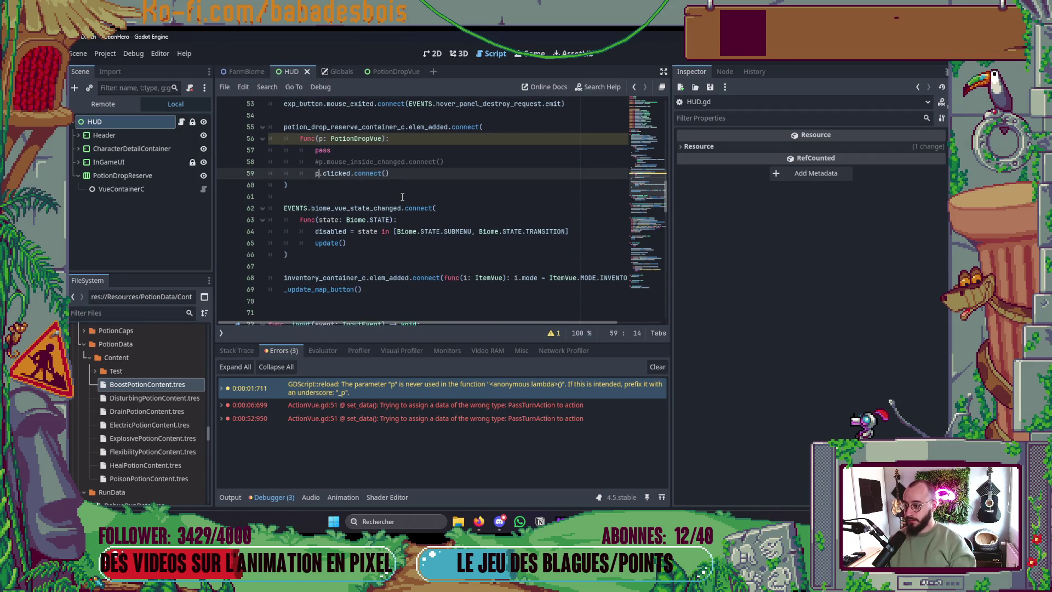
key("ctrl+v")
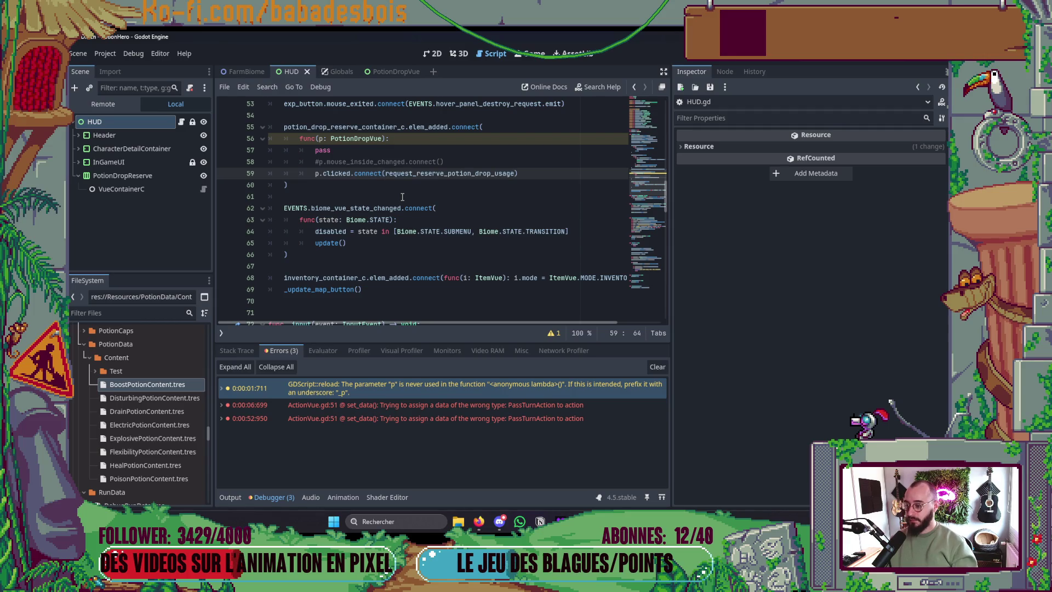
Append .bind(p.potion_content) to the line 59 connection, then return to the HUD 2D view
left_click(426, 220)
scroll(426, 221, "down", 2)
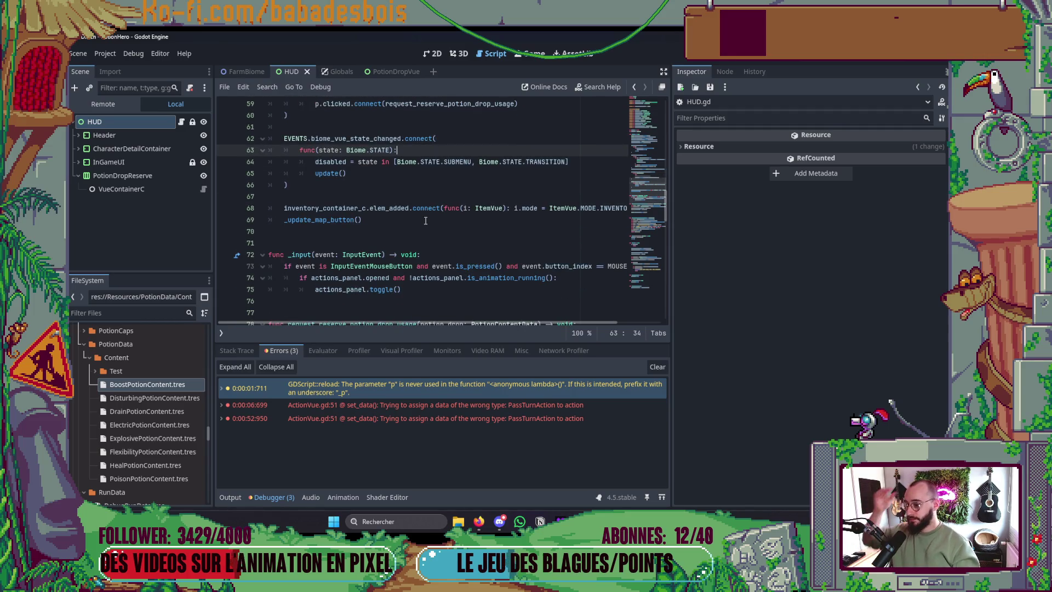
scroll(426, 221, "down", 2)
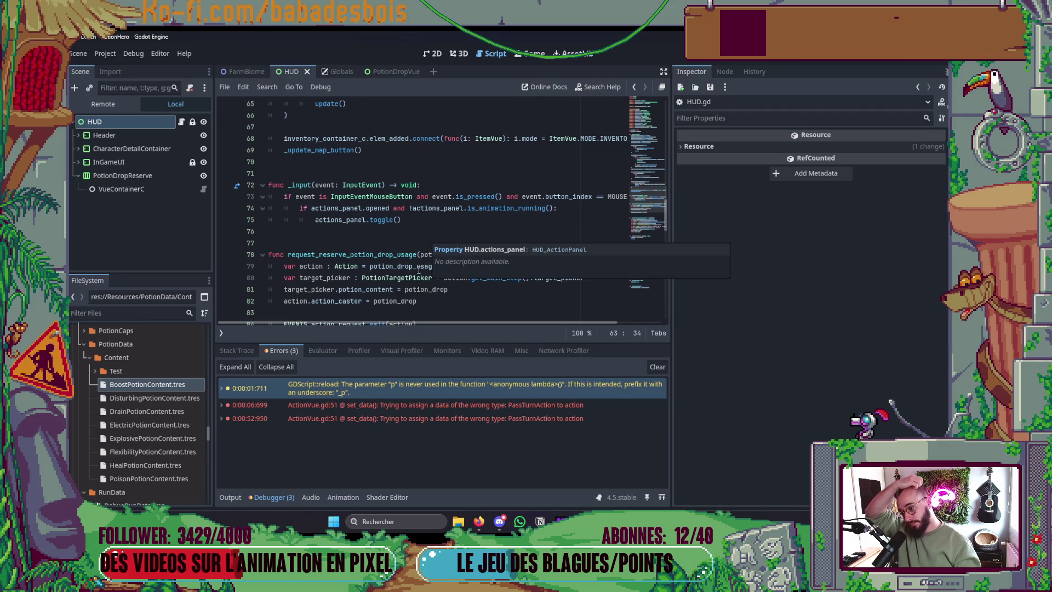
scroll(438, 225, "up", 2)
left_click(472, 231)
scroll(477, 233, "up", 2)
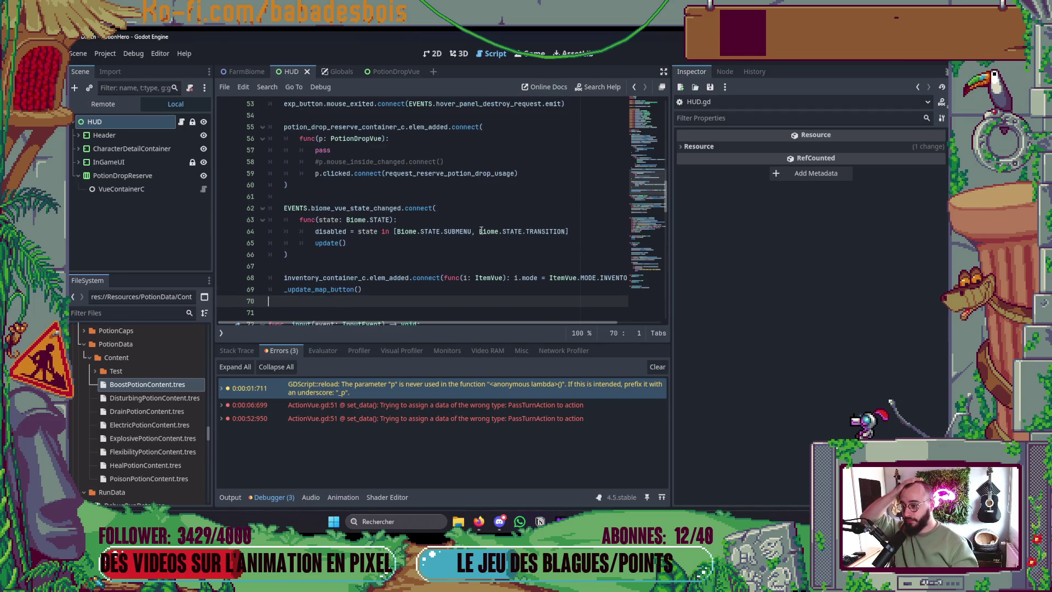
left_click(515, 173)
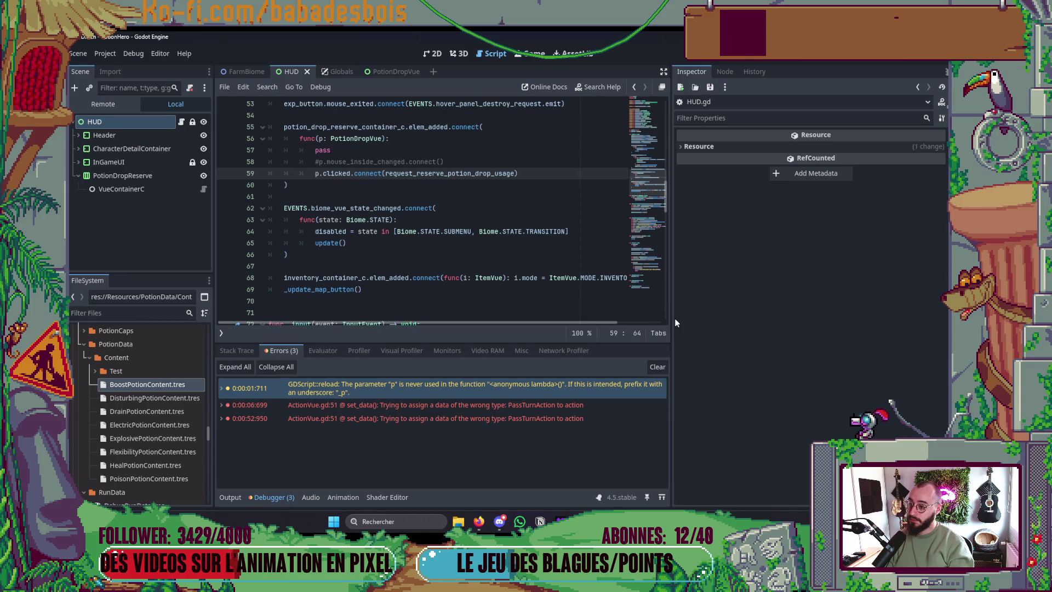
type("bind")
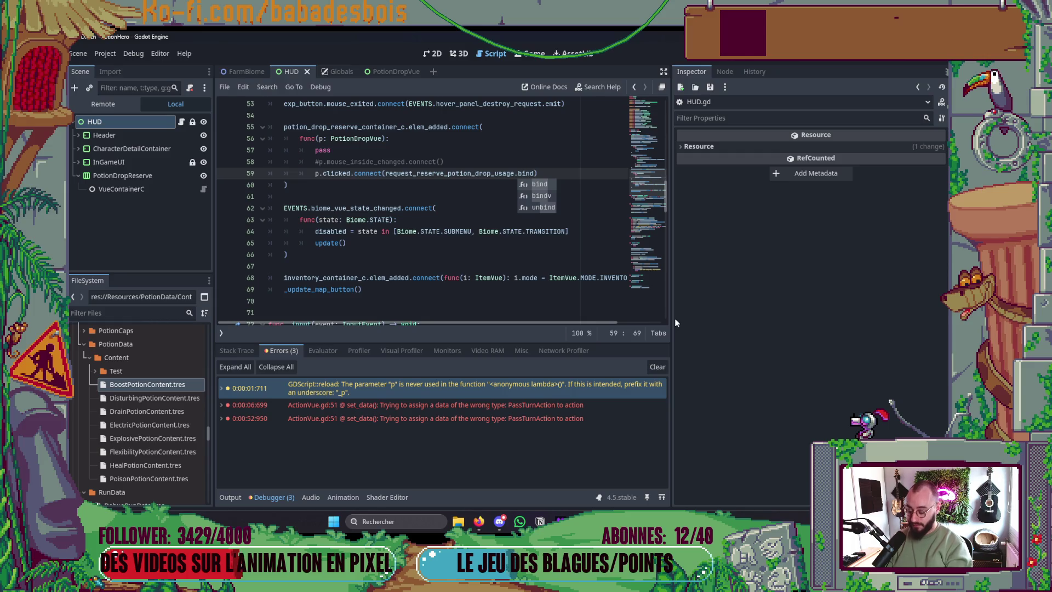
key("Return")
type("p.")
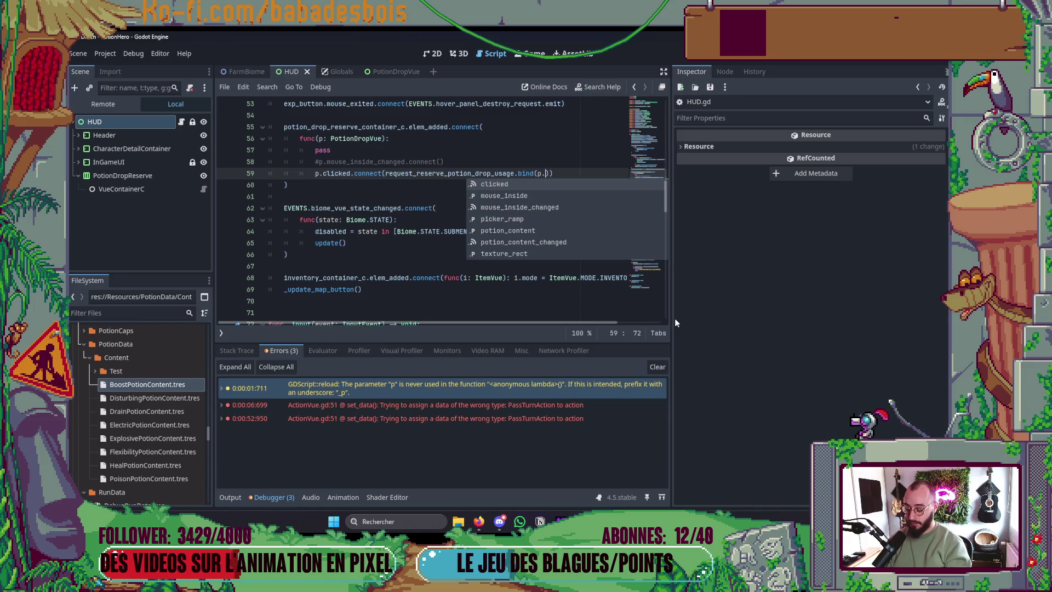
type("po")
key("Down")
key("Down")
key("Up")
key("Up")
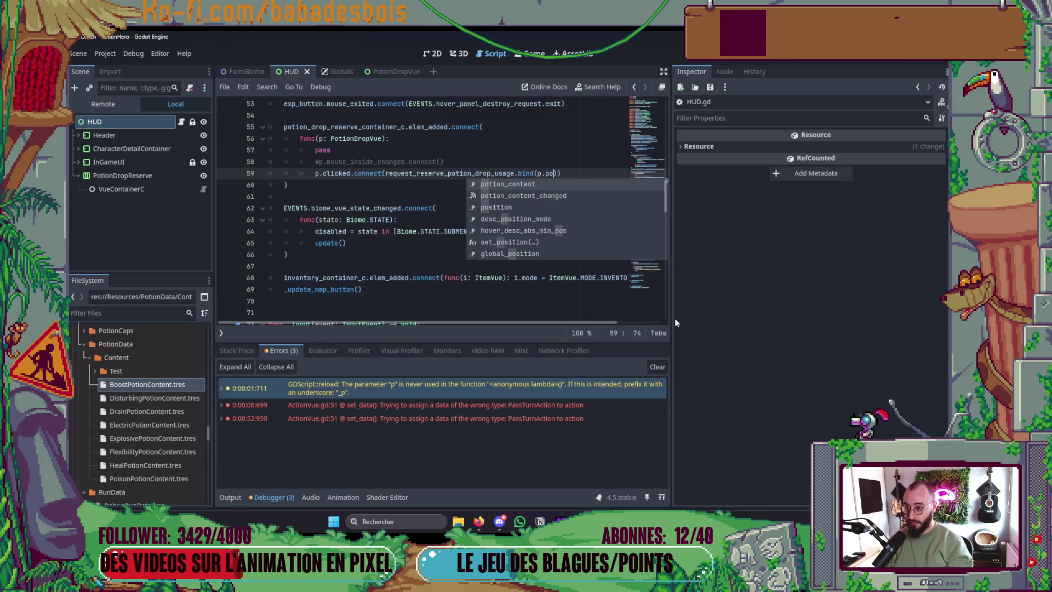
key("Return")
key("Down")
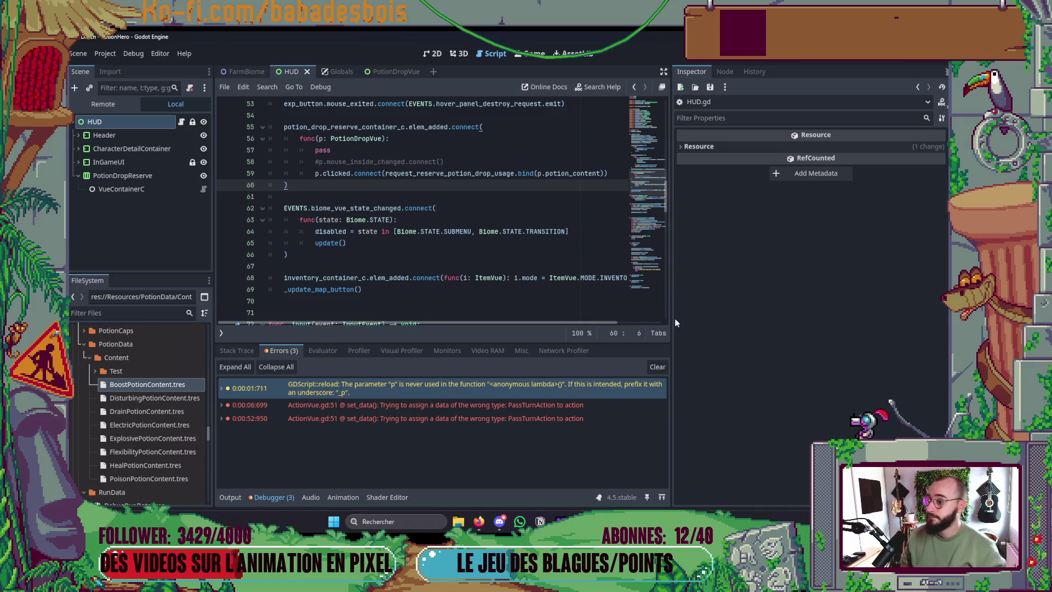
key("F5")
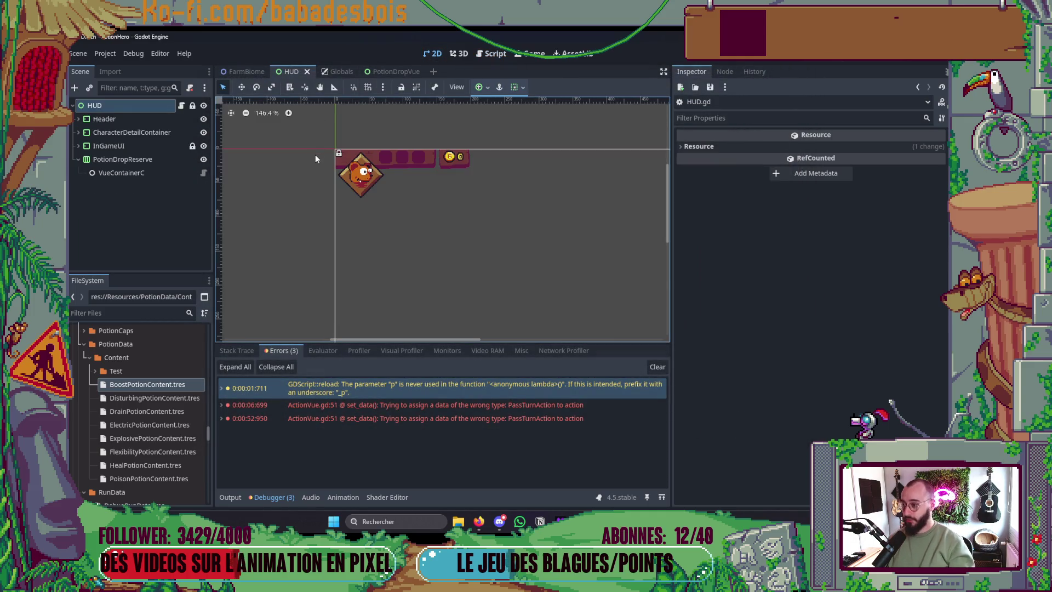
In the Globals scene, set DebugRunData.tres as the Initial Run Data
left_click(335, 71)
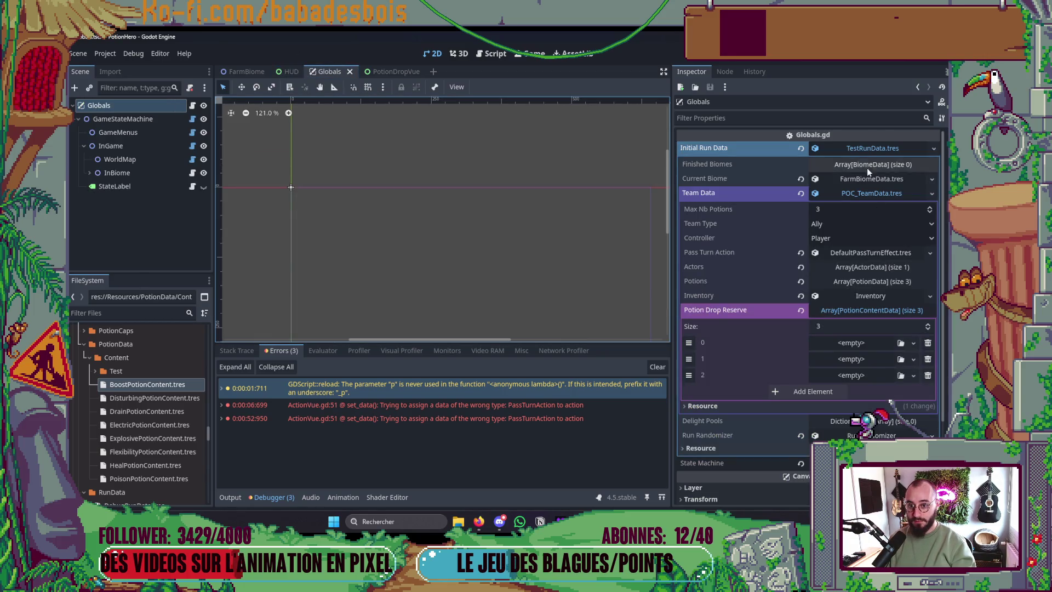
left_click(862, 150)
left_click(149, 313)
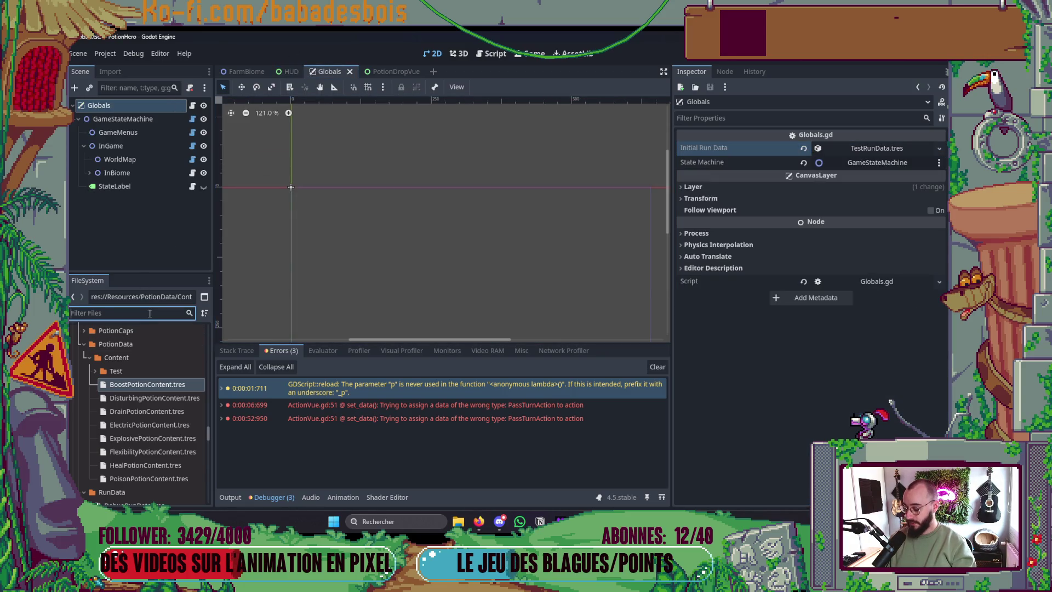
type("Debug")
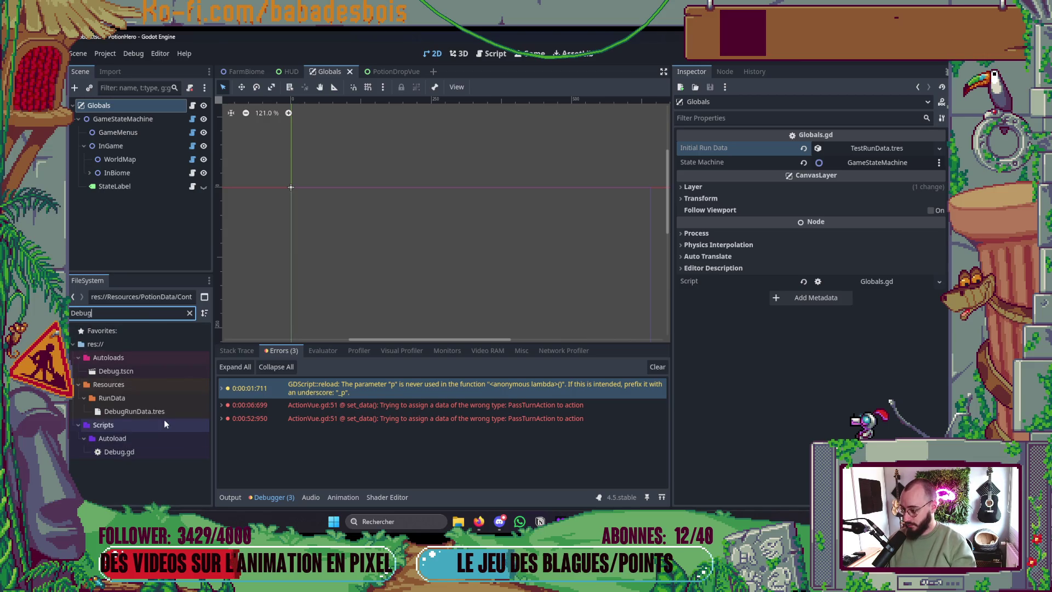
mouse_move(134, 411)
left_mouse_down()
mouse_move(745, 165)
mouse_move(875, 145)
left_mouse_up()
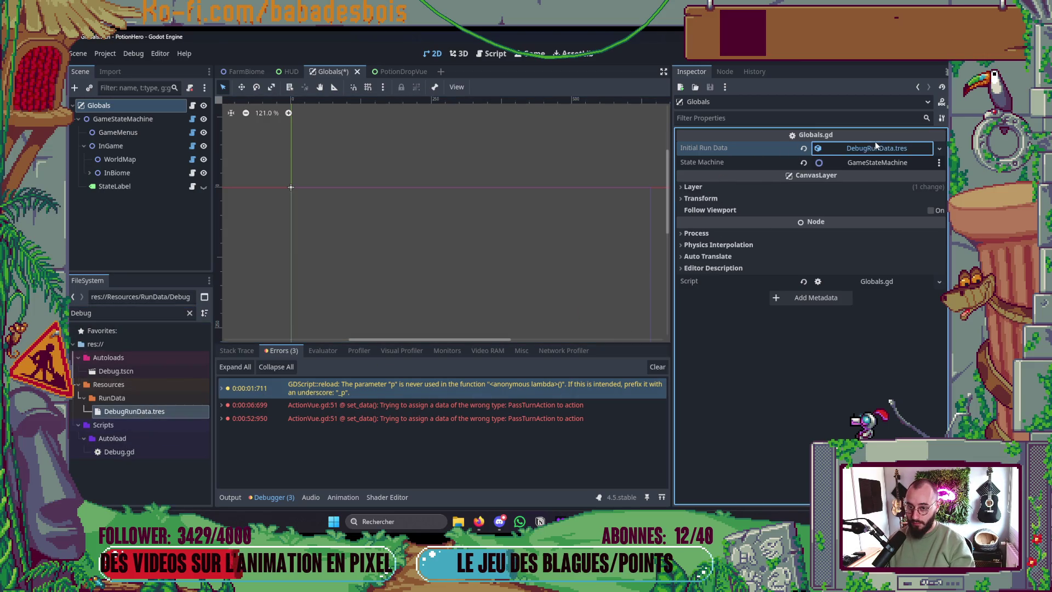
Place HealPotionContent.tres in Potion Drop Reserve slot 0 and run the game
left_click(861, 298)
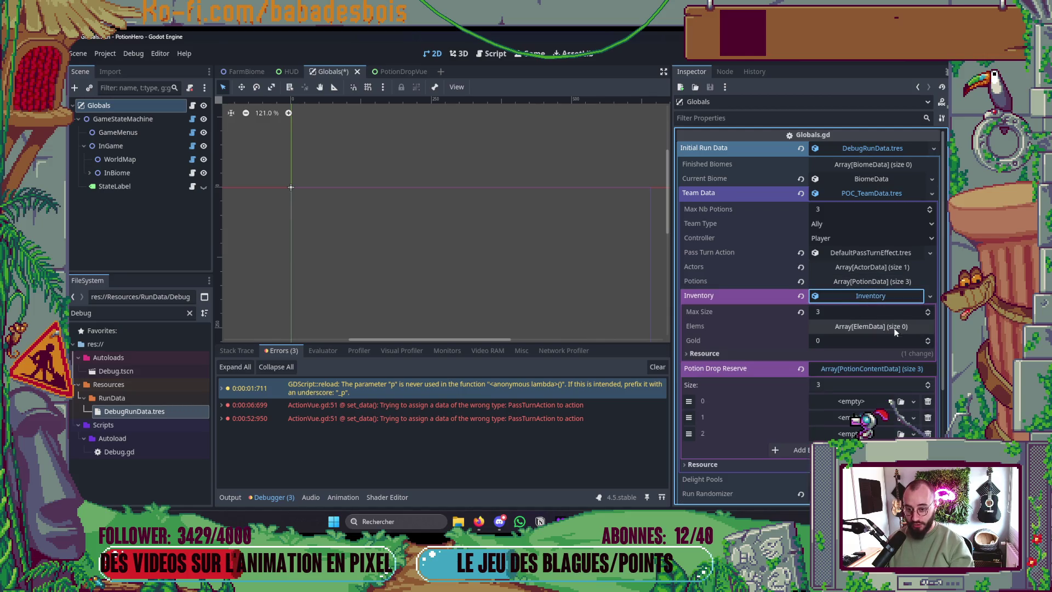
left_click(872, 298)
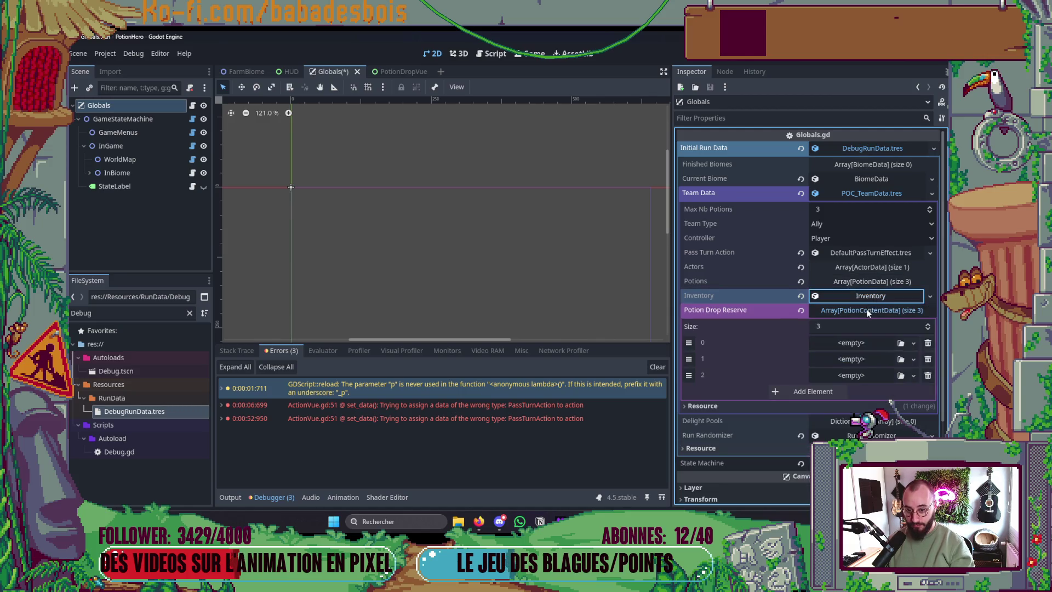
left_click(857, 345)
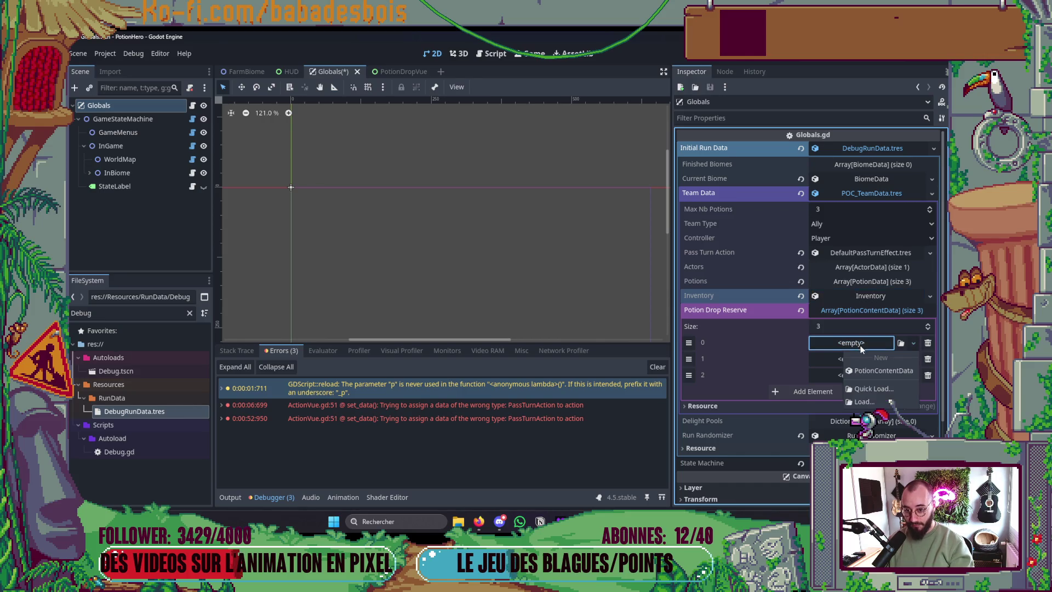
left_click(866, 343)
left_click(132, 313)
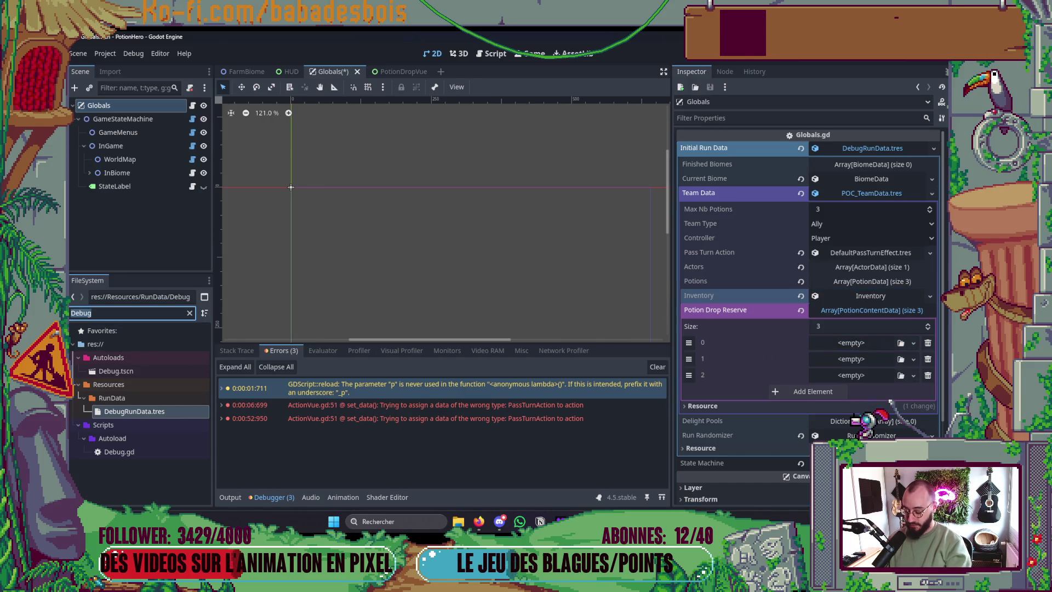
type("Heal")
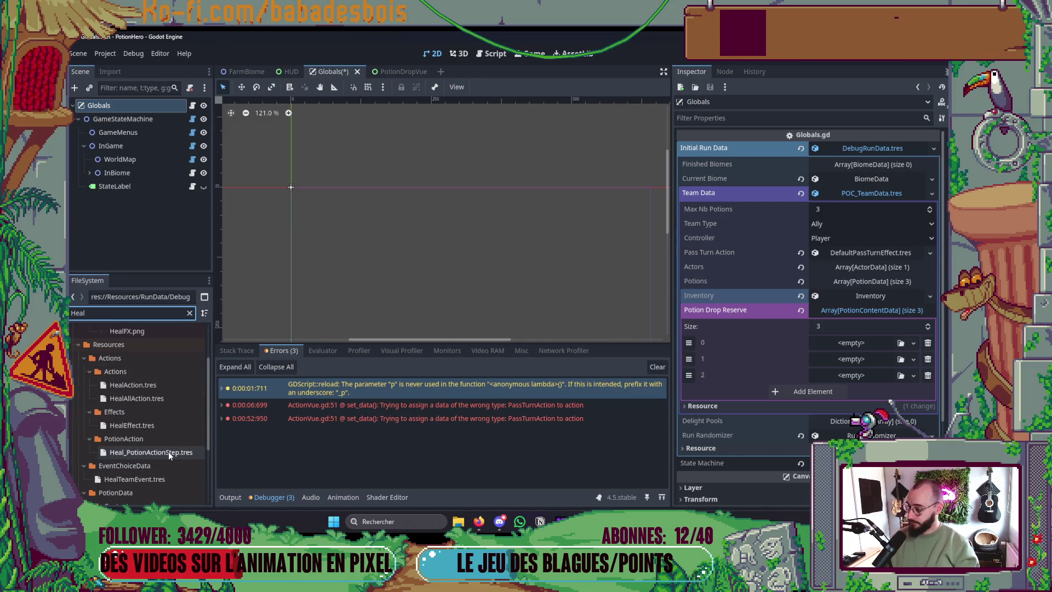
scroll(168, 452, "down", 3)
scroll(168, 451, "up", 1)
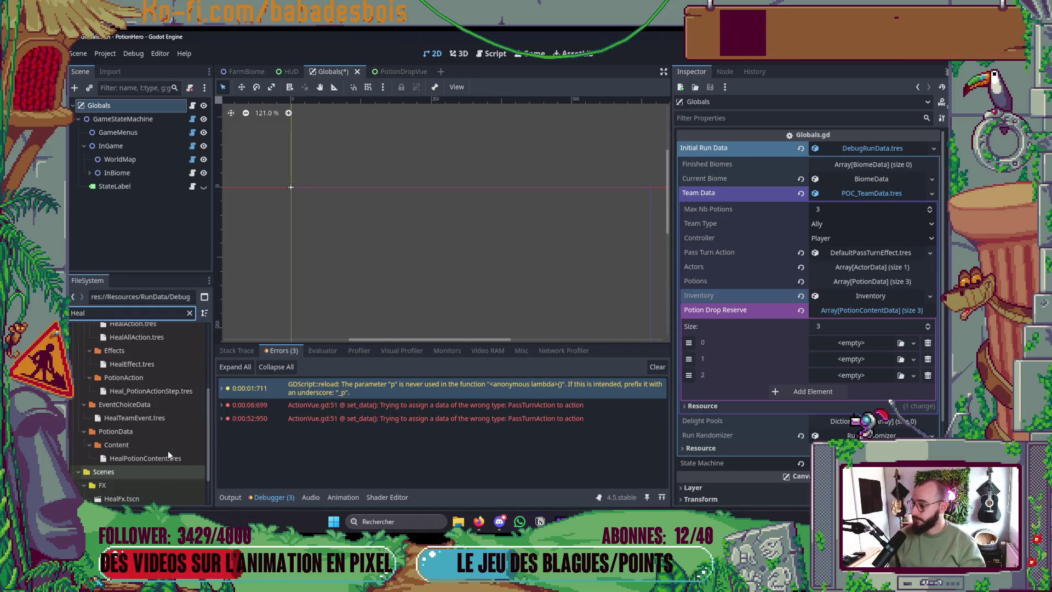
scroll(167, 443, "down", 3)
scroll(177, 443, "up", 3)
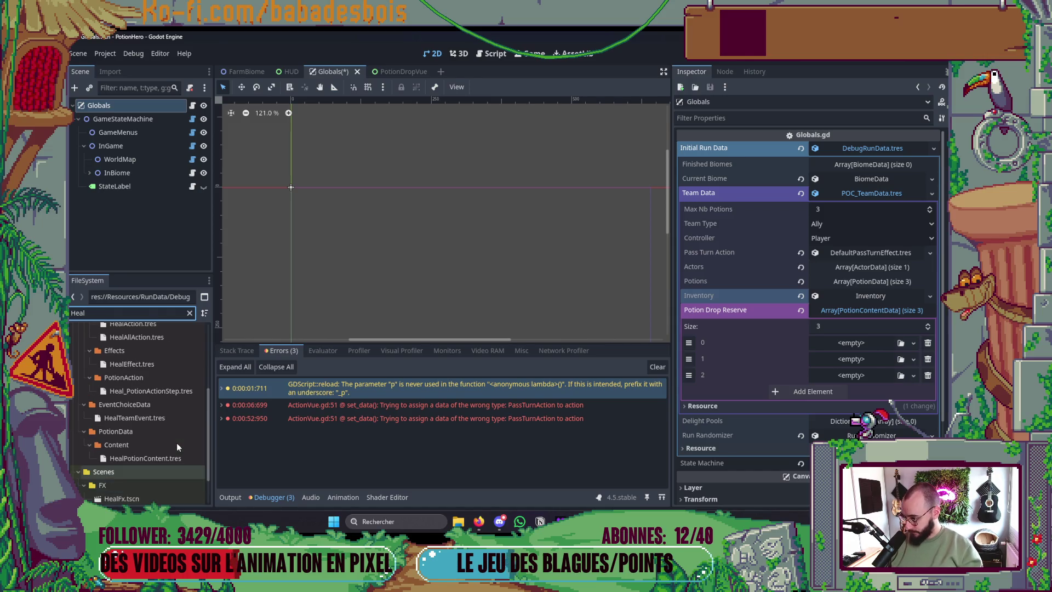
mouse_move(156, 460)
left_mouse_down()
mouse_move(493, 395)
mouse_move(877, 351)
mouse_move(859, 342)
left_mouse_up()
key("F5")
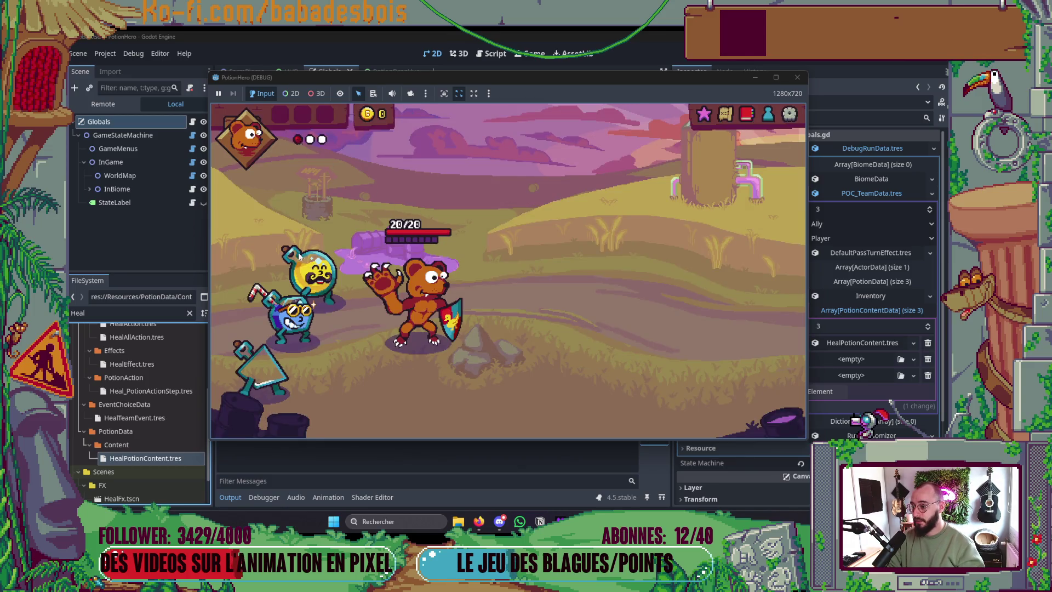
Open the in-game map and choose the next room to enter a combat
left_click(733, 118)
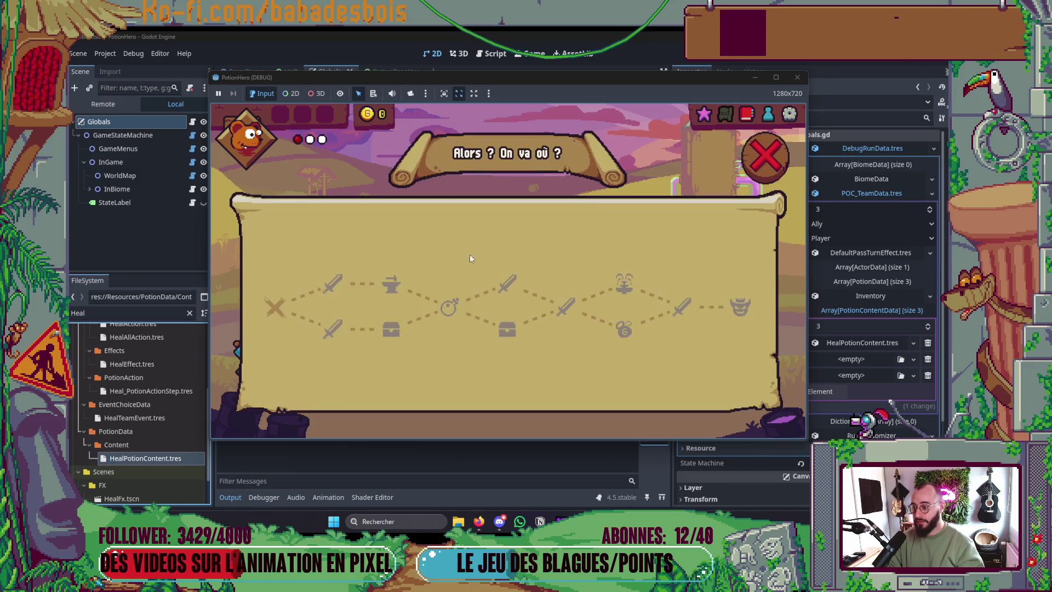
left_click(331, 277)
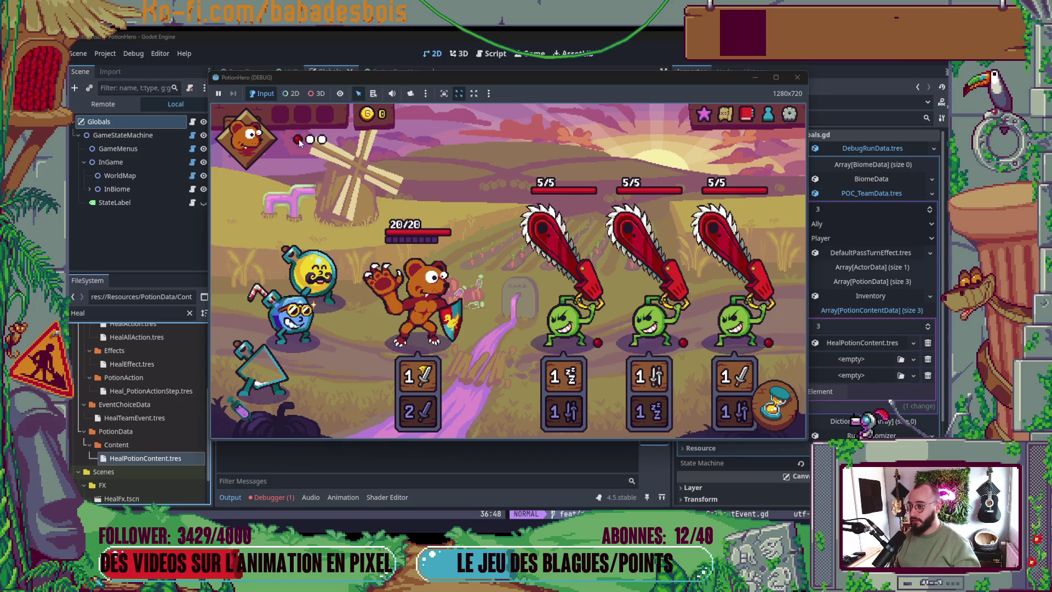
Stop the game, set the HUD's PotionDropReserve mouse filter to Ignore, and save
key("F8")
left_click(289, 72)
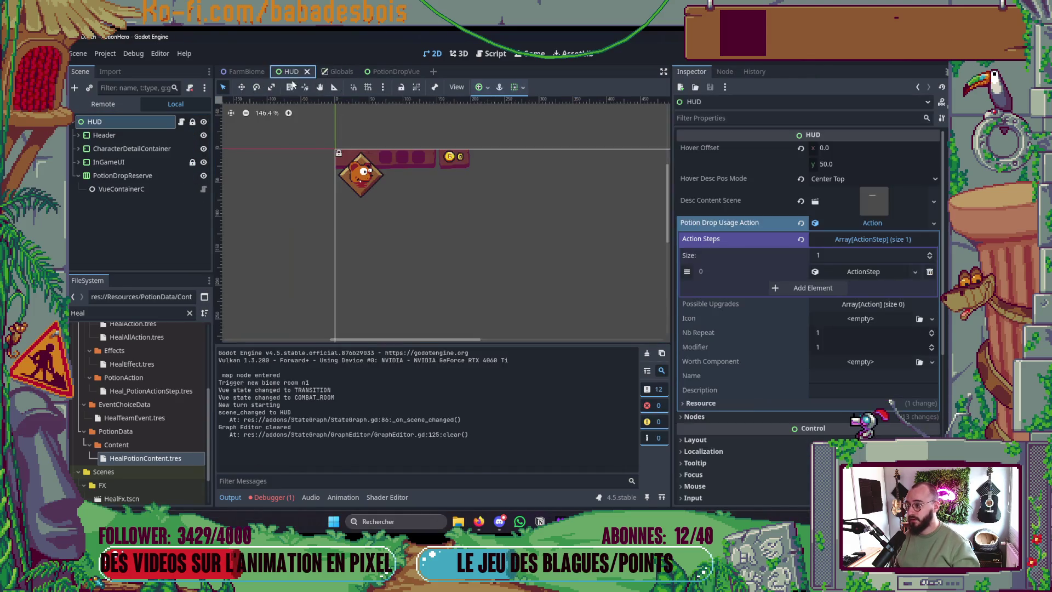
left_click(149, 177)
left_click(735, 219)
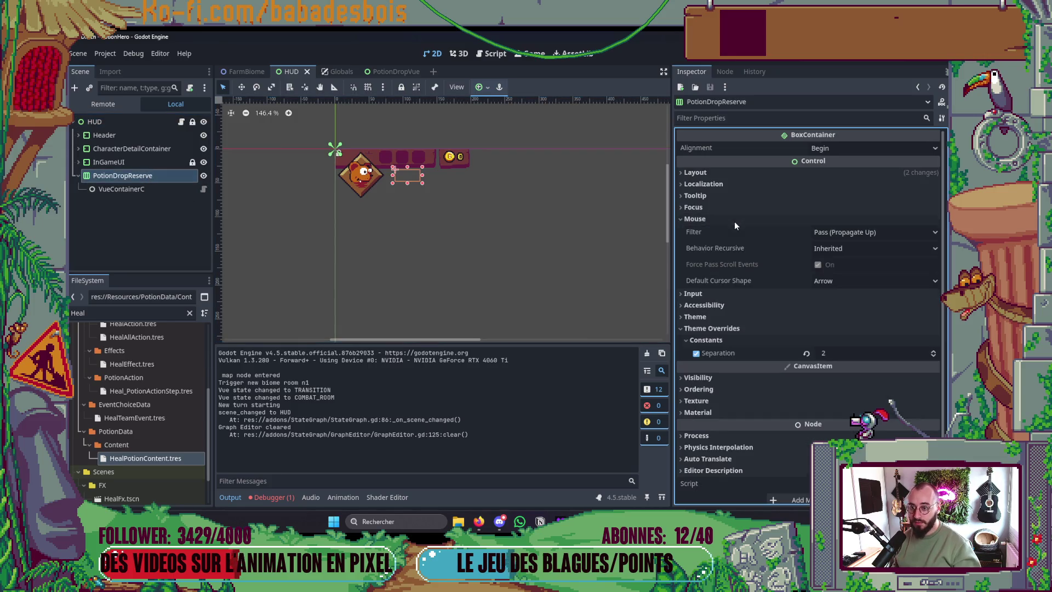
left_click(861, 232)
left_click(844, 277)
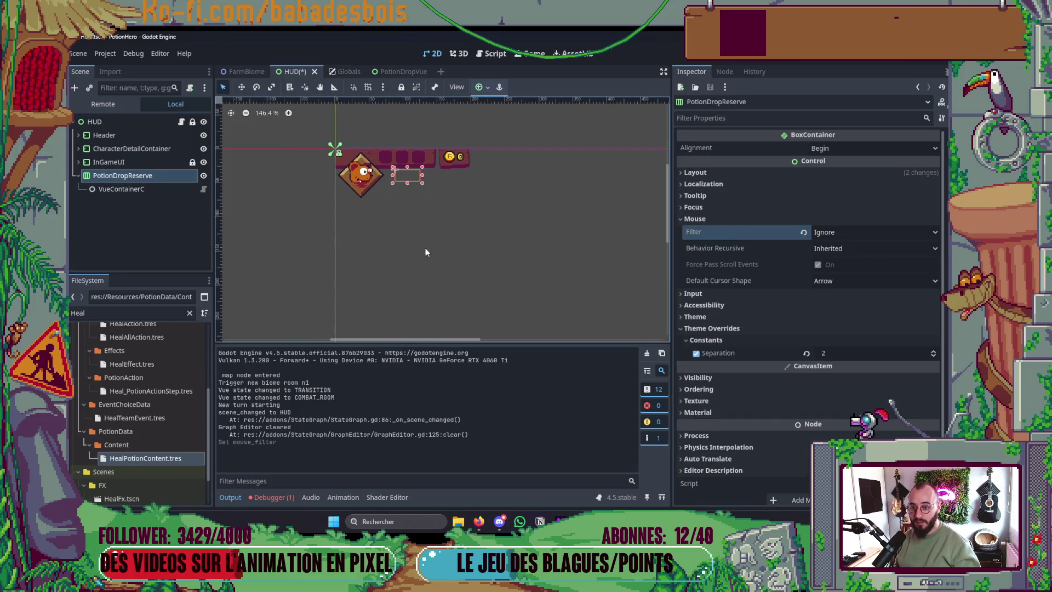
key("ctrl+s")
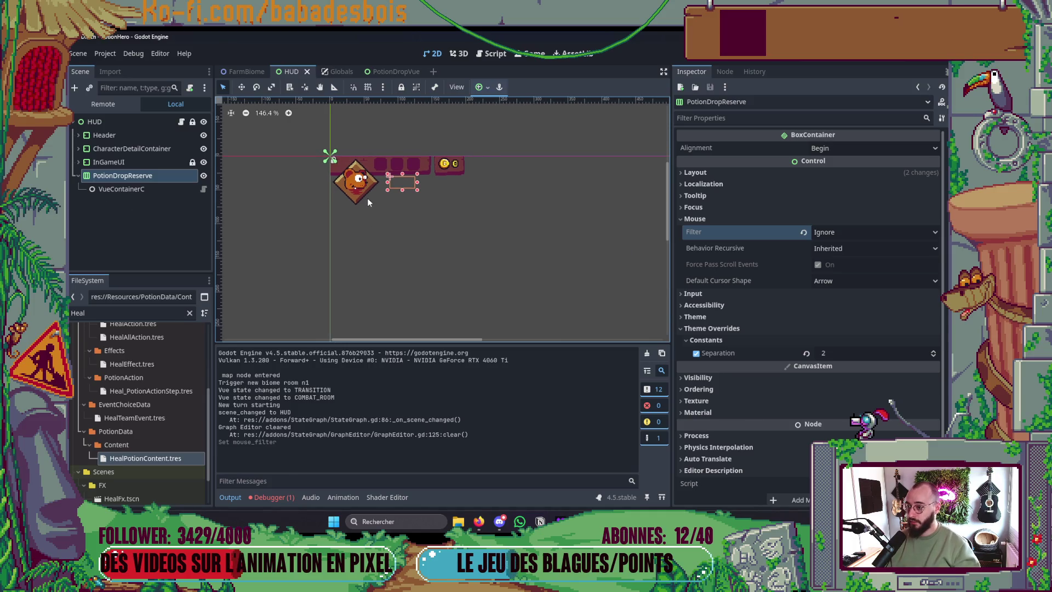
Inspect the HUD's InGameUI, Header and CharacterDetailContainer nodes, then switch to PotionDropVue
left_click(122, 160)
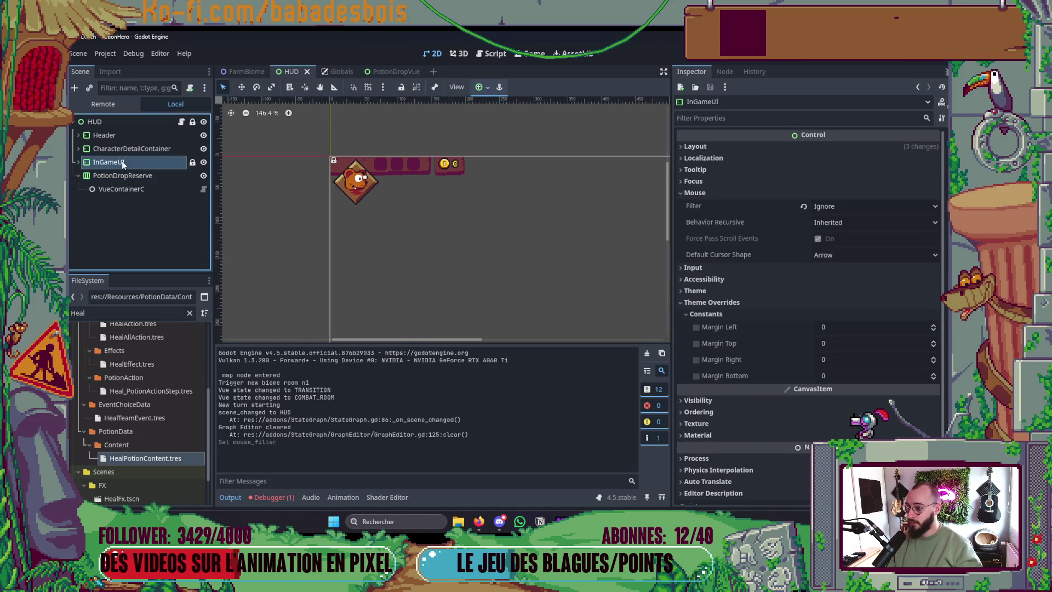
left_click(127, 149)
scroll(833, 323, "down", 3)
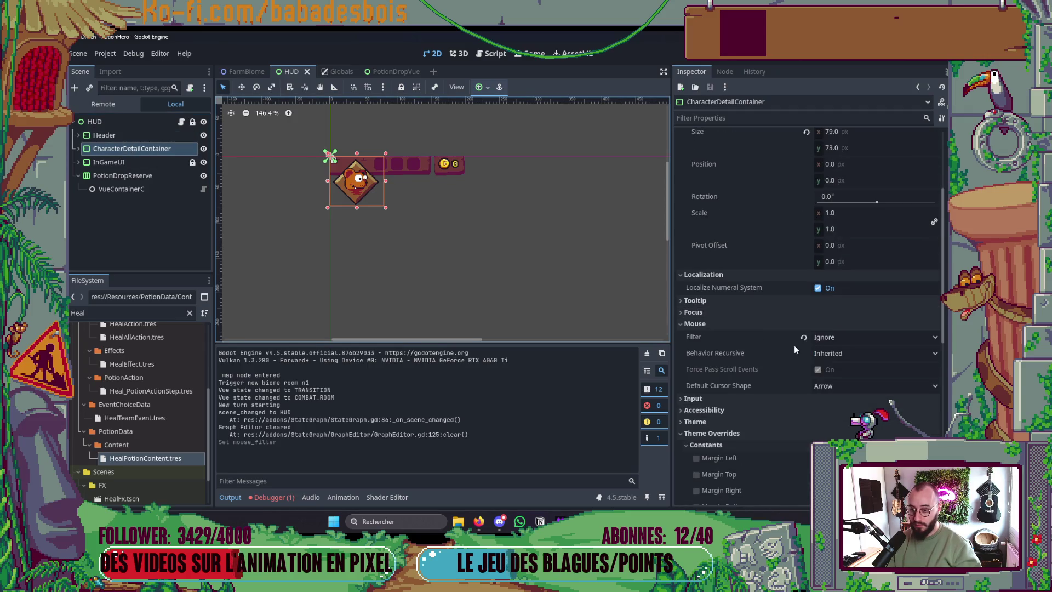
left_click(131, 178)
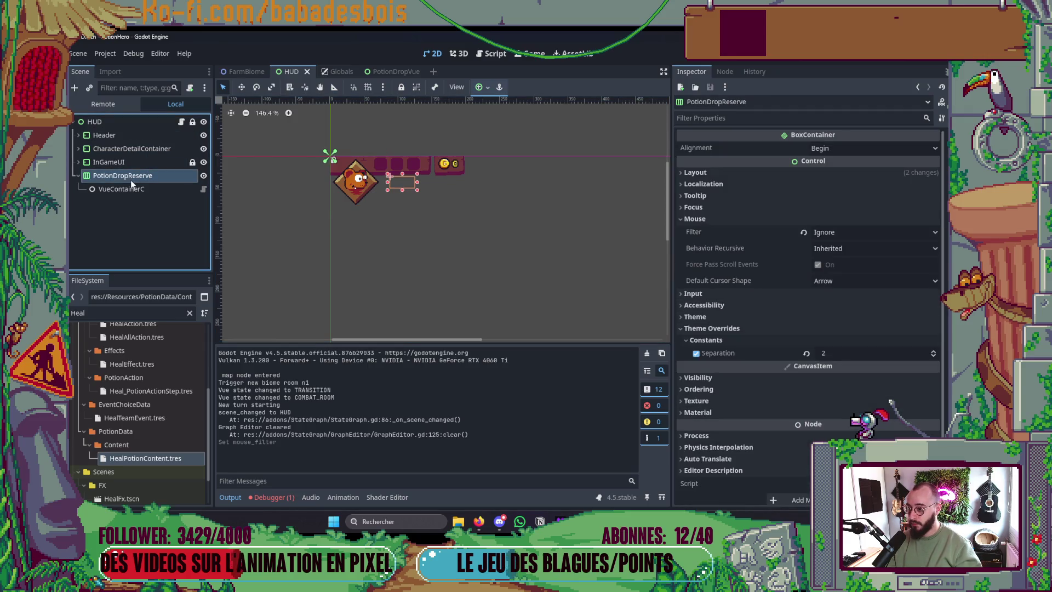
left_click(127, 161)
left_click(127, 135)
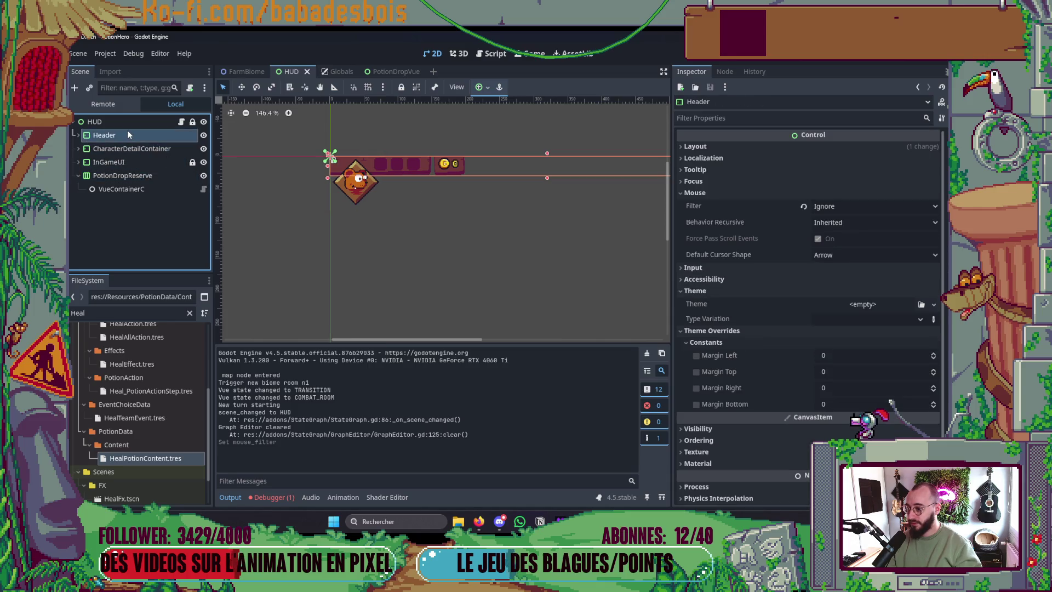
left_click(127, 149)
left_click(119, 124)
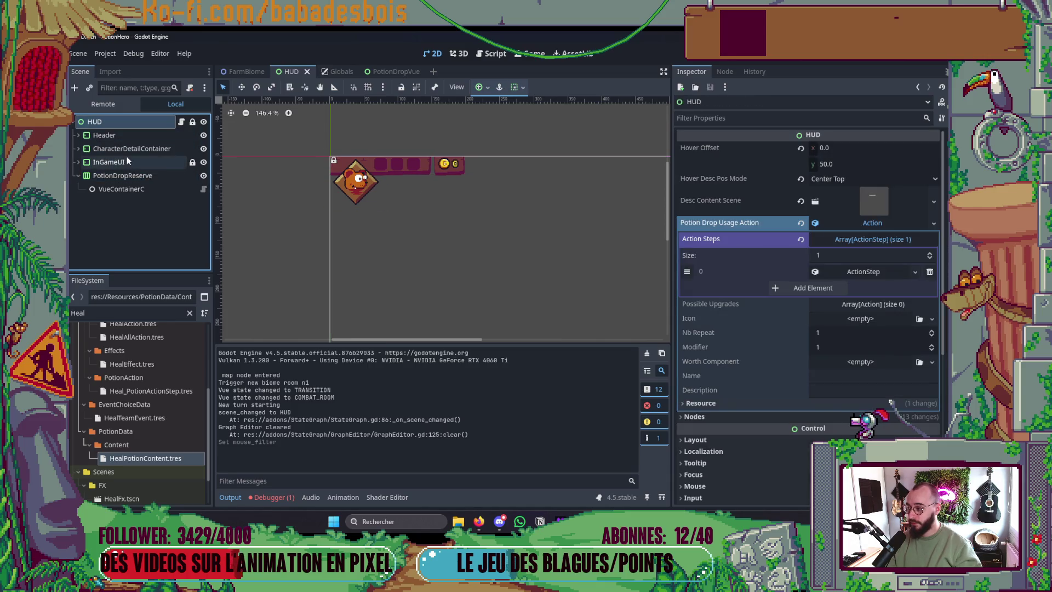
left_click(119, 136)
left_click(124, 175)
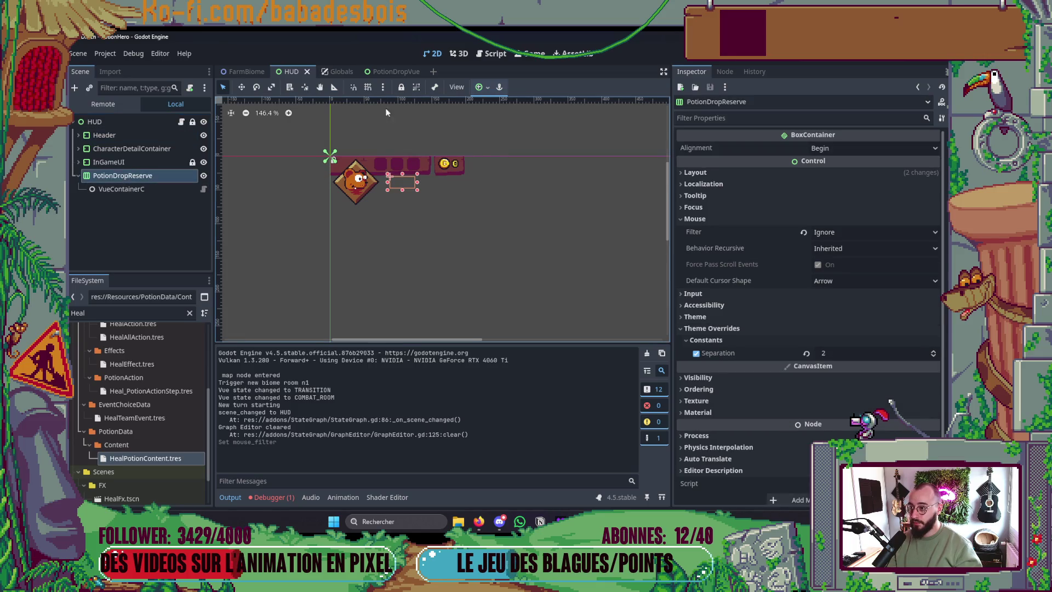
left_click(395, 72)
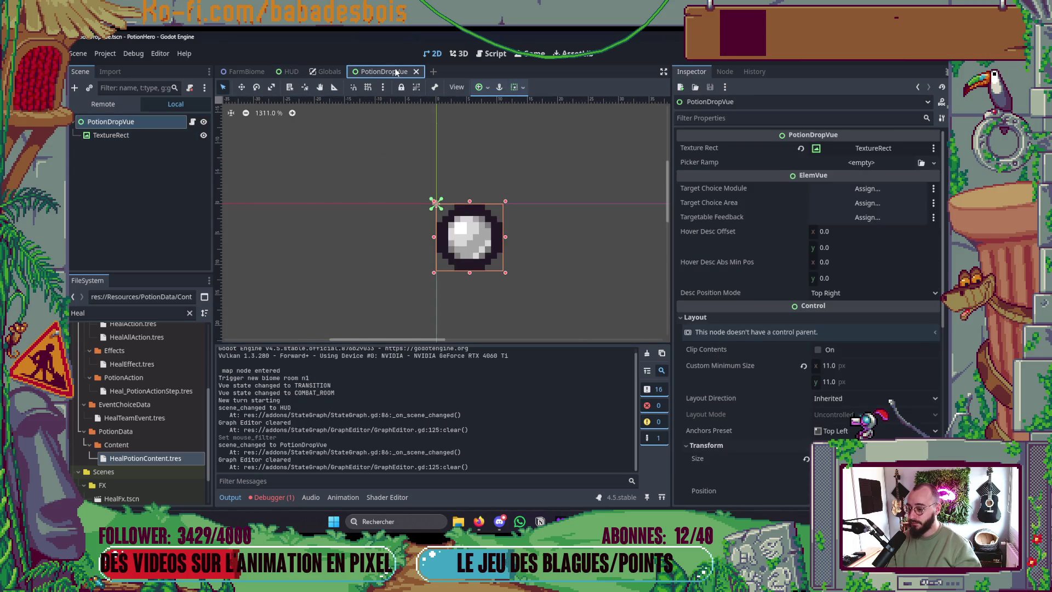
In Neovim, open PotionDropVue.gd with the project file finder
key("alt+Tab")
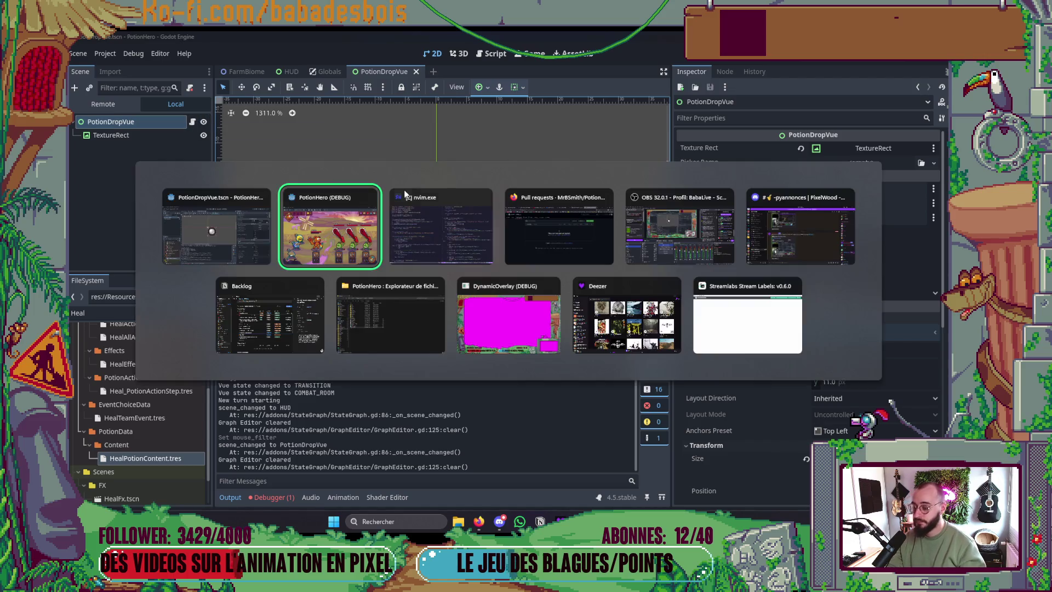
key("alt+Tab")
key("space")
key("f")
key("f")
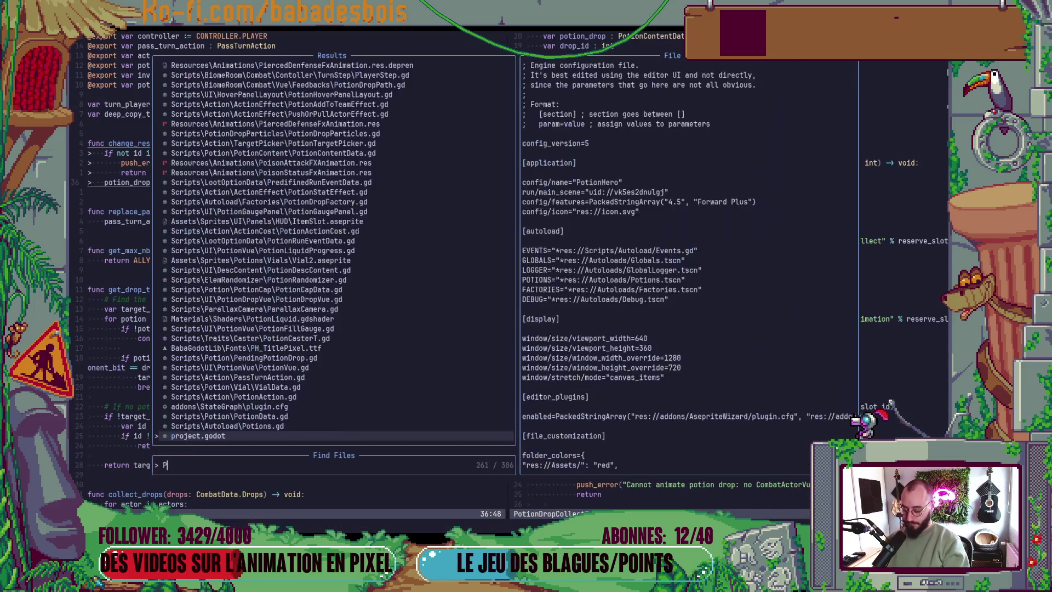
type("PotionDropVue")
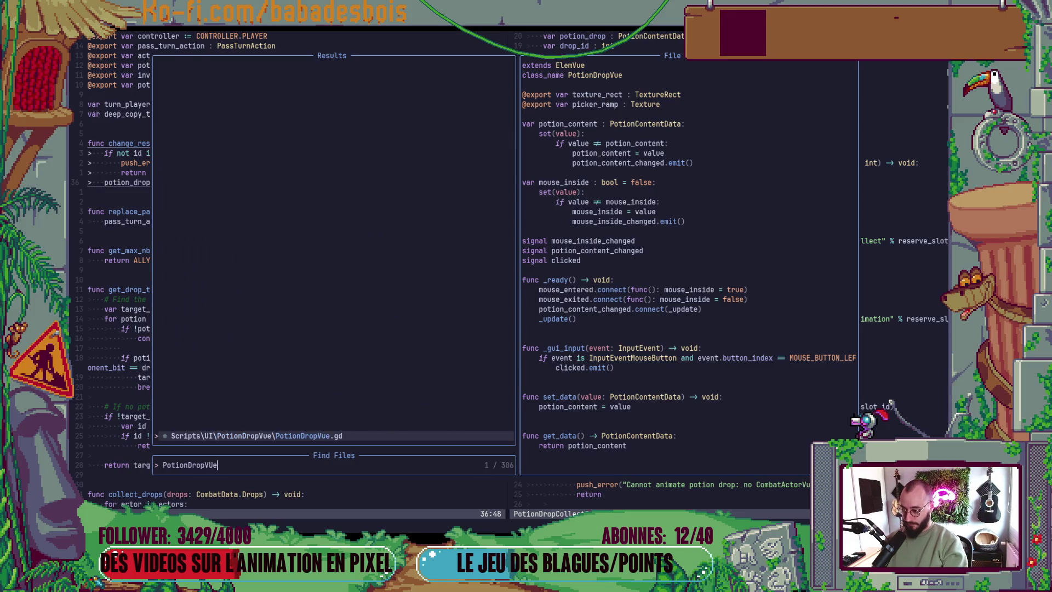
key("Return")
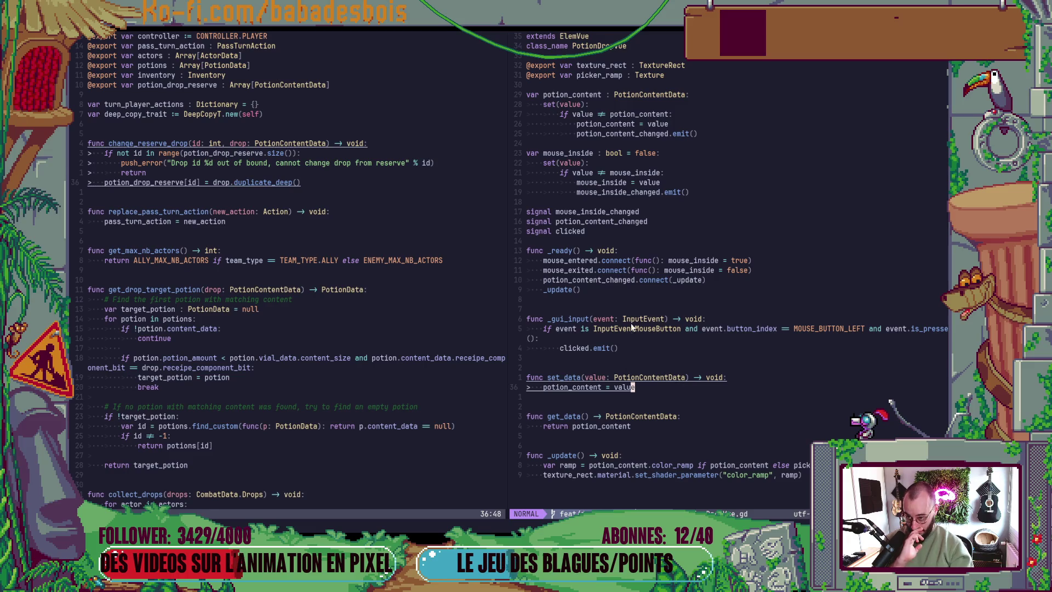
Add a debug print of mouse_inside in its setter and save the file
left_click(699, 186)
left_click(750, 191)
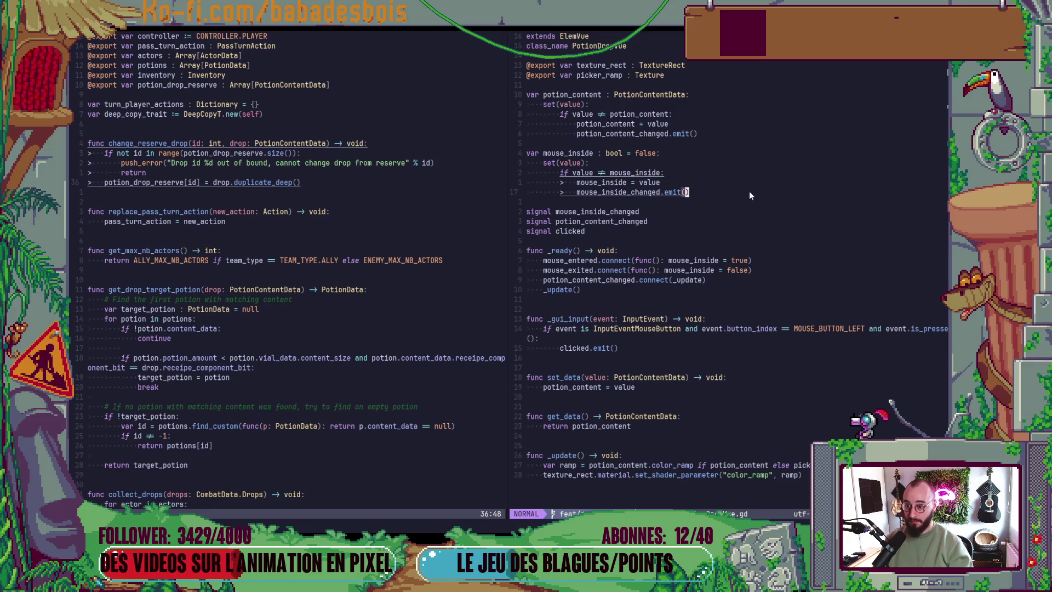
scroll(749, 269, "down", 7)
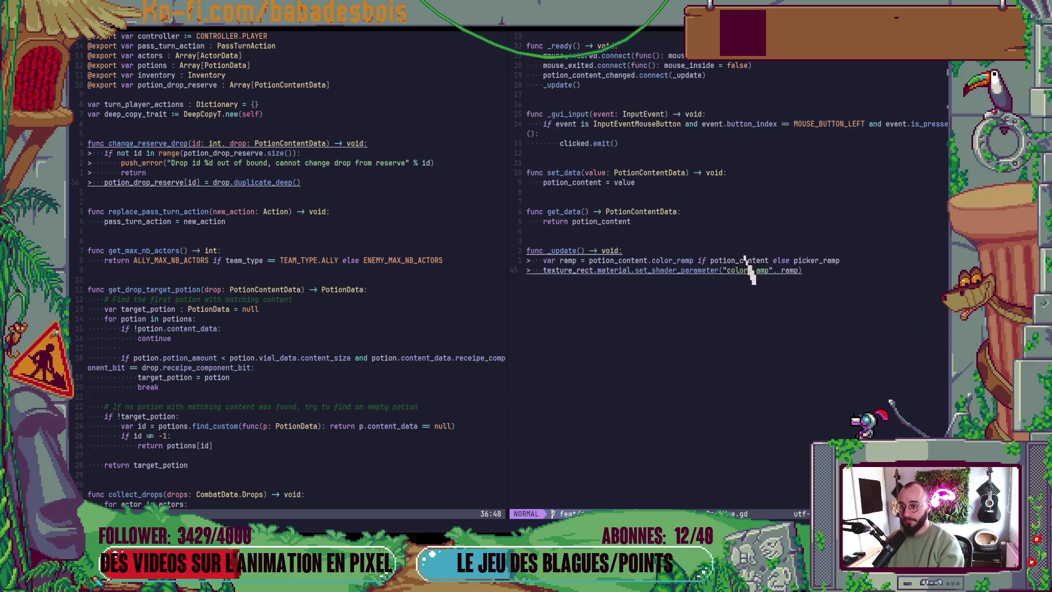
left_click(750, 270)
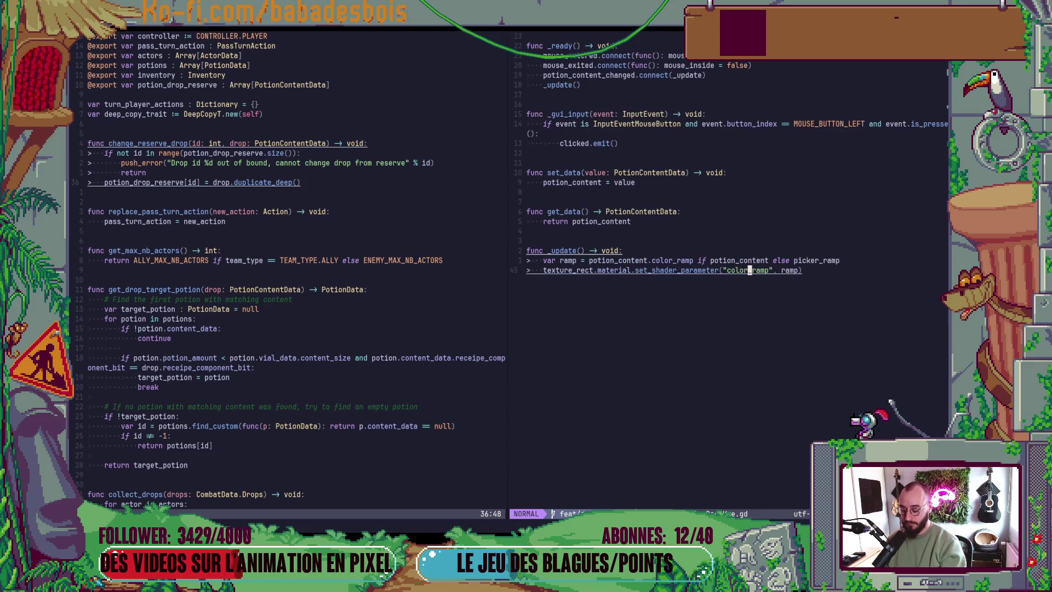
key("ctrl+o")
key("^")
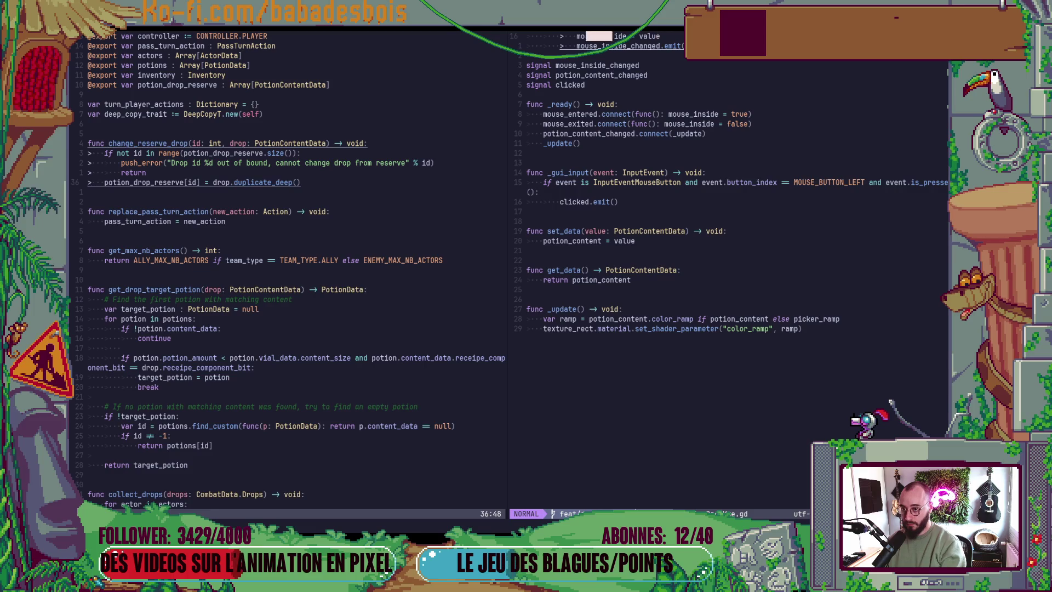
key("g")
key("question")
type("v")
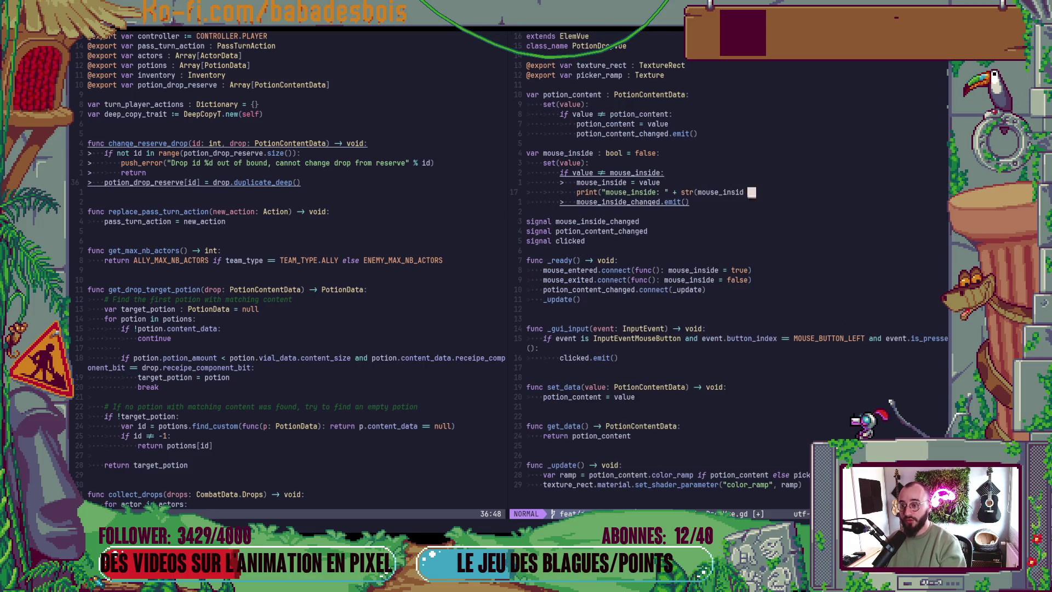
type(":w")
key("Return")
Run the game to test hover detection, then delete the debug print and save
key("alt+Tab")
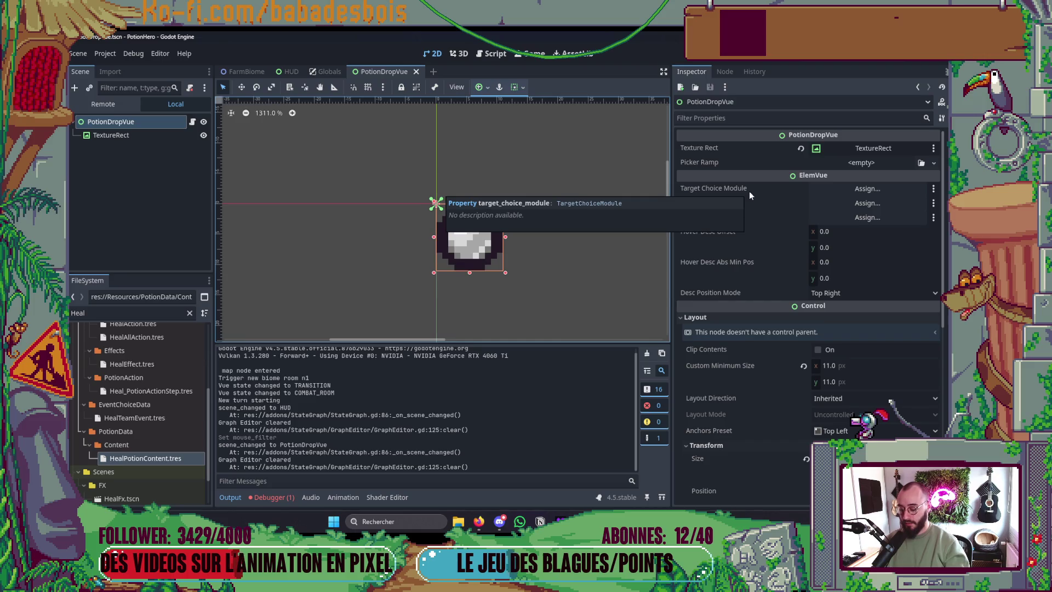
key("F5")
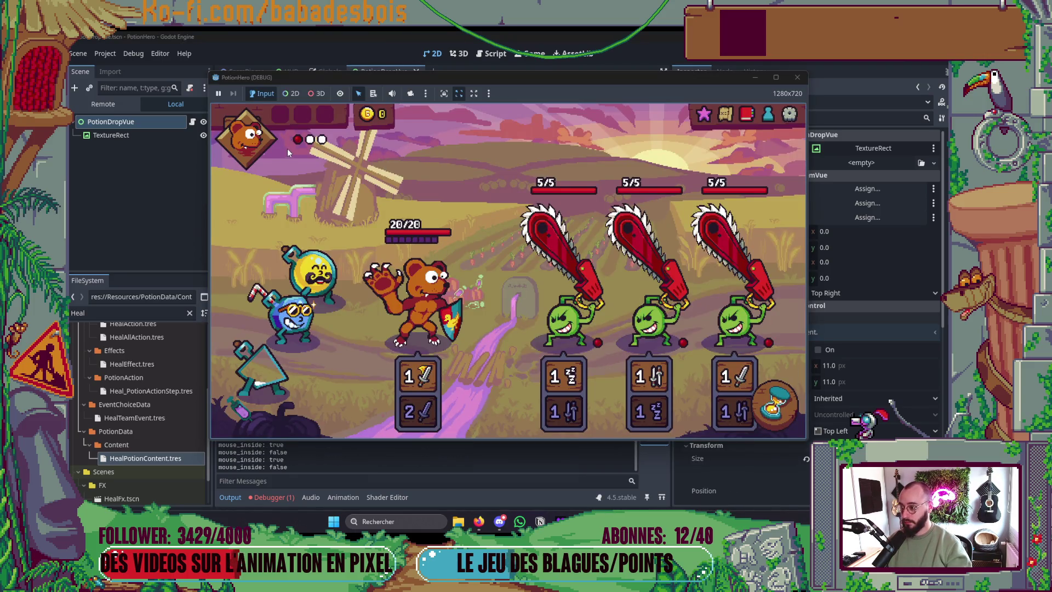
key("alt+Tab")
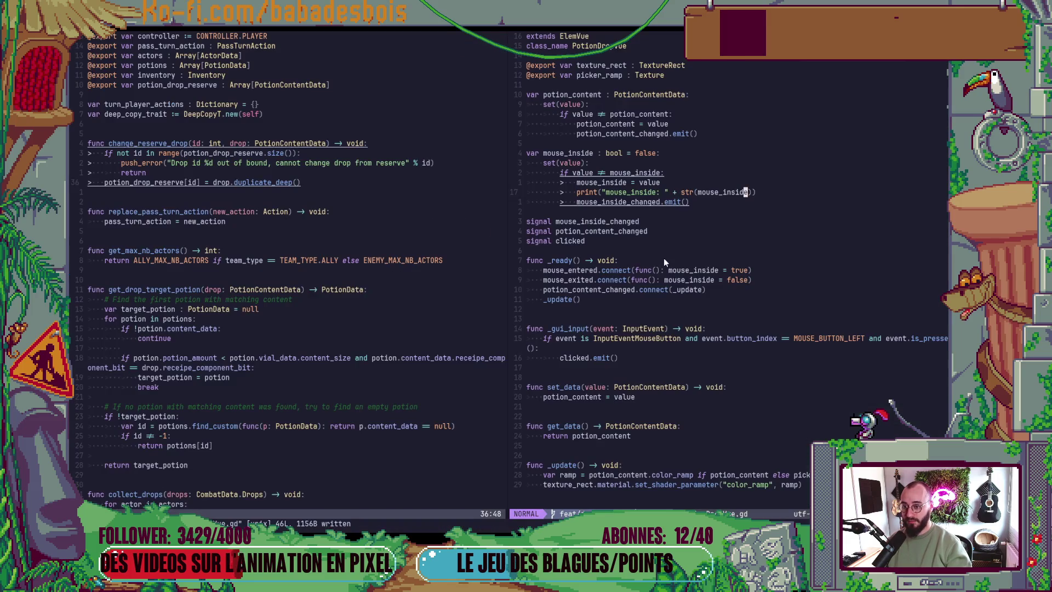
key("d")
key("d")
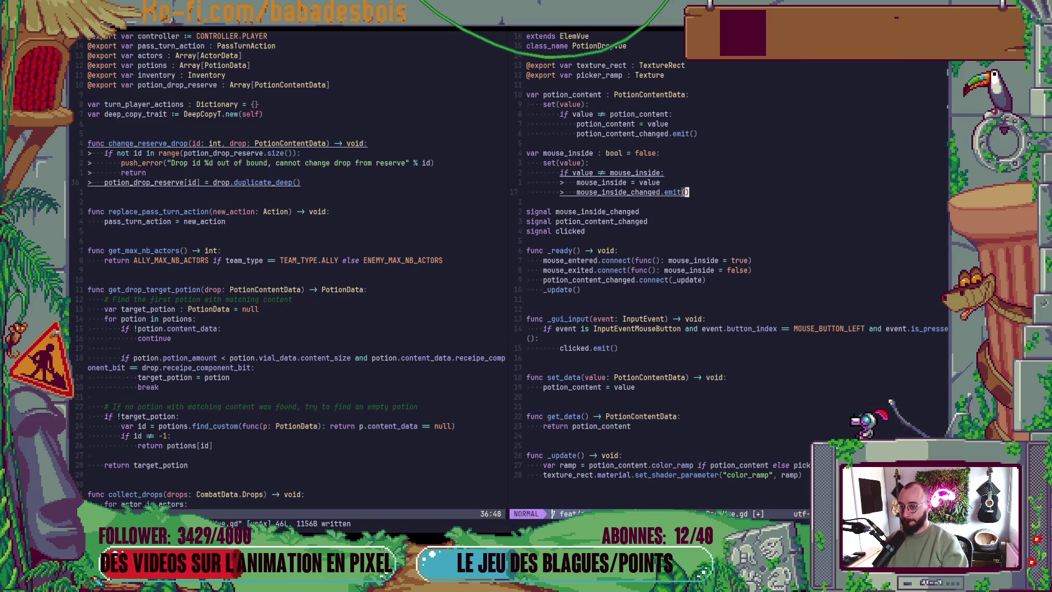
type(":w")
key("Return")
key("ctrl+w")
key("h")
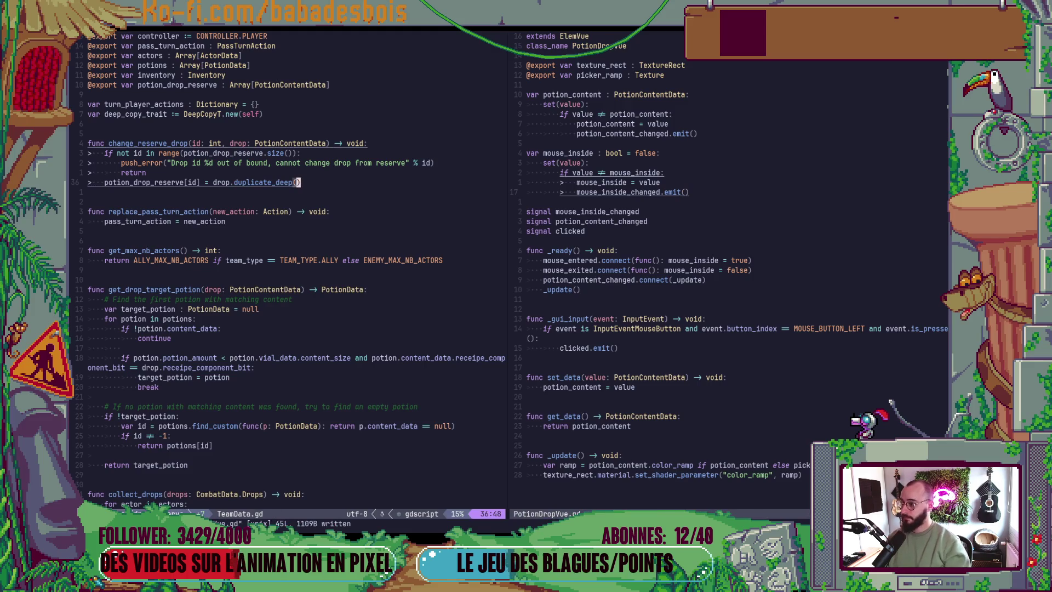
scroll(439, 255, "down", 11)
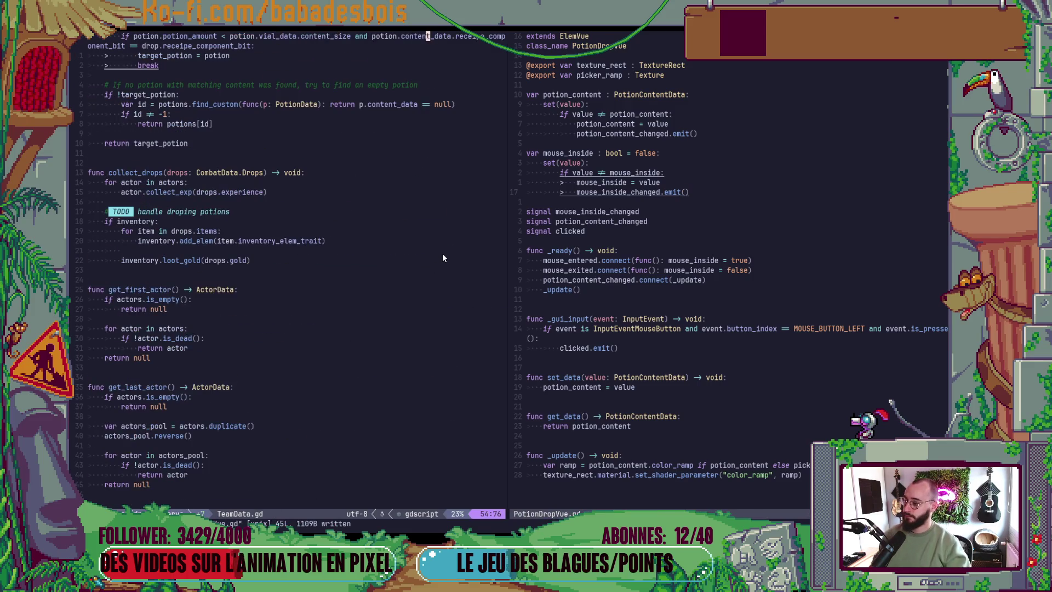
Open CombatController.gd in the left pane via the file finder
scroll(442, 252, "up", 12)
left_click(431, 250)
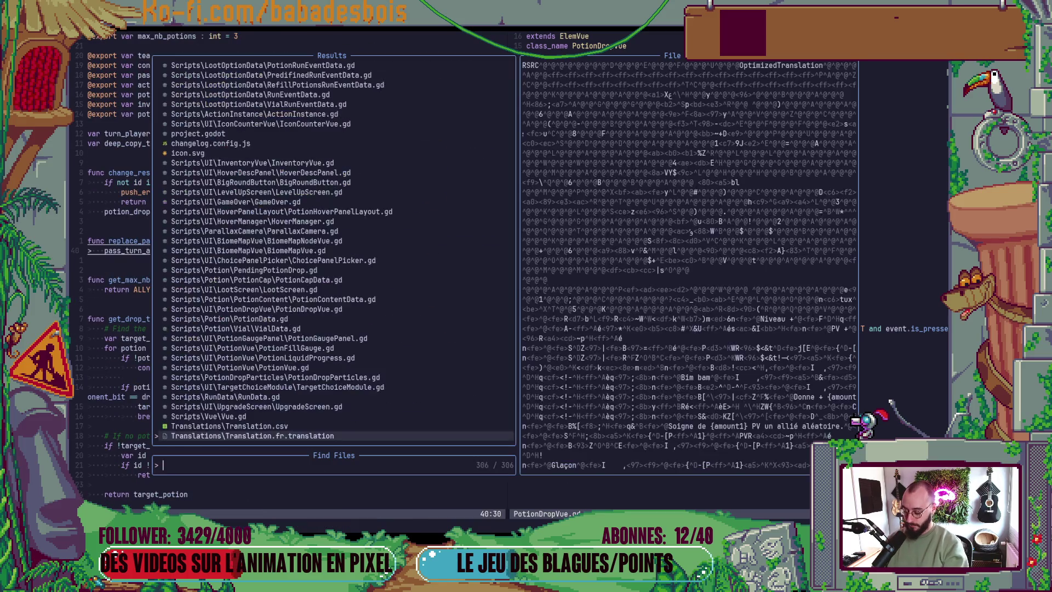
key("space")
key("f")
key("f")
type("Contro")
key("BackSpace")
key("BackSpace")
key("BackSpace")
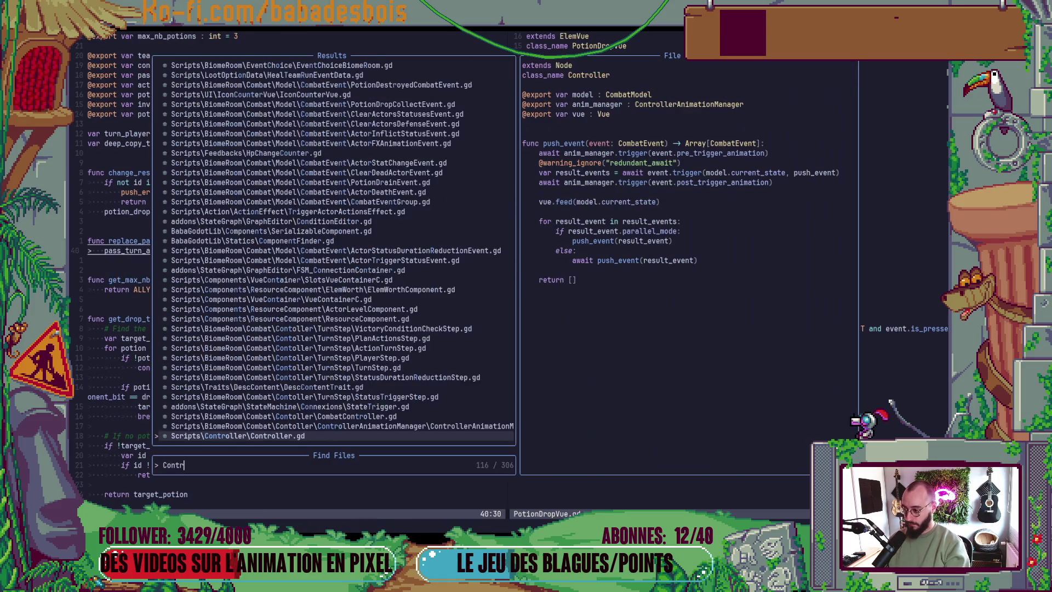
type("mbatCon")
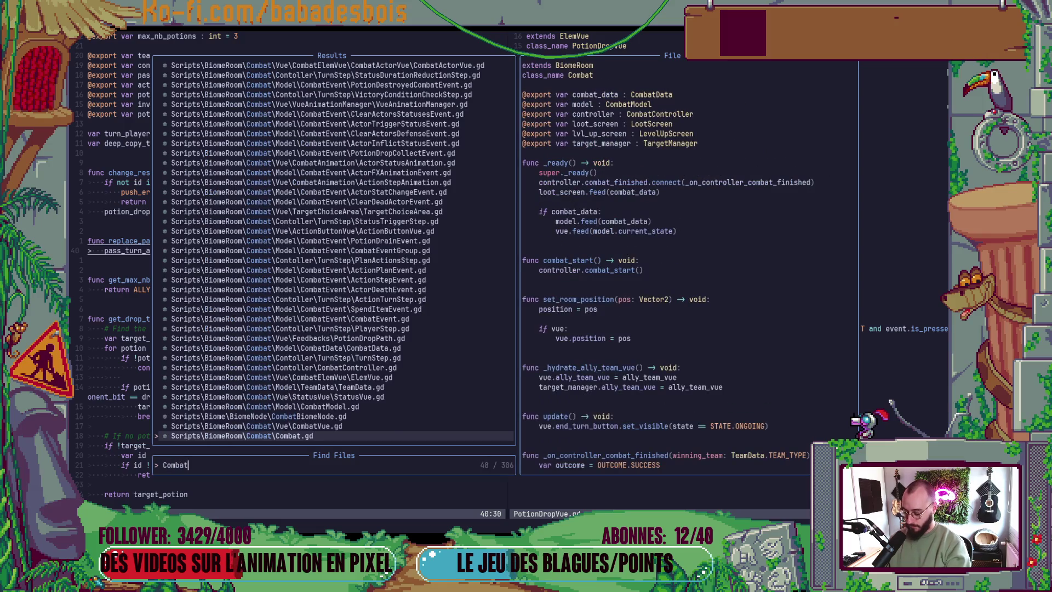
key("Return")
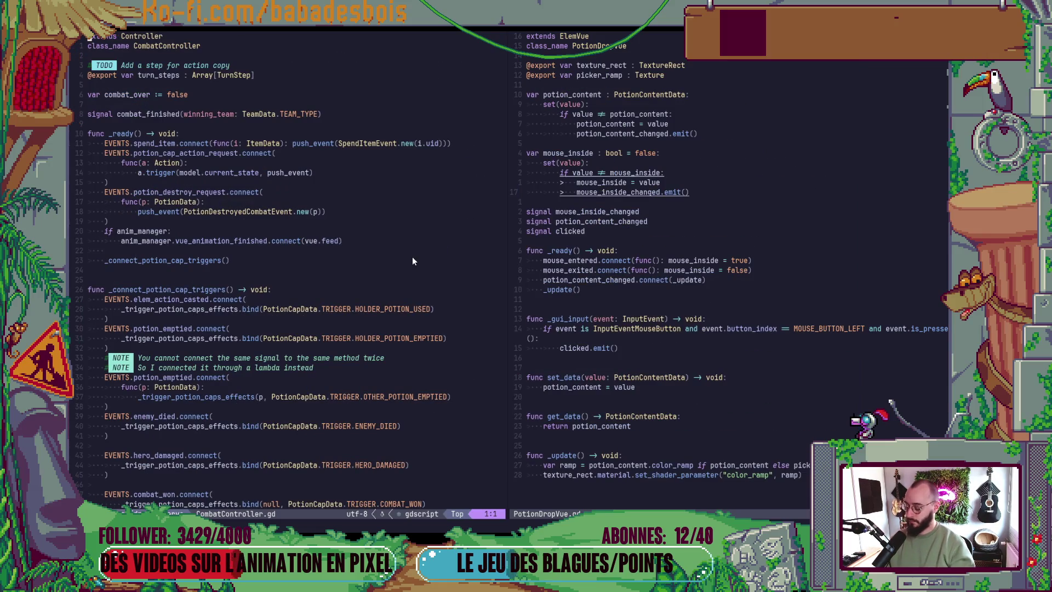
Page down to the trigger_actor_actions function and its fury-ready check
key("ctrl+d")
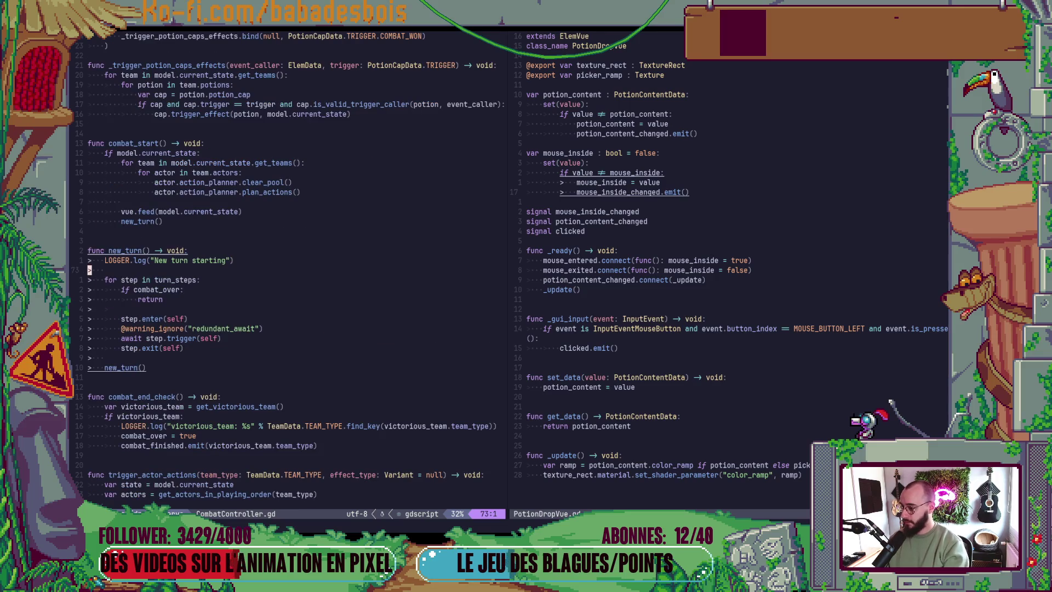
key("ctrl+d")
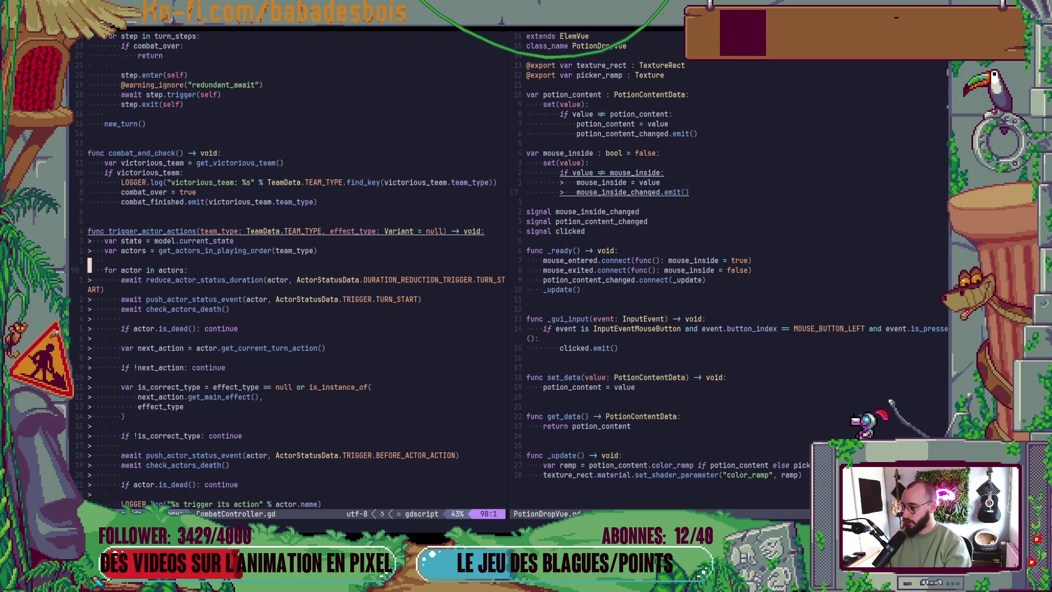
key("j")
key("j")
key("j")
key("ctrl+d")
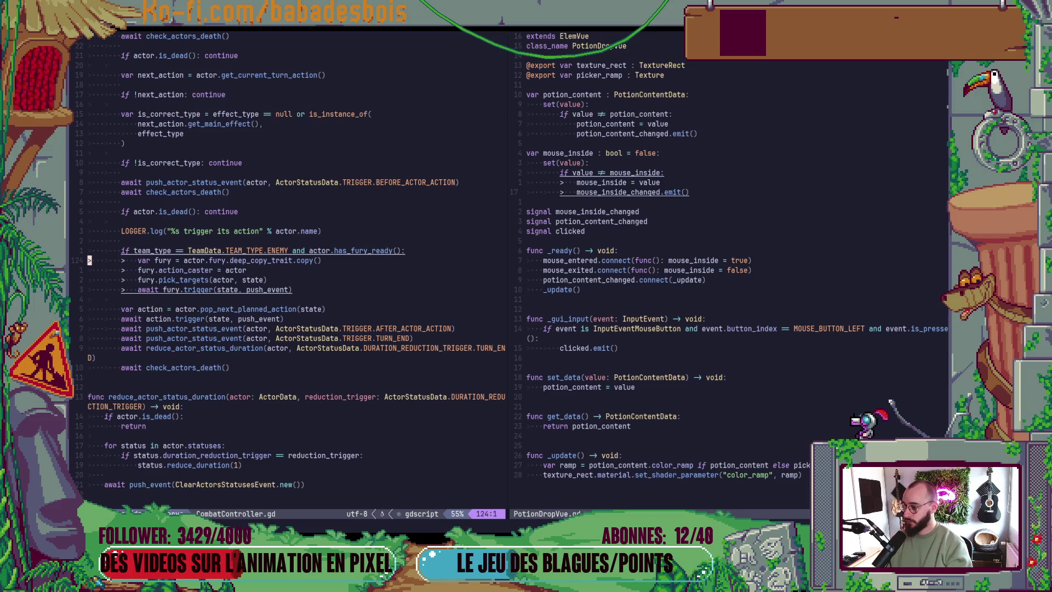
scroll(408, 264, "up", 4)
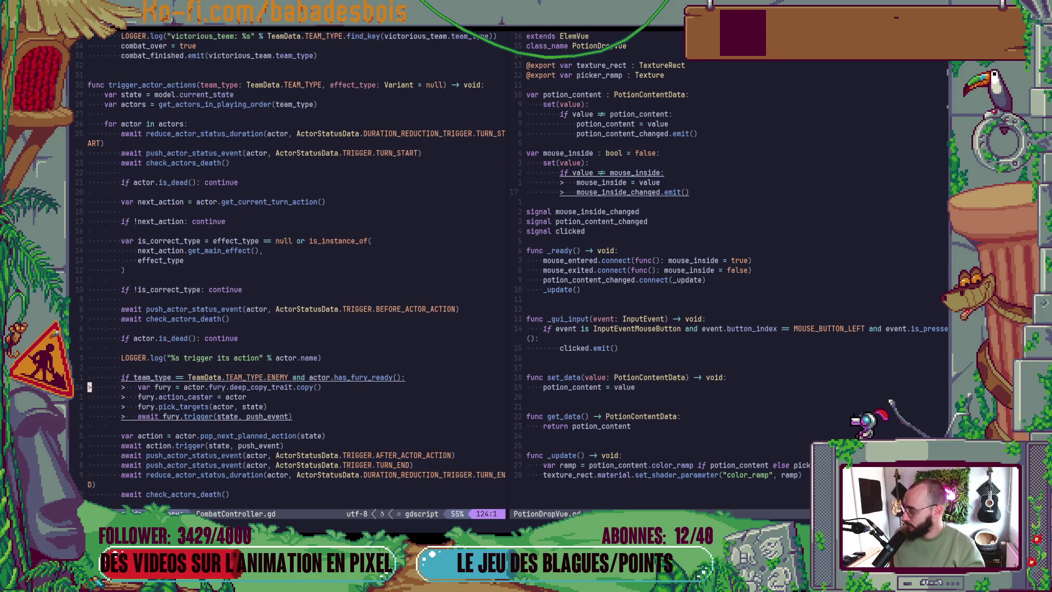
Switch to Deezer and pause the current playback
key("alt+Tab")
scroll(379, 363, "down", 3)
scroll(380, 363, "down", 7)
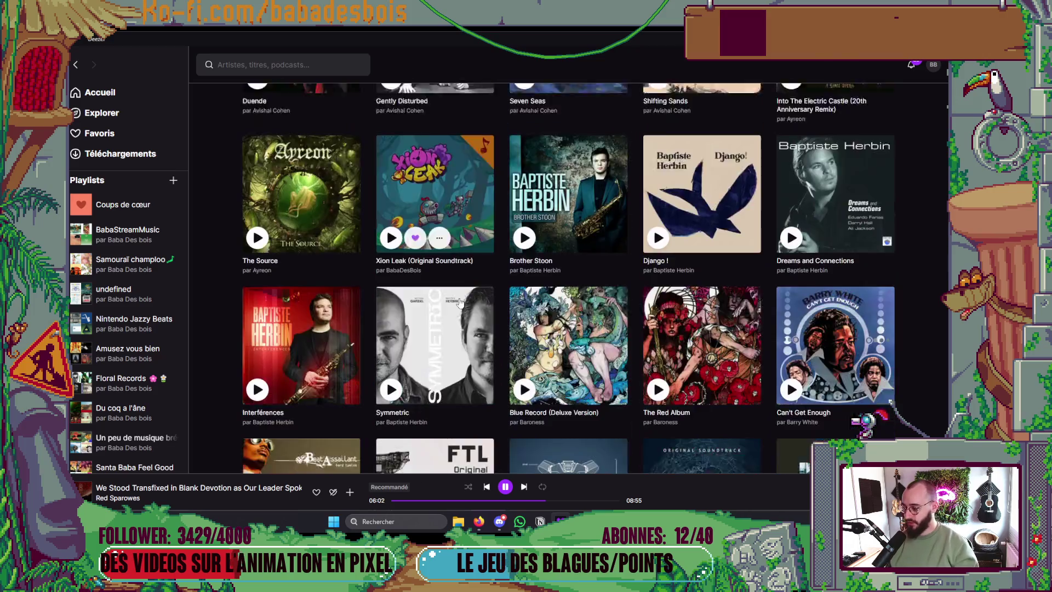
left_click(507, 483)
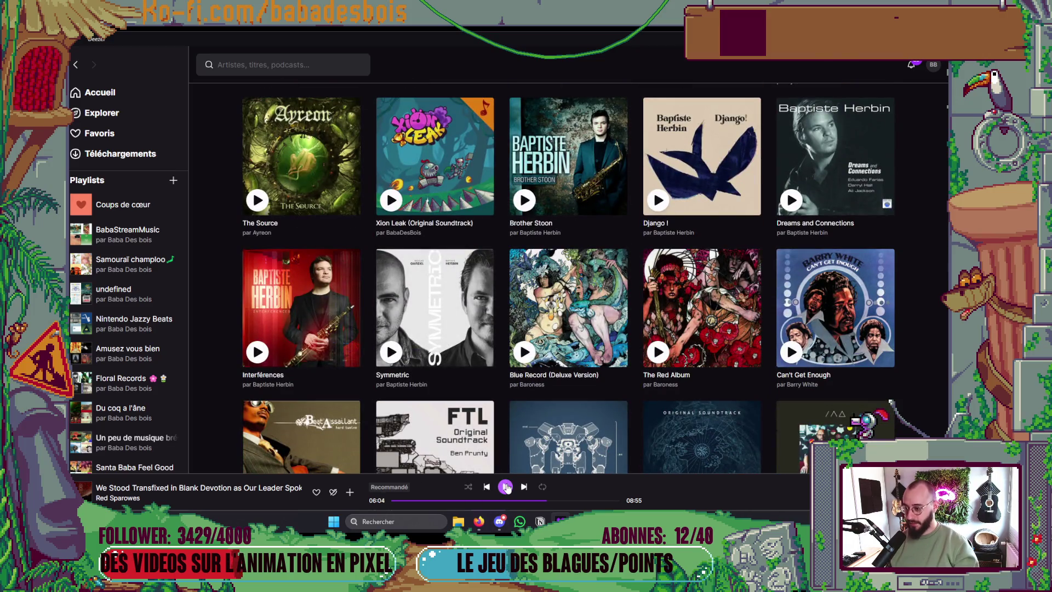
Play Cory Henry's album Something to Say and minimise the Deezer window
scroll(491, 393, "down", 8)
scroll(521, 431, "down", 12)
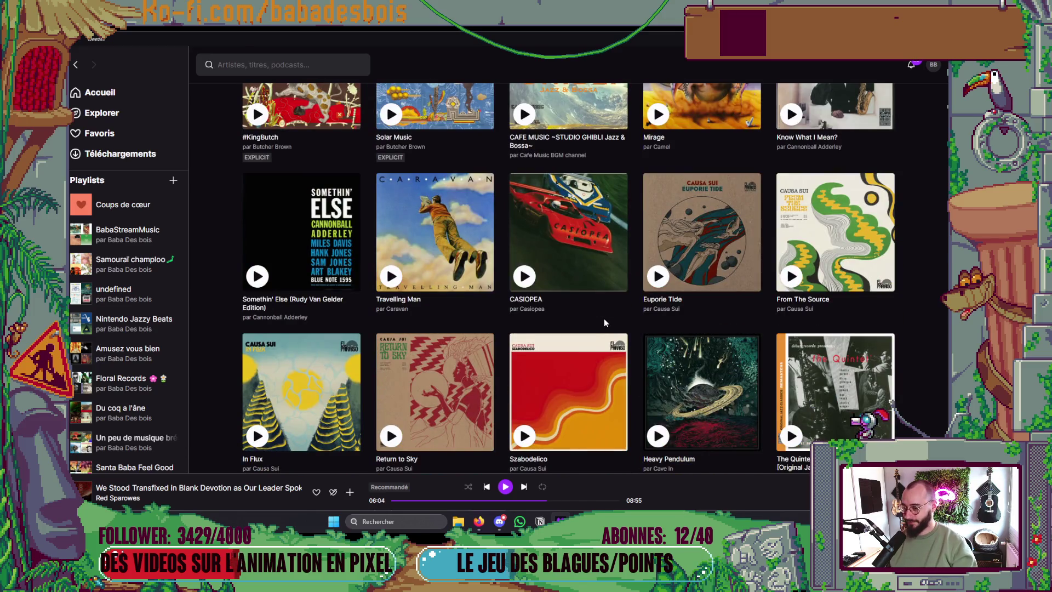
scroll(605, 320, "down", 5)
scroll(604, 317, "down", 10)
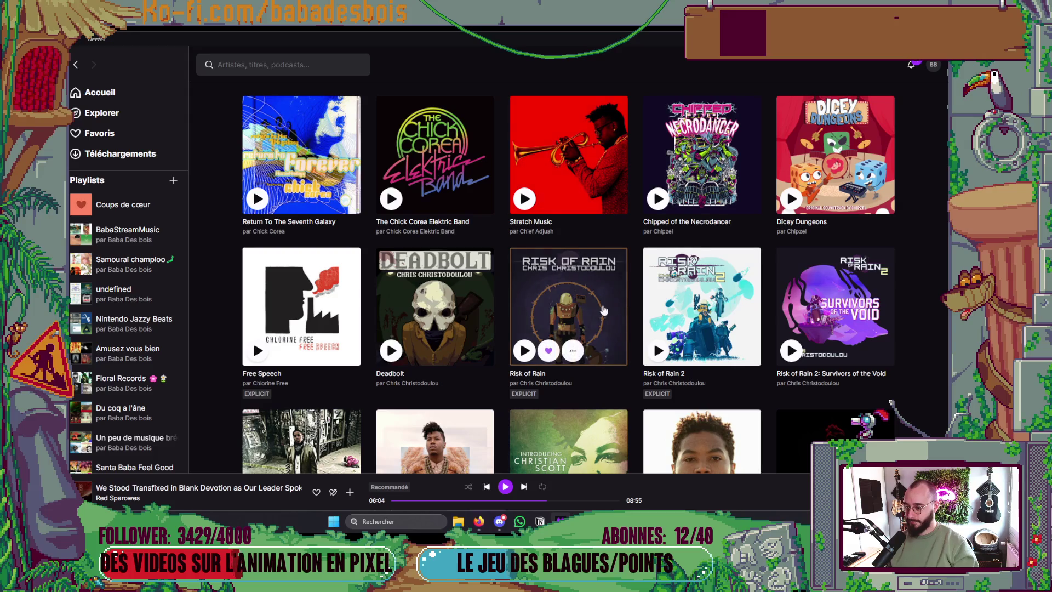
scroll(601, 310, "down", 4)
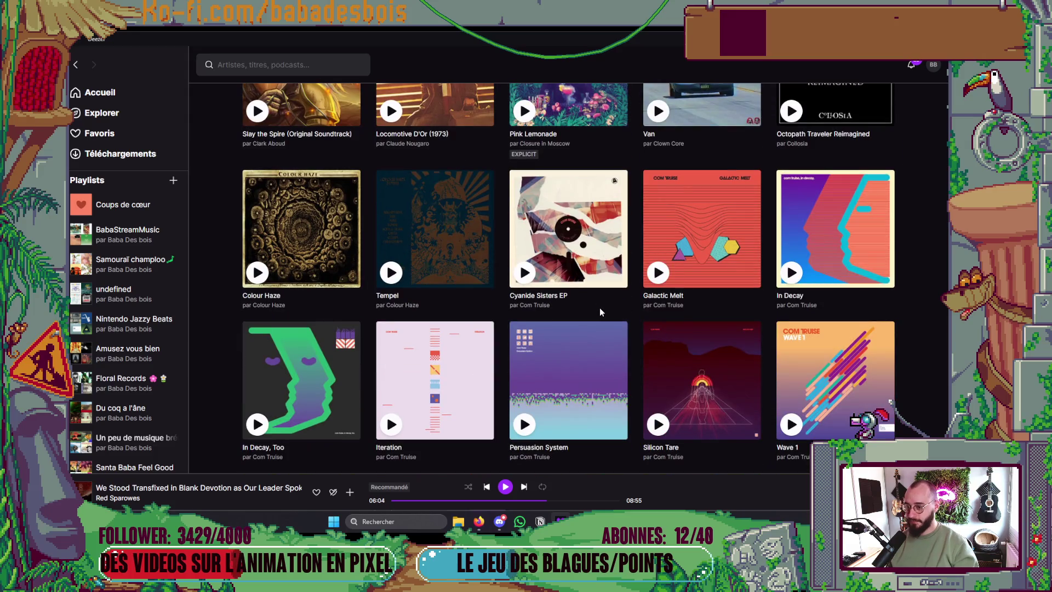
scroll(602, 312, "down", 4)
scroll(604, 312, "down", 7)
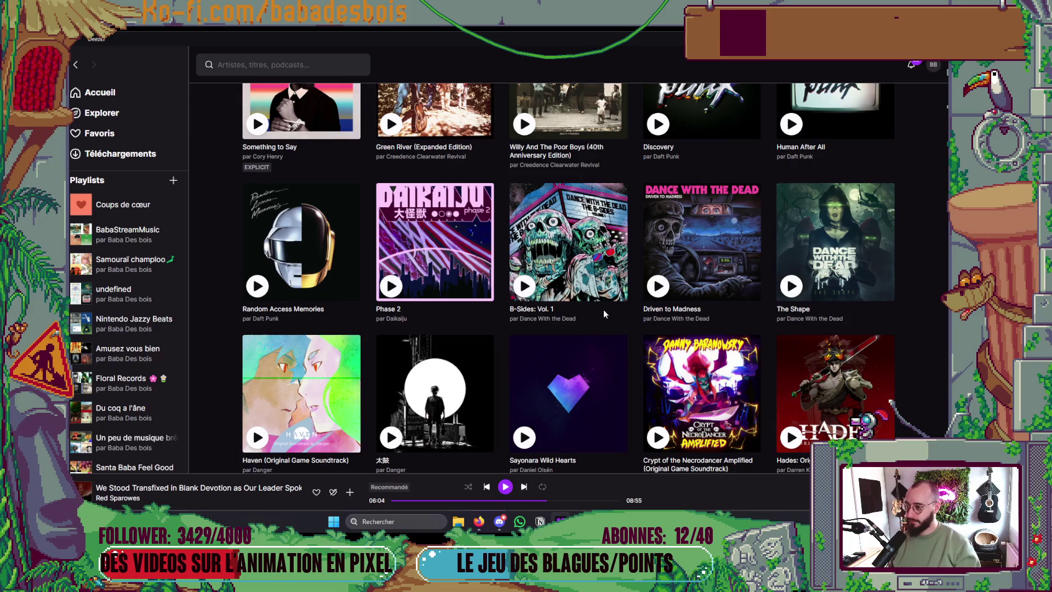
scroll(602, 308, "down", 1)
scroll(602, 306, "up", 2)
left_click(257, 217)
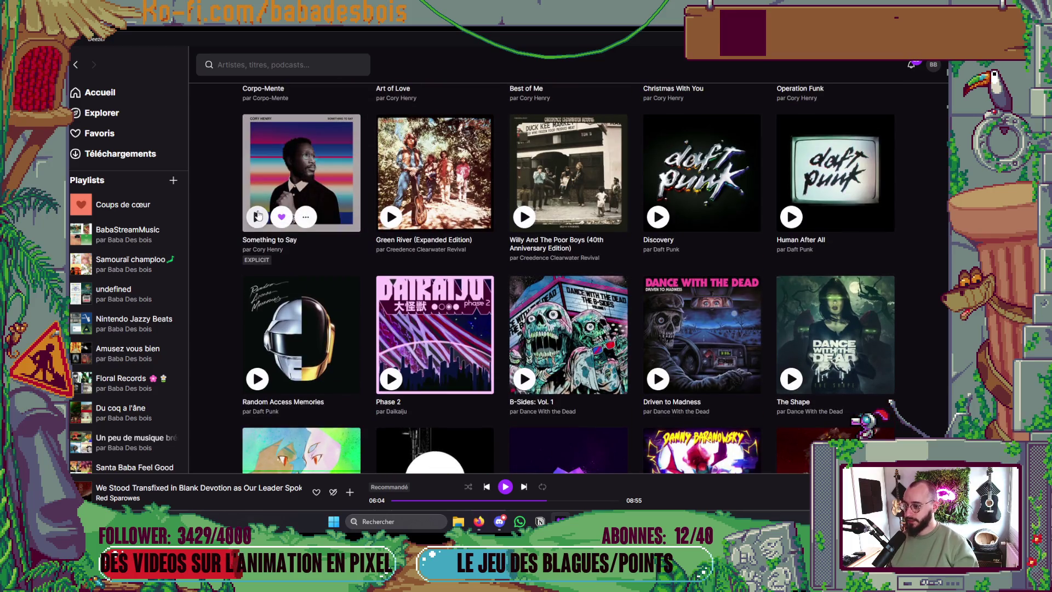
left_click(560, 521)
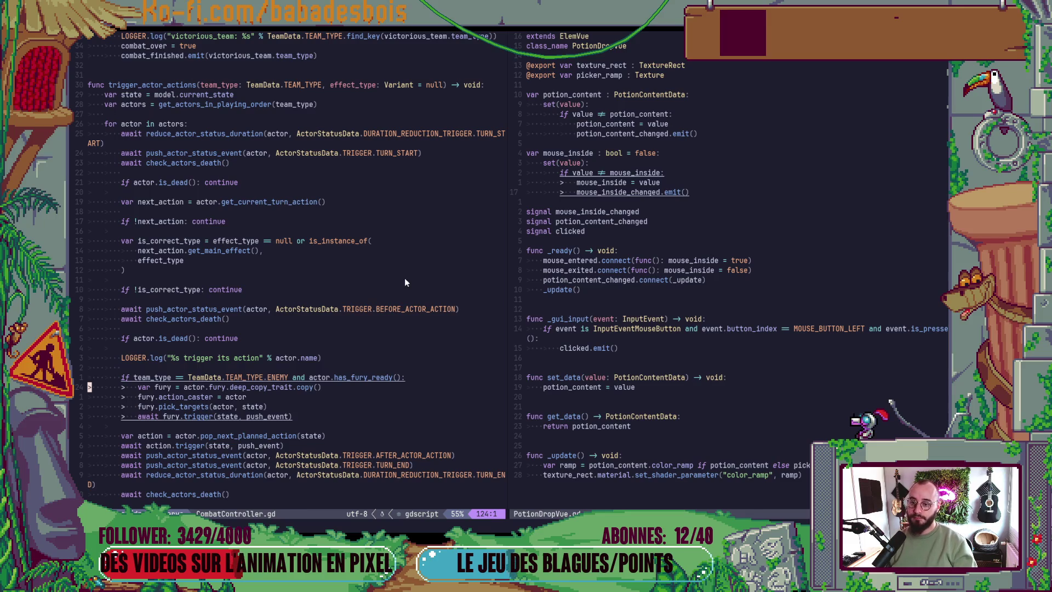
scroll(391, 280, "down", 6)
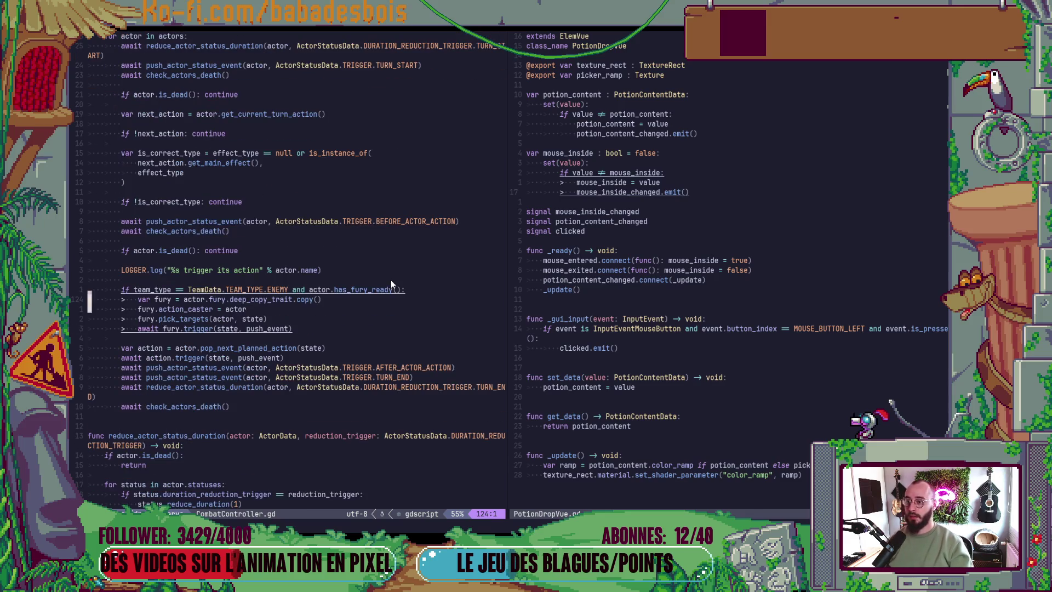
scroll(379, 295, "up", 4)
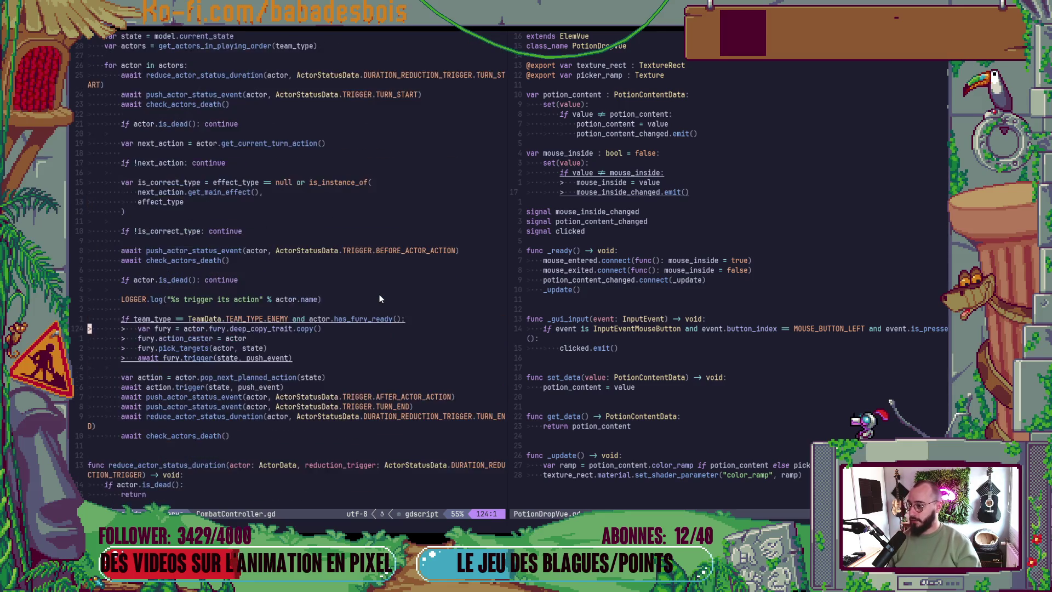
scroll(379, 294, "up", 2)
scroll(374, 310, "down", 2)
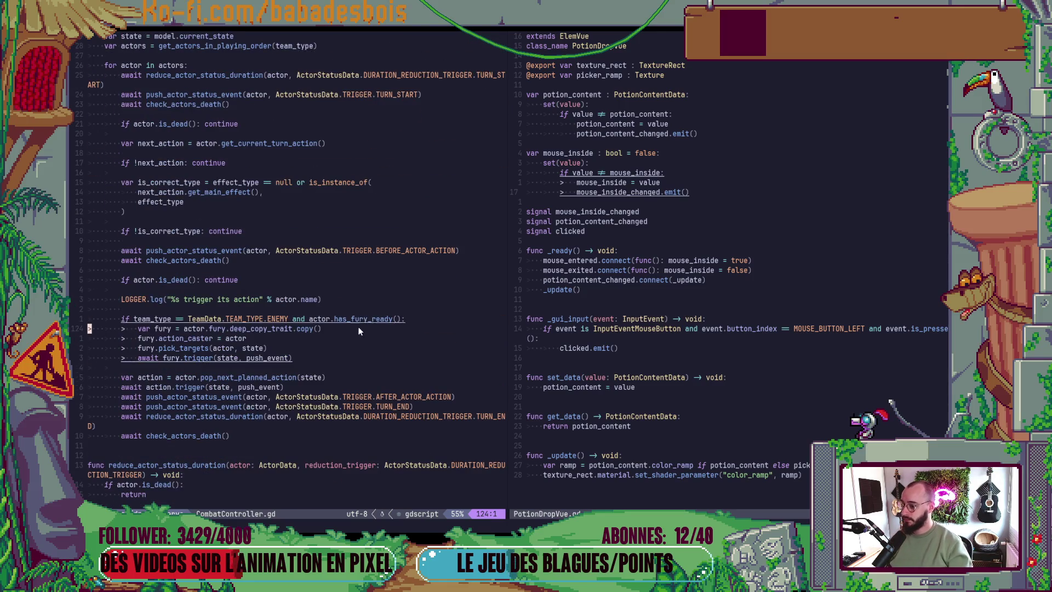
scroll(307, 356, "down", 4)
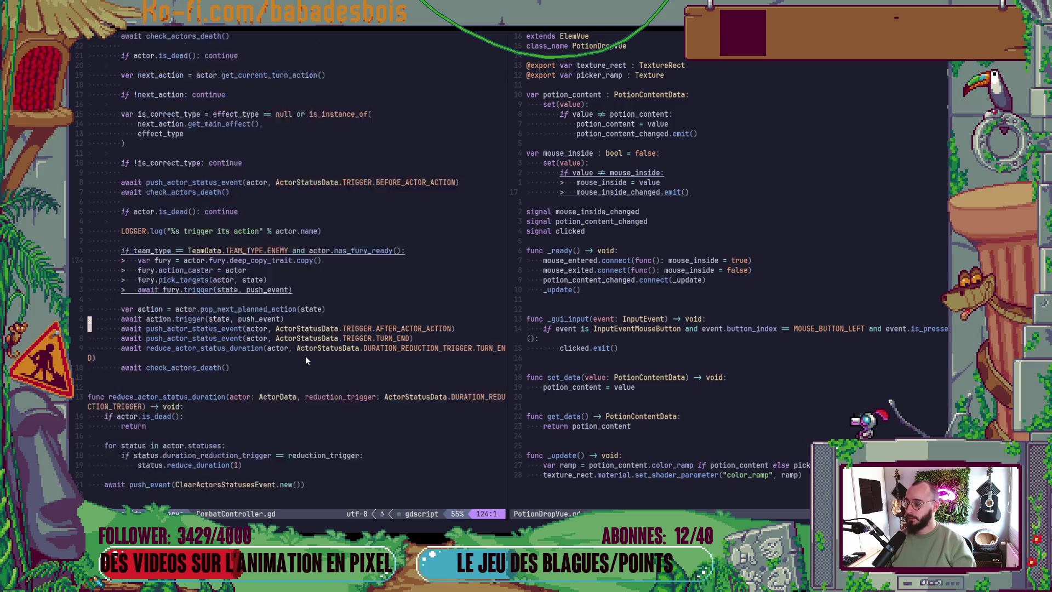
scroll(303, 354, "up", 7)
scroll(320, 323, "up", 5)
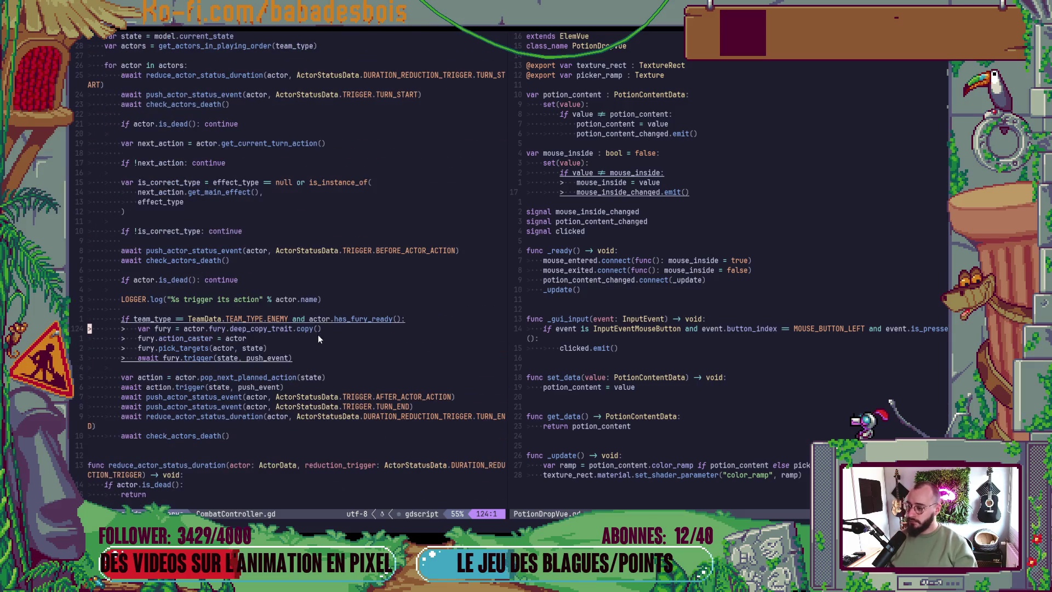
Open HUD.gd with the project file finder
left_click(315, 329)
key("space")
key("f")
key("f")
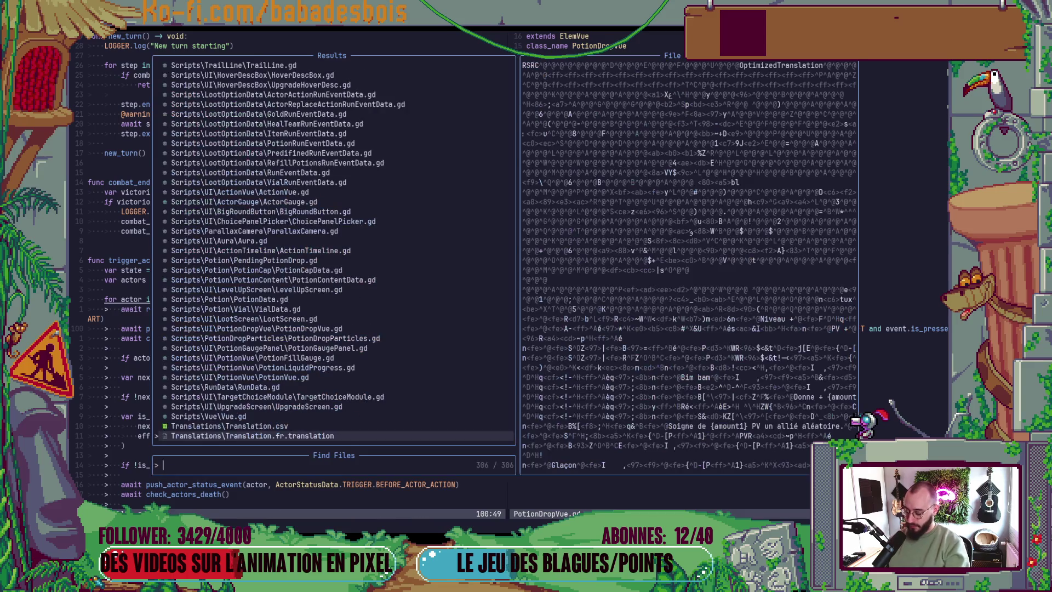
type("HUD")
key("Return")
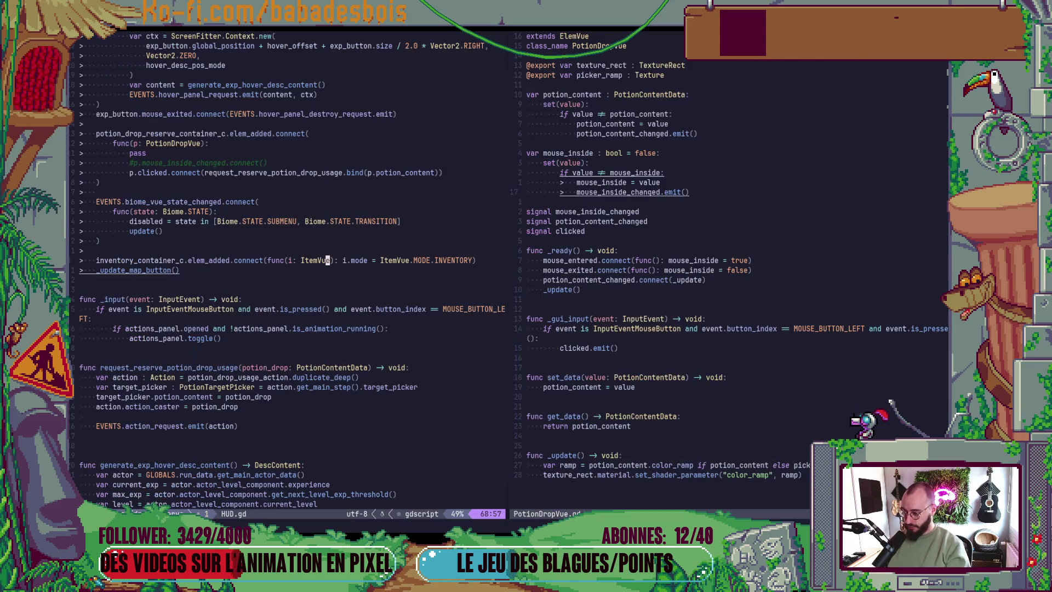
Add print("Potion drop reserve action request") at the top of request_reserve_potion_drop_usage and save
left_click(302, 386)
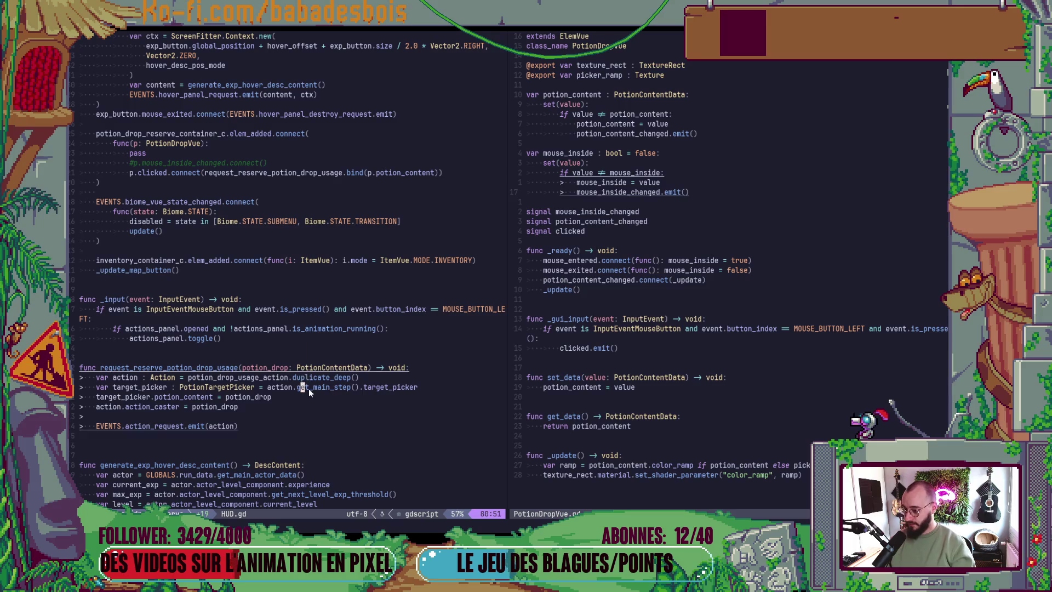
type("O")
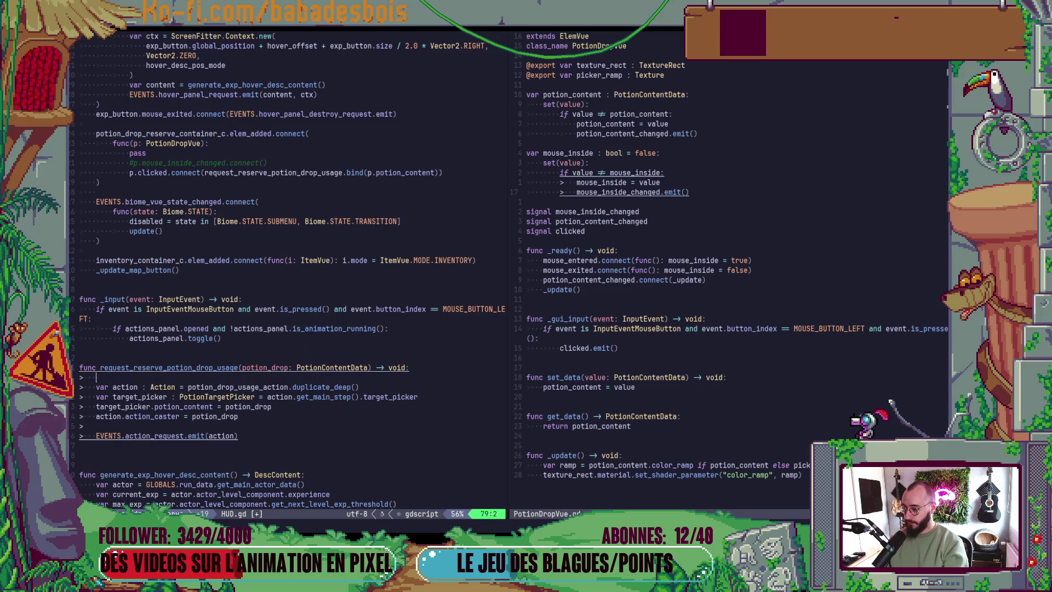
type("print")
type("\"")
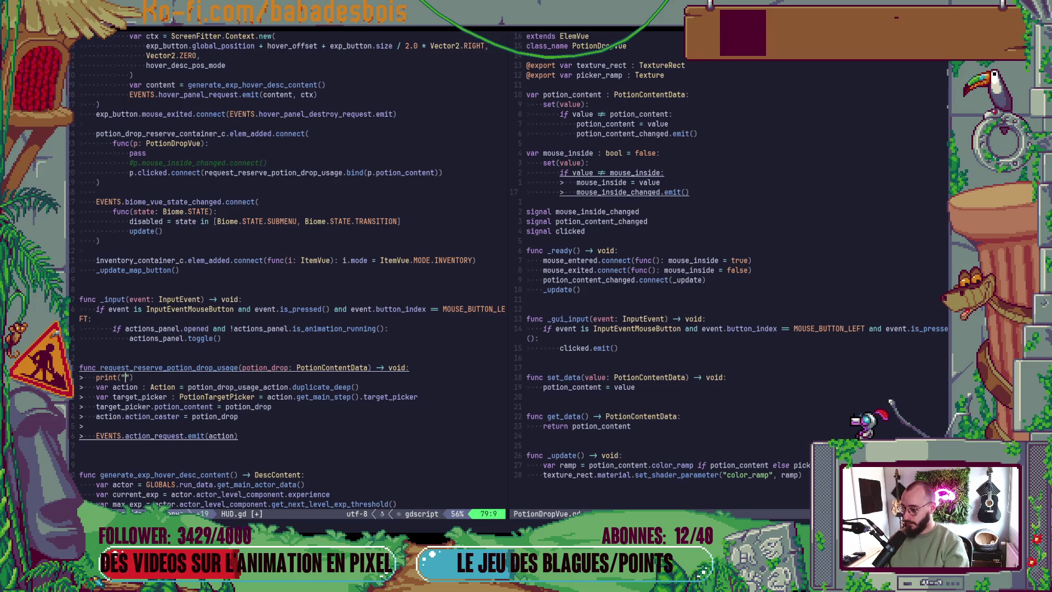
type("Potion drop ")
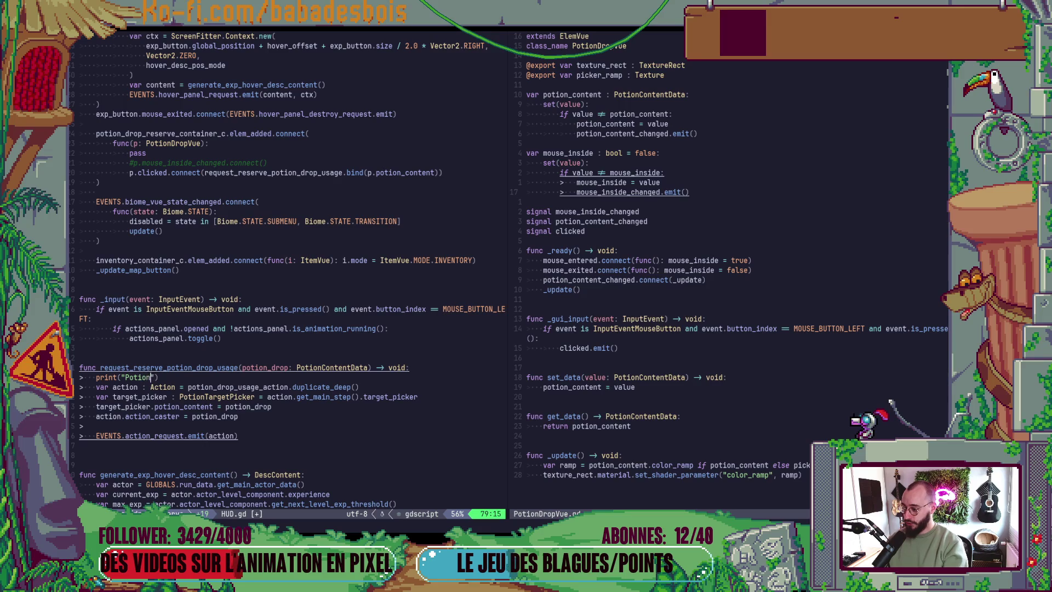
type("reserve ")
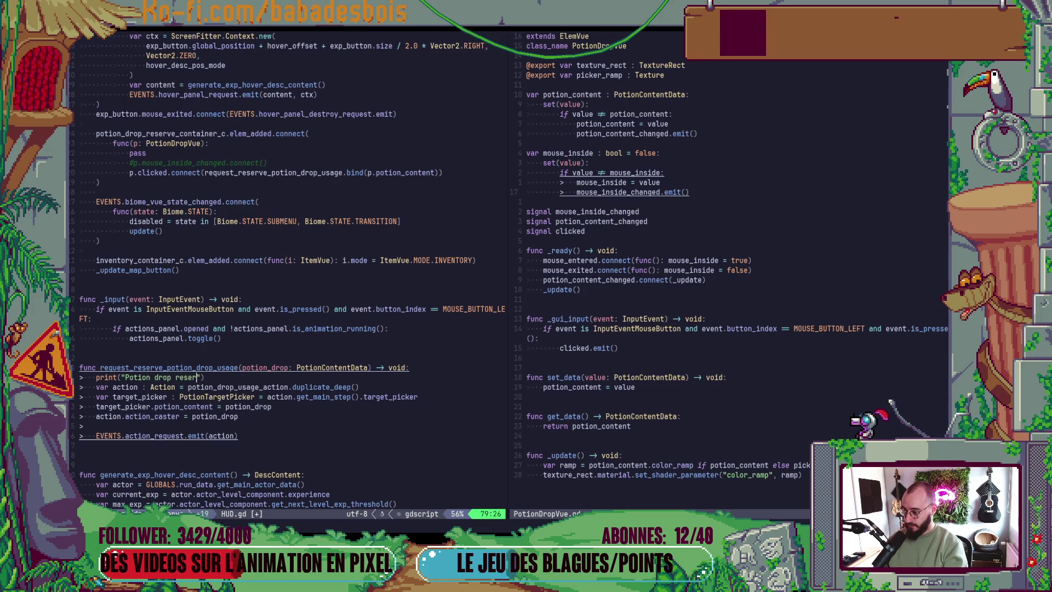
type("action re")
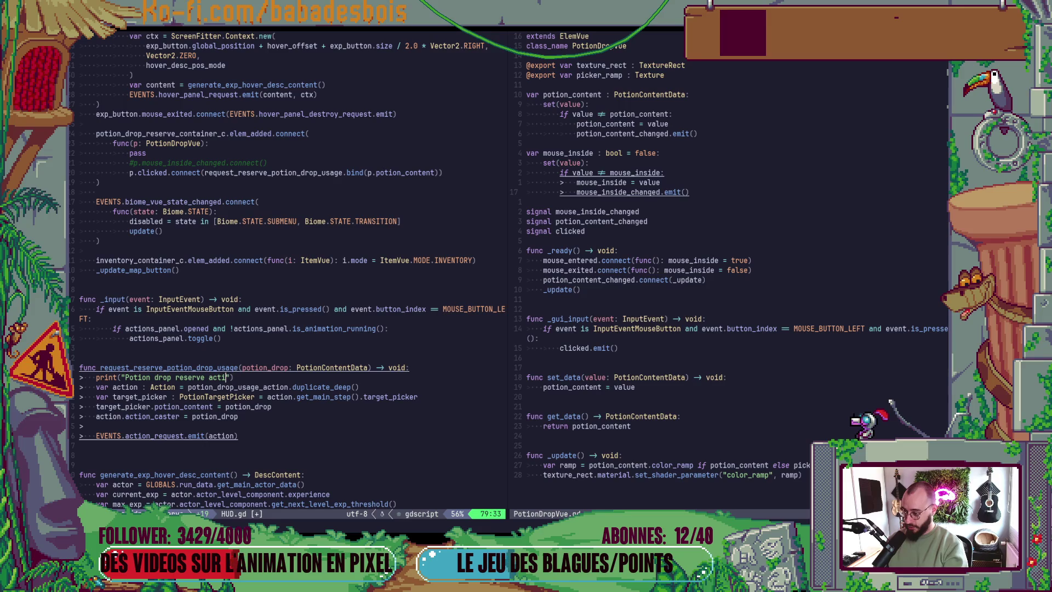
type("quest")
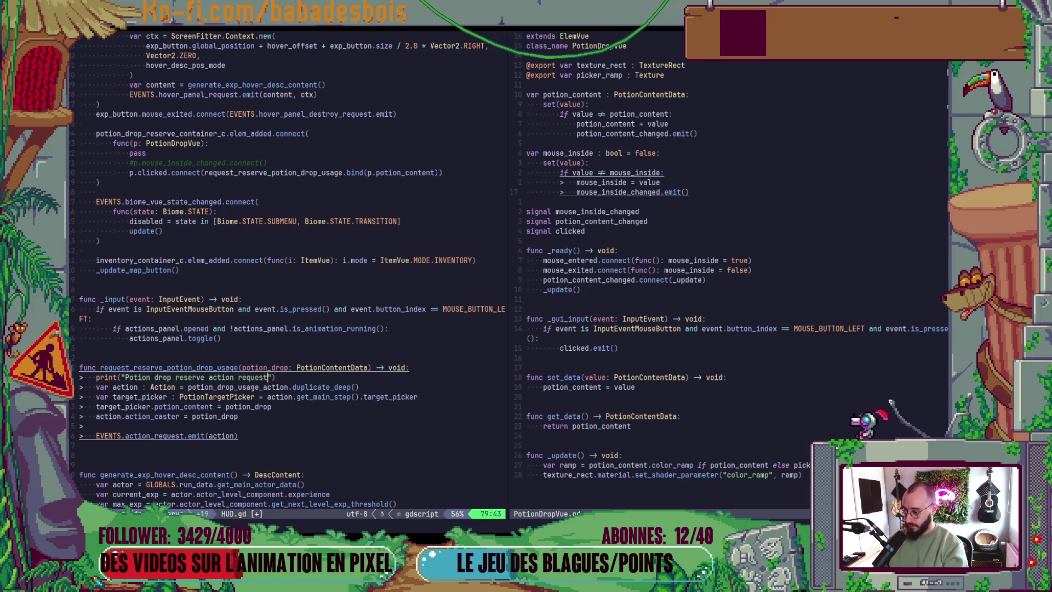
key("Escape")
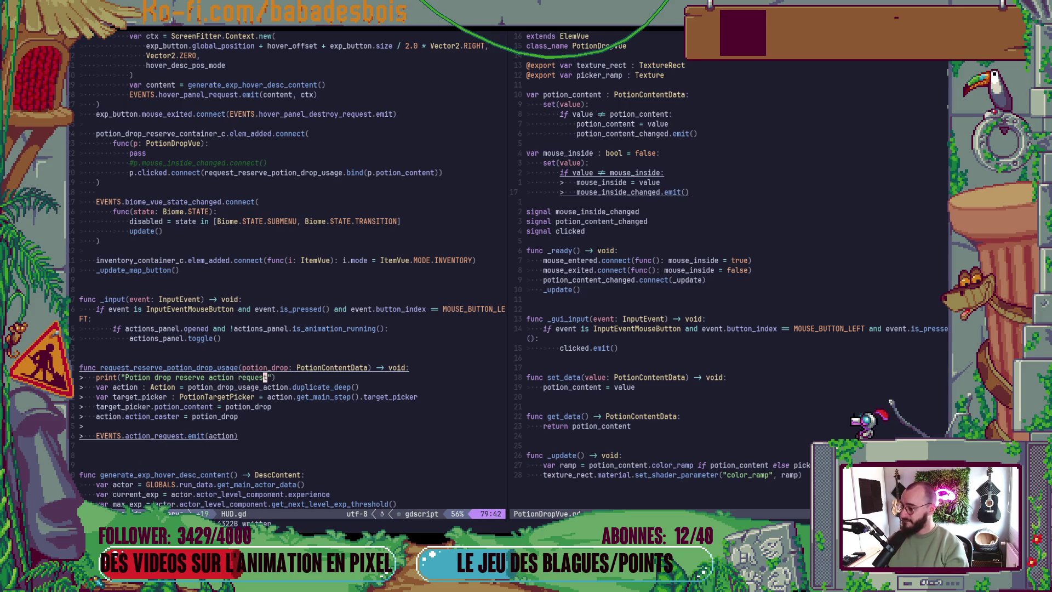
key("alt+Tab")
key("alt+Tab")
key("Tab")
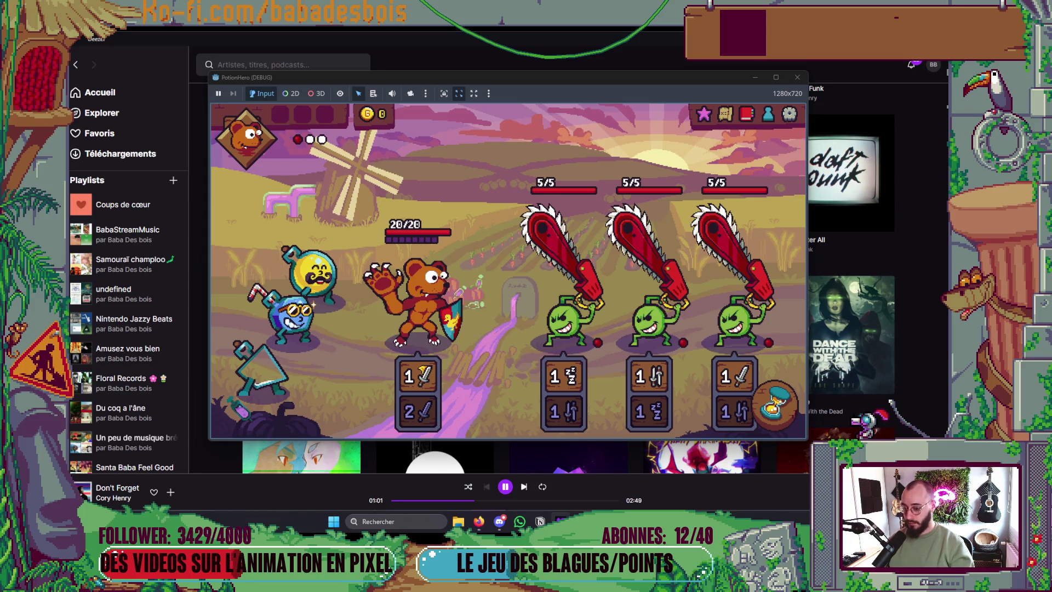
Check the output for the reserve request message, close the game window, and return to Godot
left_click(616, 466)
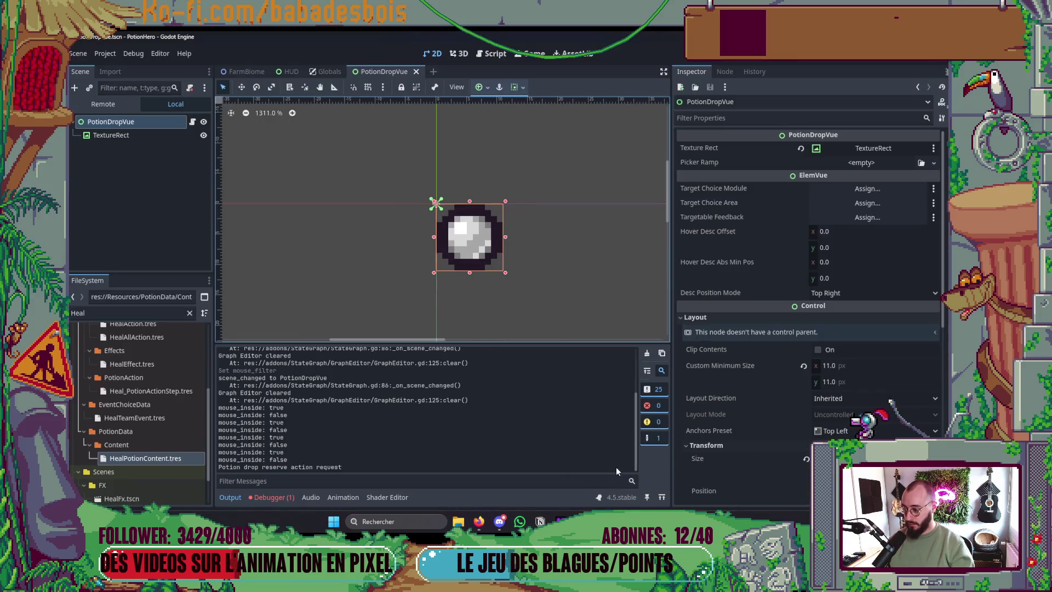
key("alt+Tab")
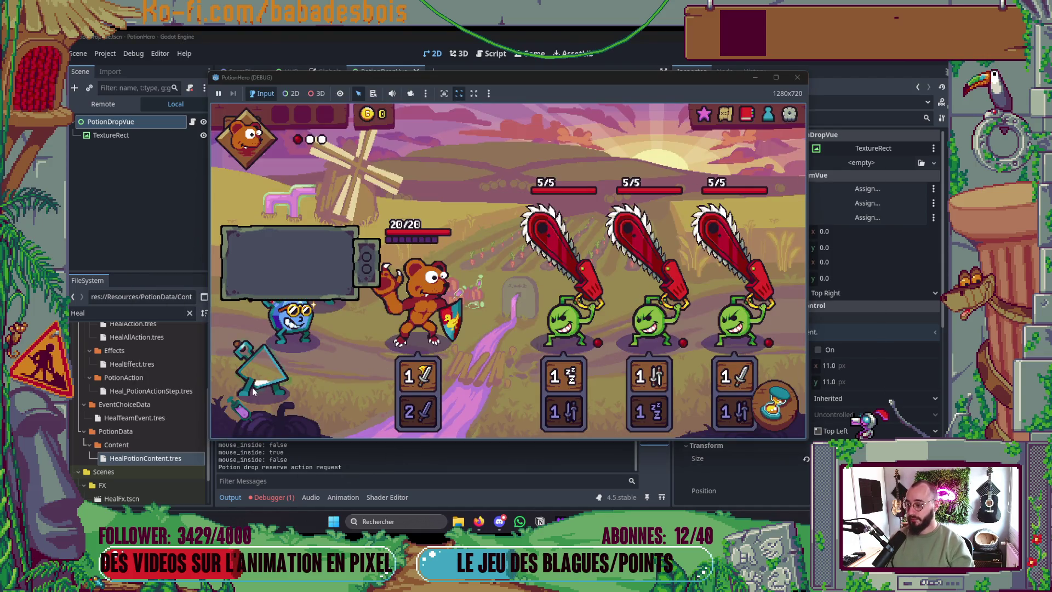
left_click(796, 79)
key("alt+Tab")
key("Tab")
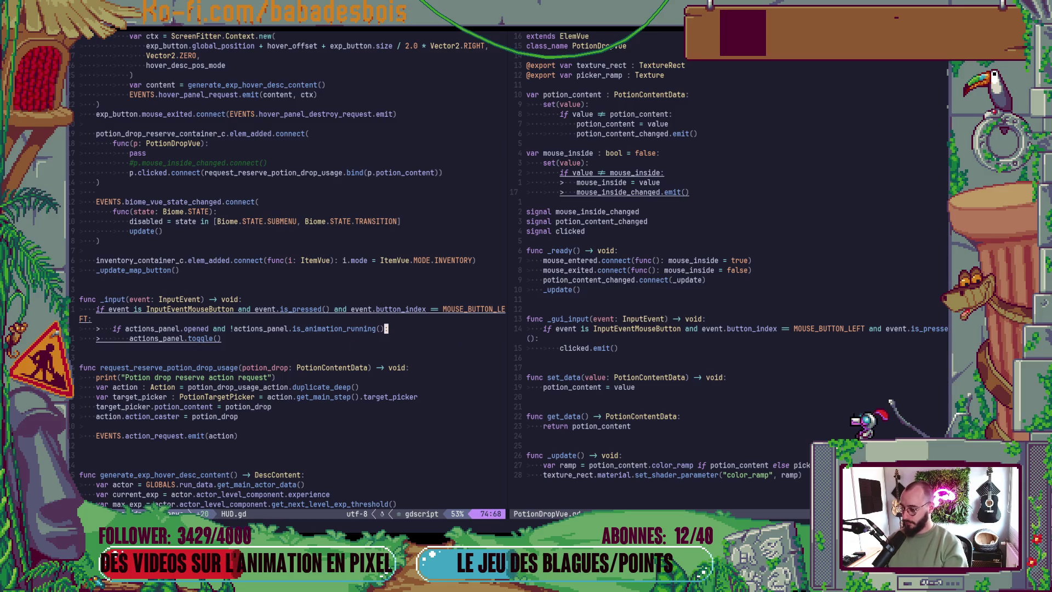
key("alt+Tab")
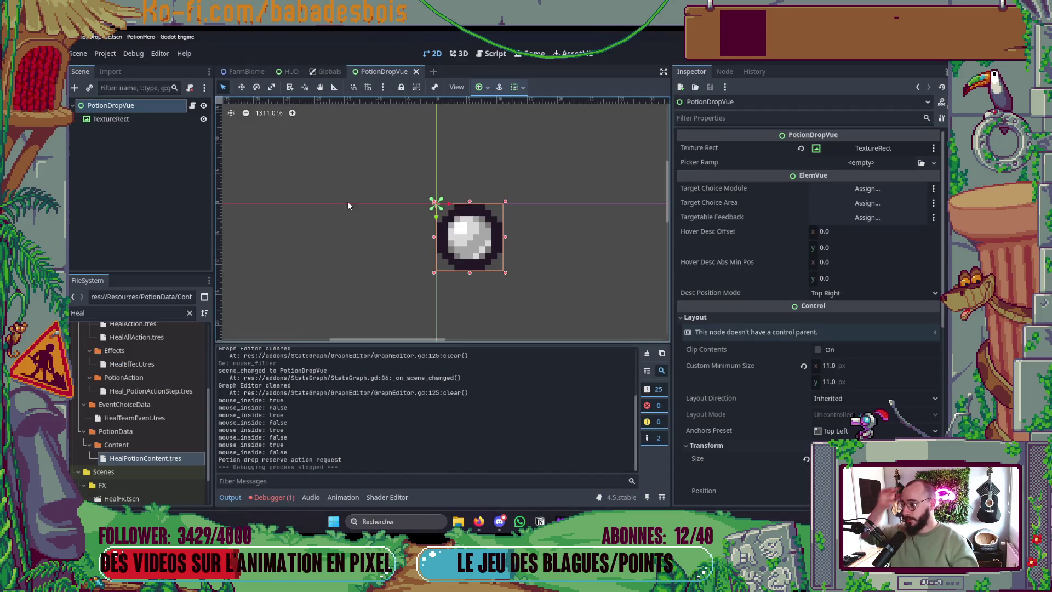
Instance TargetChoiceModule.tscn under PotionDropVue and nudge it up to (0, -8)
right_click(139, 104)
left_click(163, 144)
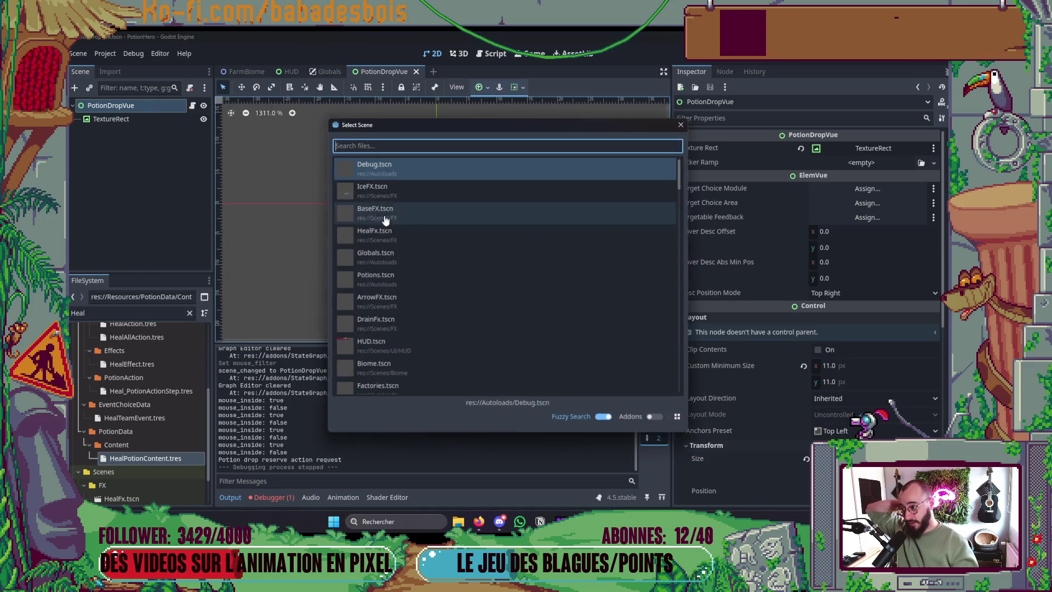
type("TargetM")
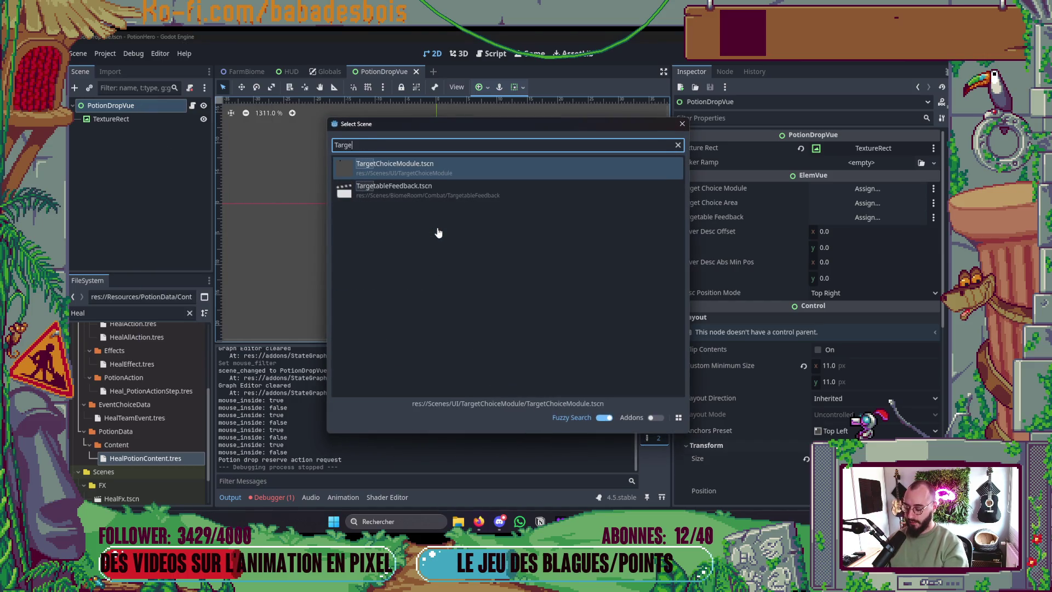
key("Return")
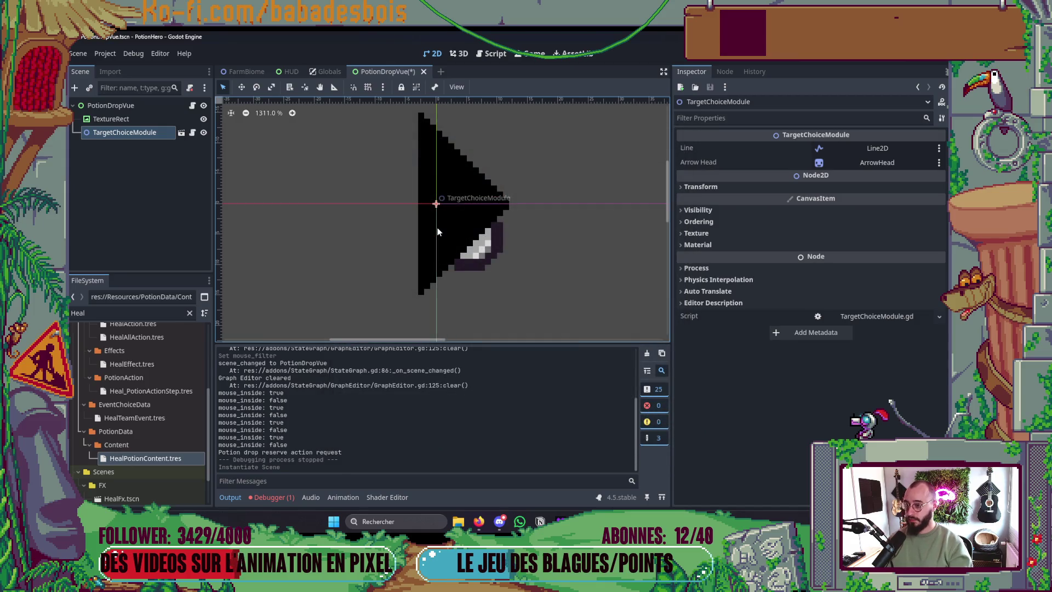
scroll(437, 231, "down", 4)
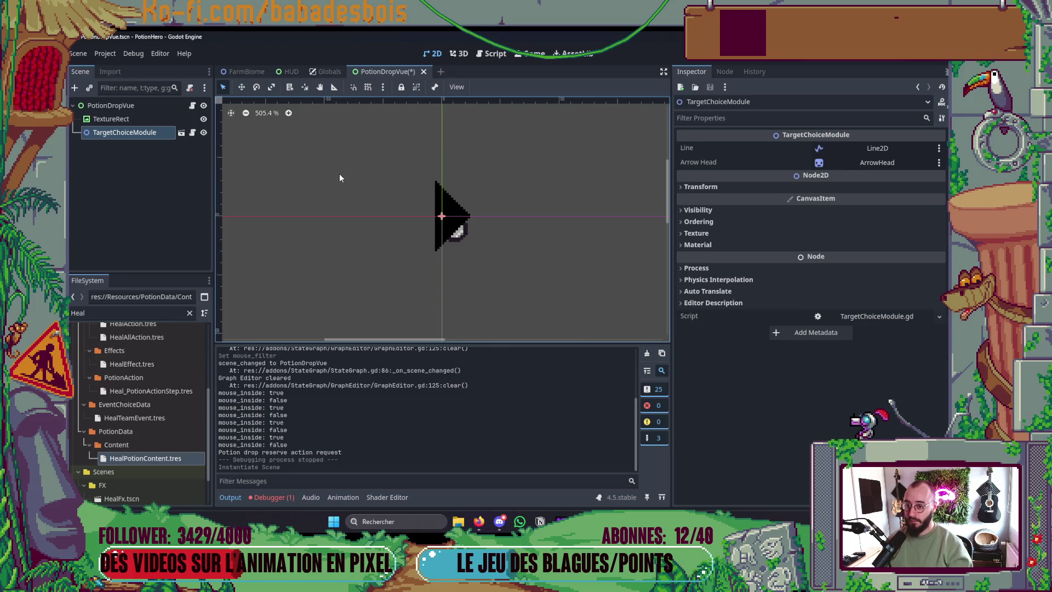
key("shift+Down")
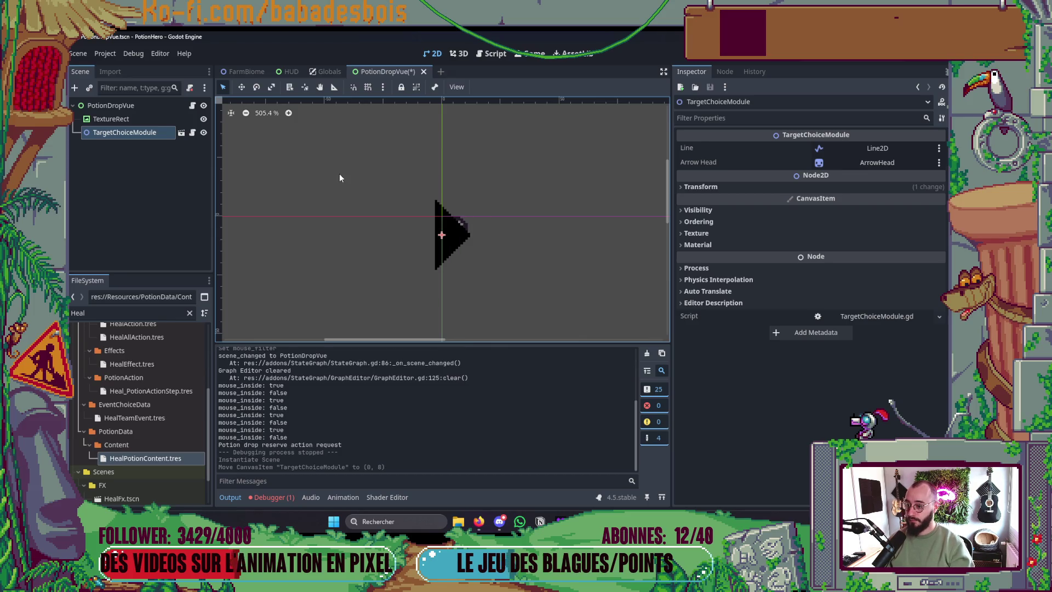
key("shift+Up")
Add a Control child node to PotionDropVue and start renaming it
right_click(145, 104)
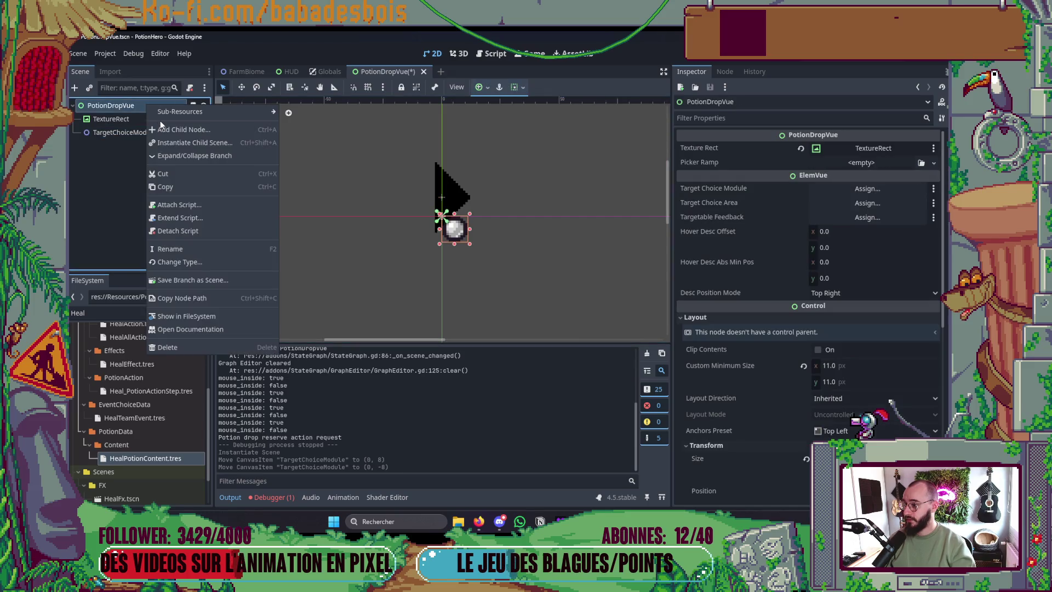
left_click(164, 130)
double_click(415, 246)
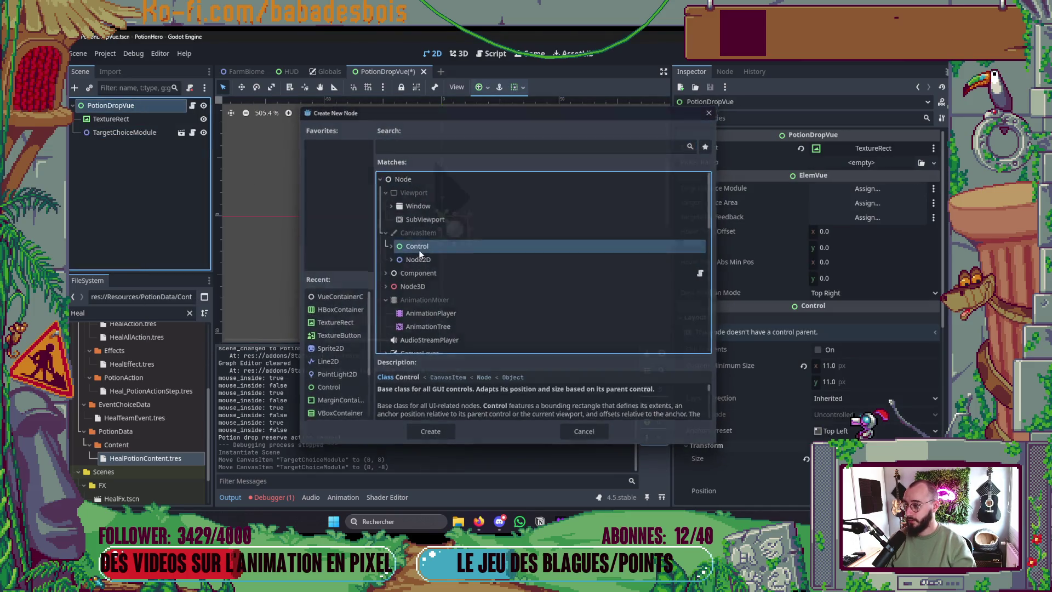
left_click(133, 146)
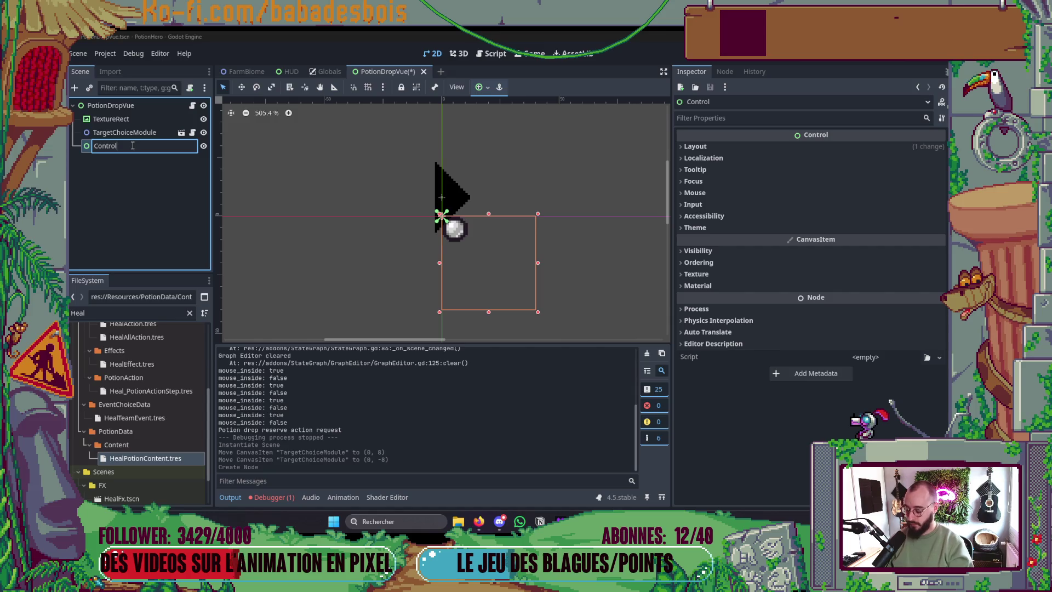